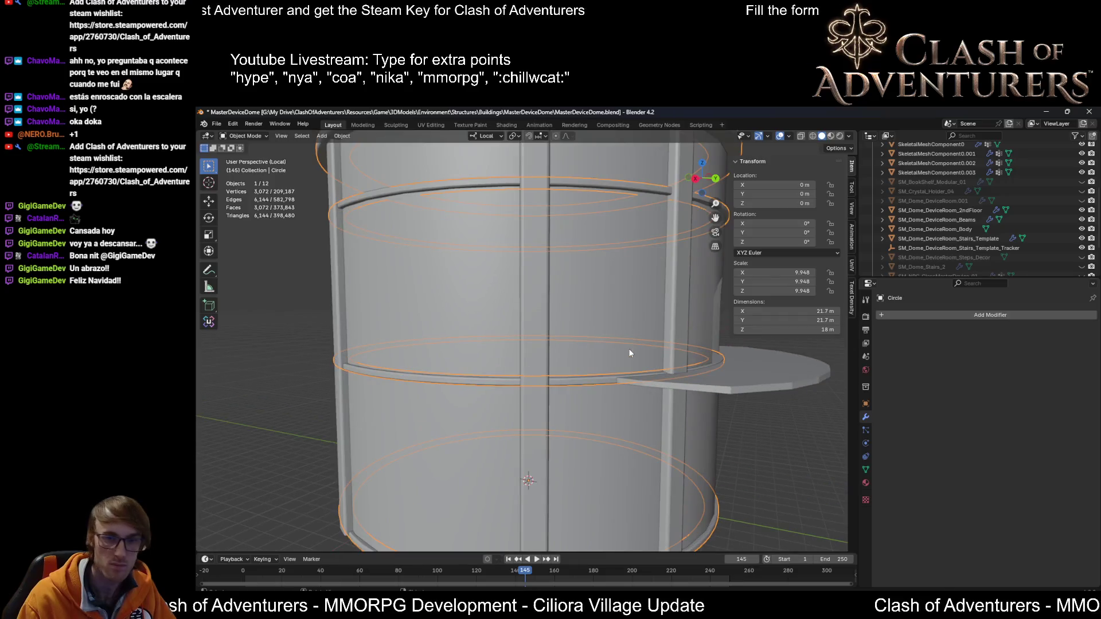
Step: Unwrap the Circle ring mesh in Edit Mode with U > Unwrap
key(Tab)
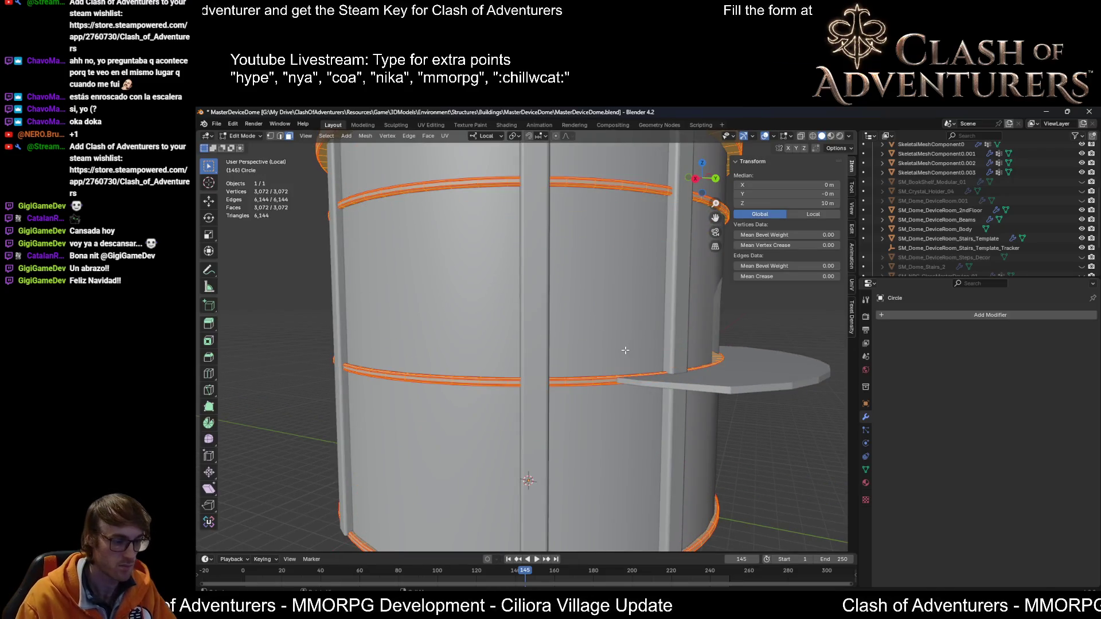
key(u)
click(607, 348)
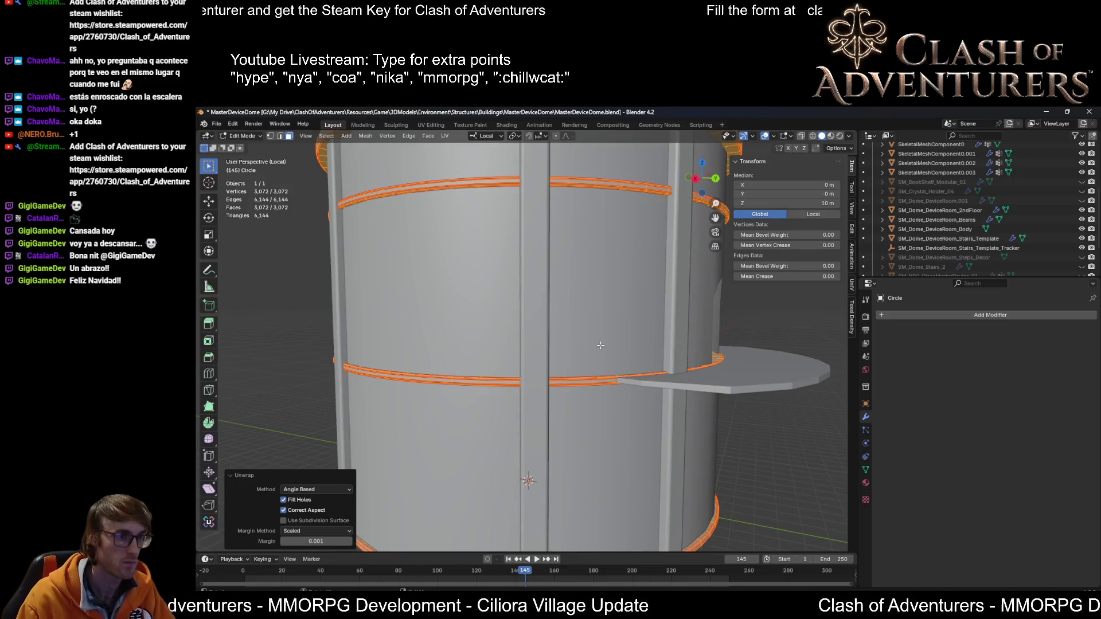
Step: In the UV Editing workspace, select all UV islands and show the UniV Lite tools
click(440, 121)
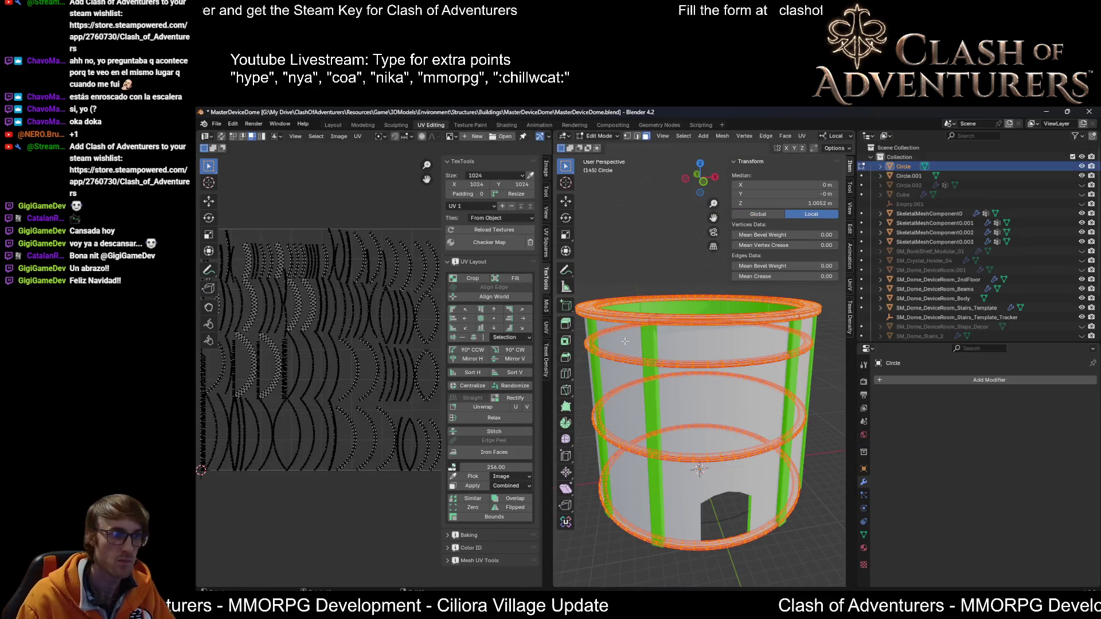
scroll(624, 342, up, 2)
scroll(298, 263, up, 3)
scroll(364, 292, up, 2)
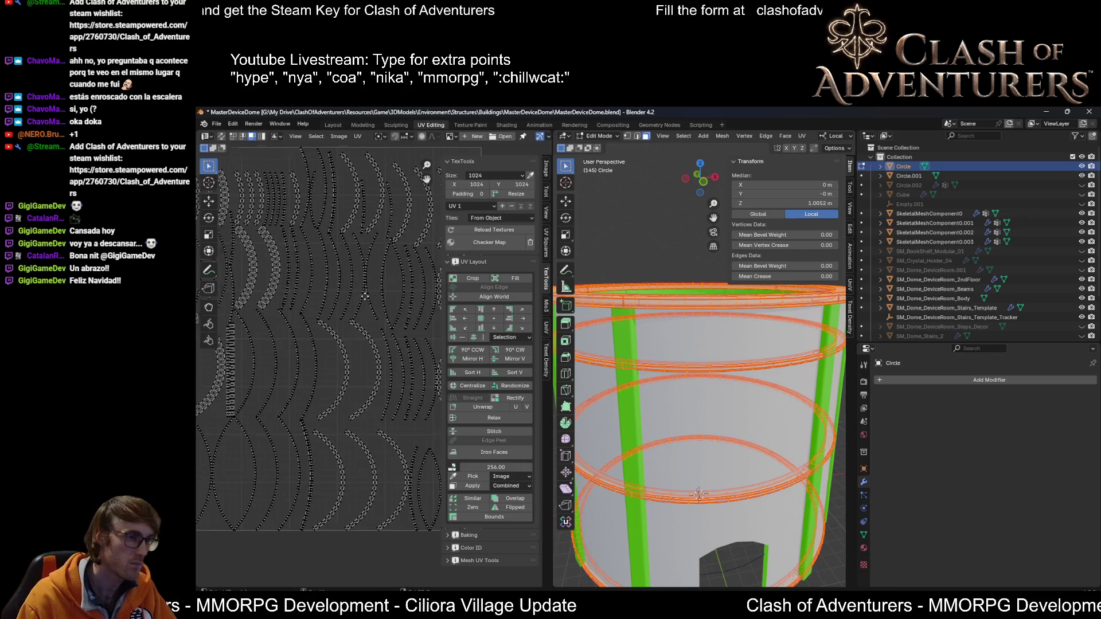
scroll(327, 344, down, 5)
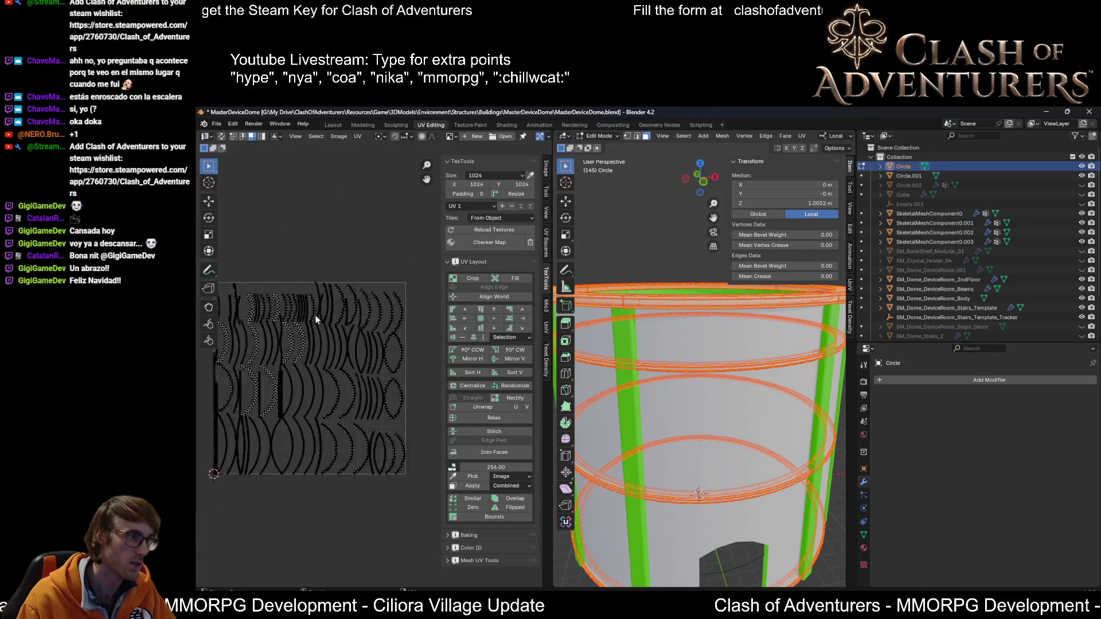
scroll(316, 316, up, 6)
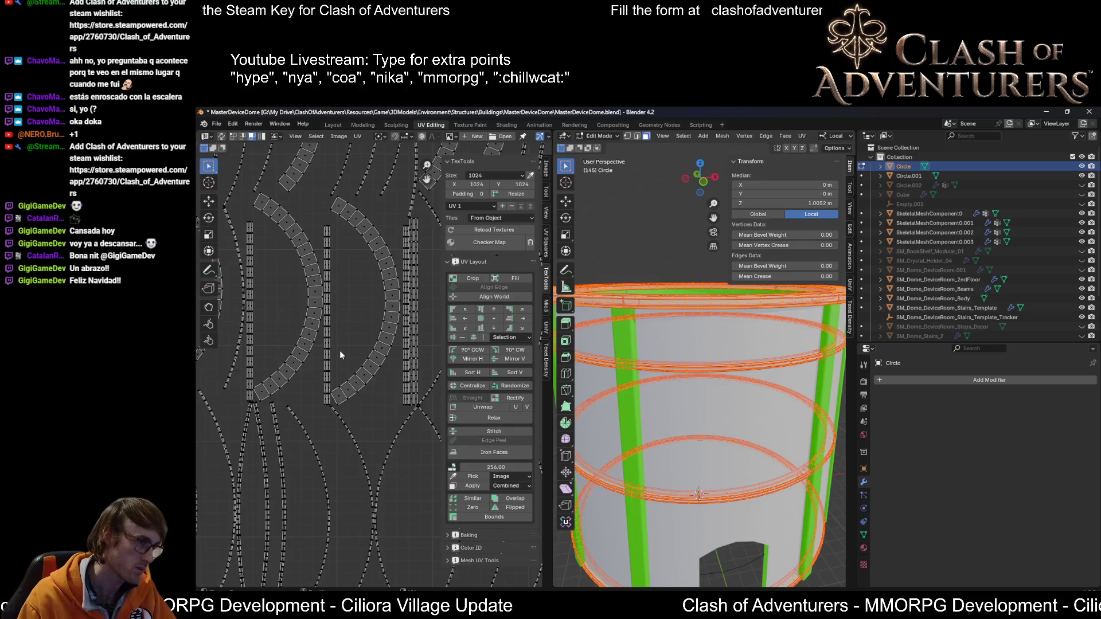
scroll(340, 354, down, 2)
scroll(370, 354, up, 2)
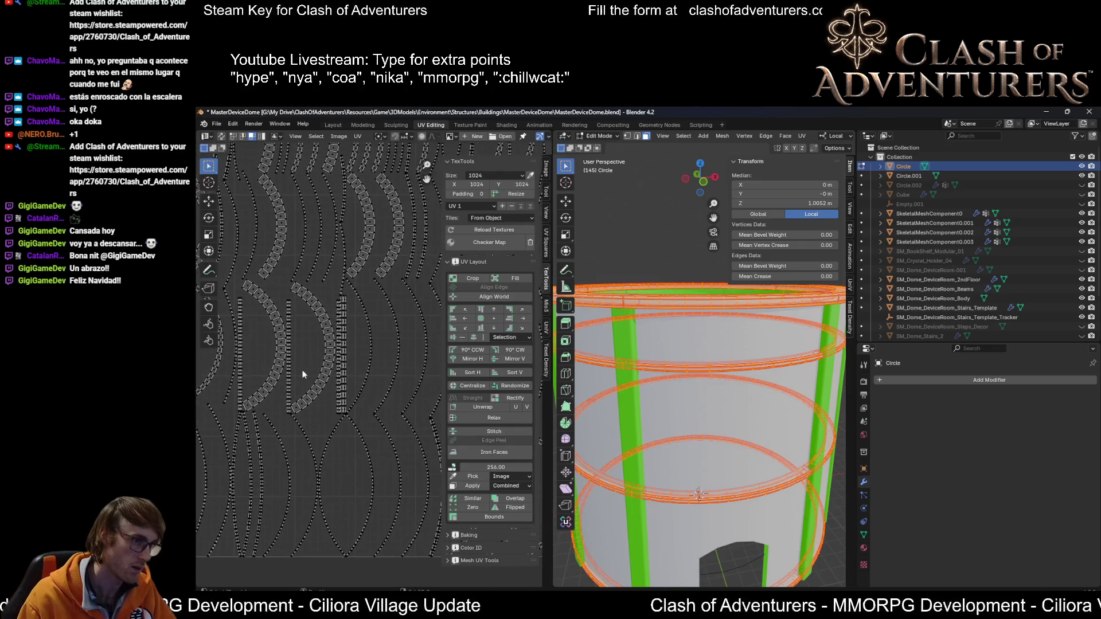
key(a)
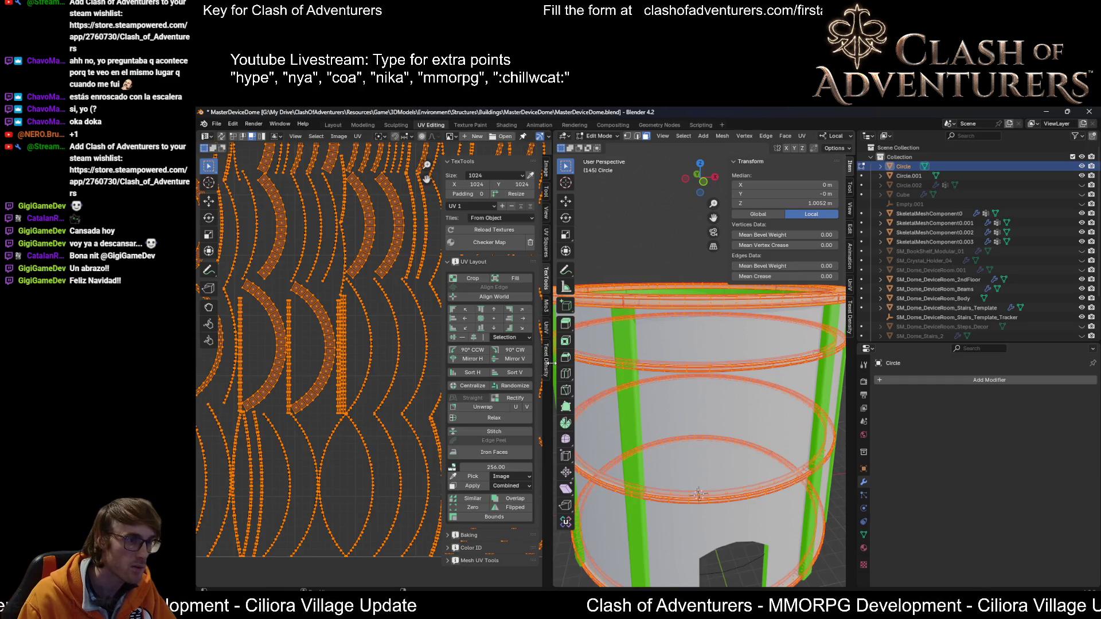
click(546, 364)
click(548, 333)
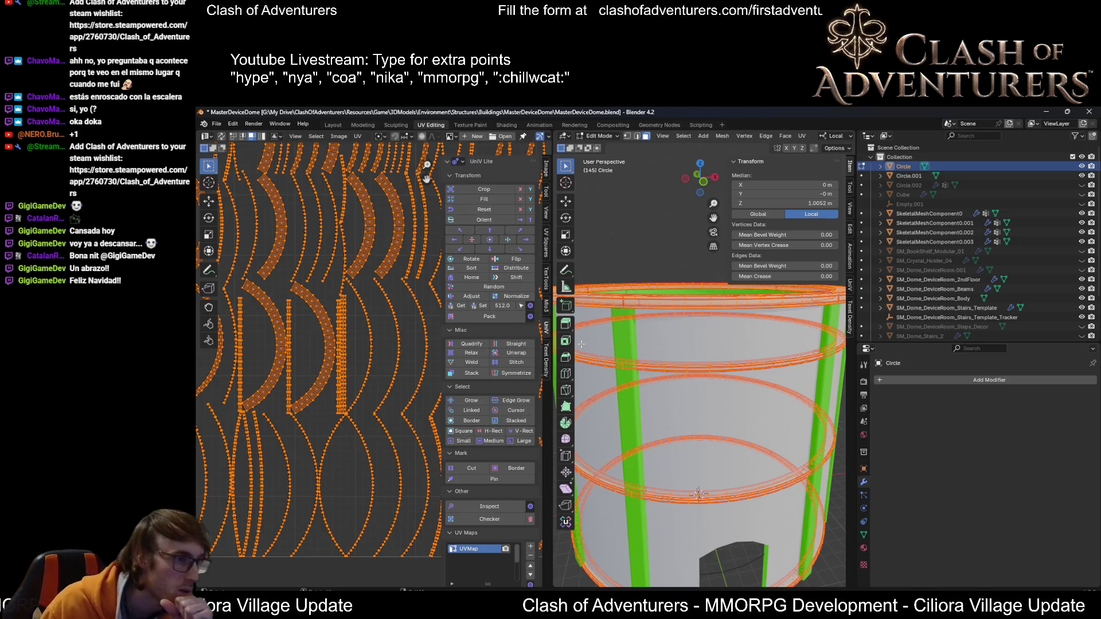
Step: Widen the UV editor, Quadrify the curved islands into grids, and distribute them evenly
drag(550, 324, 622, 324)
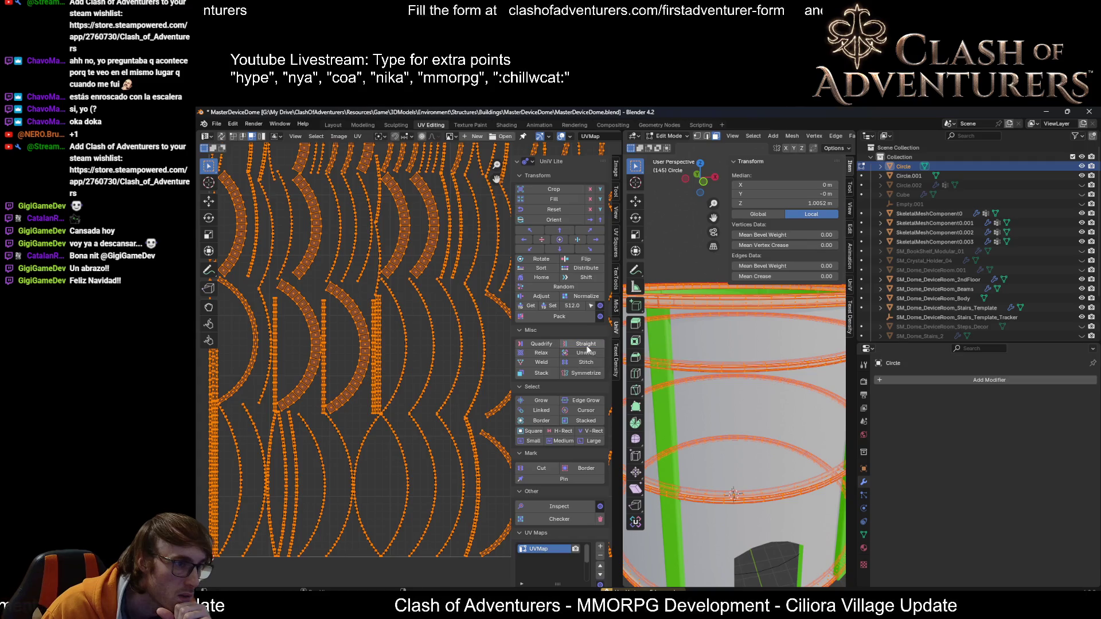
click(548, 346)
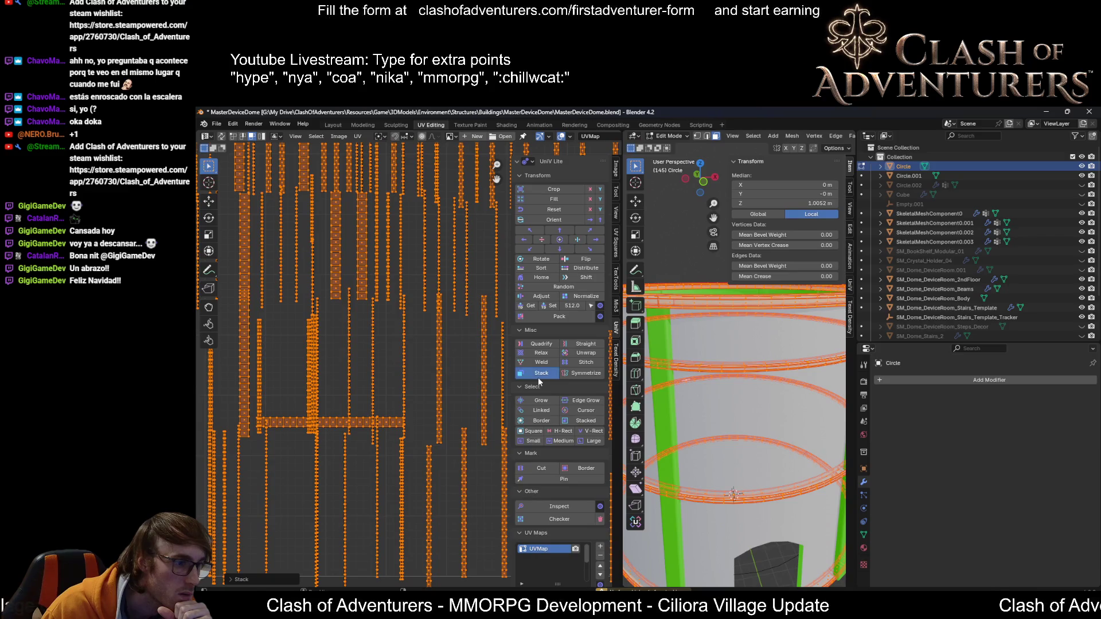
scroll(448, 373, down, 3)
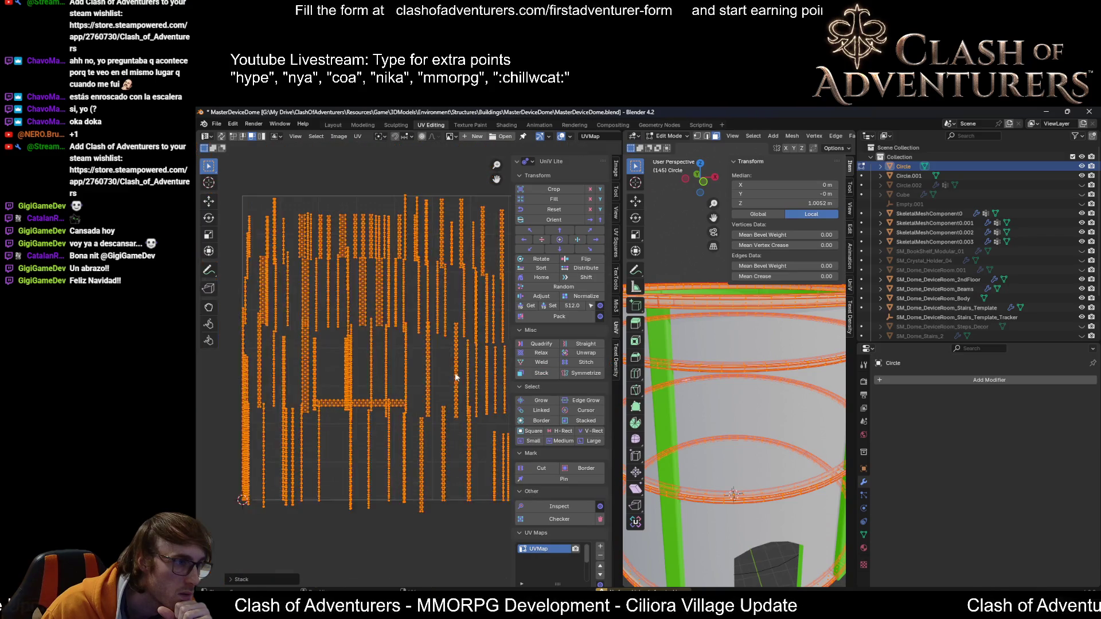
scroll(457, 372, up, 3)
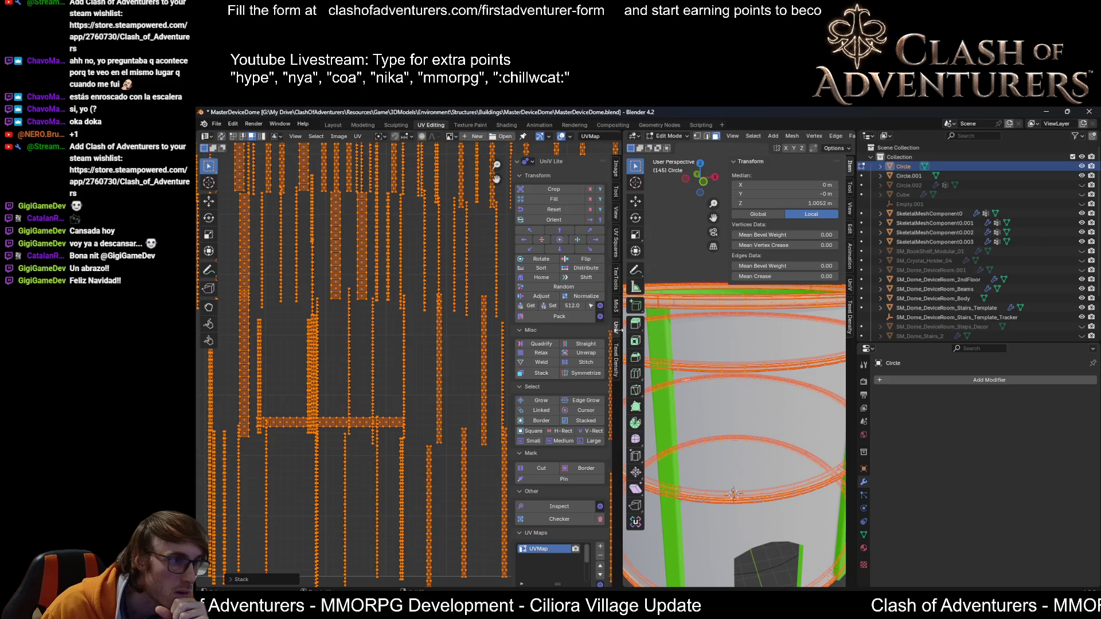
click(595, 270)
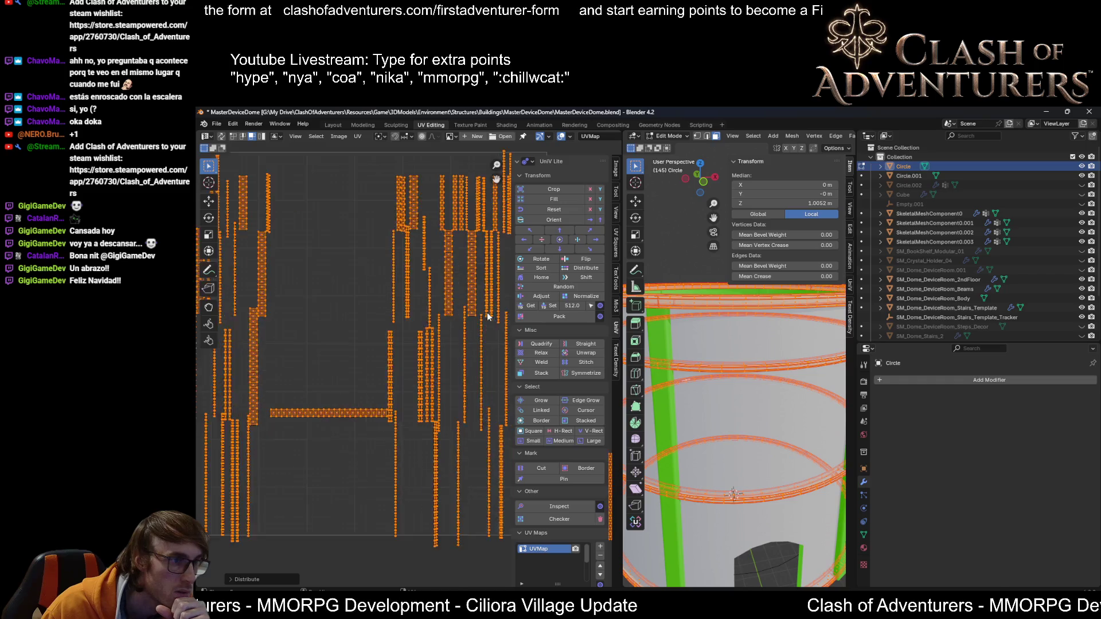
scroll(486, 312, up, 1)
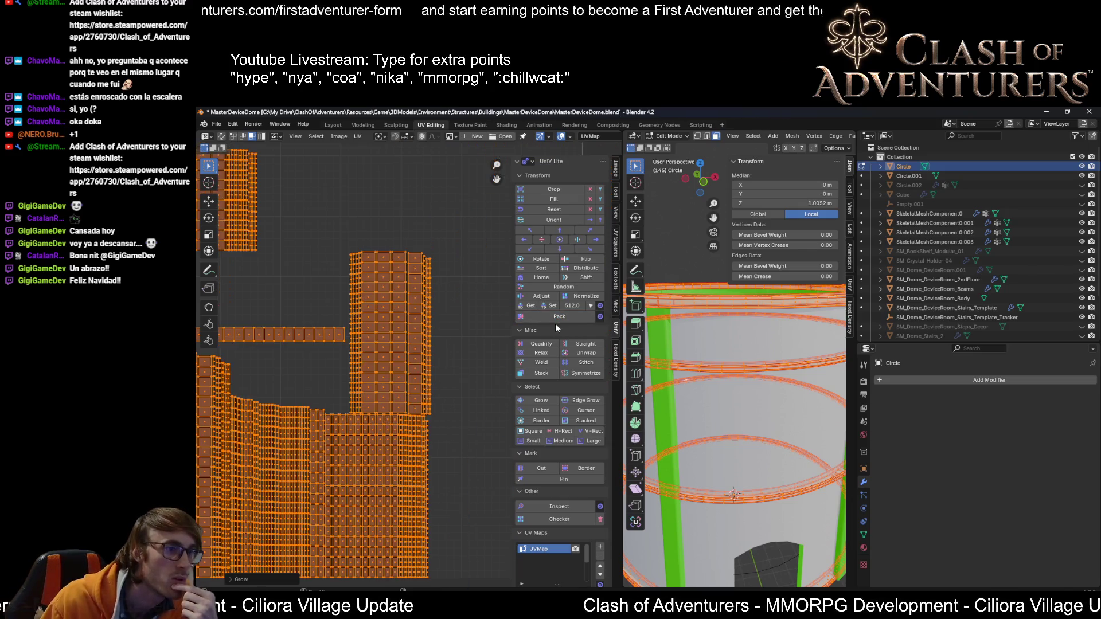
Step: Zoom into the packed islands and select the horizontal strip, undoing an accidental deselection
mouse_move(364, 368)
middle_down()
mouse_move(435, 363)
mouse_move(381, 304)
middle_up()
scroll(400, 363, up, 3)
scroll(379, 358, down, 5)
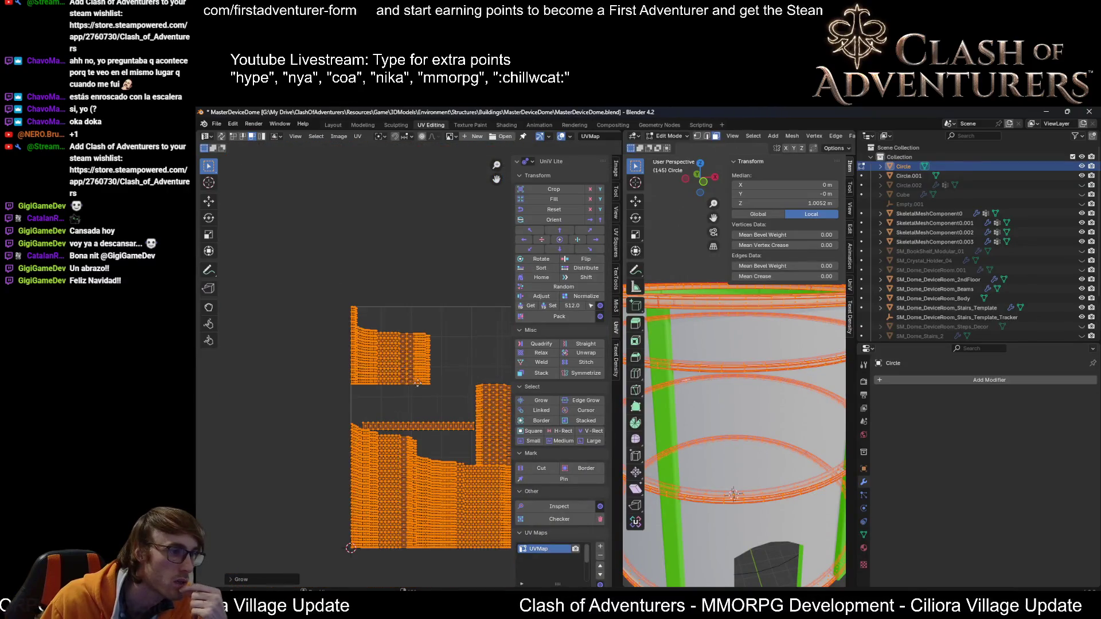
scroll(384, 339, up, 4)
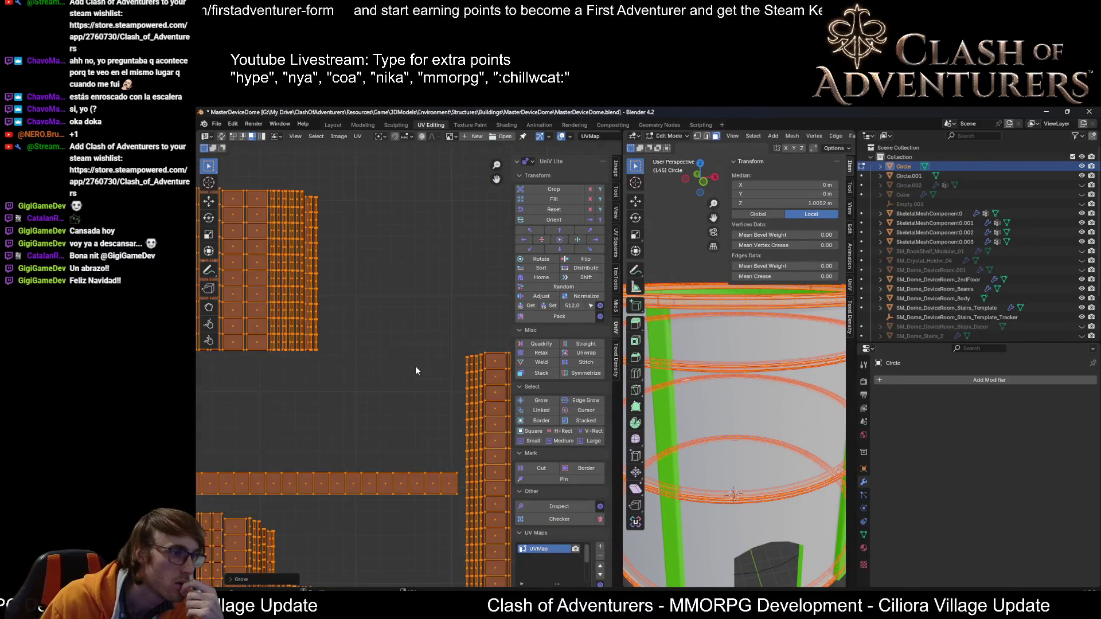
scroll(401, 321, down, 3)
drag(390, 263, 238, 373)
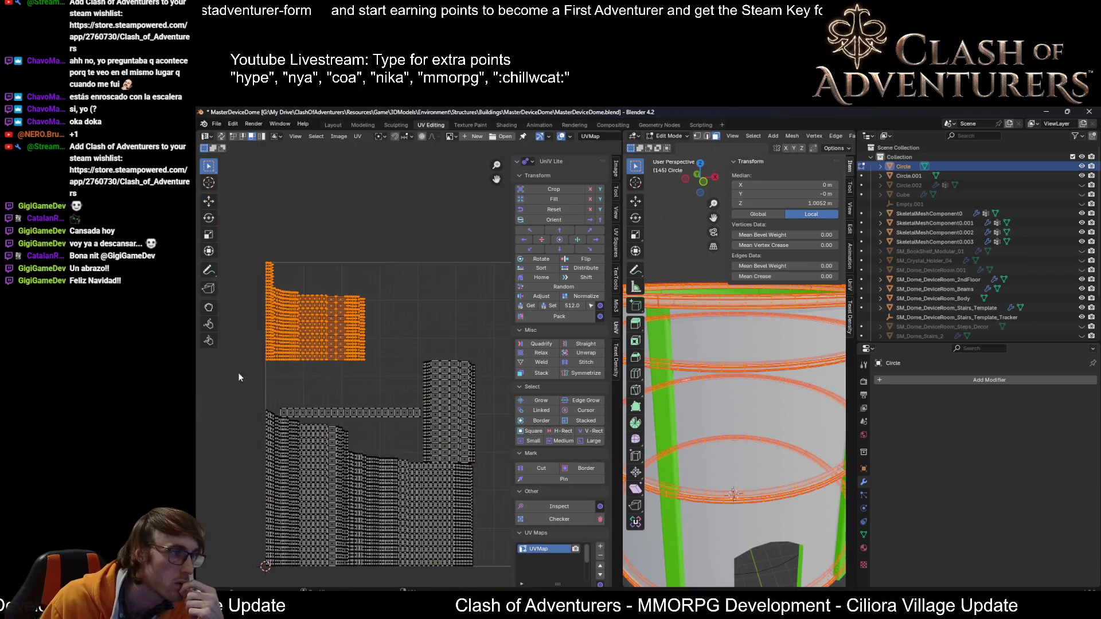
scroll(318, 381, down, 1)
scroll(348, 406, up, 2)
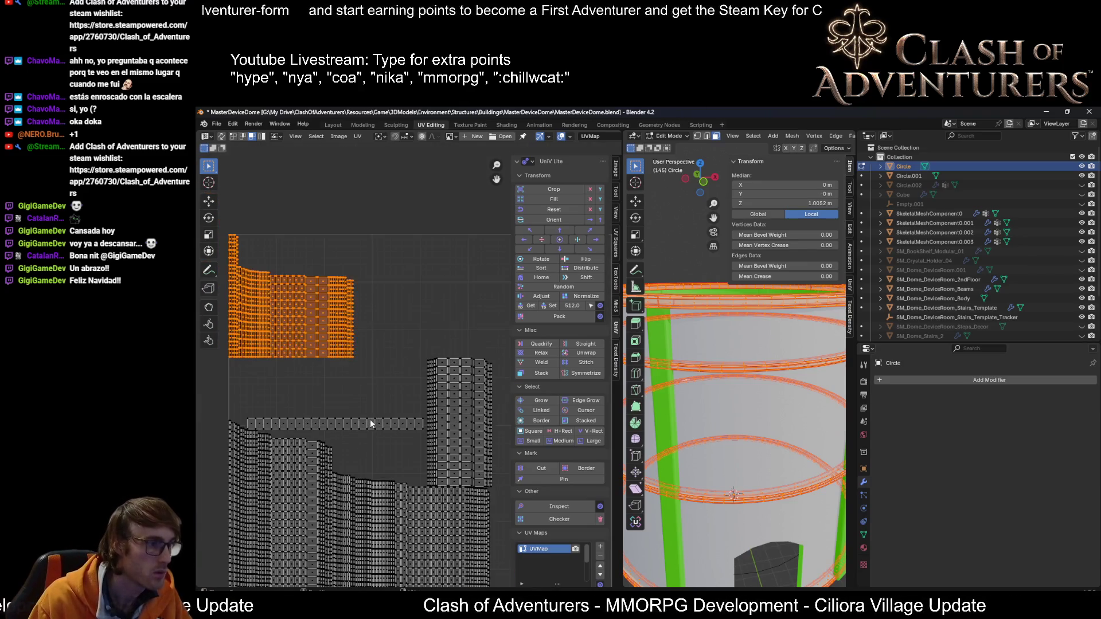
click(369, 423)
key(l)
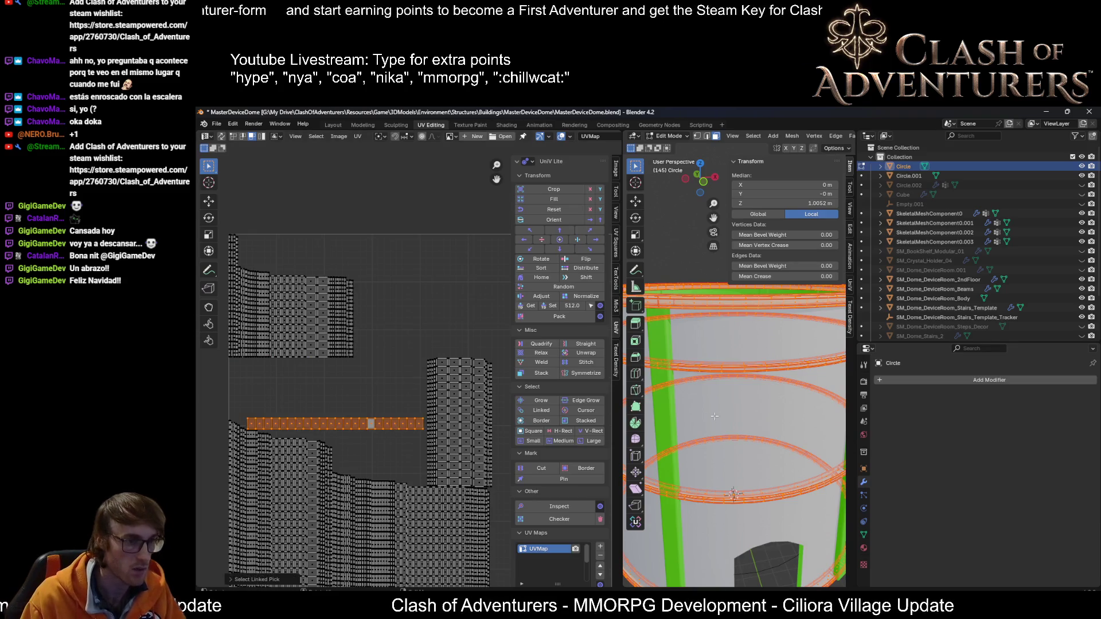
click(722, 430)
key(ctrl+z)
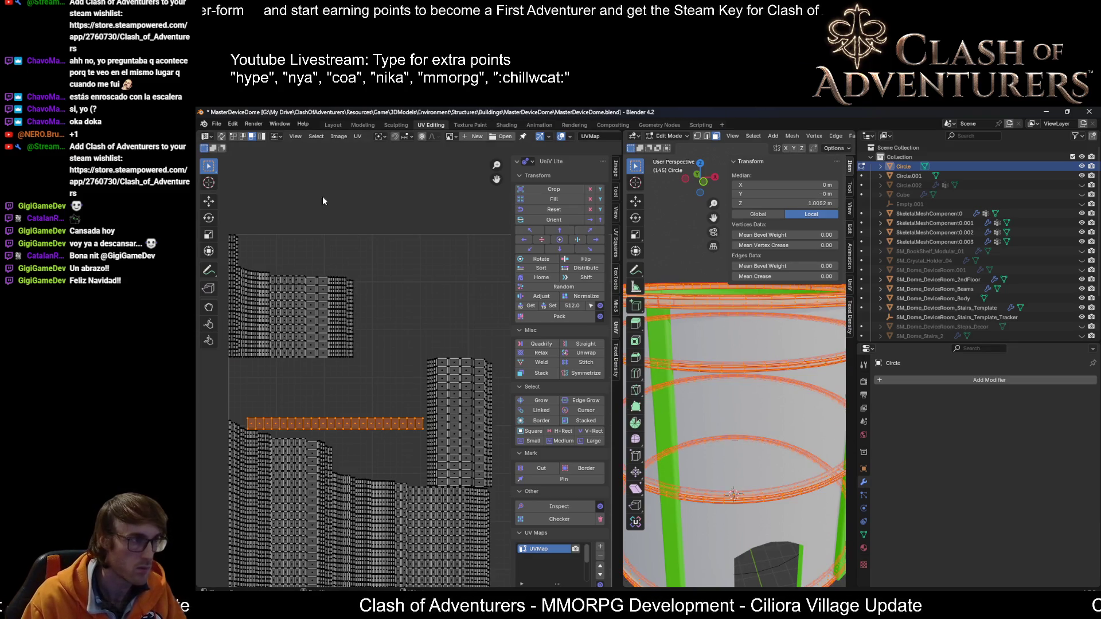
Step: With UV sync selection on, select the linked strip and rotate it 90°
click(223, 137)
click(353, 352)
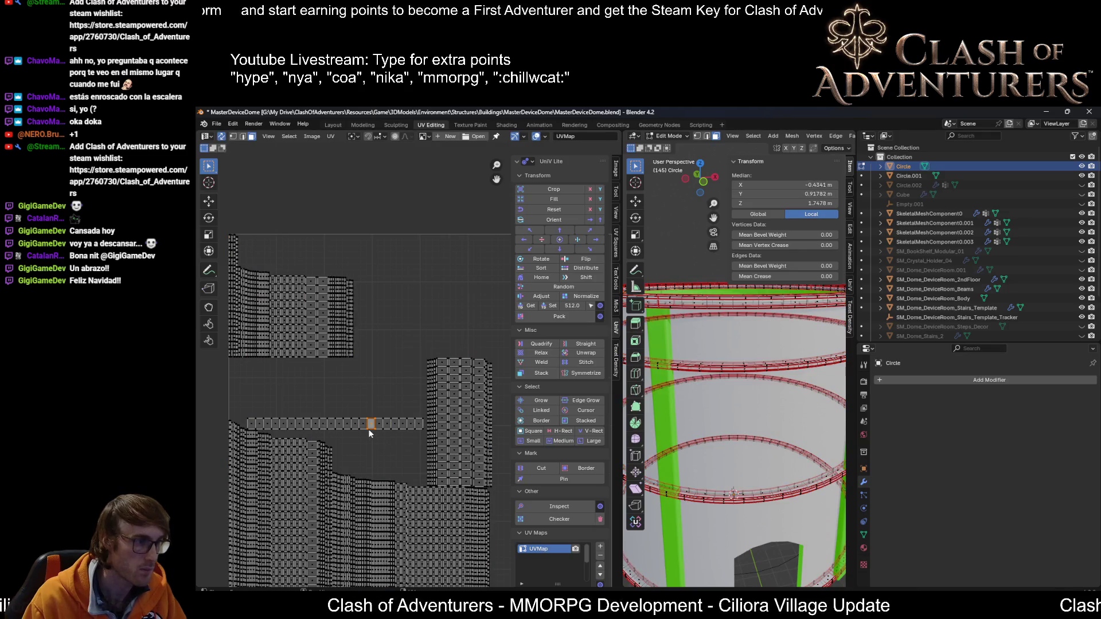
key(l)
key(KP_Decimal)
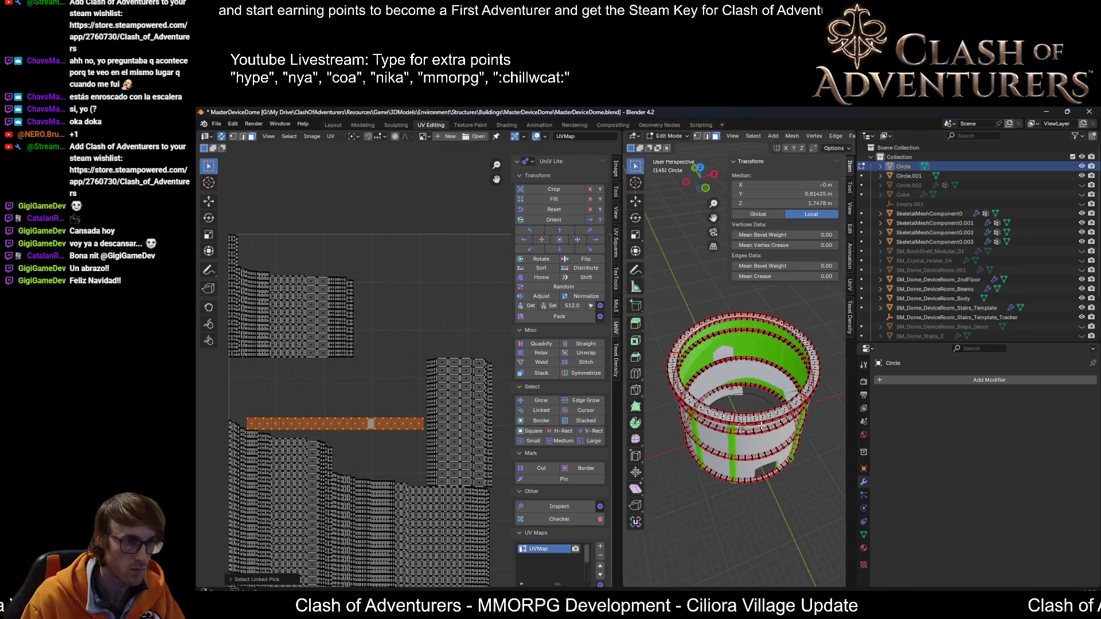
mouse_move(761, 425)
middle_down()
mouse_move(671, 373)
mouse_move(852, 411)
middle_up()
scroll(723, 401, up, 5)
middle_drag(779, 401, 722, 350)
middle_drag(406, 456, 363, 345)
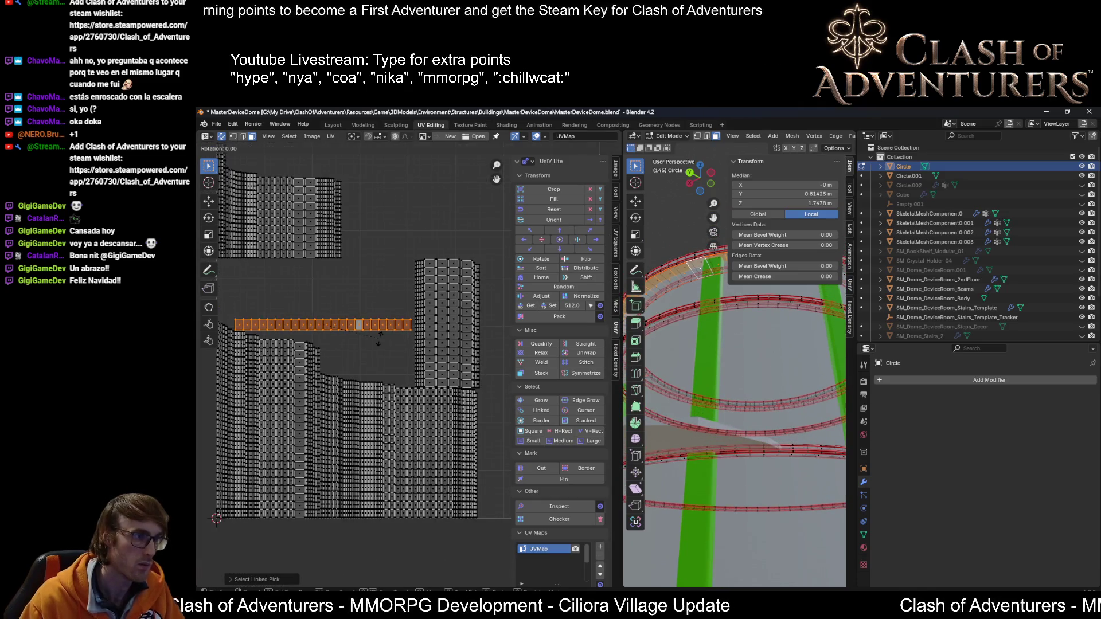
text(90)
key(Return)
Step: Move the rotated strip beside the tall upright island
scroll(379, 339, down, 2)
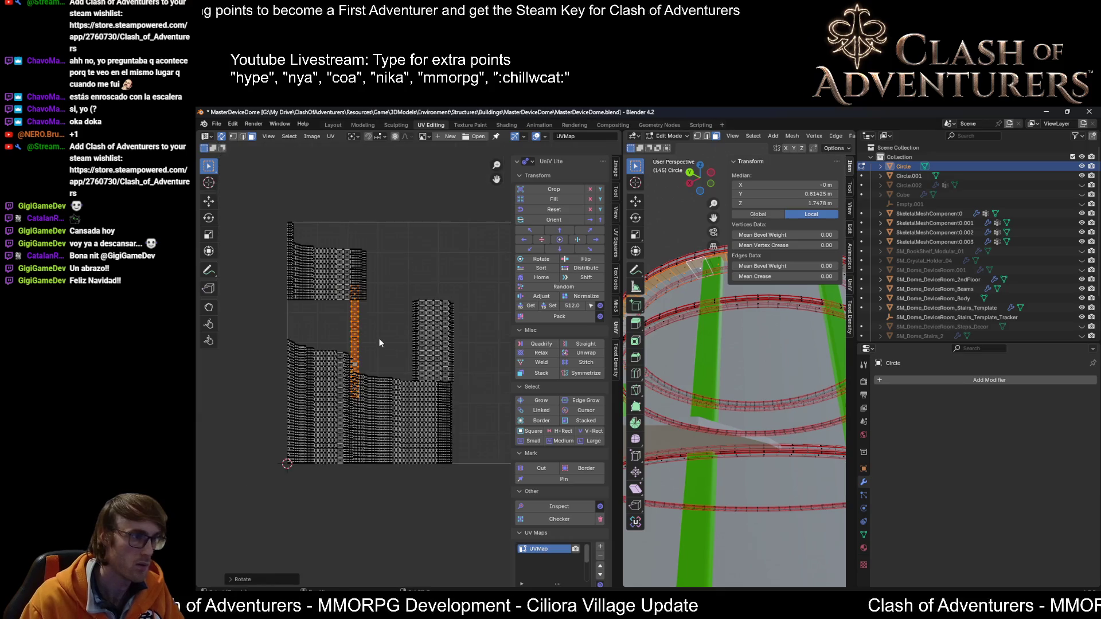
middle_drag(380, 342, 301, 351)
key(g)
click(414, 407)
Step: Select a full ring of faces on the dome in the 3D view
middle_drag(665, 344, 729, 430)
alt+shift+click(765, 461)
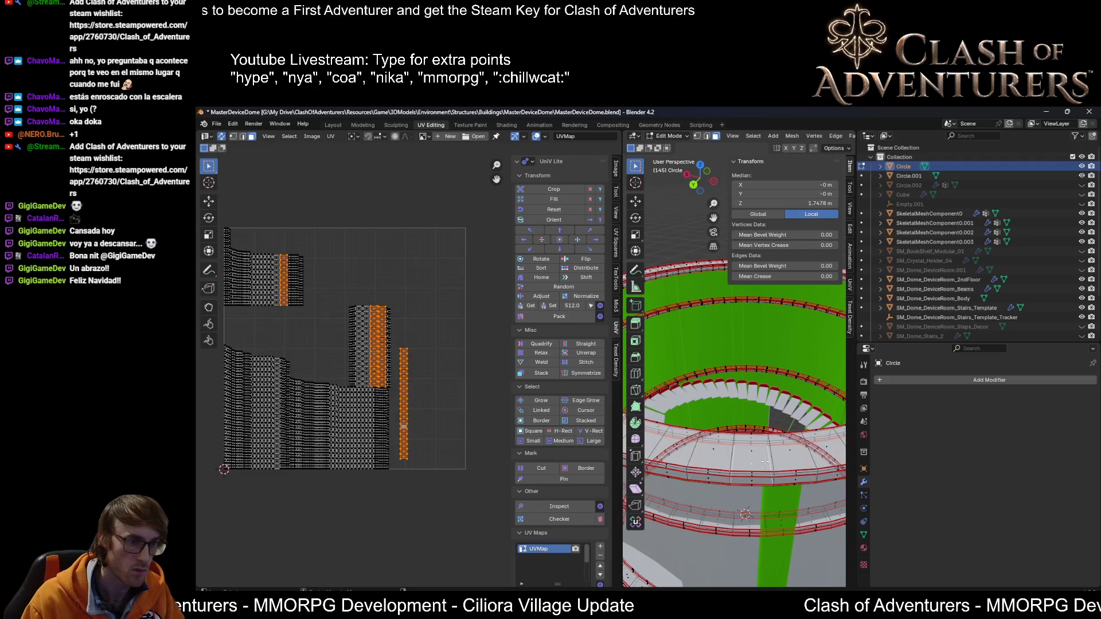
click(756, 452)
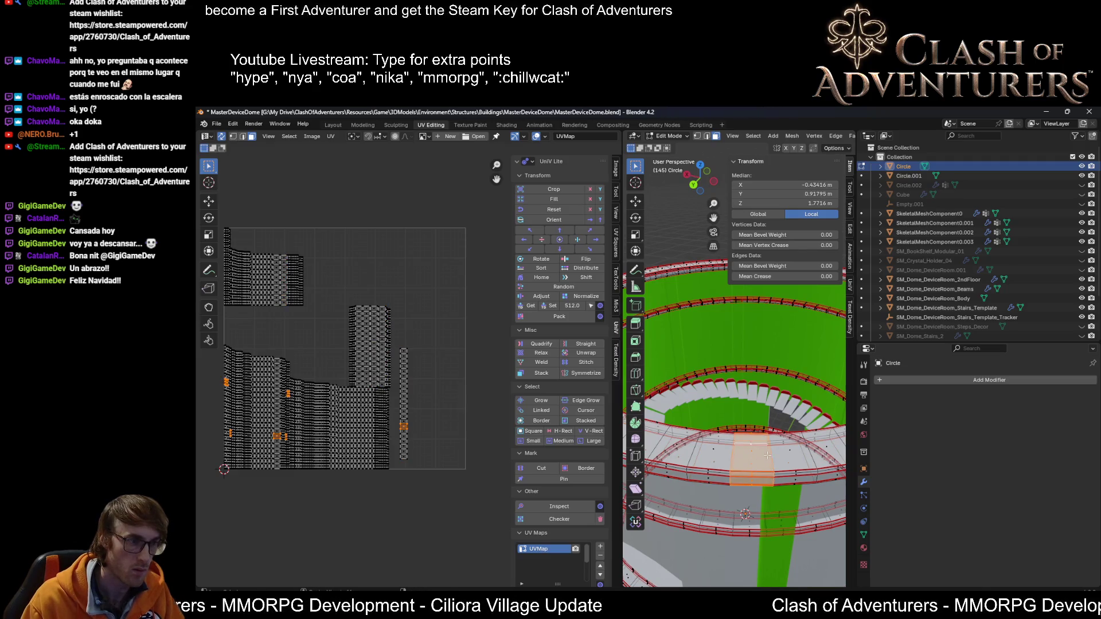
alt+click(767, 455)
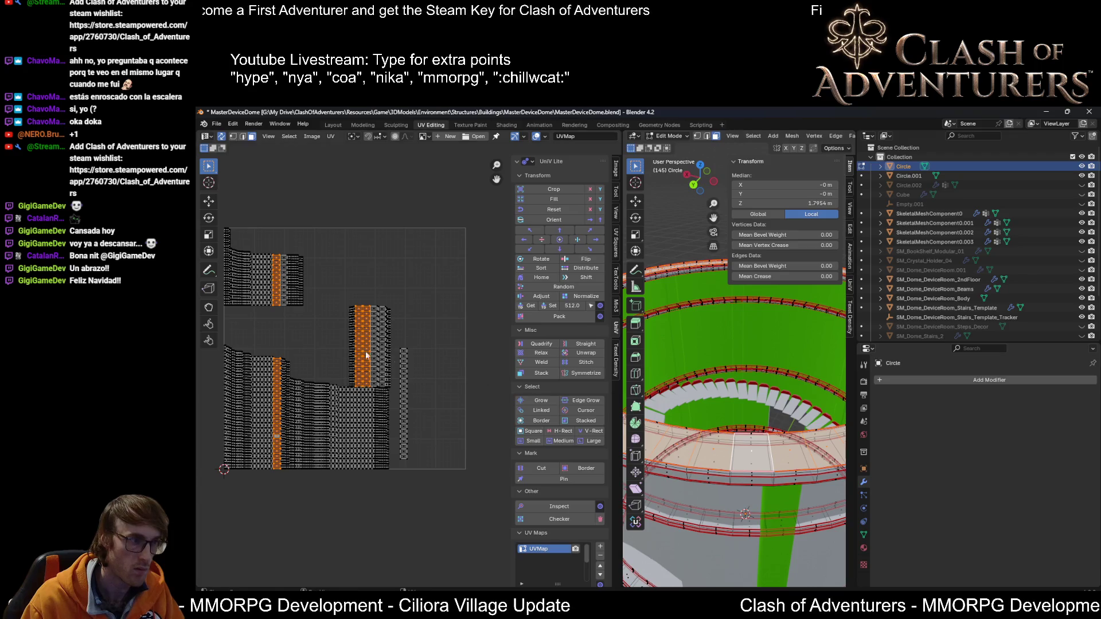
scroll(366, 356, up, 2)
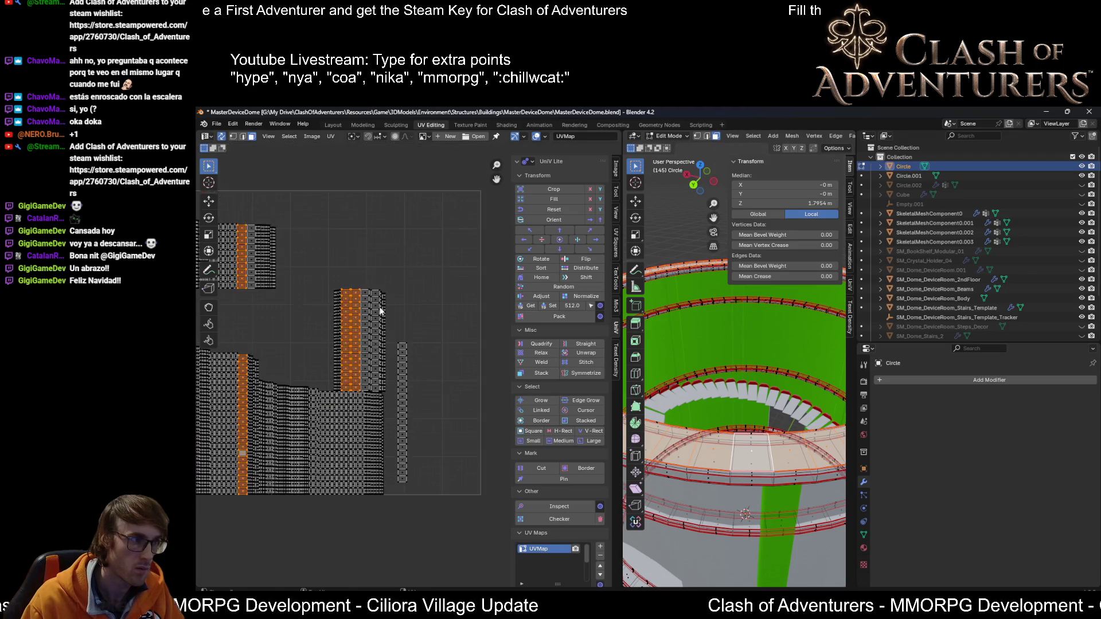
scroll(559, 258, down, 1)
middle_drag(751, 433, 474, 256)
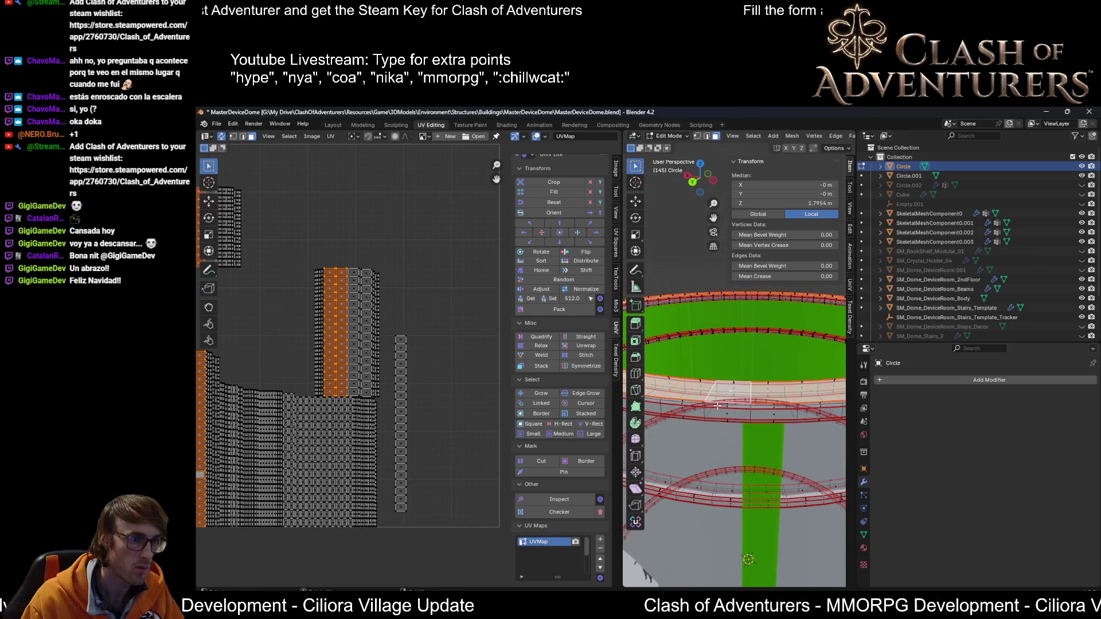
Step: Turn off UV sync and X-ray, select the tower's top rim faces, and box-select their UV island
click(221, 137)
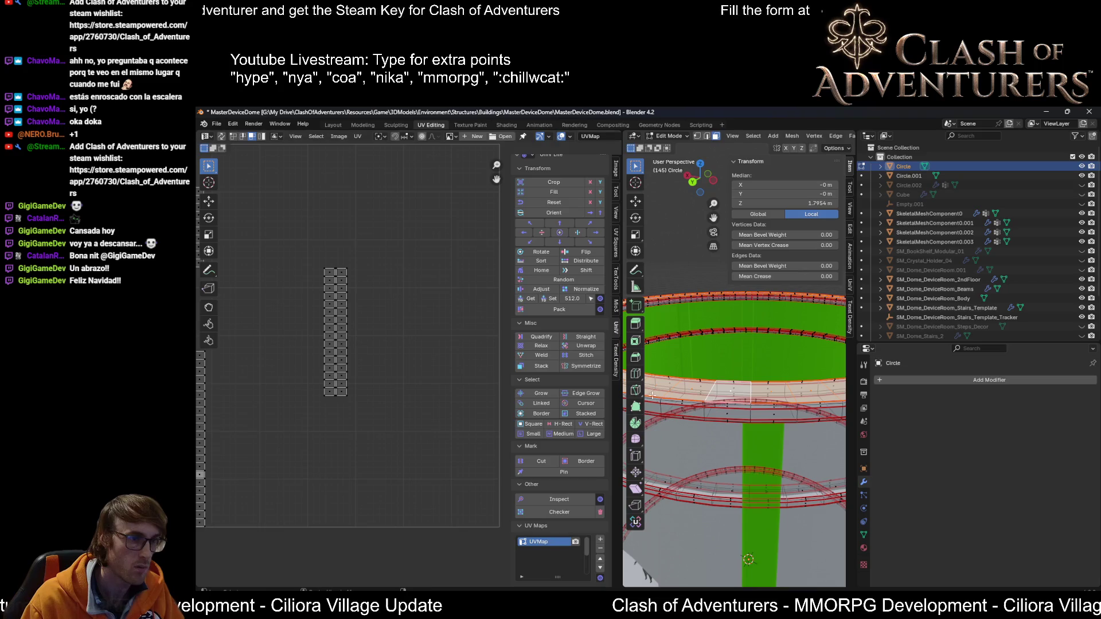
key(alt+z)
middle_drag(746, 398, 721, 317)
alt+click(701, 269)
scroll(701, 269, down, 5)
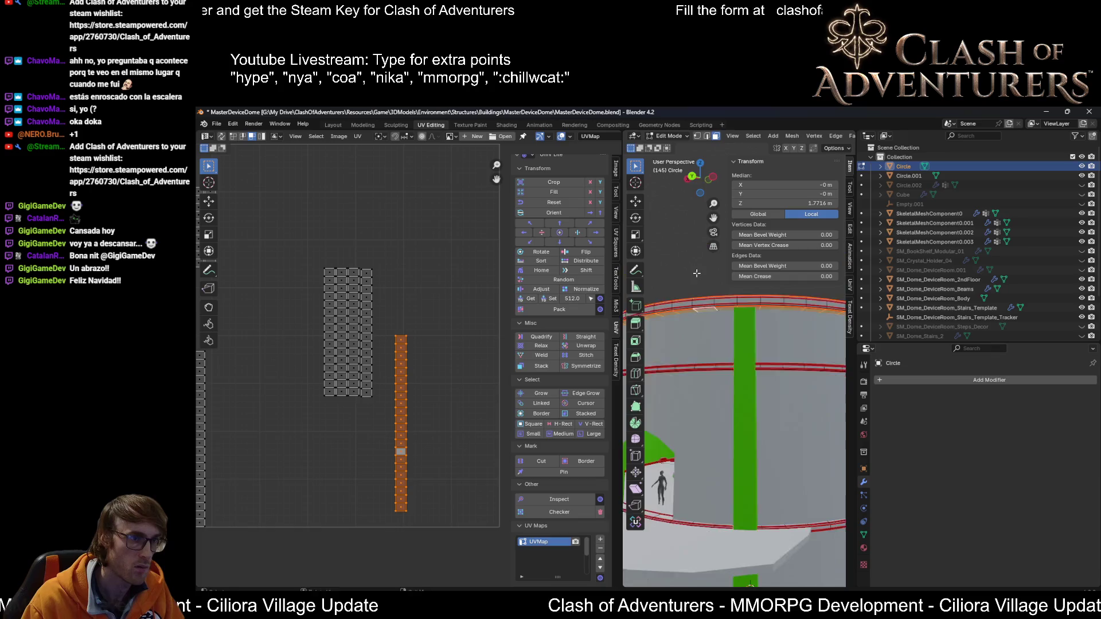
middle_drag(702, 273, 686, 340)
scroll(483, 338, down, 3)
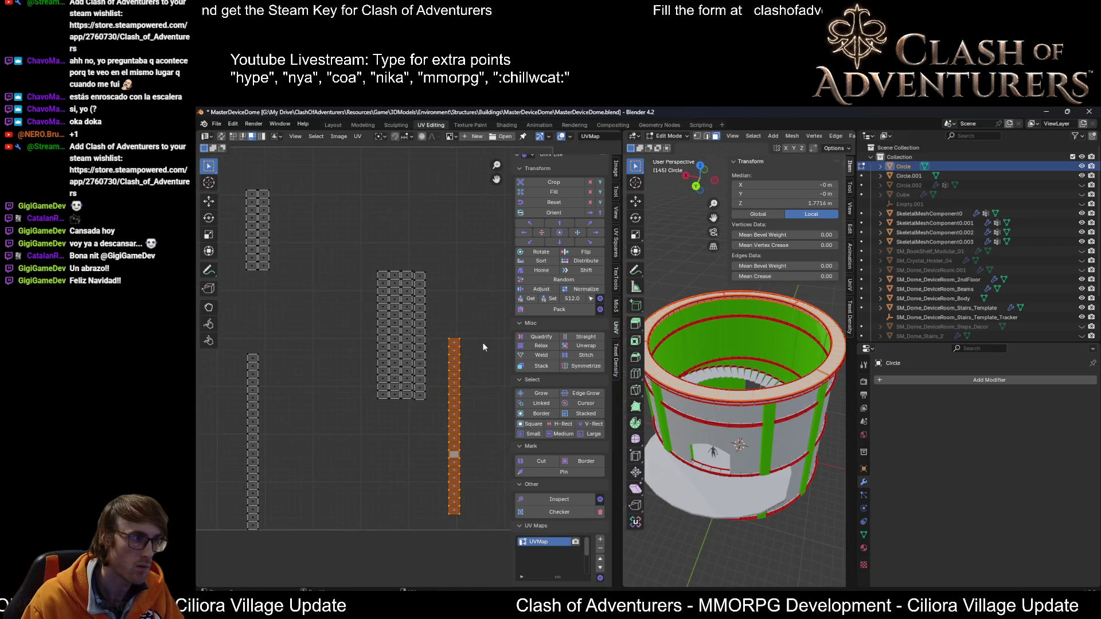
drag(468, 334, 433, 474)
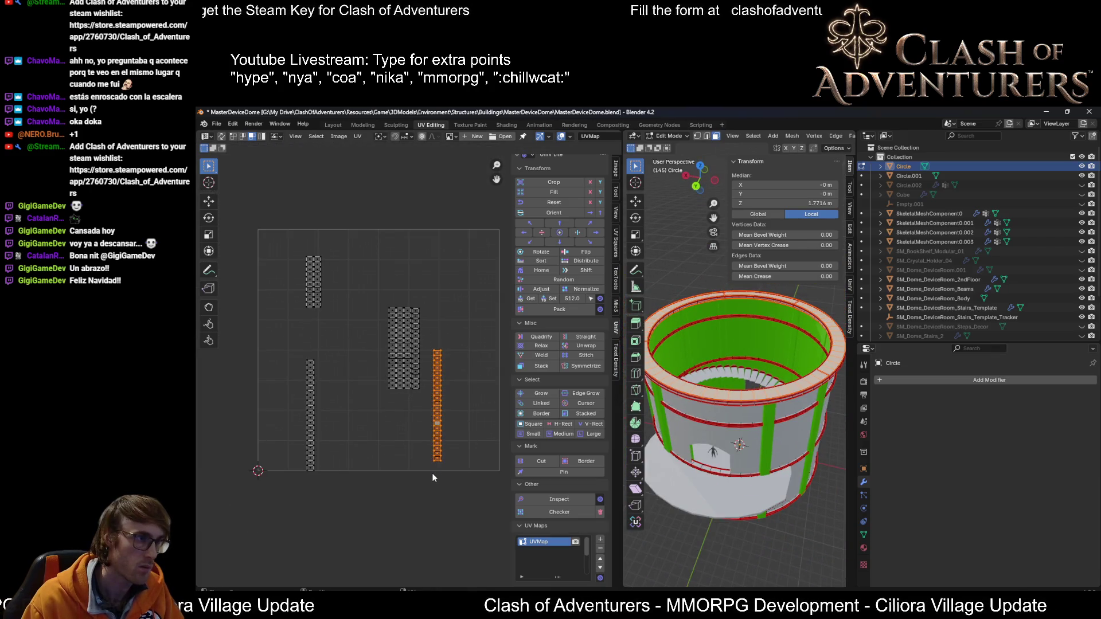
click(316, 136)
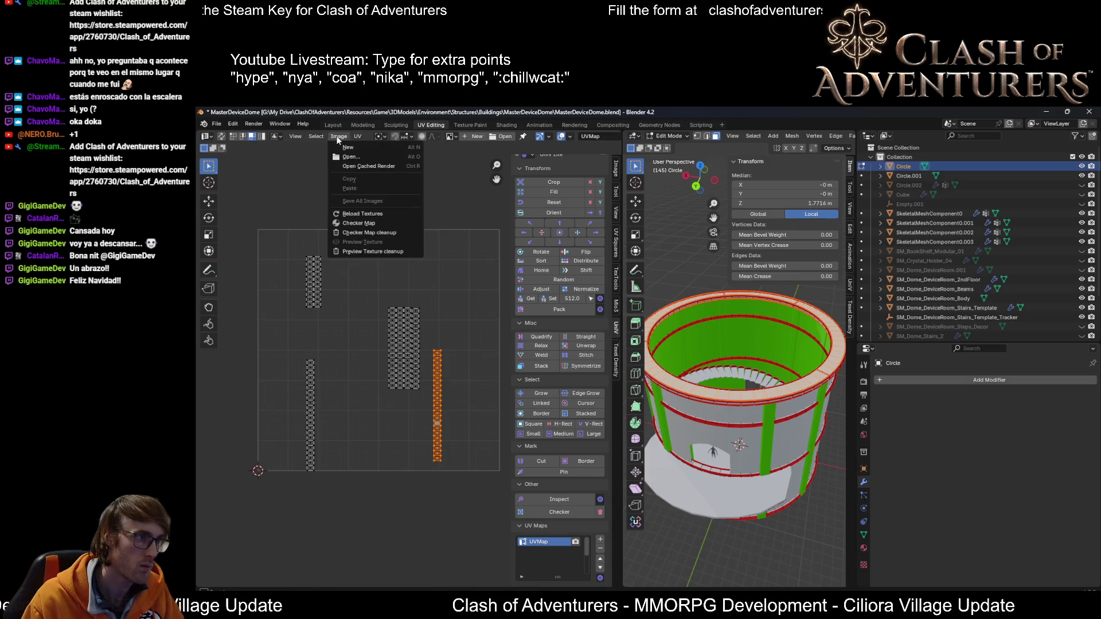
Step: Toggle Constrain to Image Bounds and move the rim island to the far right edge
mouse_move(356, 140)
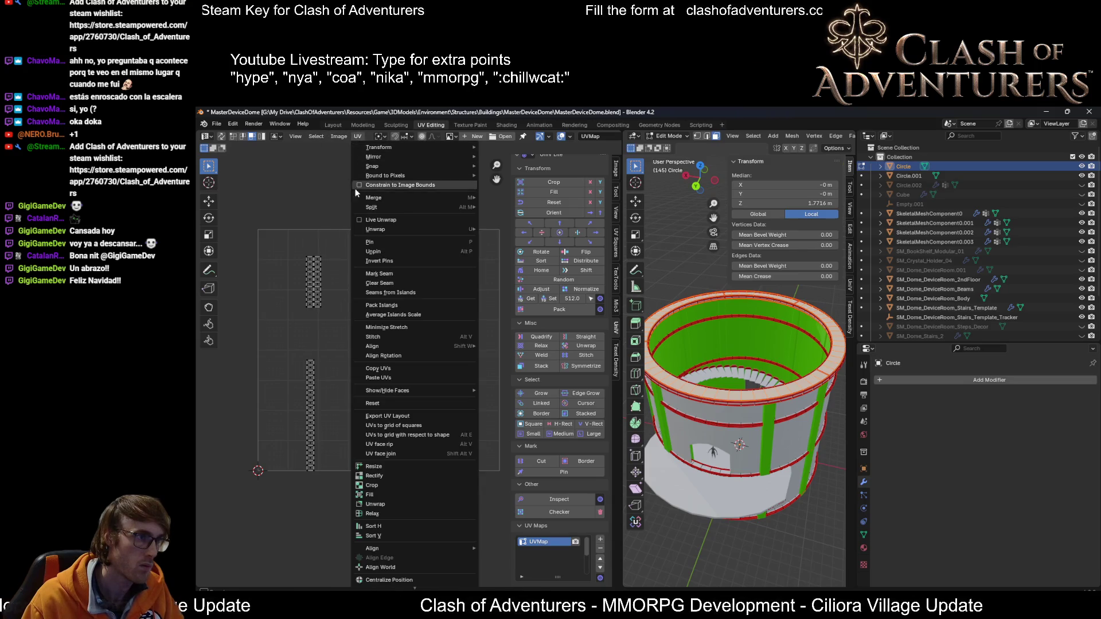
click(362, 185)
key(g)
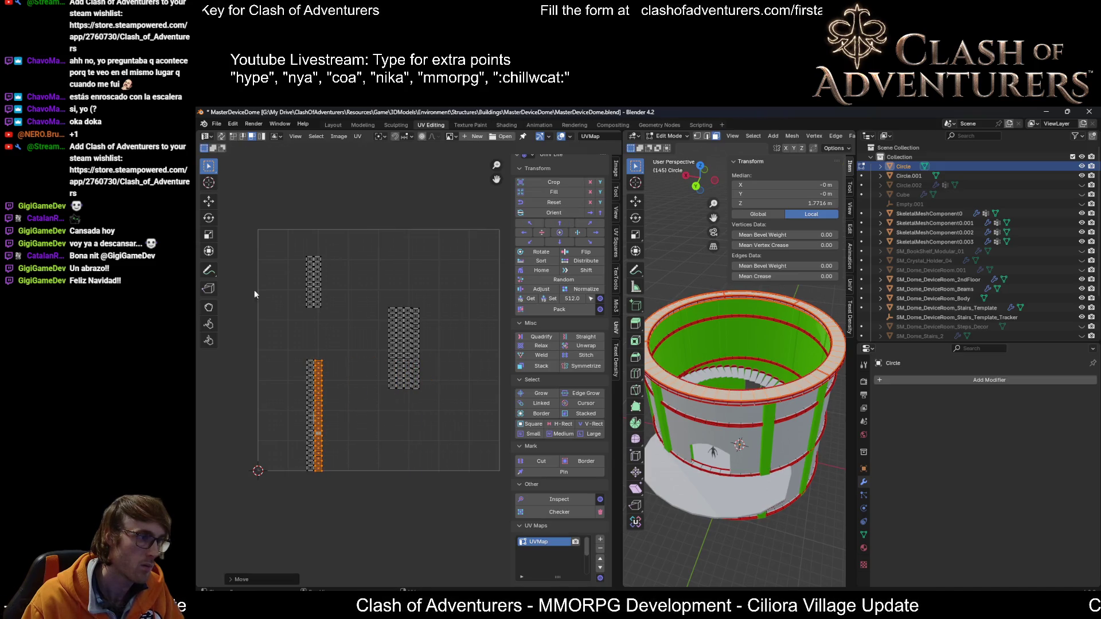
scroll(254, 290, up, 1)
mouse_move(322, 351)
middle_down()
mouse_move(410, 291)
mouse_move(409, 304)
mouse_move(324, 304)
middle_up()
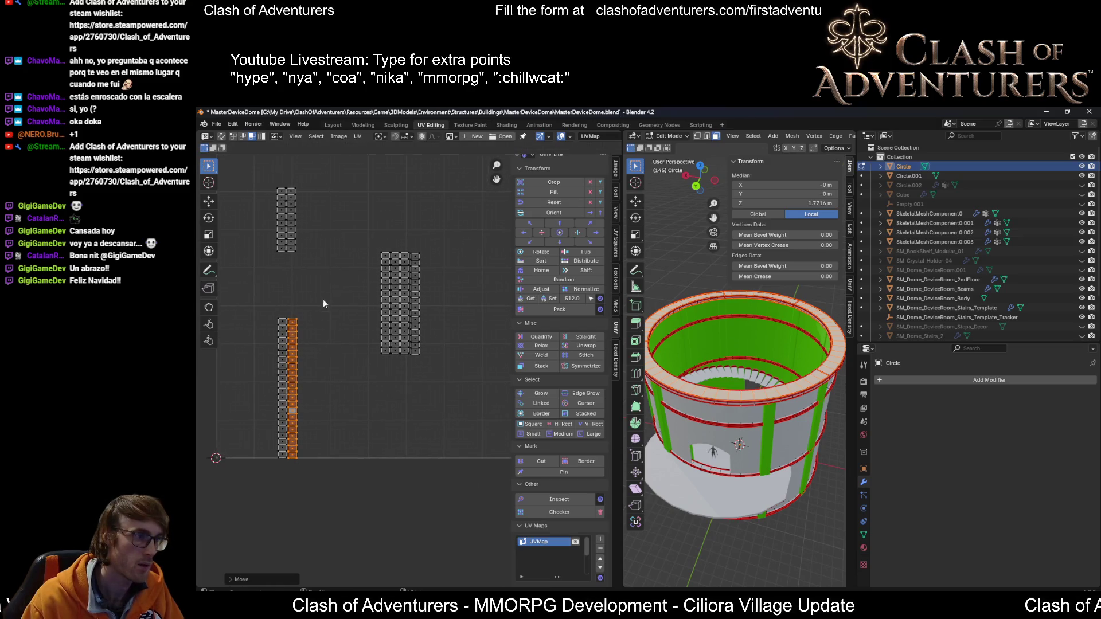
middle_drag(328, 460, 291, 449)
key(g)
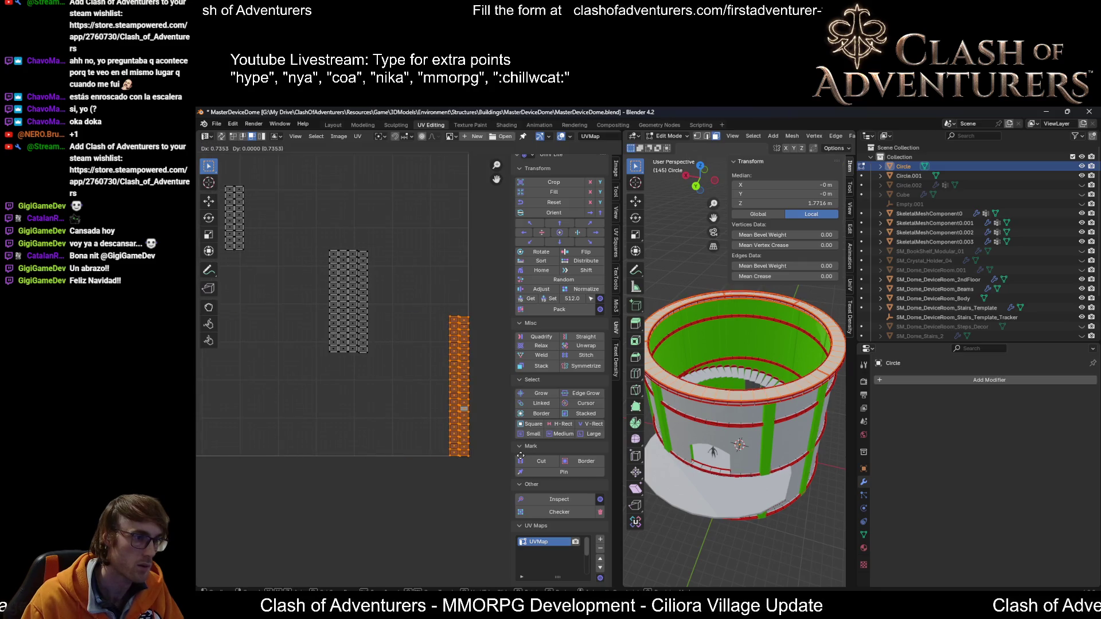
click(520, 456)
Step: Show all UV islands, then move one island to the upper left
key(a)
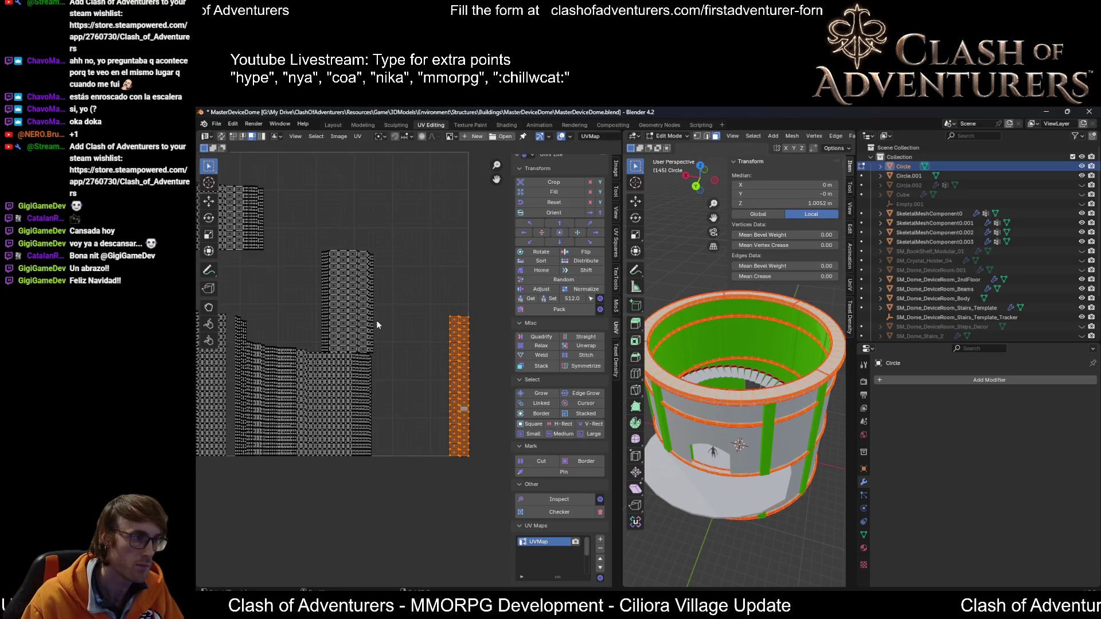
scroll(376, 325, up, 2)
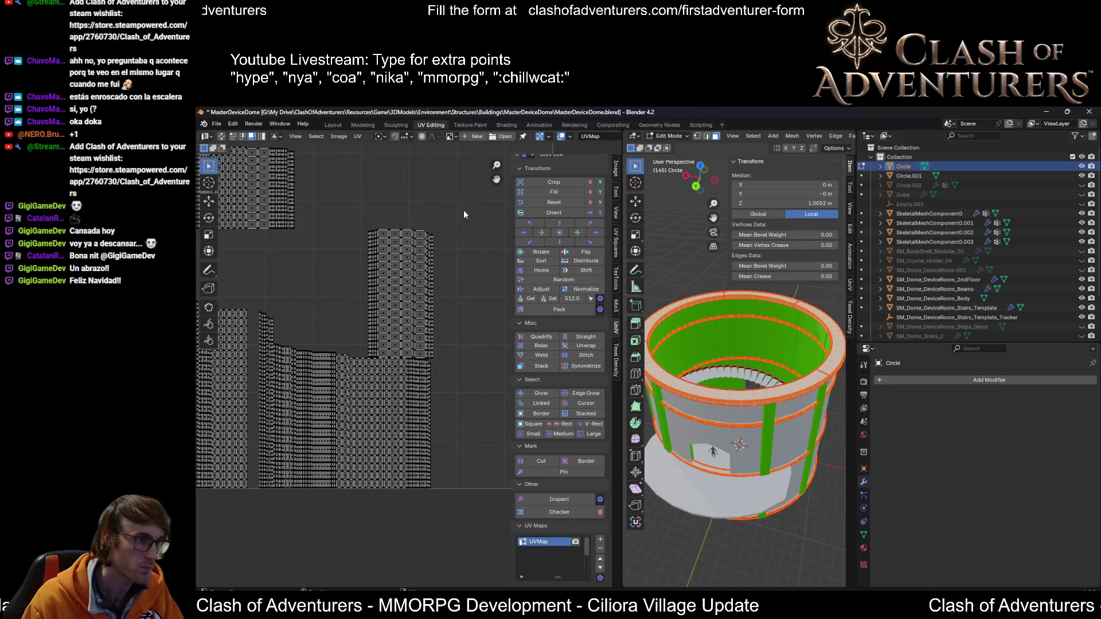
scroll(464, 214, up, 2)
scroll(457, 231, up, 2)
mouse_move(457, 196)
mouse_down()
mouse_move(275, 355)
mouse_move(303, 418)
mouse_move(319, 411)
mouse_up()
scroll(319, 410, down, 3)
key(g)
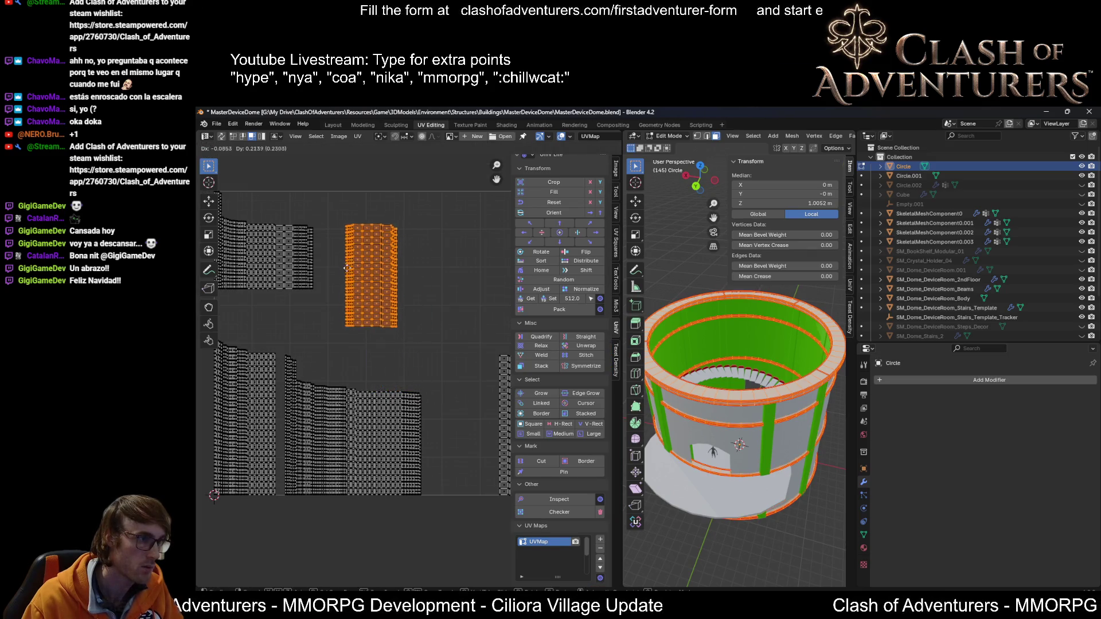
click(338, 265)
Step: Move the right-edge UV column beside the lower island and nudge the columns slightly
mouse_move(453, 336)
mouse_down()
mouse_move(310, 506)
mouse_move(283, 514)
mouse_up()
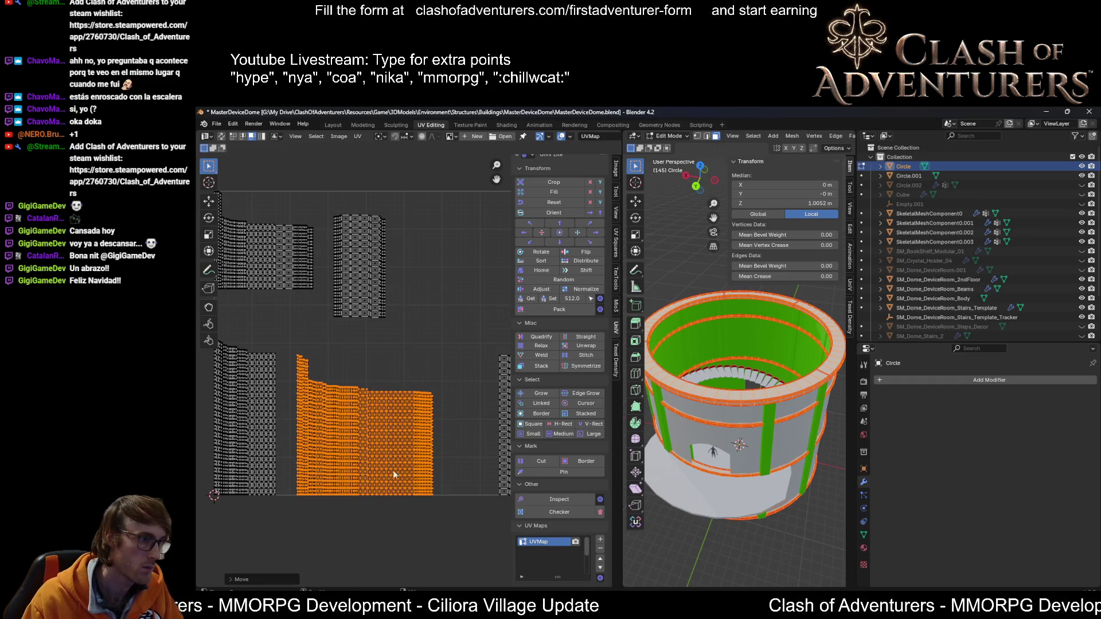
ctrl+scroll(414, 414, down, 4)
drag(493, 324, 411, 504)
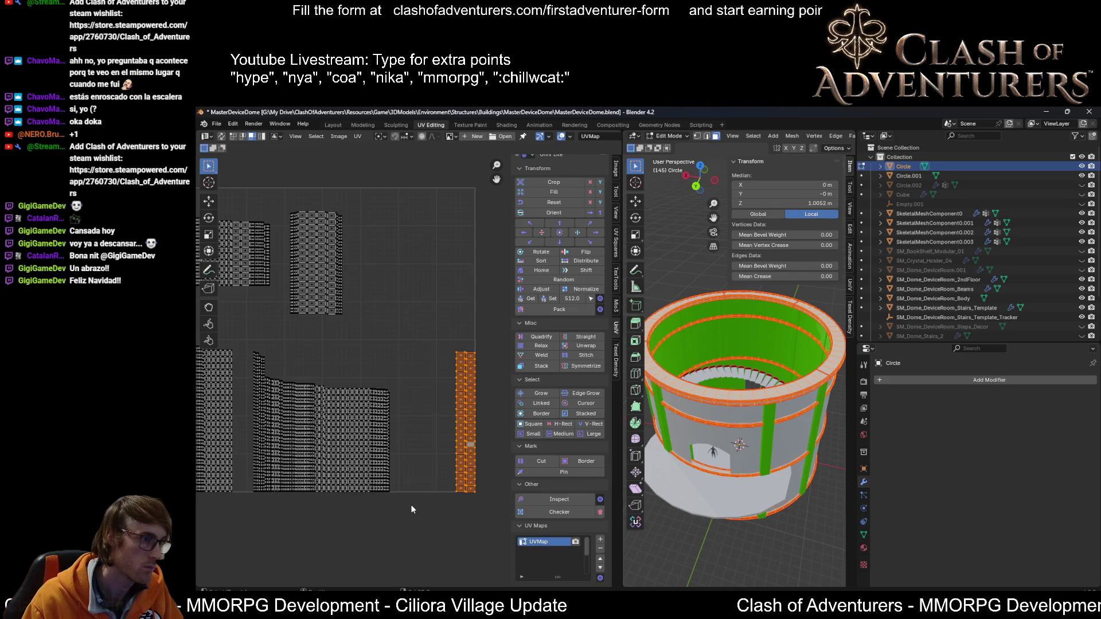
key(g)
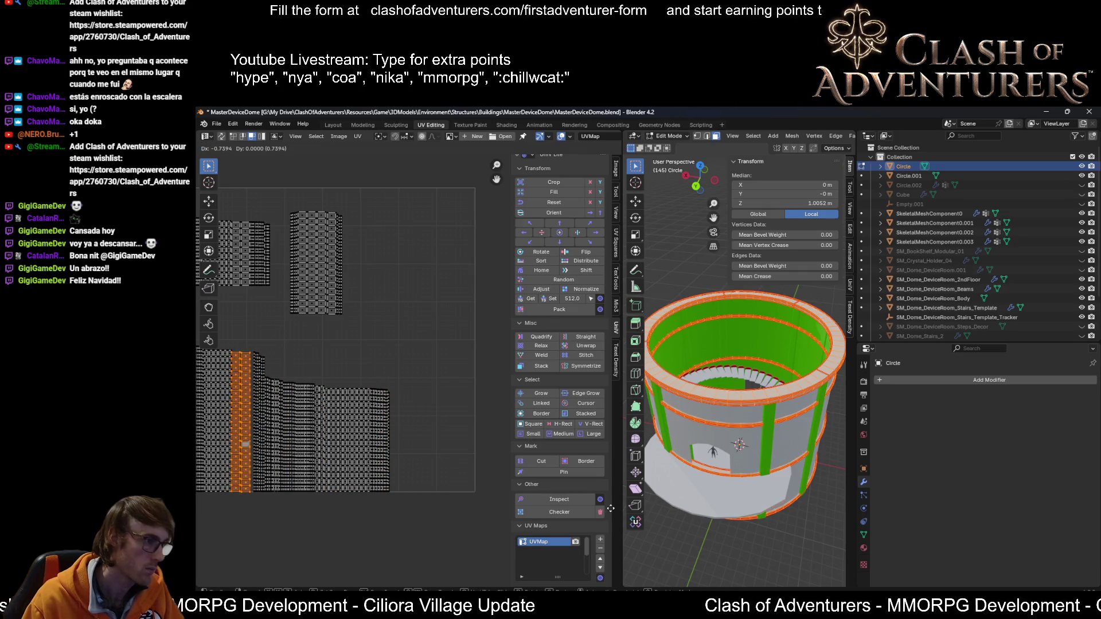
click(611, 521)
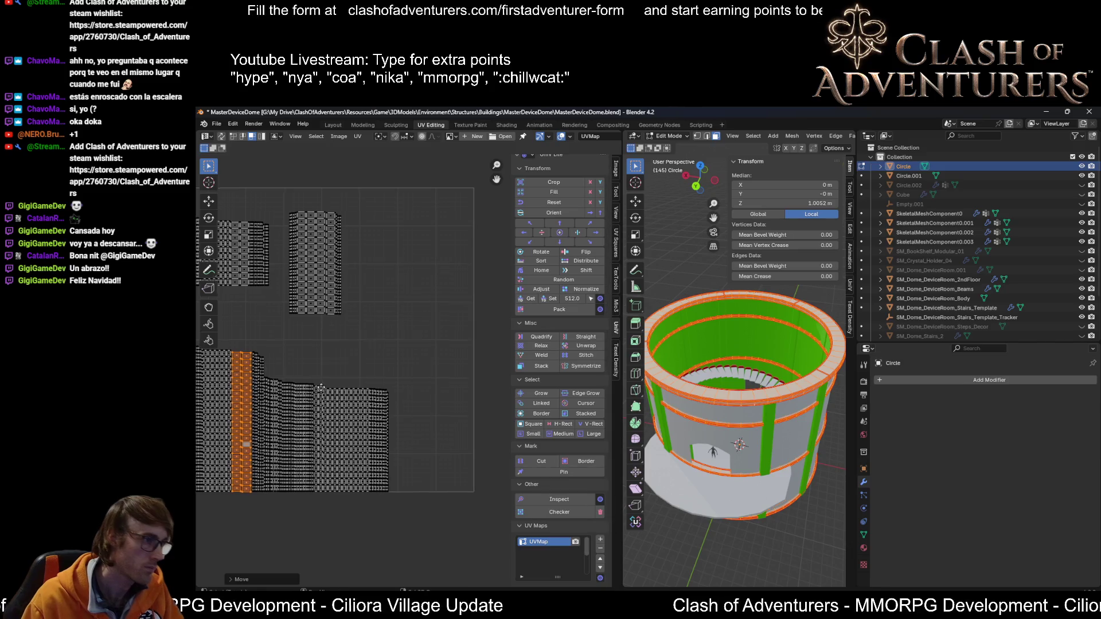
scroll(456, 321, up, 5)
scroll(459, 315, up, 1)
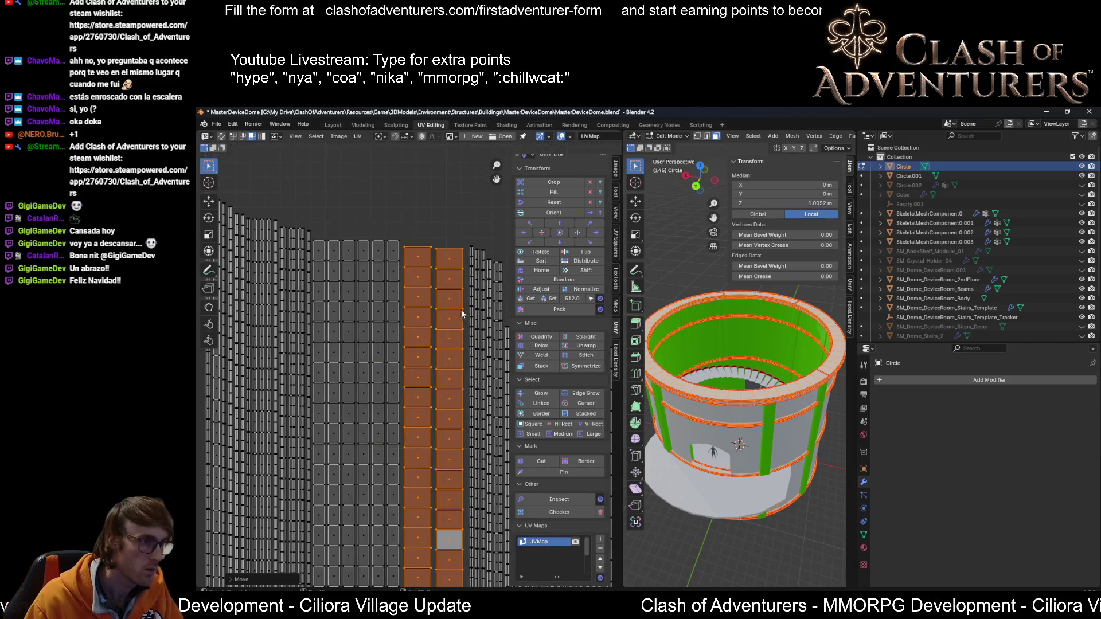
scroll(461, 309, up, 1)
scroll(484, 328, down, 2)
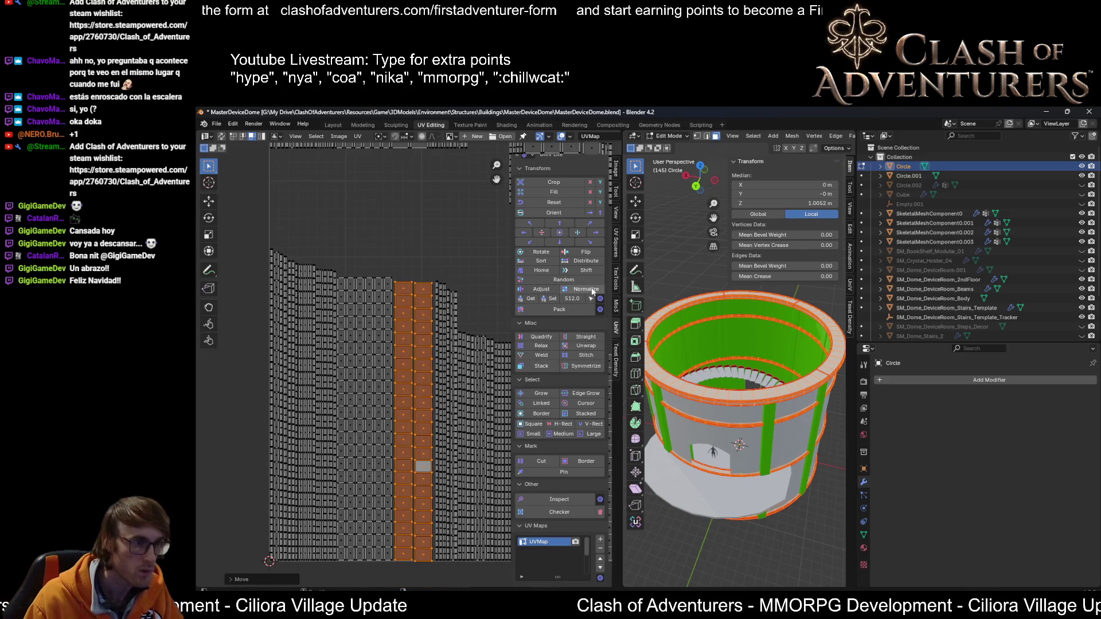
scroll(475, 342, up, 2)
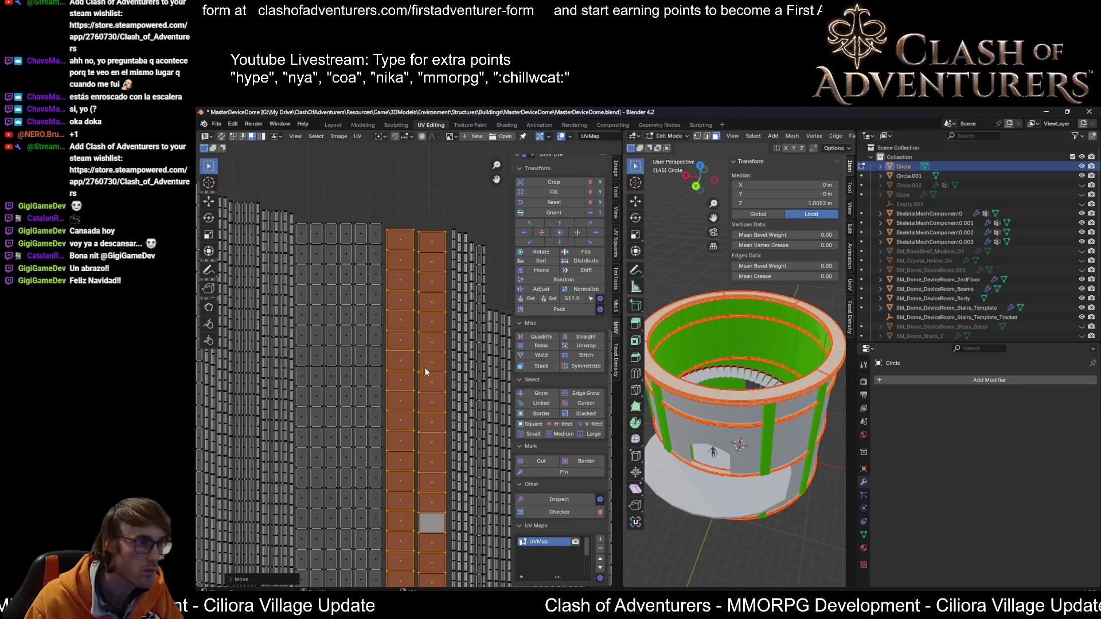
key(g)
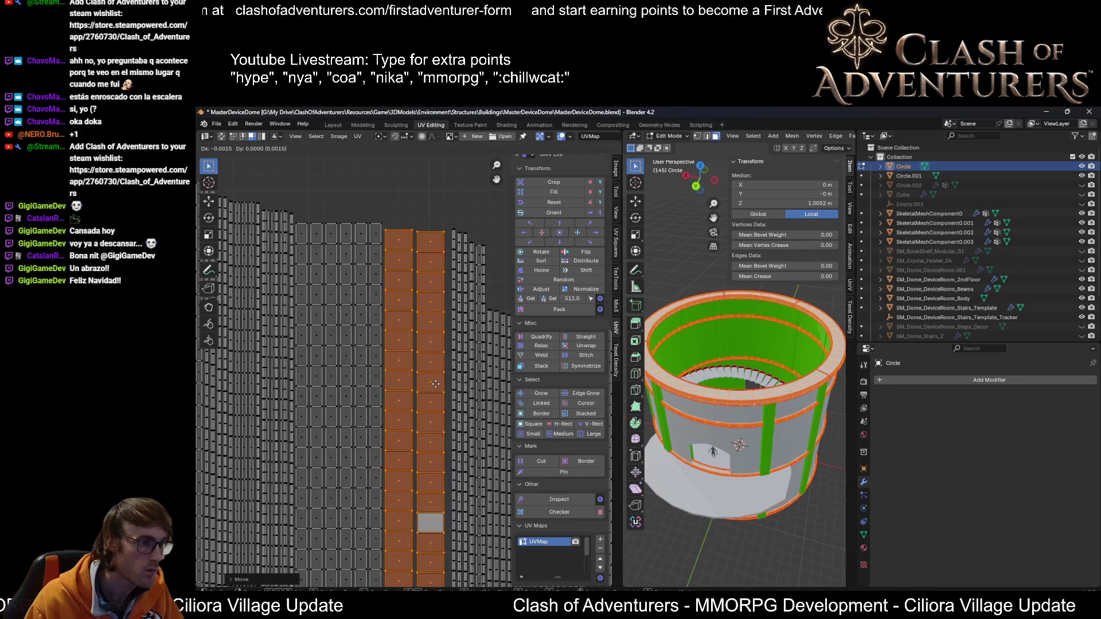
click(438, 387)
Step: Shift the lower-right islands slightly and place an island at the upper left
scroll(438, 388, down, 5)
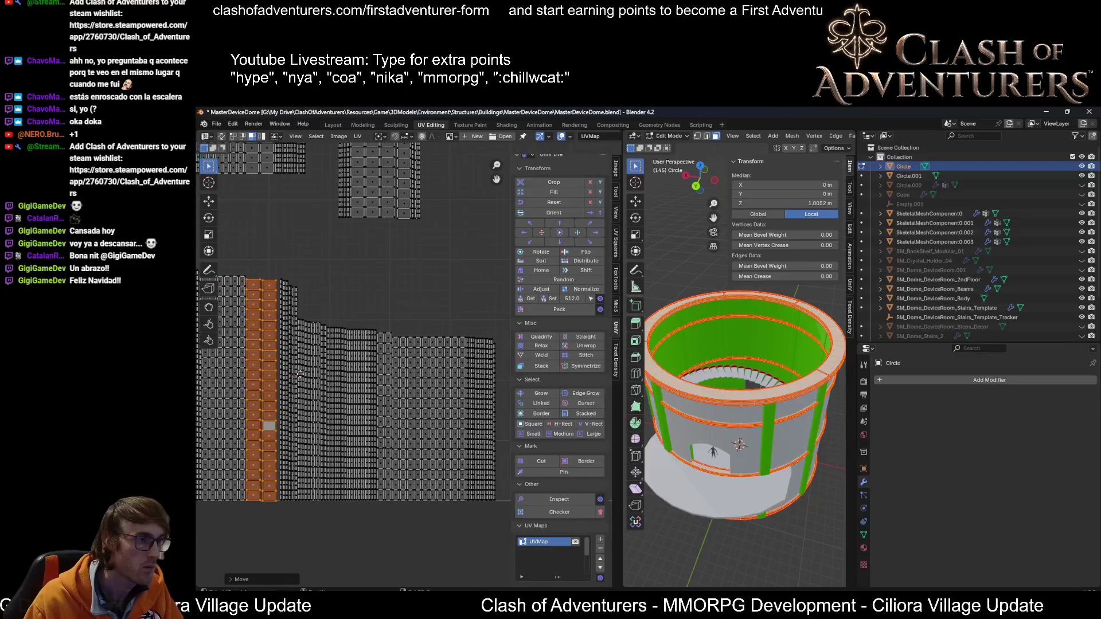
mouse_move(500, 257)
mouse_down()
mouse_move(401, 407)
mouse_move(278, 542)
mouse_up()
scroll(331, 470, up, 5)
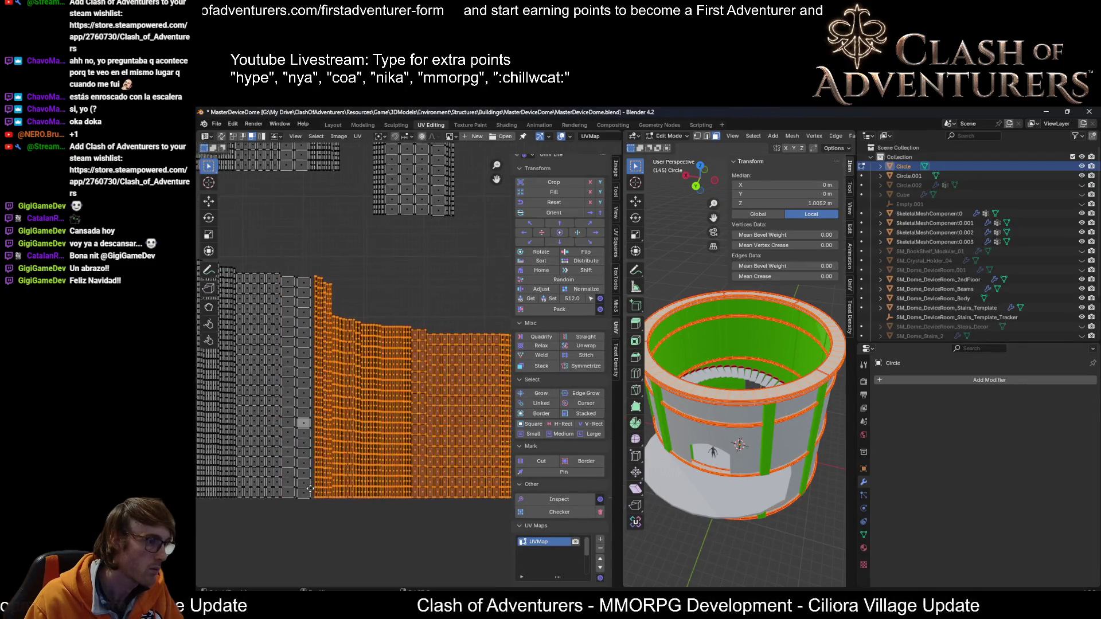
key(g)
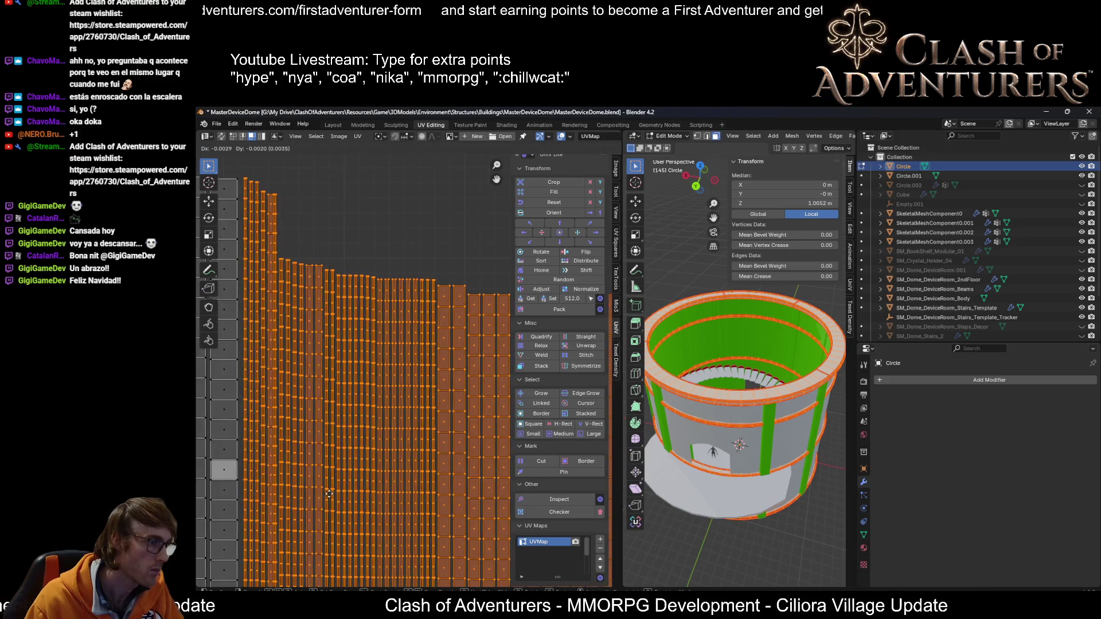
click(325, 493)
scroll(324, 502, down, 4)
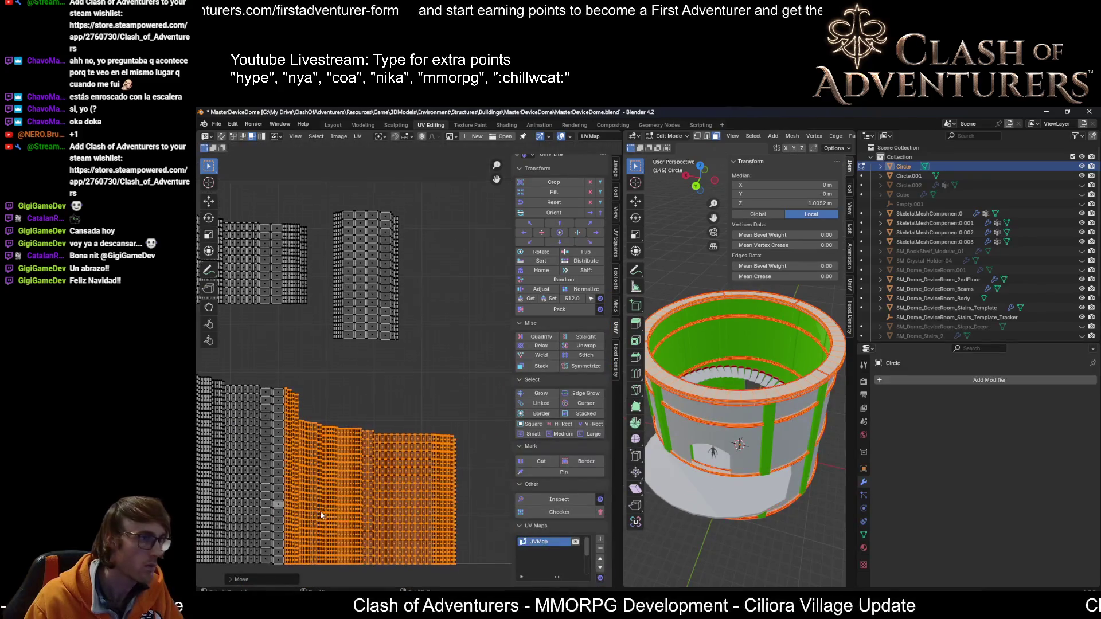
scroll(344, 372, down, 3)
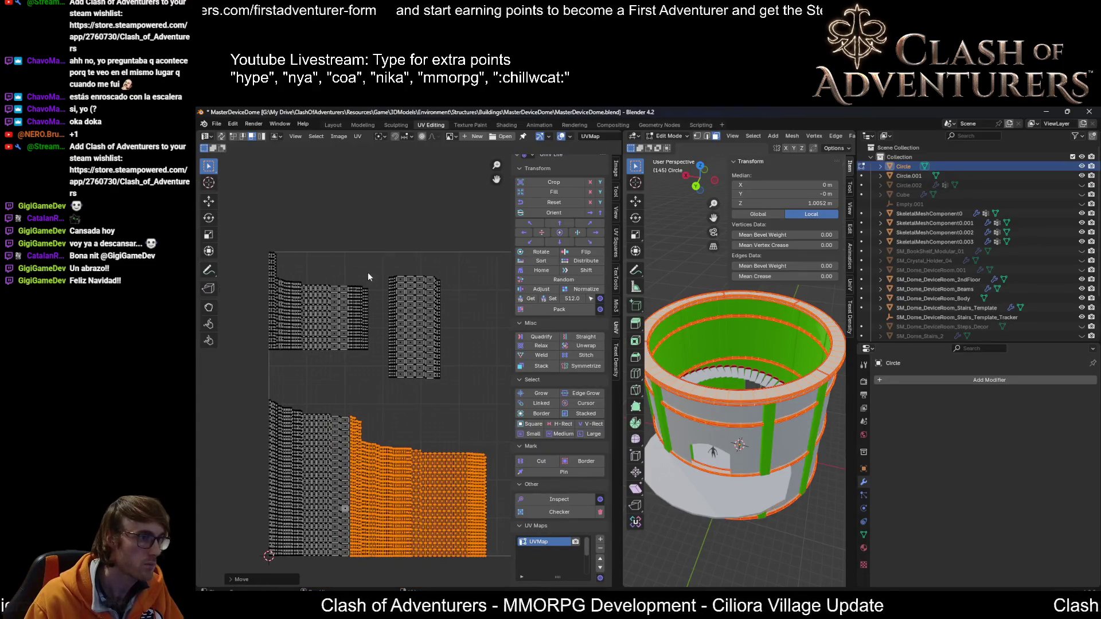
key(g)
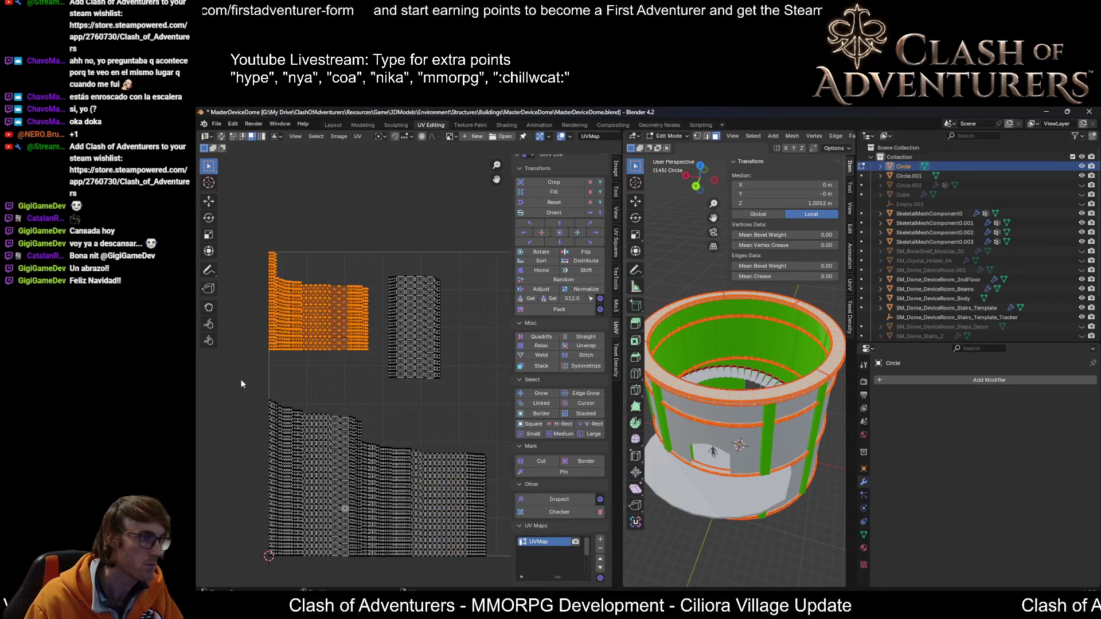
click(279, 431)
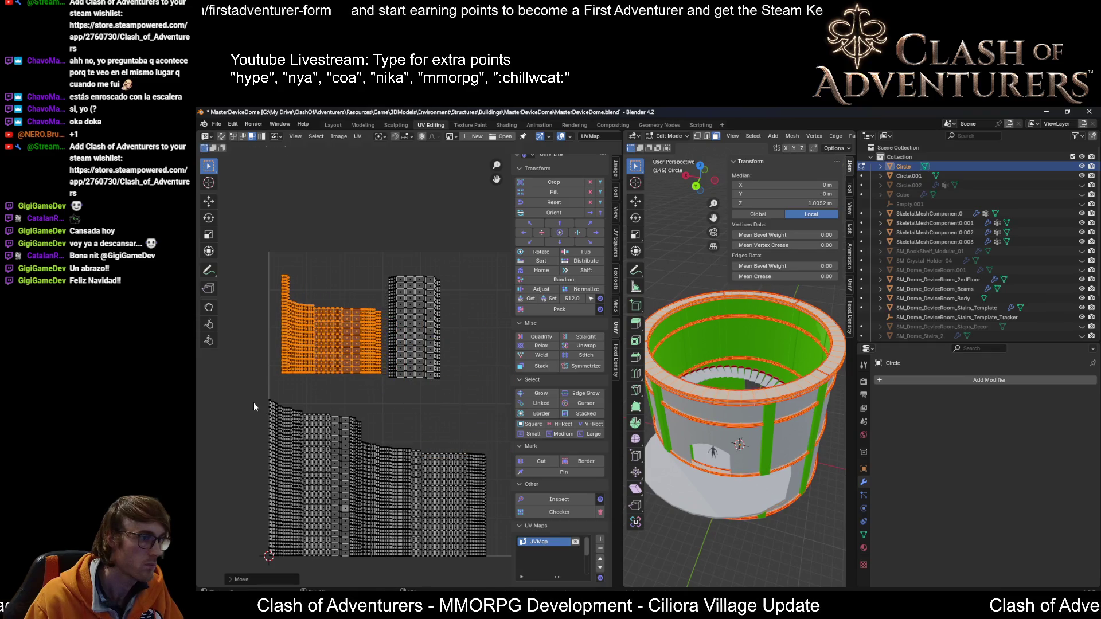
Step: Move the UV island further right
ctrl+scroll(329, 426, right, 5)
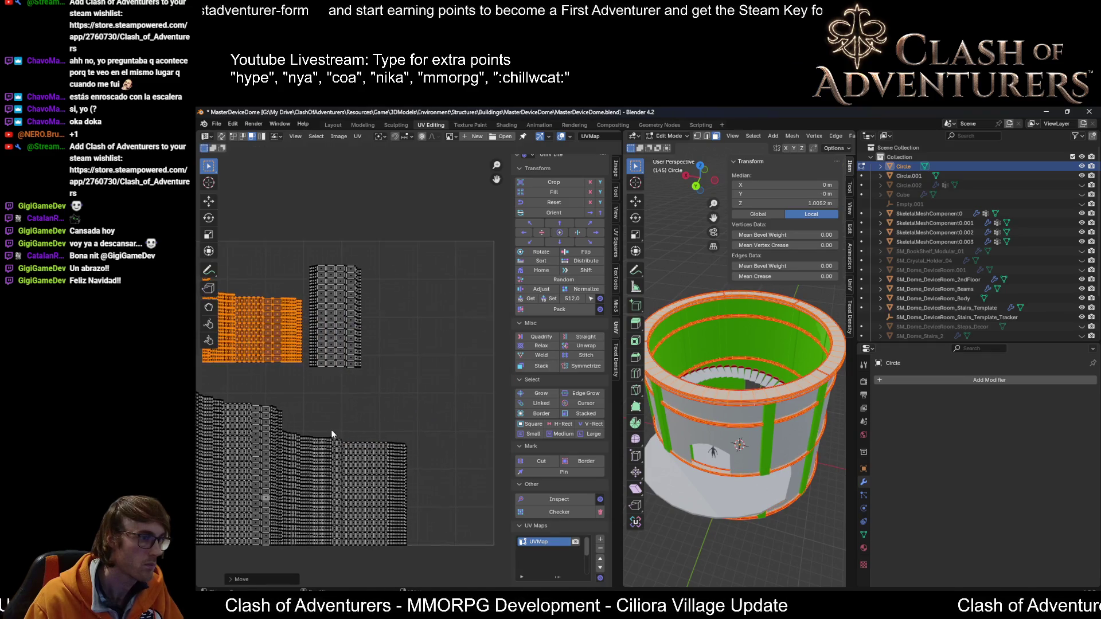
key(g)
click(497, 495)
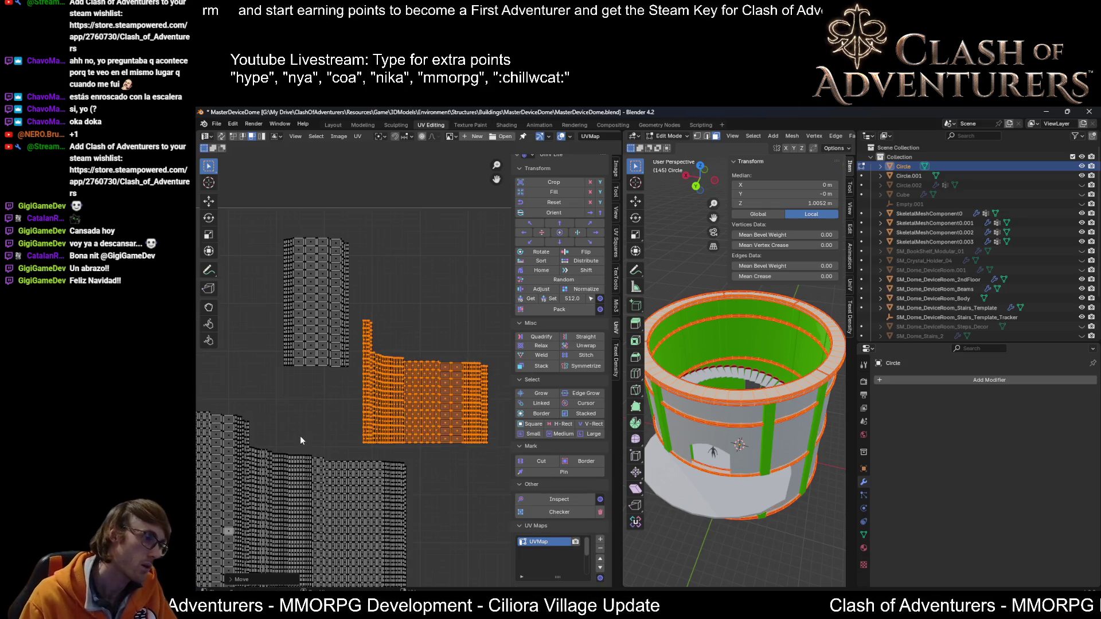
scroll(300, 435, up, 5)
scroll(338, 447, down, 3)
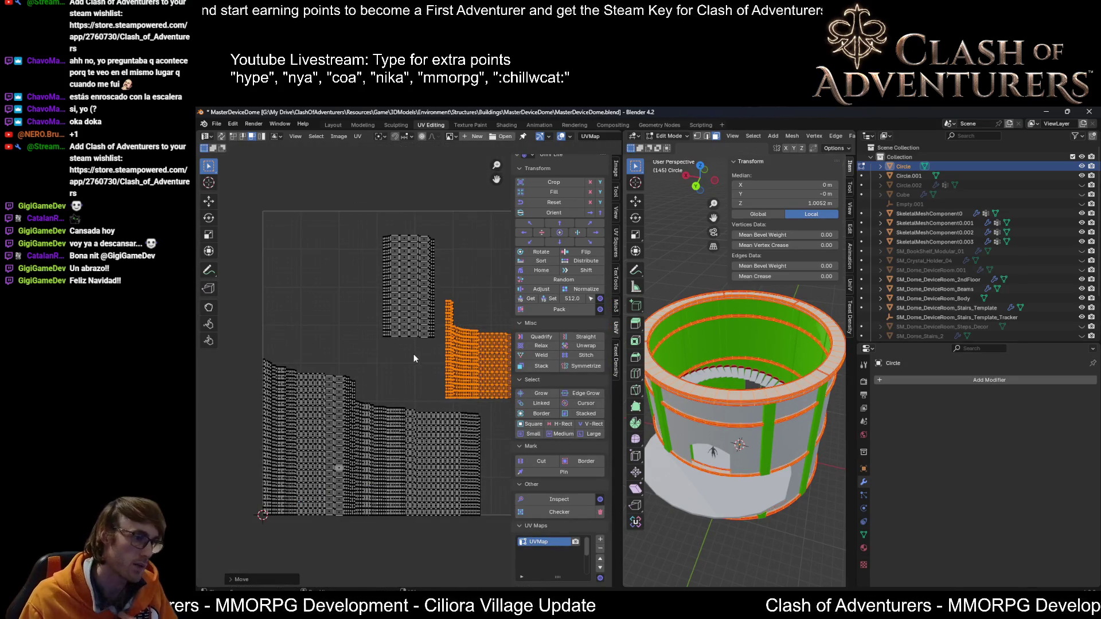
Step: Orbit to look into the cylinder and reposition the wide UV island
middle_drag(784, 374, 723, 401)
scroll(717, 407, up, 6)
scroll(713, 410, down, 5)
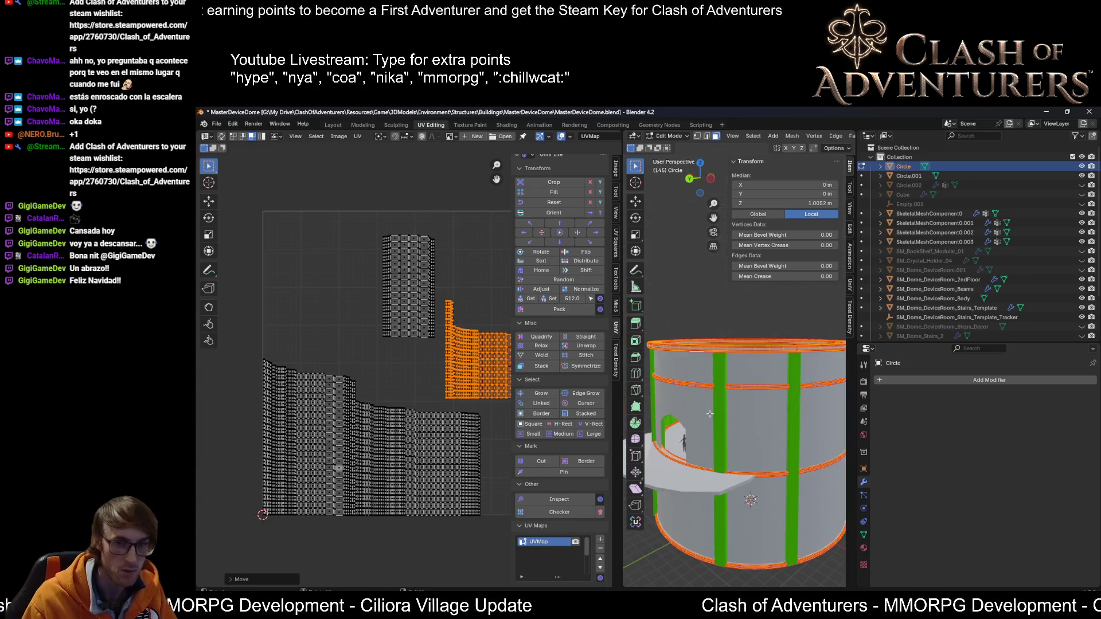
middle_drag(794, 406, 618, 412)
mouse_move(457, 398)
middle_down()
mouse_move(424, 394)
mouse_move(399, 419)
middle_up()
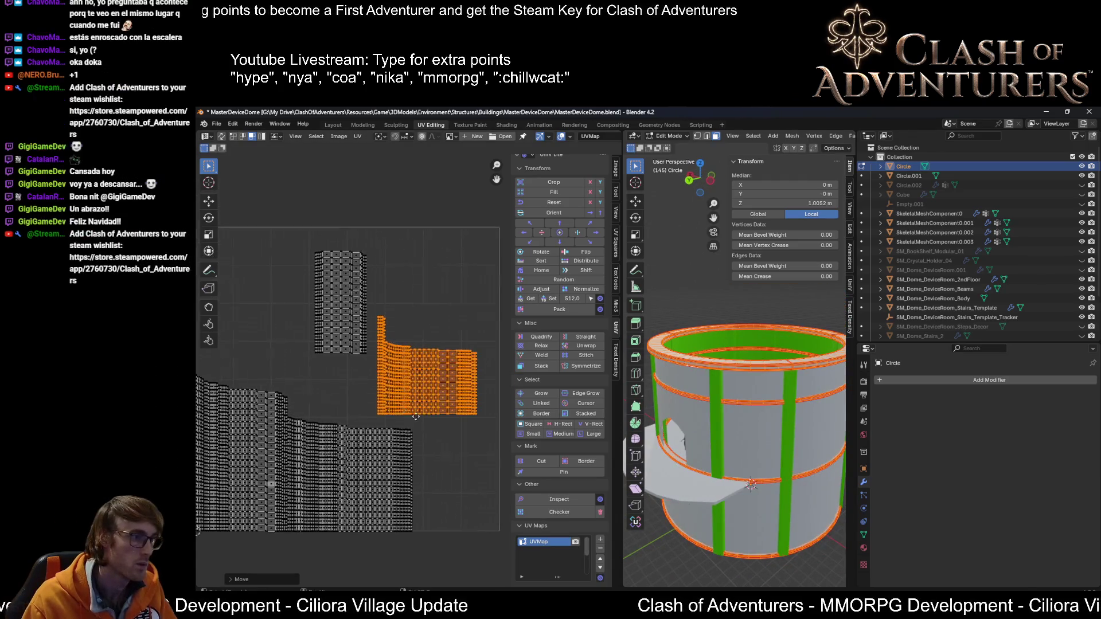
key(g)
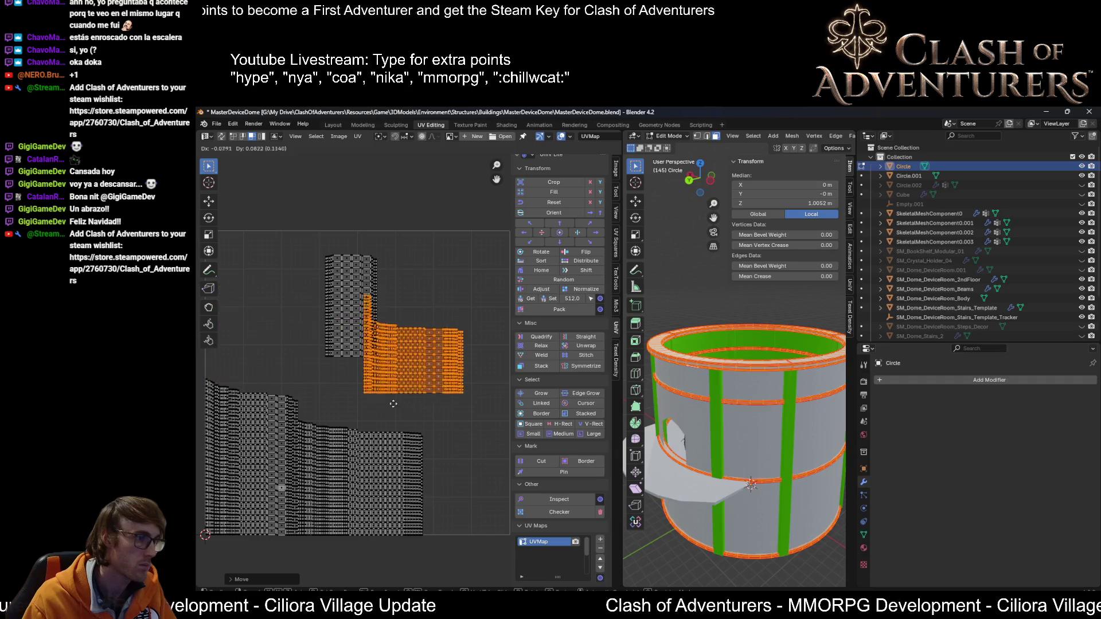
click(416, 390)
Step: Mirror the wide island in X and Y, then select the narrow island
right_click(419, 375)
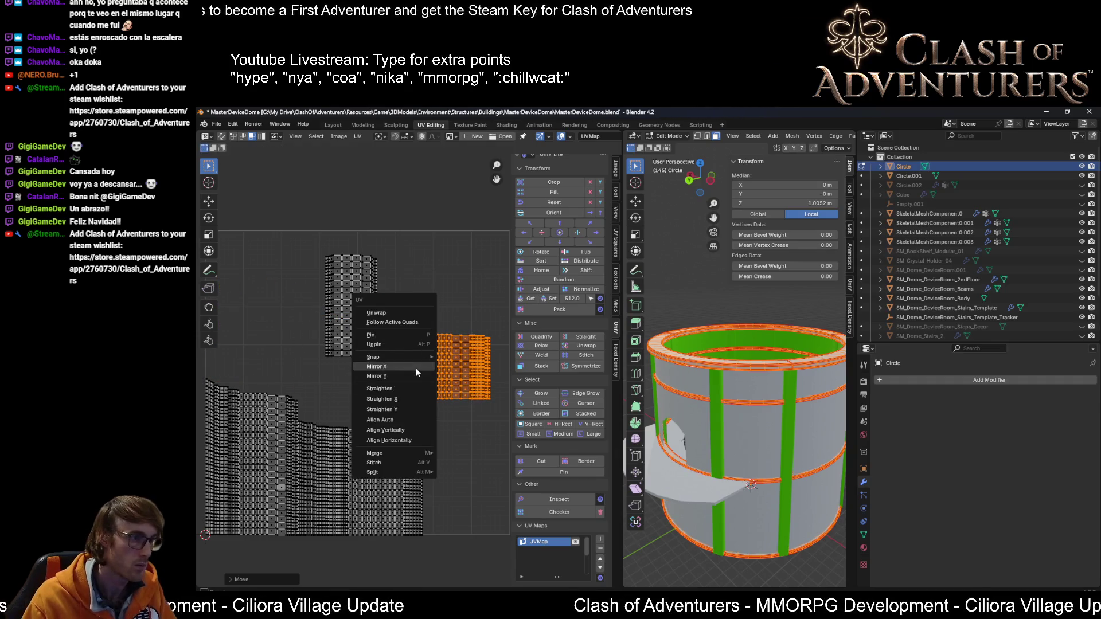
click(415, 368)
right_click(419, 350)
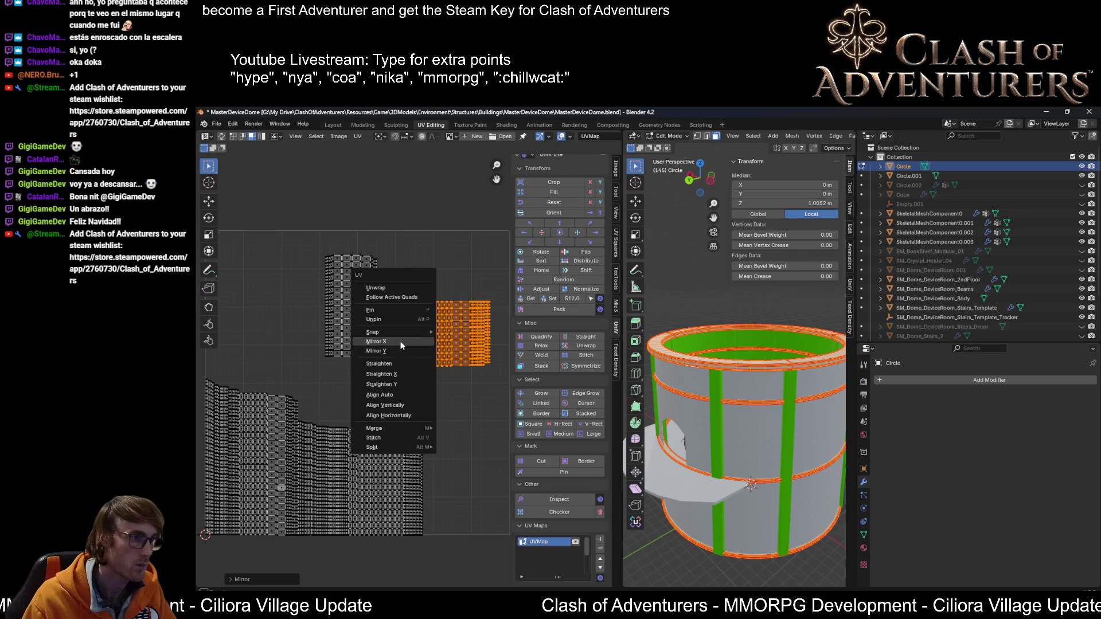
click(409, 348)
middle_drag(400, 346, 423, 354)
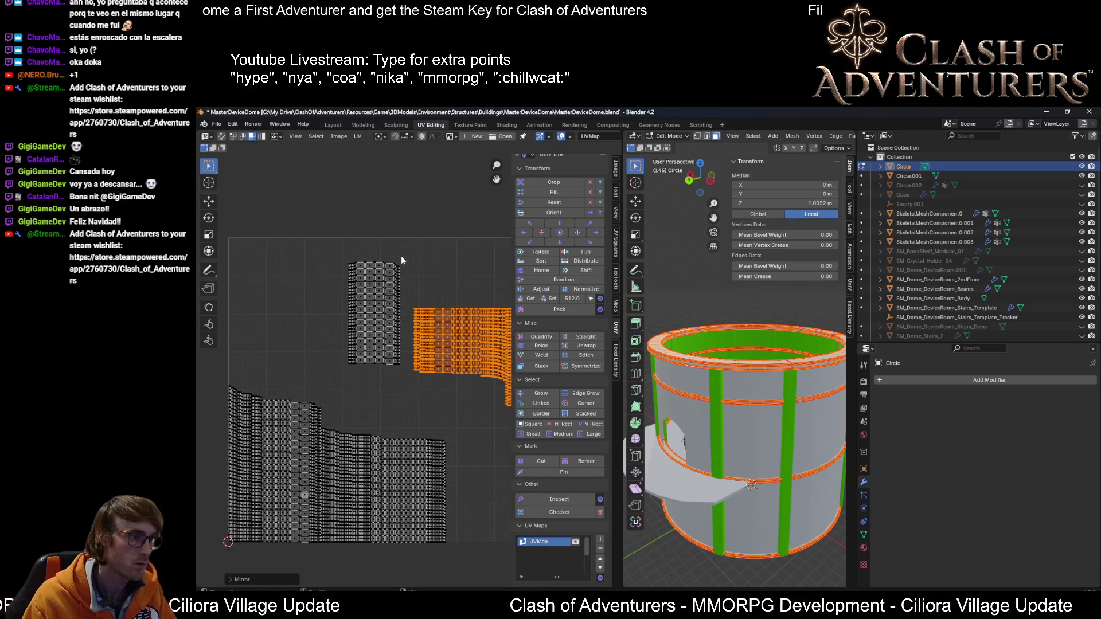
drag(401, 255, 330, 383)
Step: Move the narrow island further left and drop the wide island onto the lower blocks
key(g)
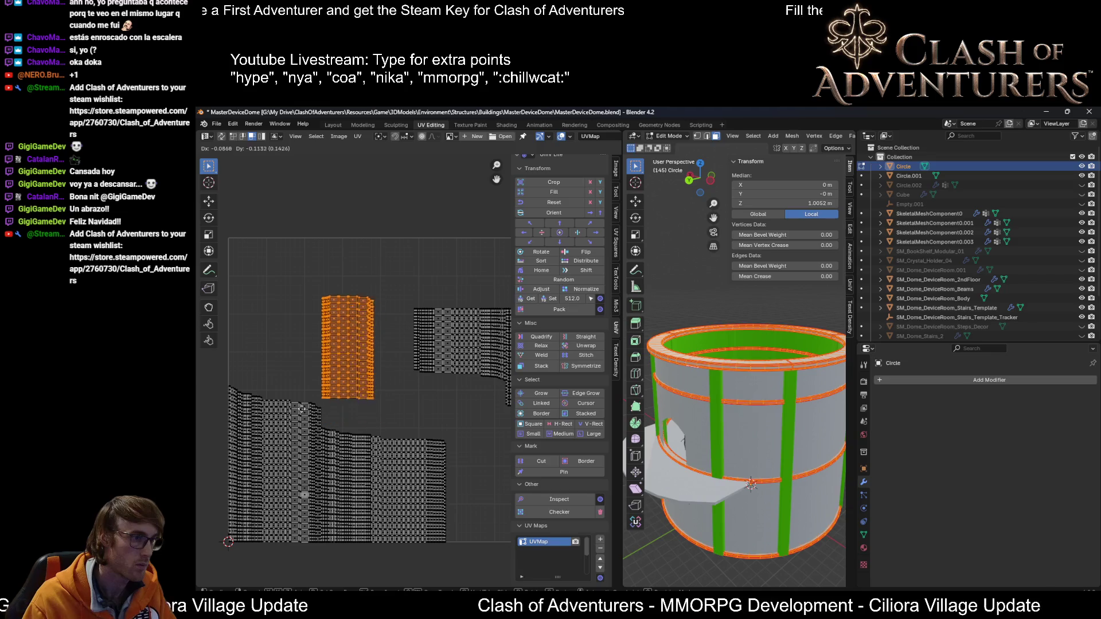
click(237, 380)
middle_drag(385, 360, 380, 361)
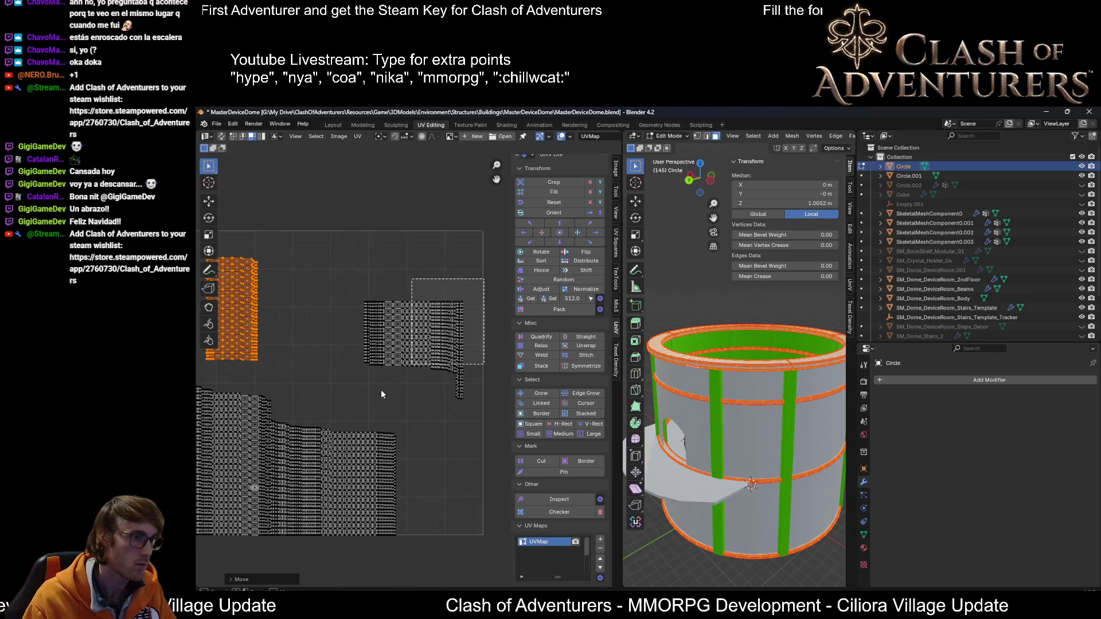
click(448, 339)
middle_drag(448, 338, 401, 332)
key(g)
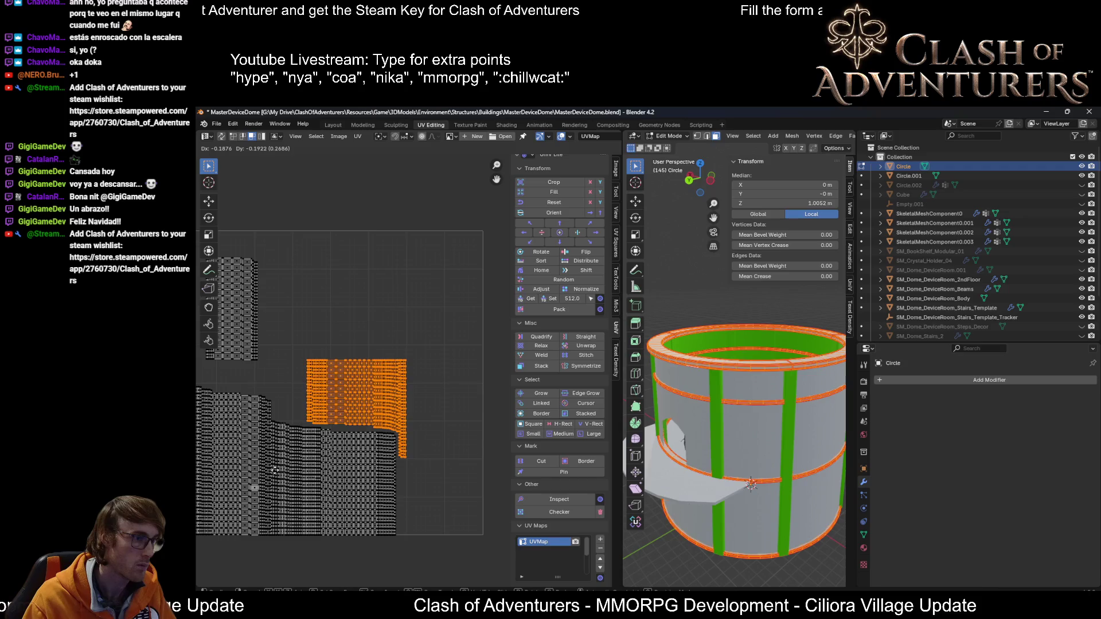
click(274, 470)
middle_drag(274, 470, 329, 492)
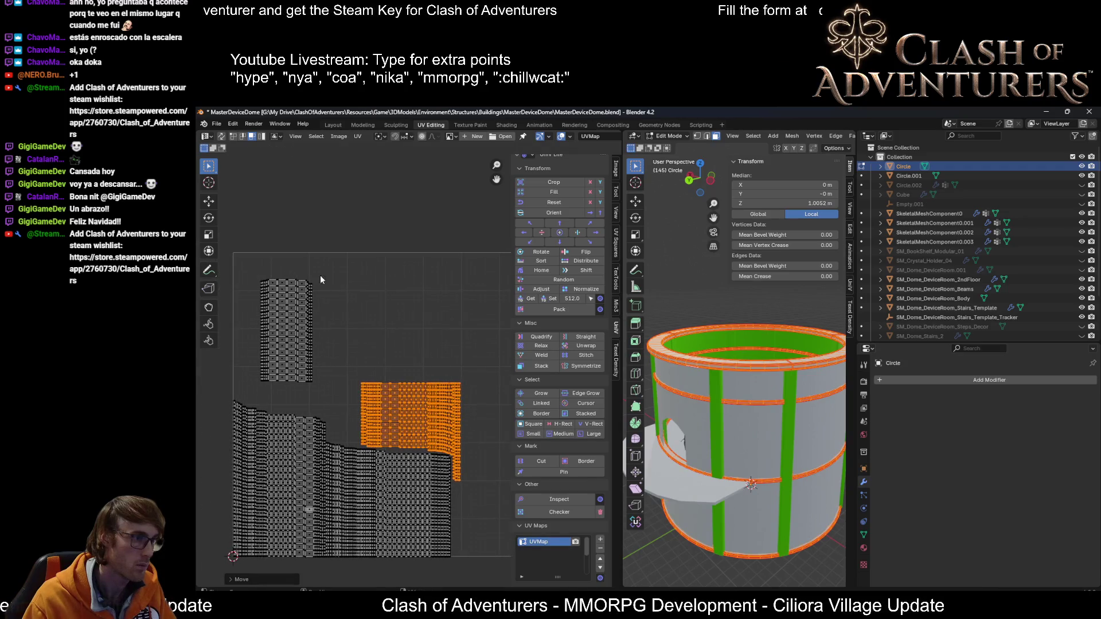
Step: Place the tall island up and right, then box-select the wide island's right-edge column
mouse_move(319, 265)
mouse_down()
mouse_move(301, 325)
mouse_move(249, 387)
mouse_up()
key(g)
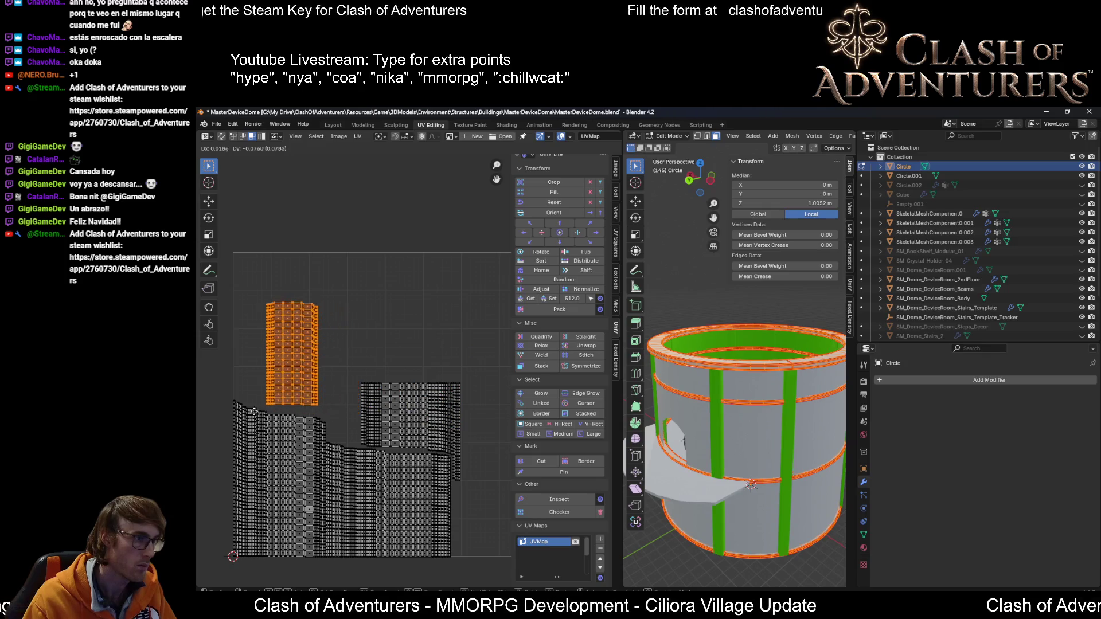
click(282, 407)
middle_drag(389, 404, 339, 376)
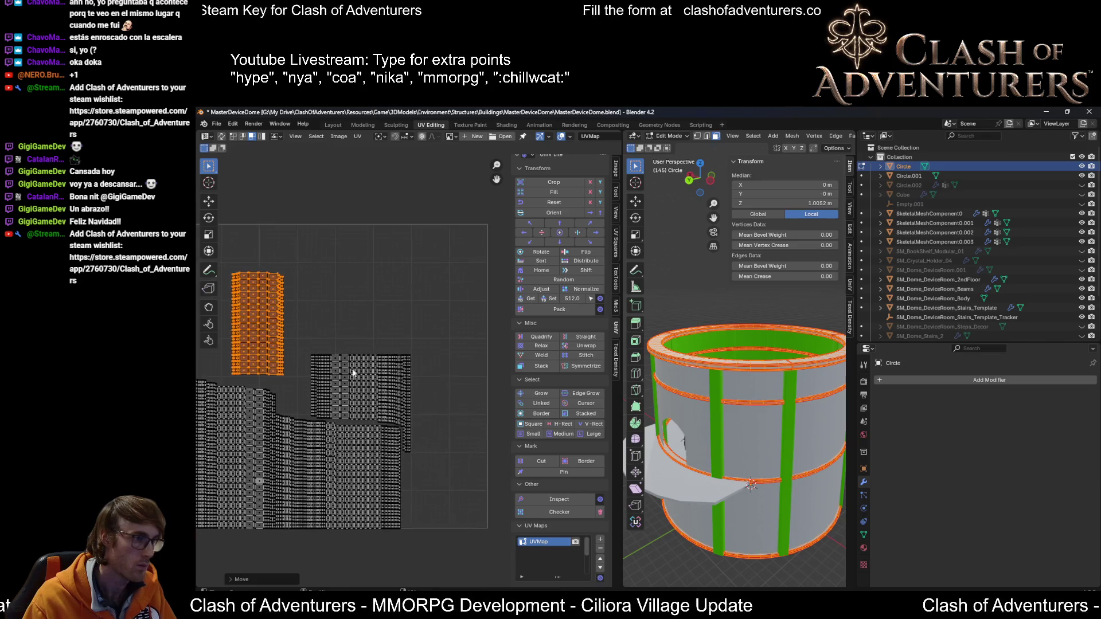
scroll(427, 370, up, 1)
drag(427, 349, 399, 494)
Step: Box-select the two right-edge vertex columns of the wide UV island
click(433, 369)
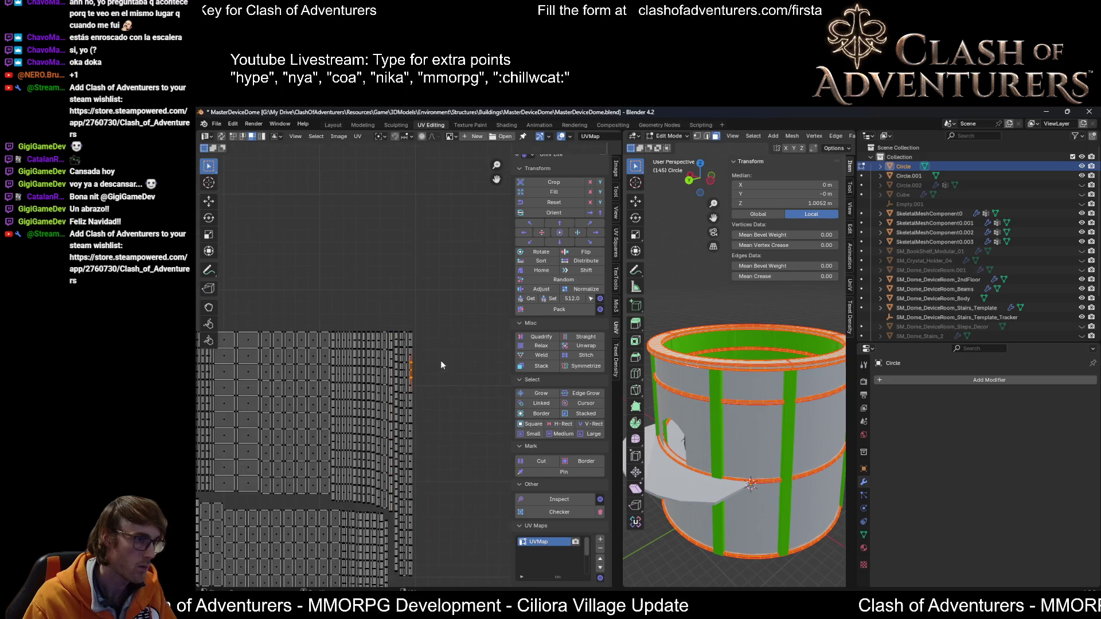
scroll(442, 357, up, 1)
scroll(446, 353, down, 1)
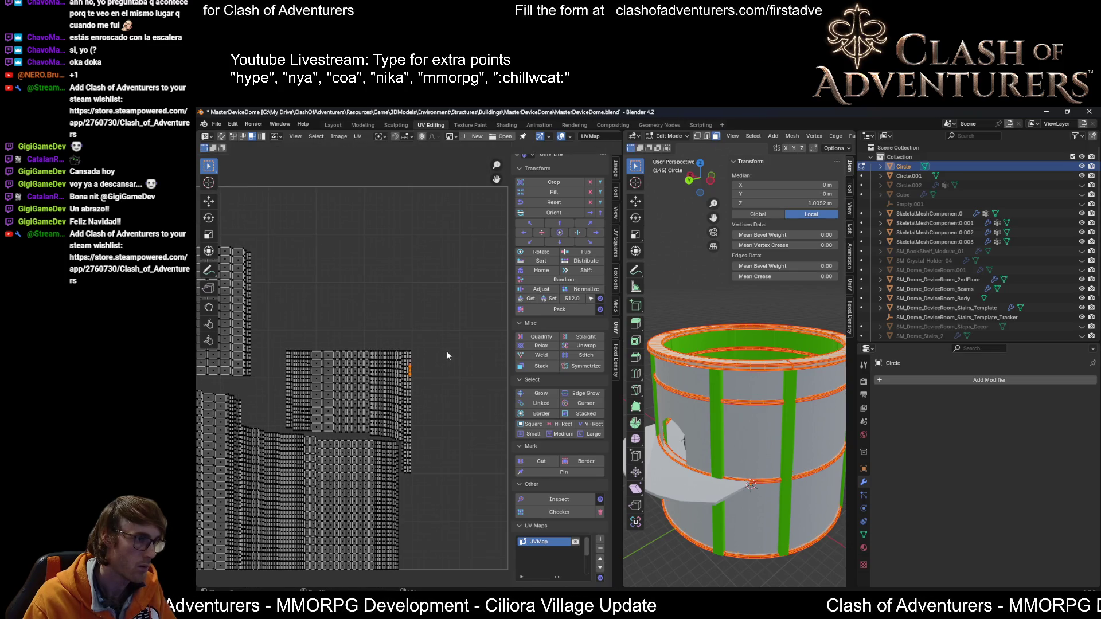
drag(427, 344, 404, 483)
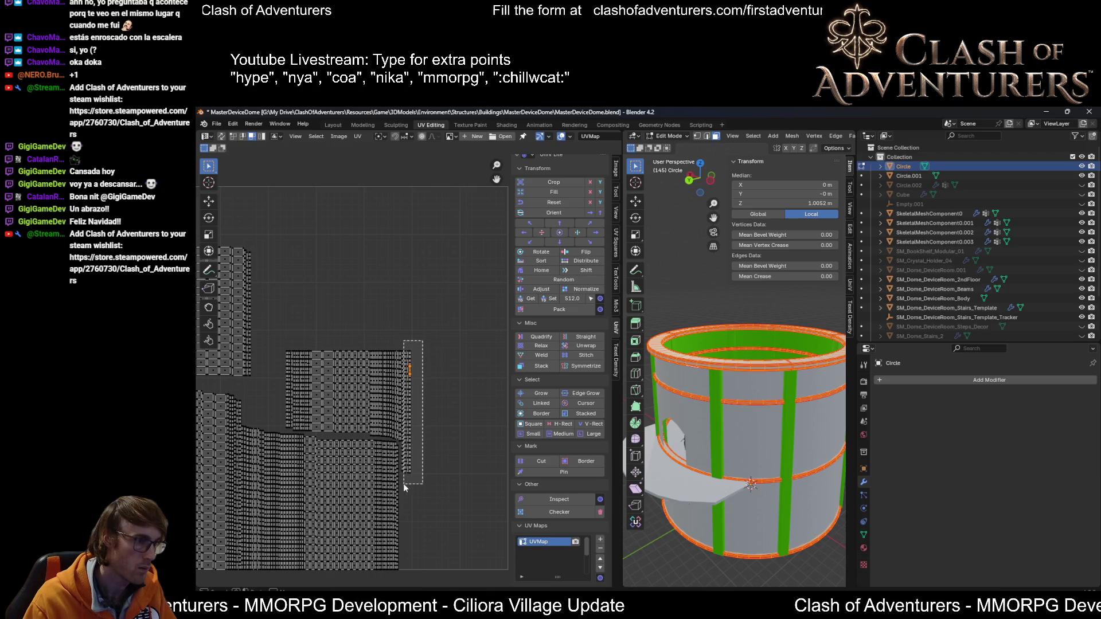
scroll(407, 390, up, 4)
scroll(411, 279, down, 2)
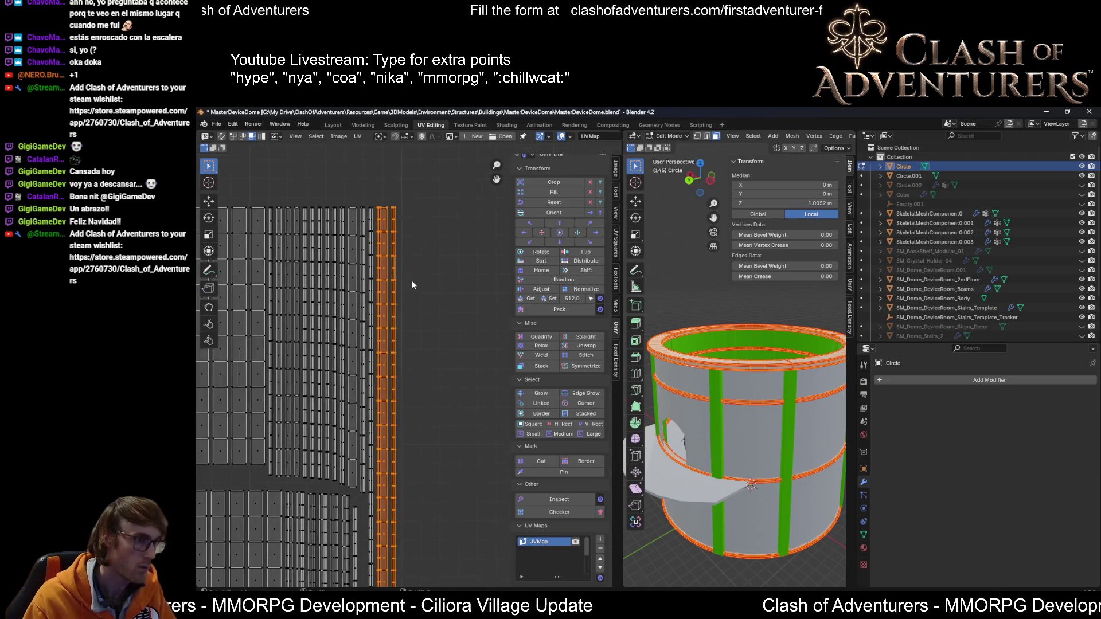
scroll(413, 252, down, 1)
mouse_move(414, 253)
mouse_down()
mouse_move(376, 455)
mouse_move(383, 520)
mouse_up()
Step: Move the thin edge strip out to the right, then box-select the middle UV islands
key(g)
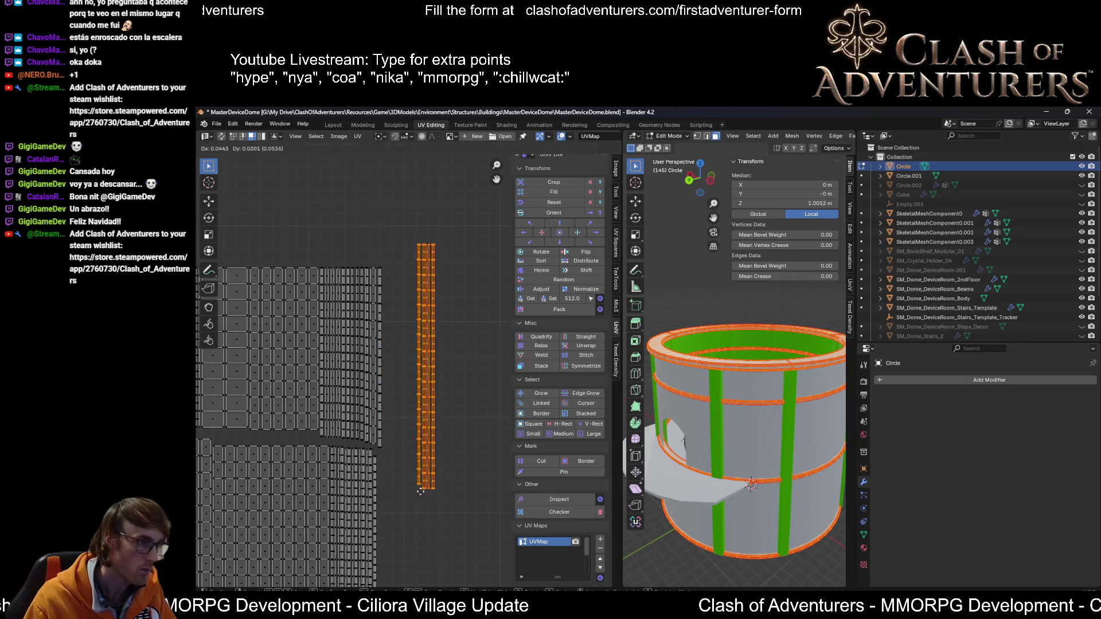
click(407, 442)
middle_drag(407, 442, 467, 465)
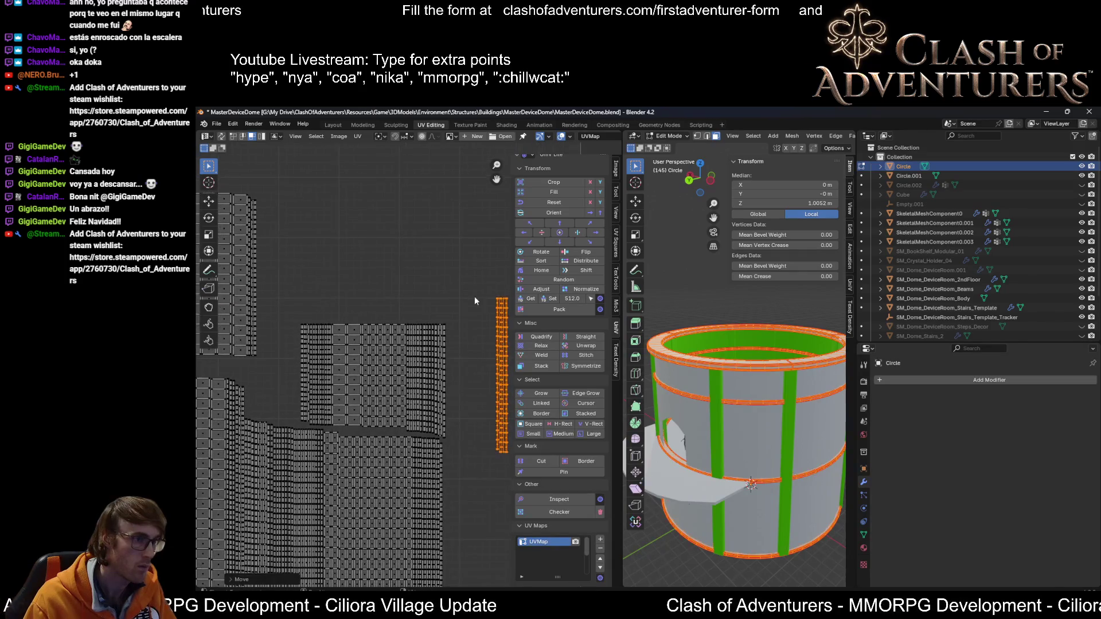
drag(474, 295, 297, 429)
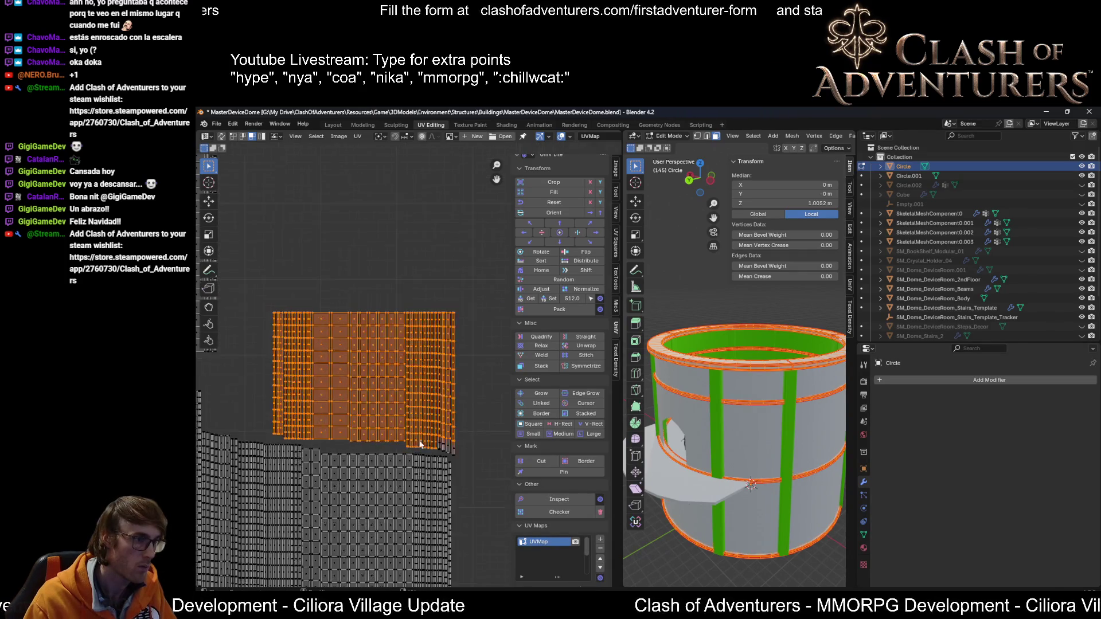
Step: Move the middle islands up and right, and shift the narrow strip left beside them
scroll(402, 441, up, 3)
scroll(455, 498, down, 4)
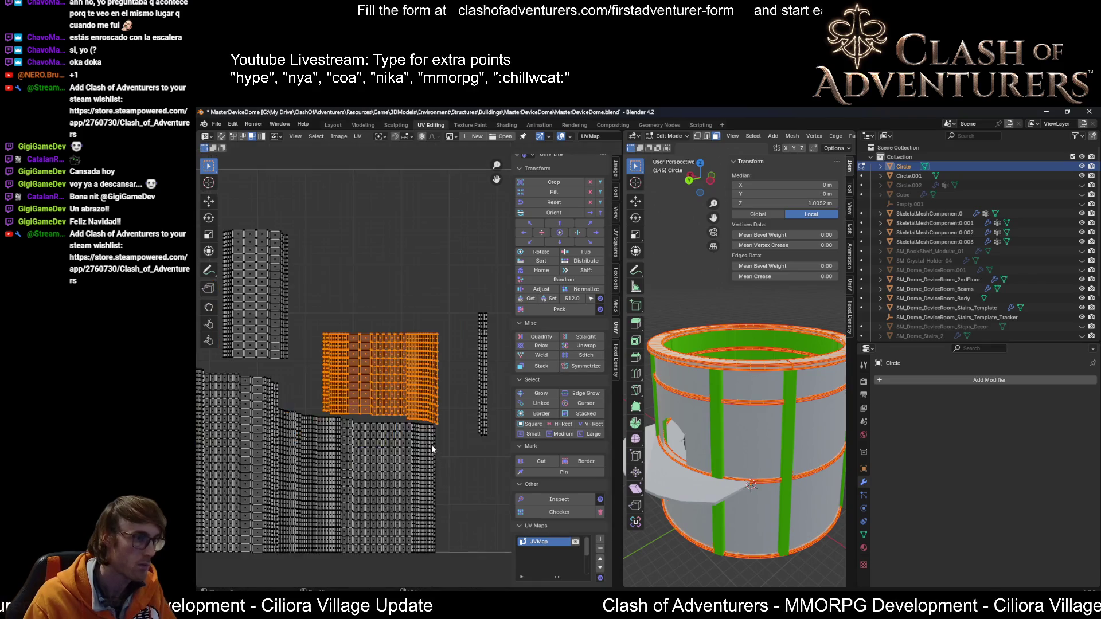
key(g)
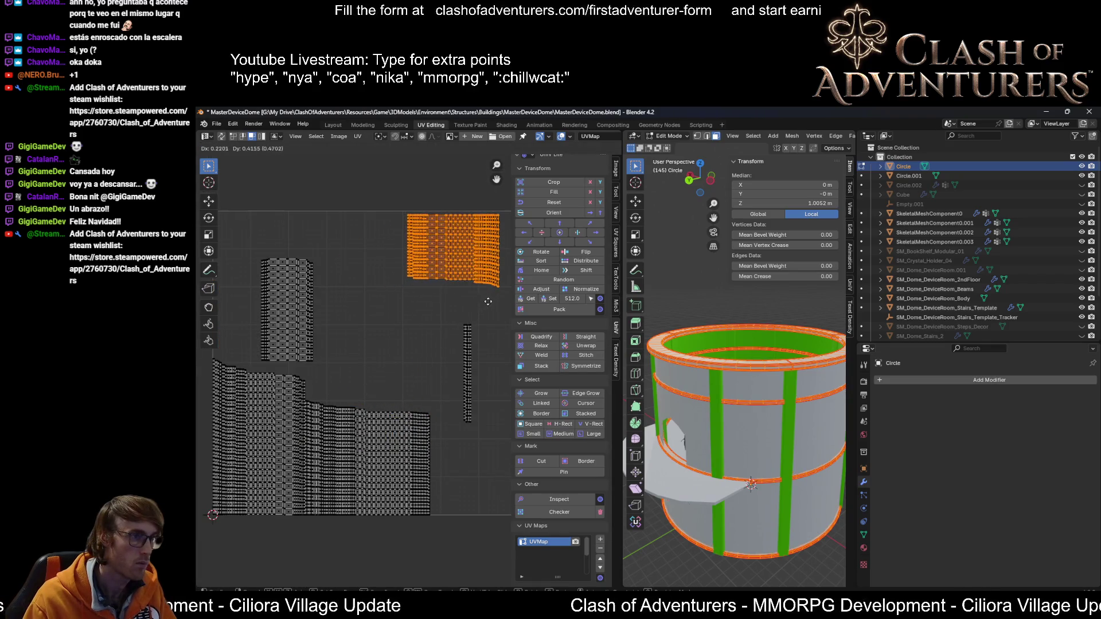
click(488, 301)
drag(484, 317, 450, 435)
key(g)
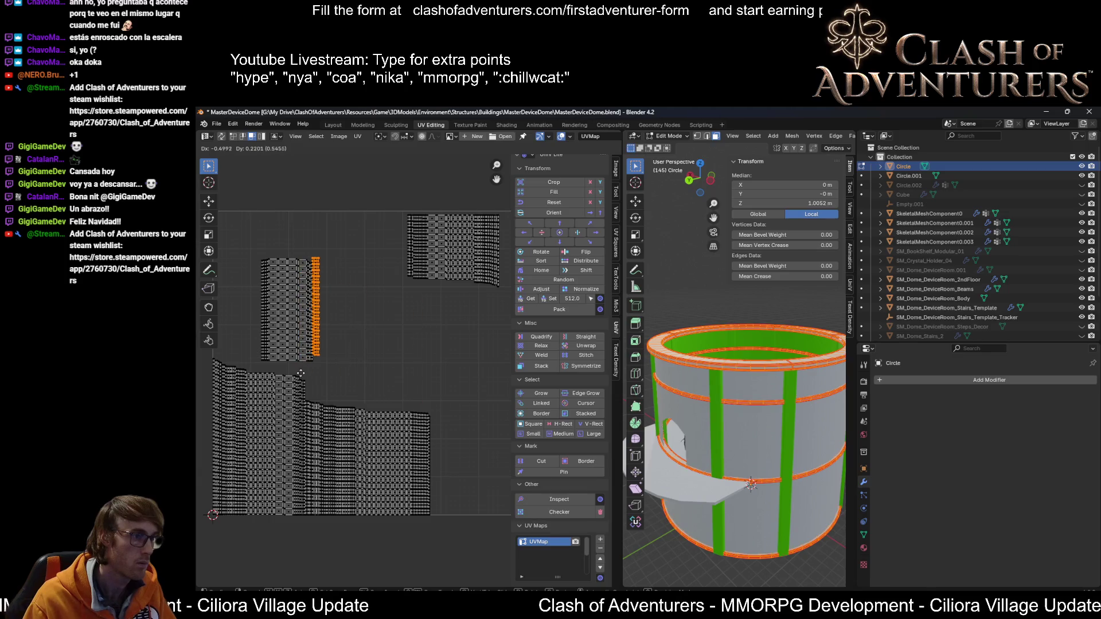
click(304, 381)
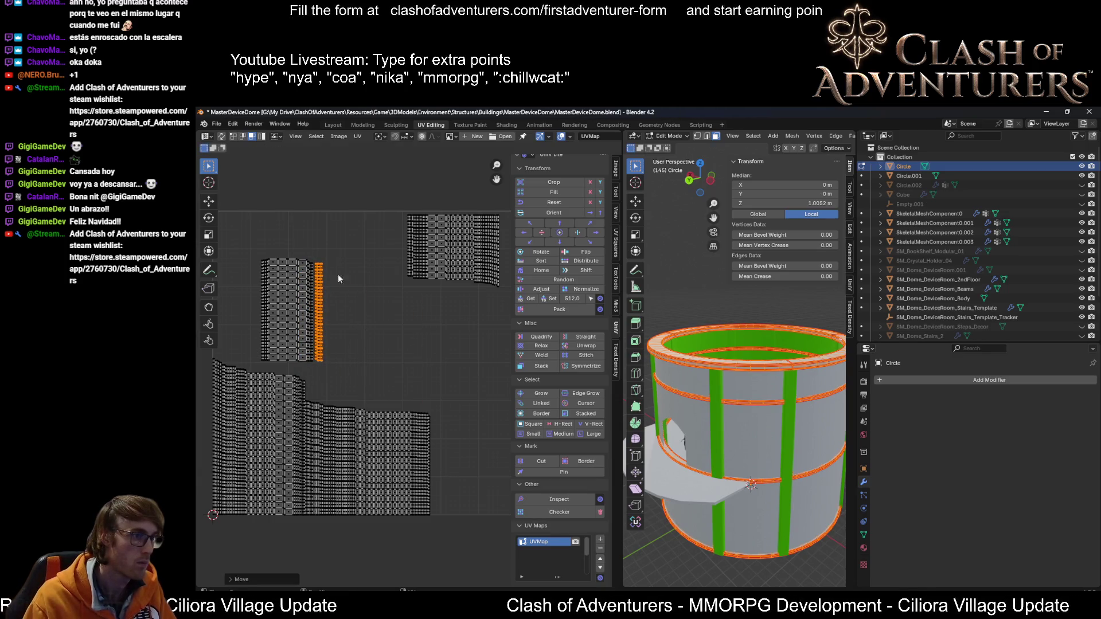
Step: Move the left UV block lower-left and fit the upper-right island in alongside it
mouse_move(354, 245)
mouse_down()
mouse_move(243, 343)
mouse_move(235, 379)
mouse_up()
key(g)
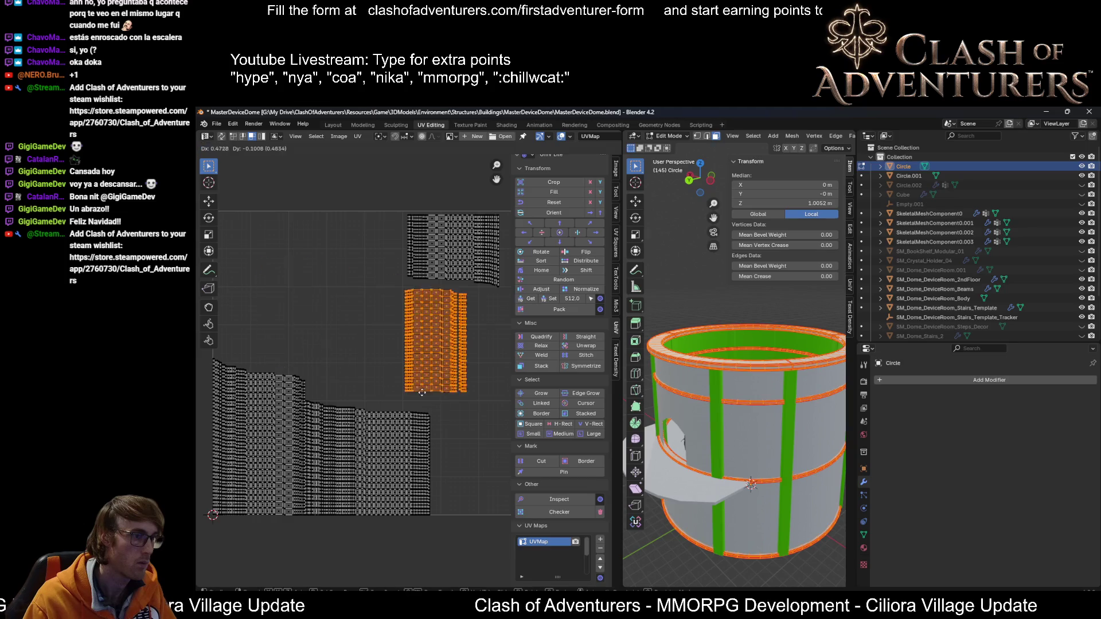
click(384, 407)
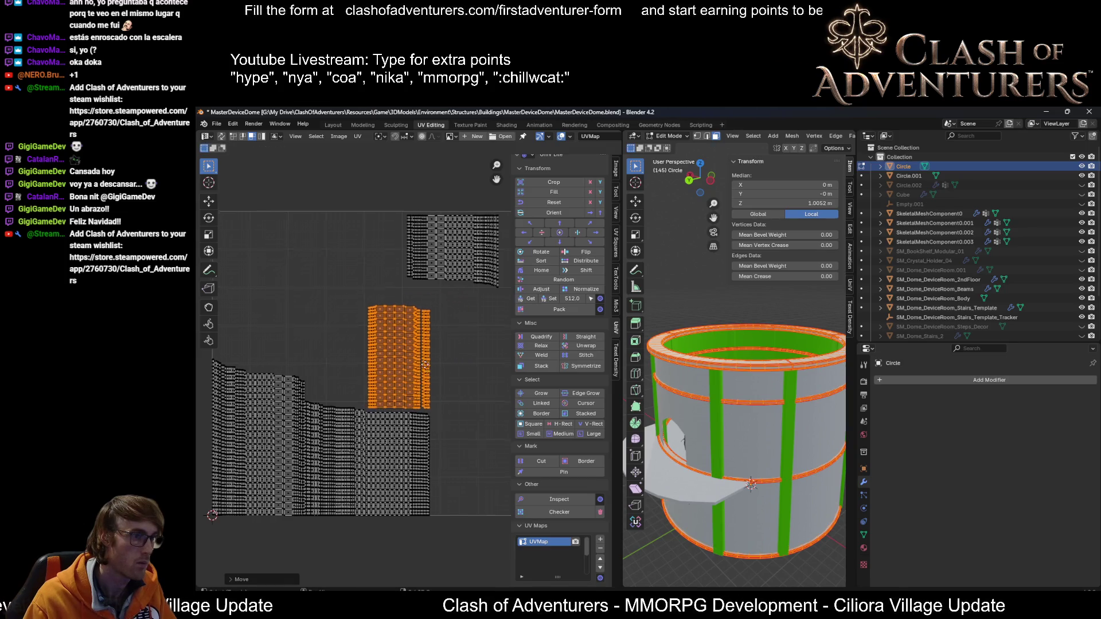
middle_drag(424, 365, 402, 382)
drag(486, 222, 369, 305)
key(g)
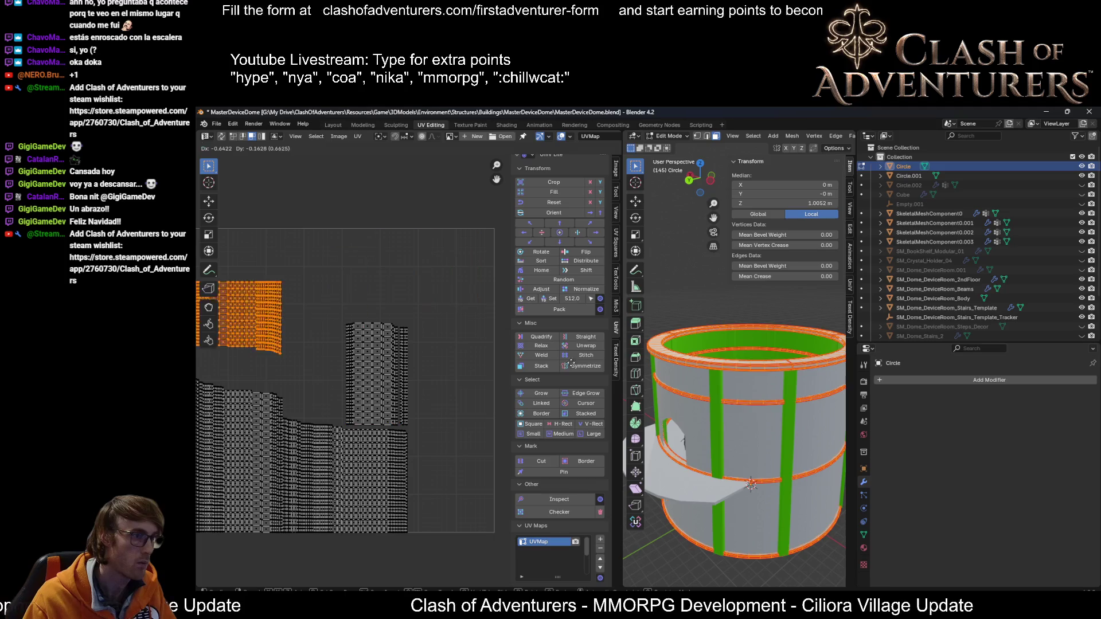
click(231, 405)
Step: Fit the whole UV space in view, select all UVs and grow the selection
key(Home)
key(a)
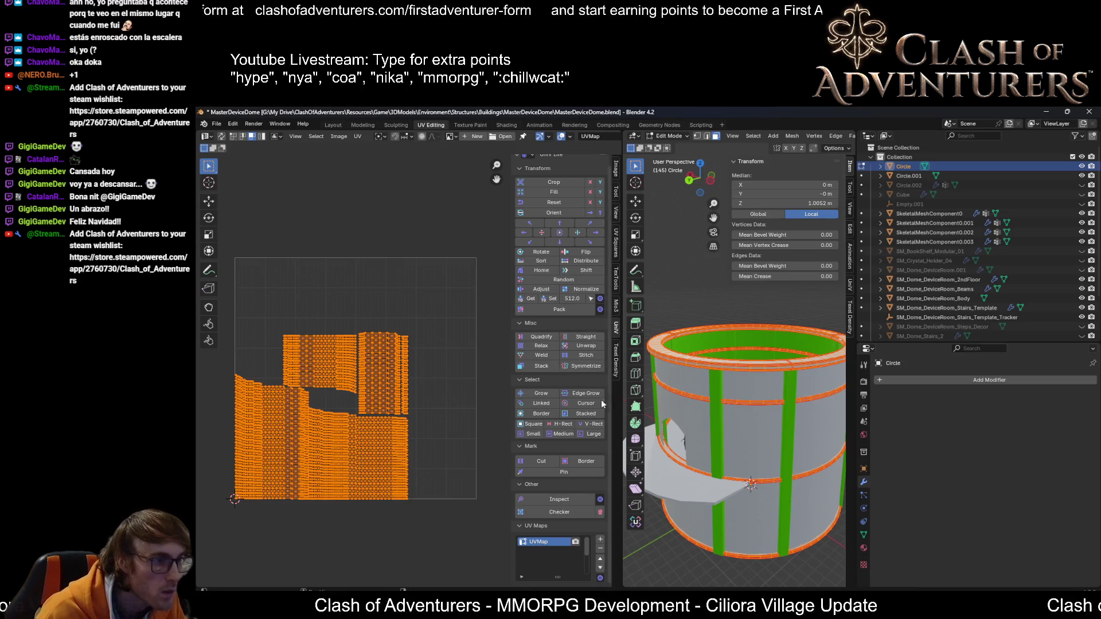
click(534, 394)
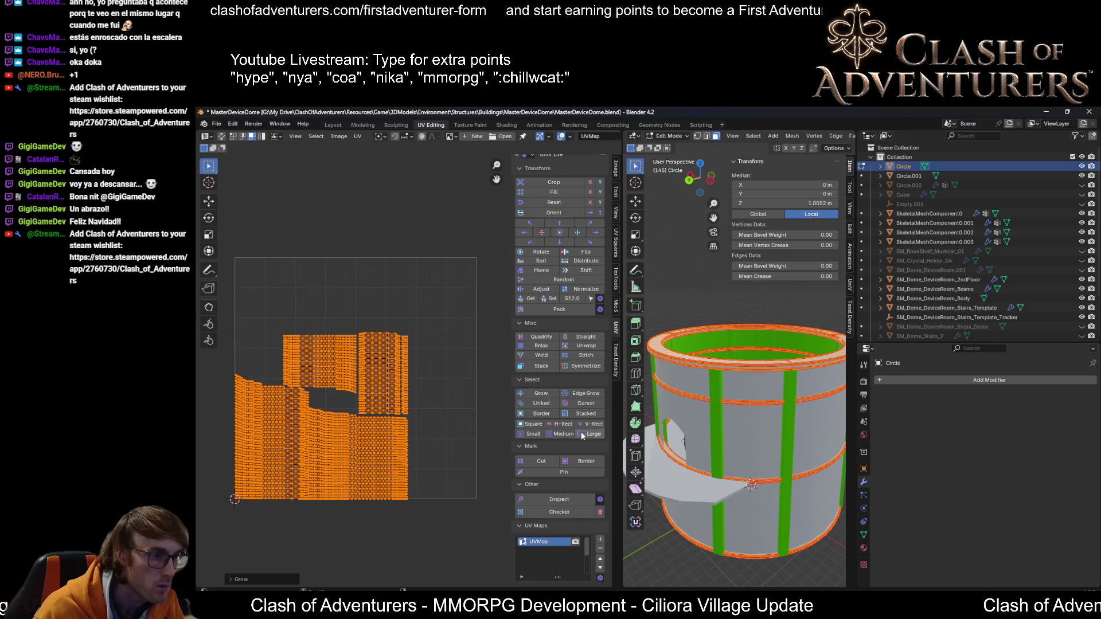
Step: Set texel density to 1024, crop the islands to fill the UV square, save, and exit to Object Mode
click(575, 296)
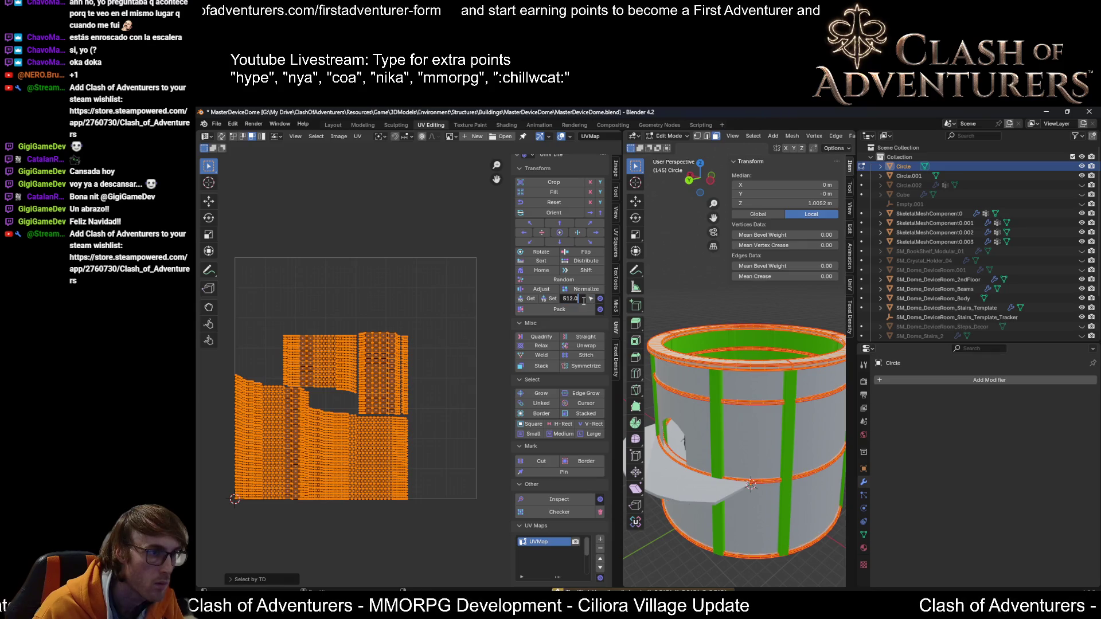
text(1024)
key(Return)
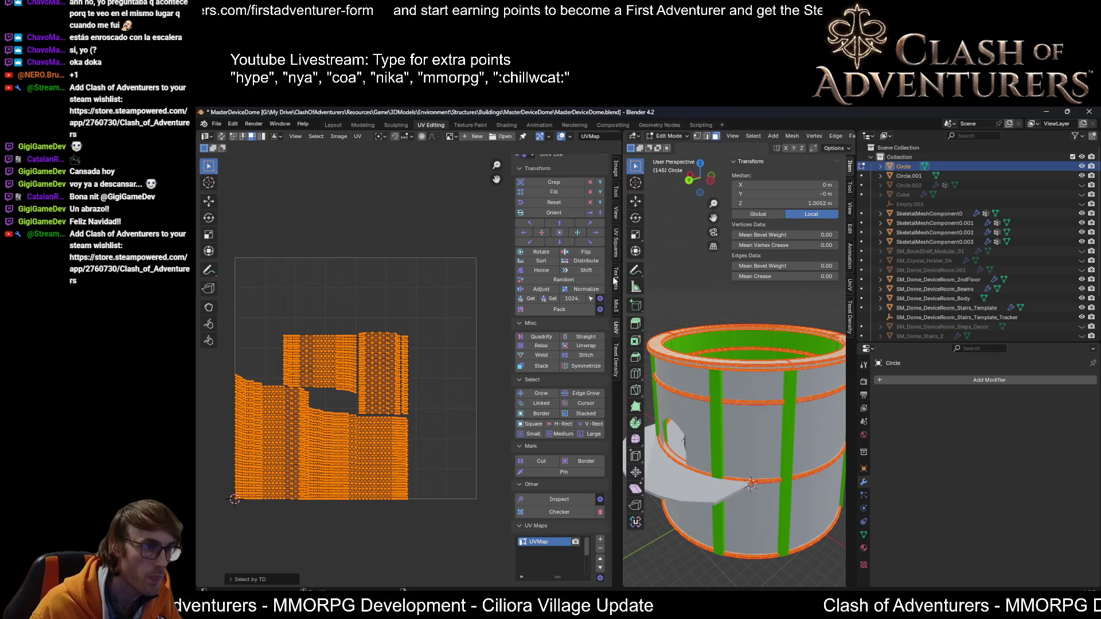
click(615, 278)
click(537, 280)
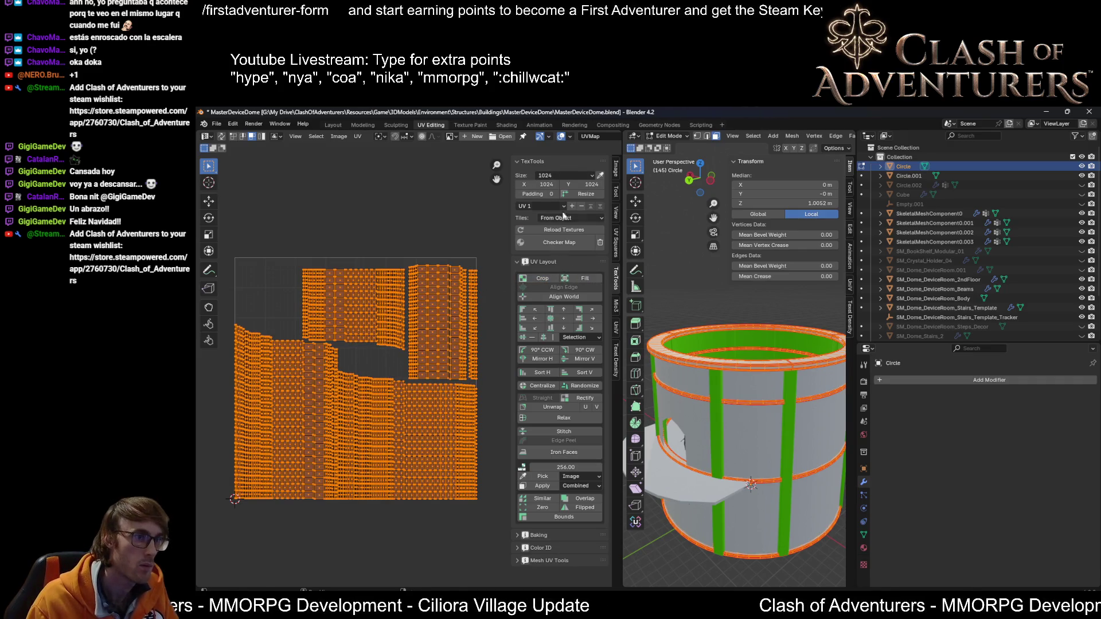
key(ctrl+s)
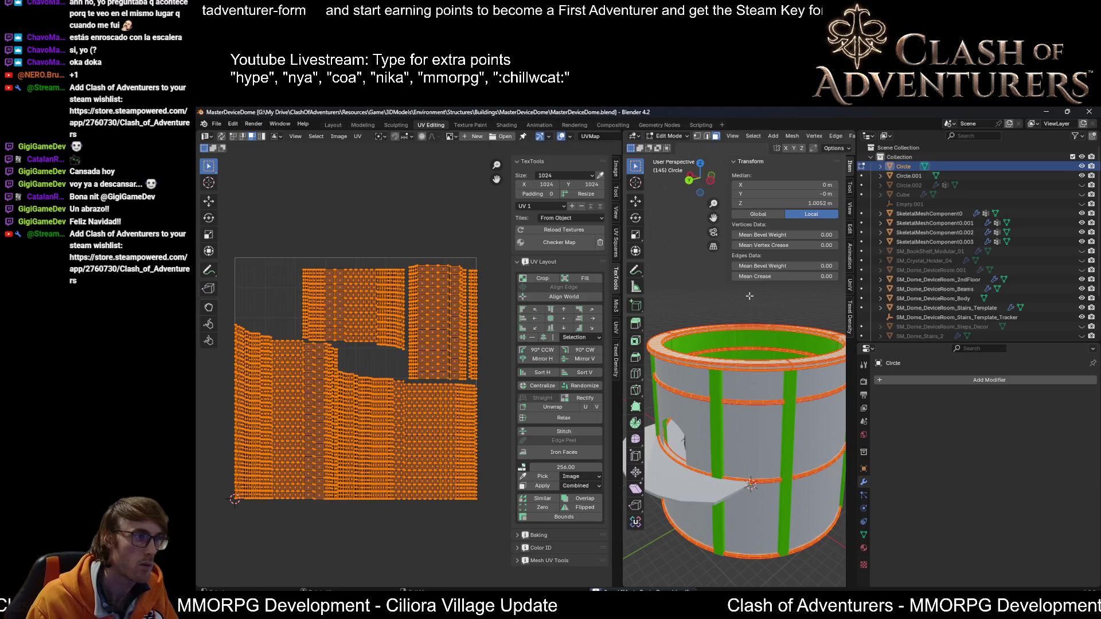
key(Tab)
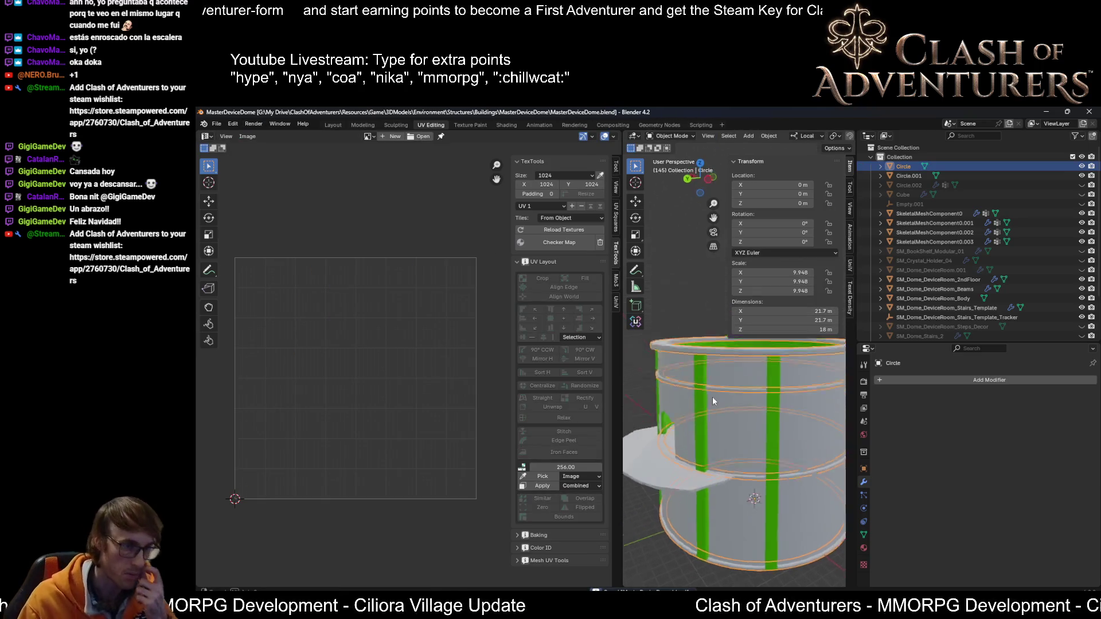
Step: Check SM_Dome_DeviceRoom_Body's UVs in Edit Mode, save, then select SM_Dome_DeviceRoom_Beams
click(713, 400)
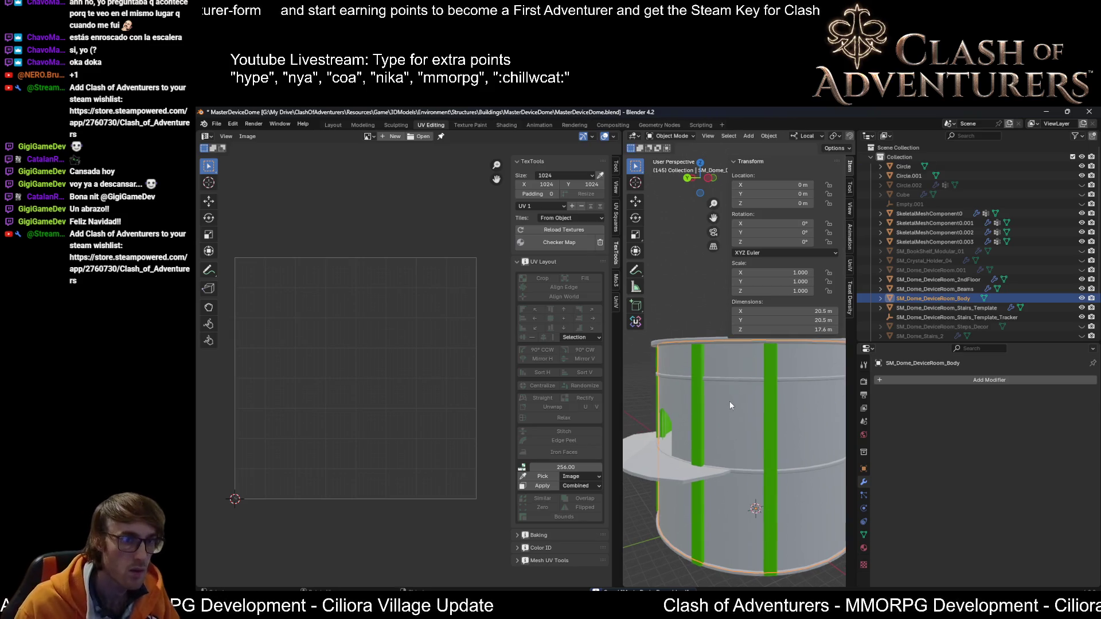
key(Tab)
key(Tab)
key(Tab)
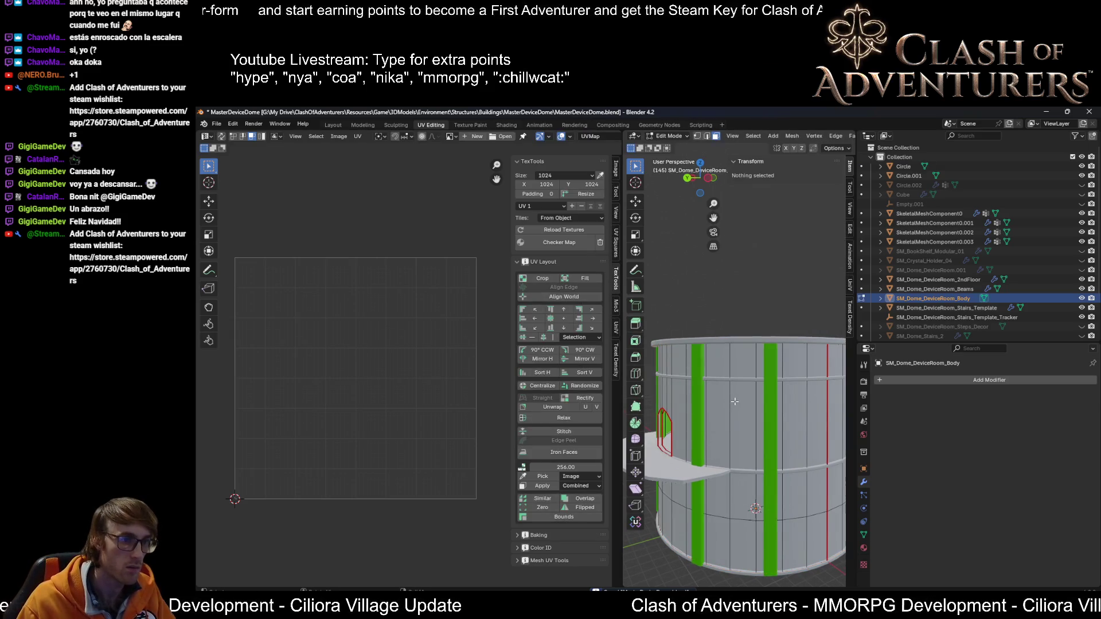
key(a)
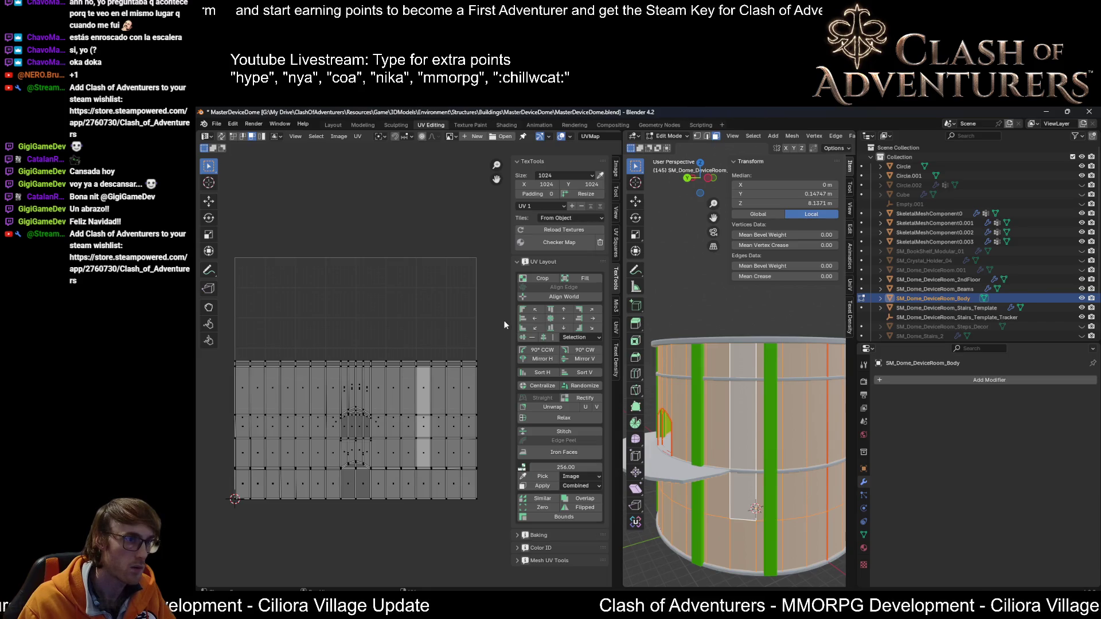
key(ctrl+s)
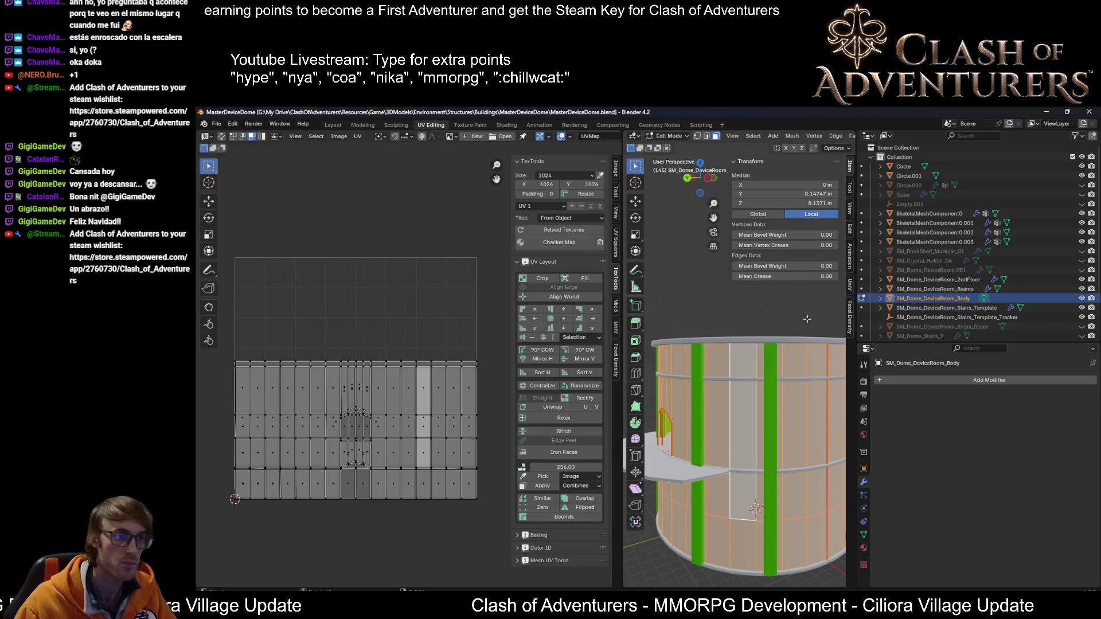
scroll(734, 352, up, 2)
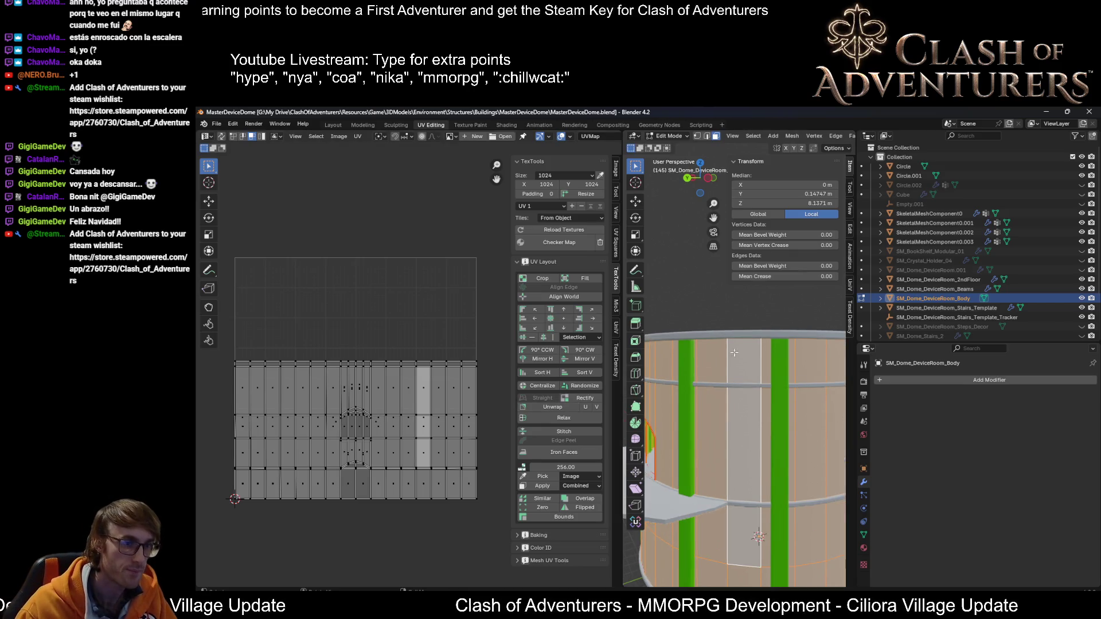
key(Tab)
click(707, 404)
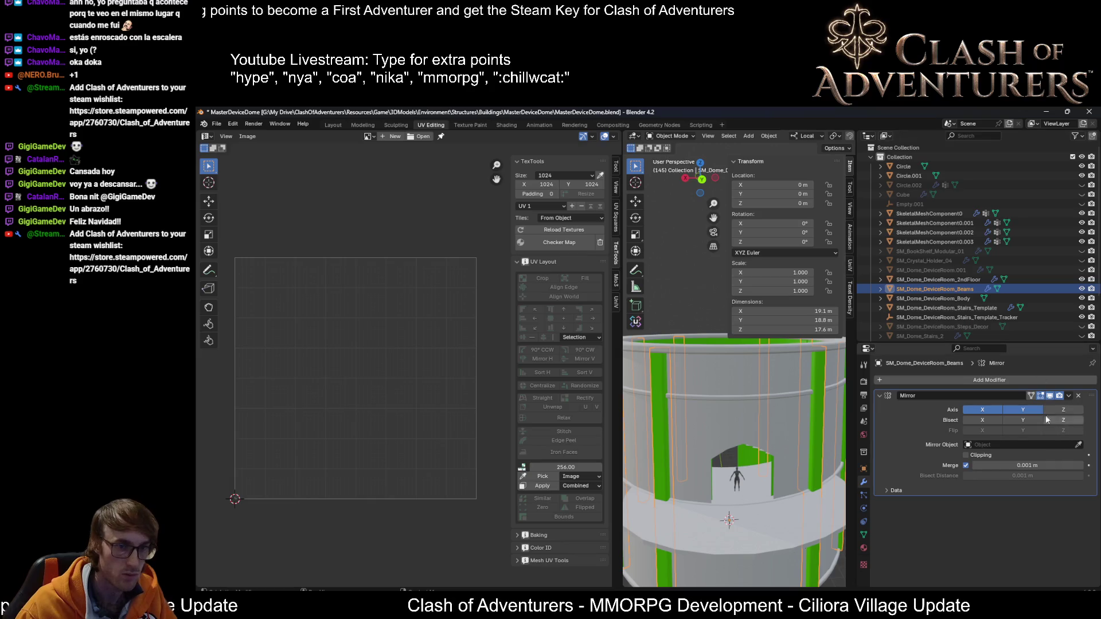
Step: Apply the Beams' Mirror modifier and unwrap the mesh in Edit Mode
click(1065, 399)
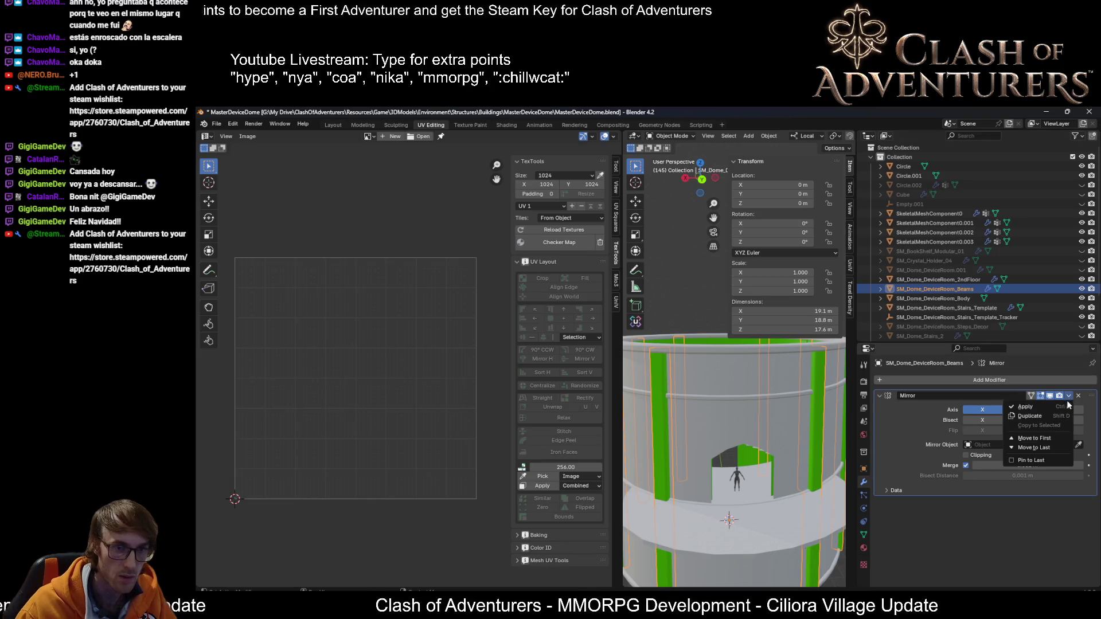
click(1031, 408)
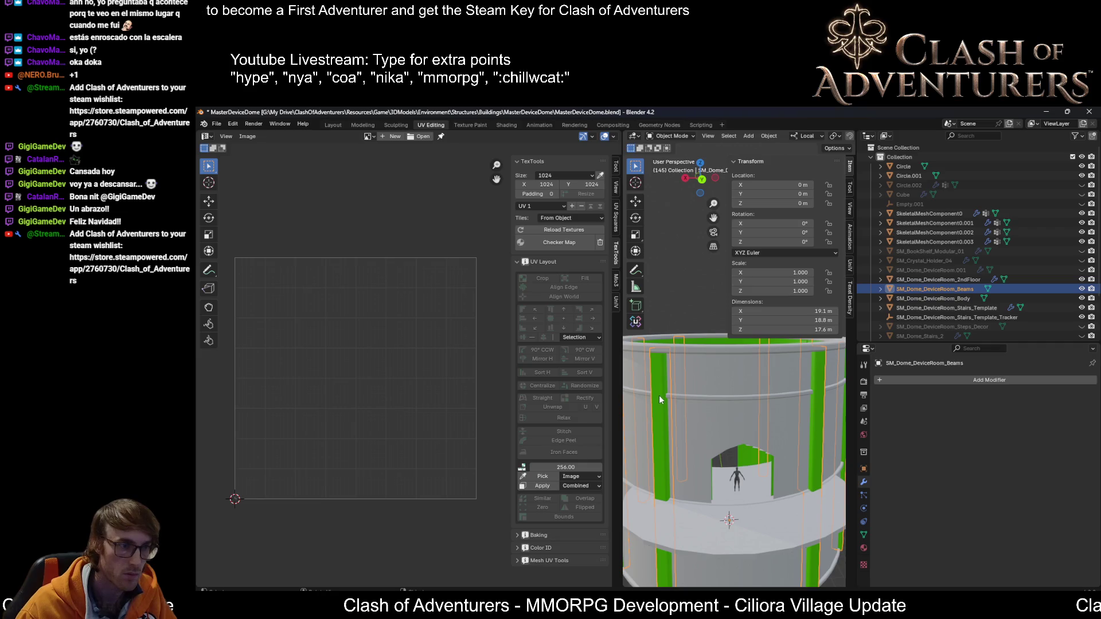
key(Tab)
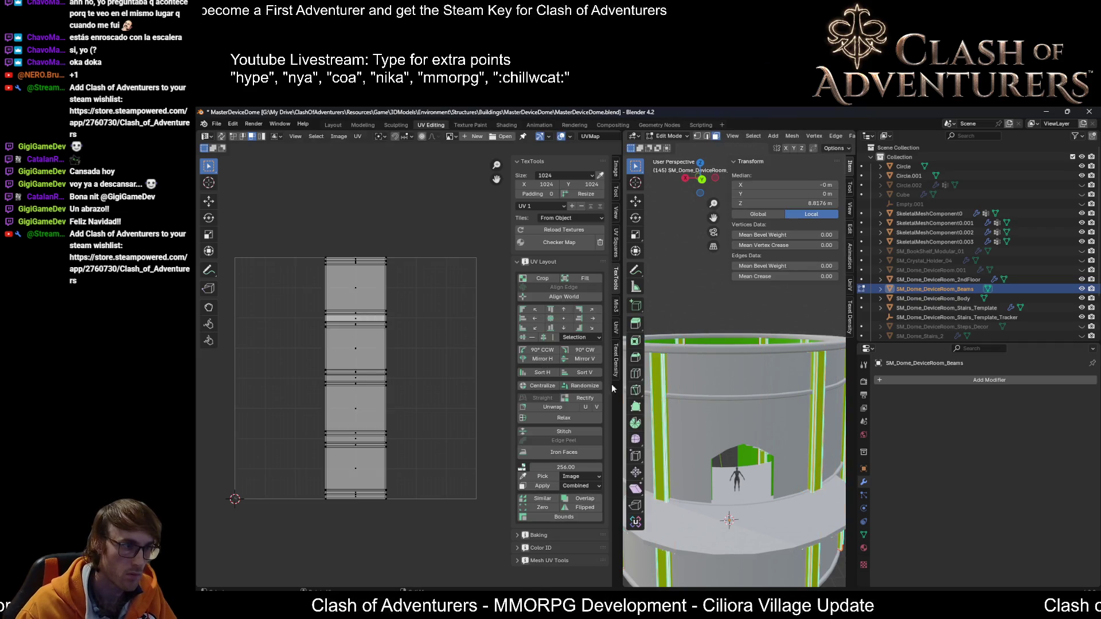
scroll(413, 364, down, 1)
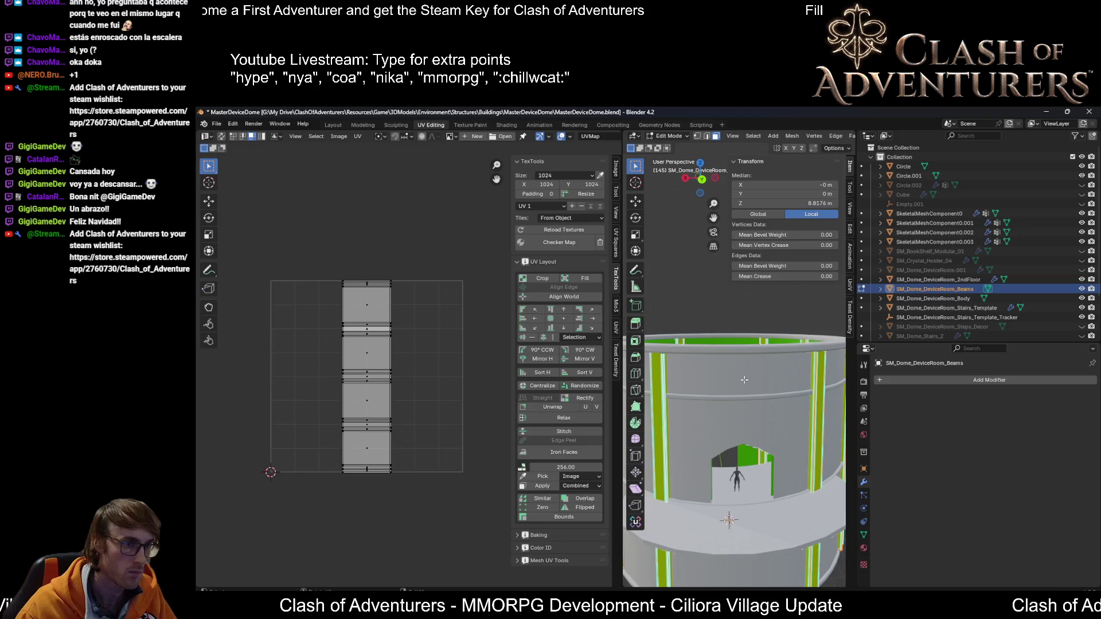
middle_drag(743, 380, 765, 403)
key(u)
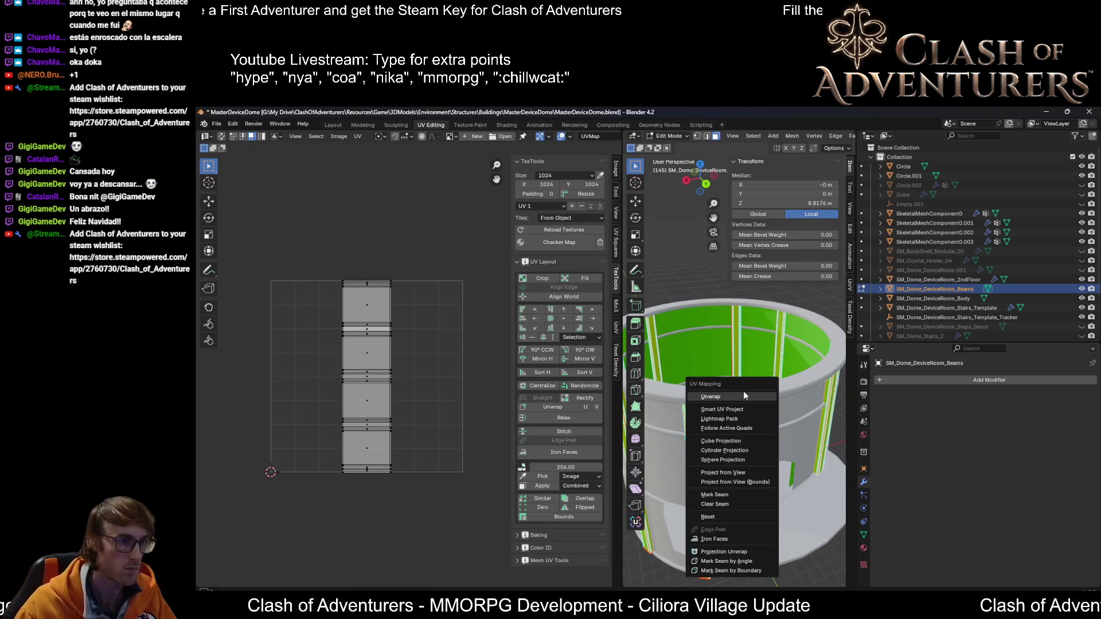
click(743, 394)
scroll(356, 365, up, 3)
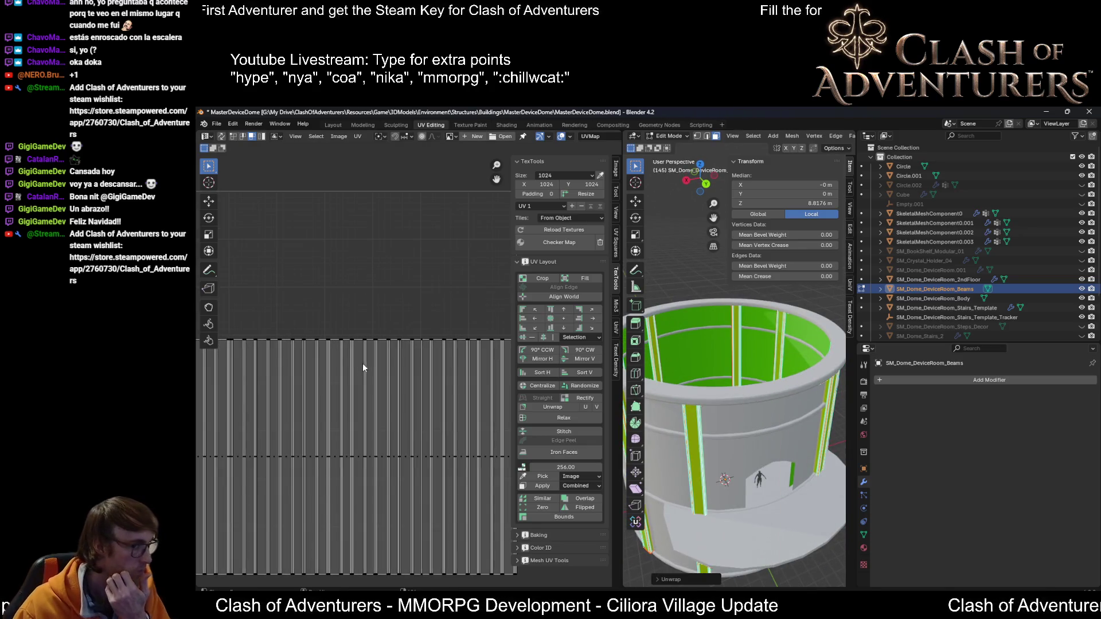
scroll(362, 367, down, 2)
scroll(433, 344, up, 2)
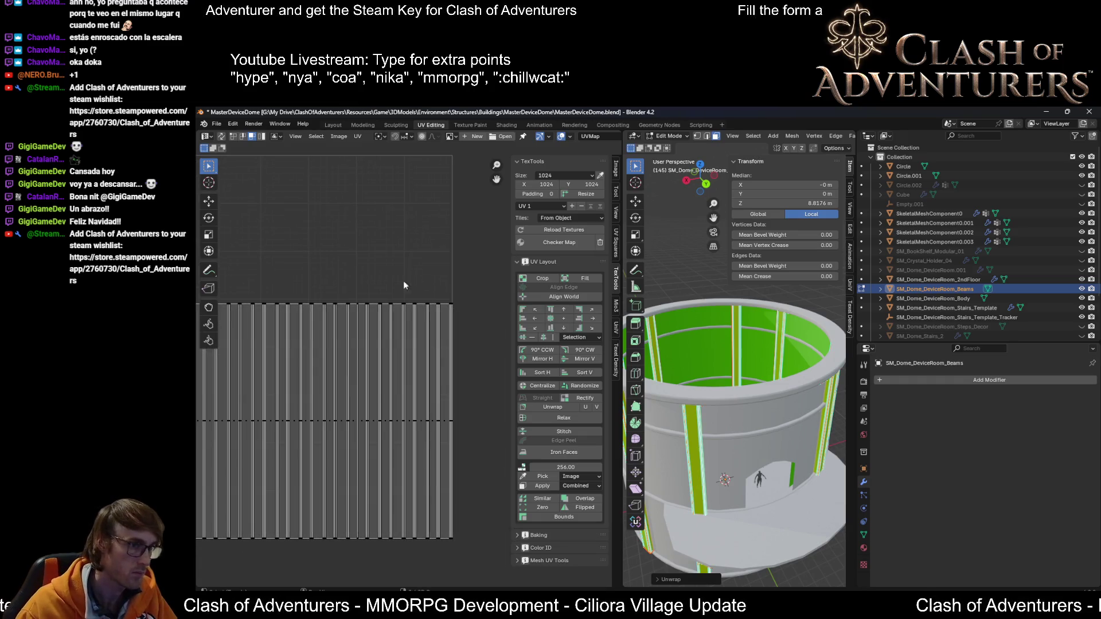
scroll(419, 324, down, 1)
Step: Pack all the Beams' UV islands into the UV square, save, and return to Object Mode
key(a)
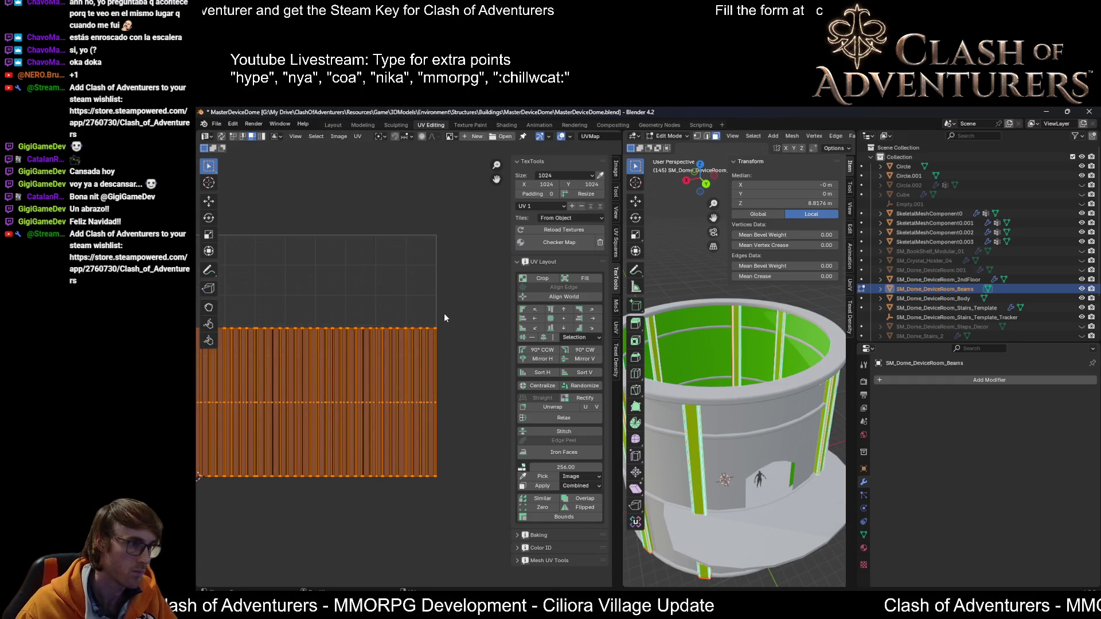
key(ctrl+p)
key(Home)
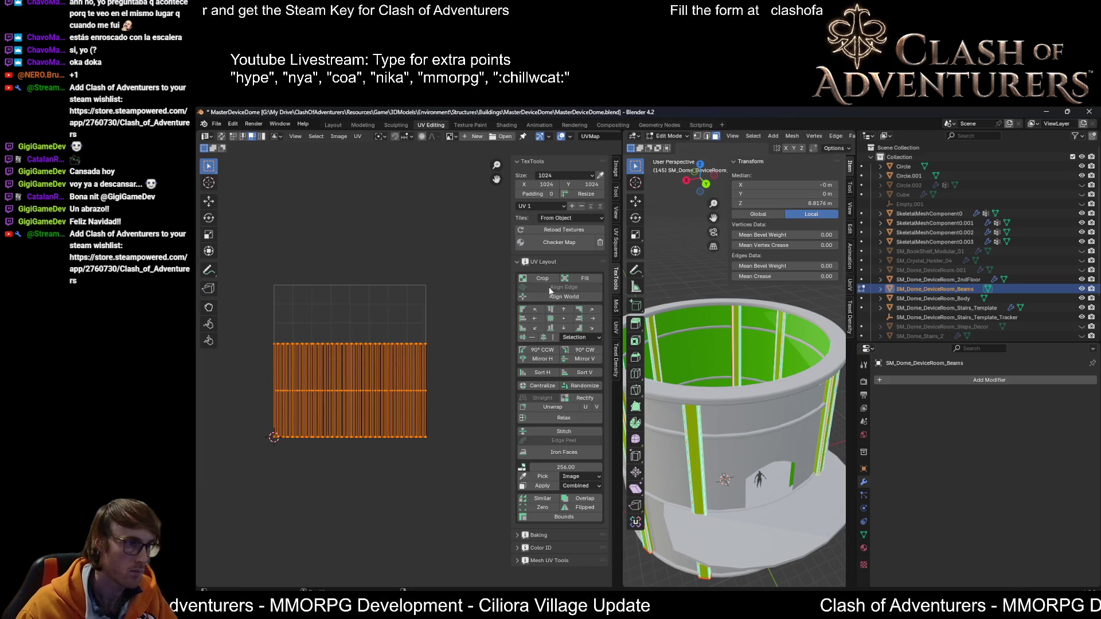
scroll(427, 325, up, 3)
scroll(438, 331, up, 1)
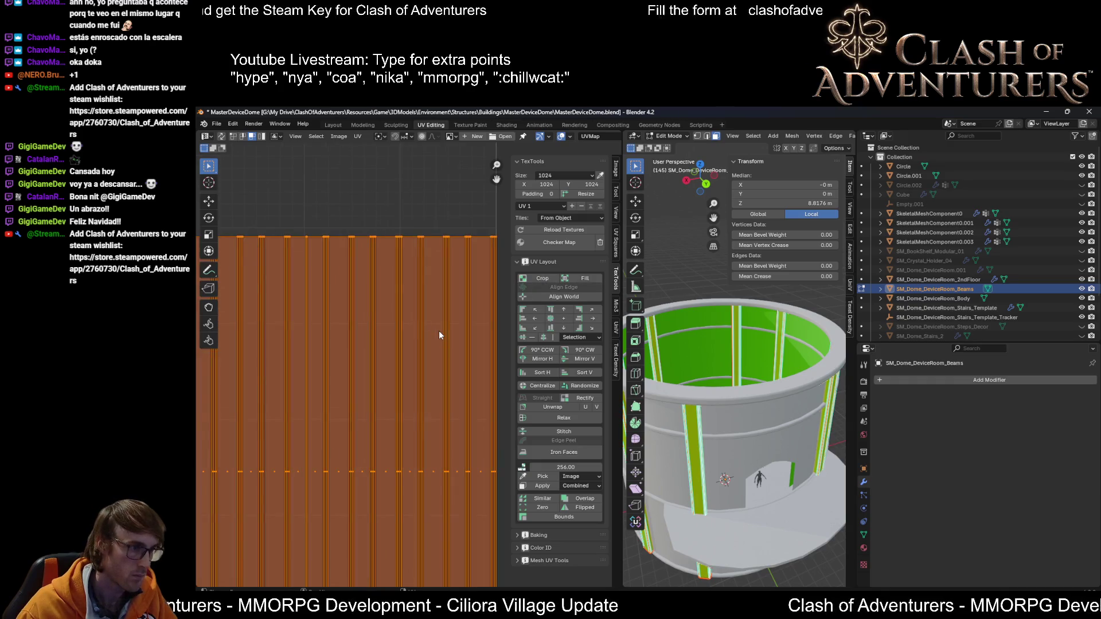
scroll(438, 329, down, 2)
scroll(399, 300, up, 1)
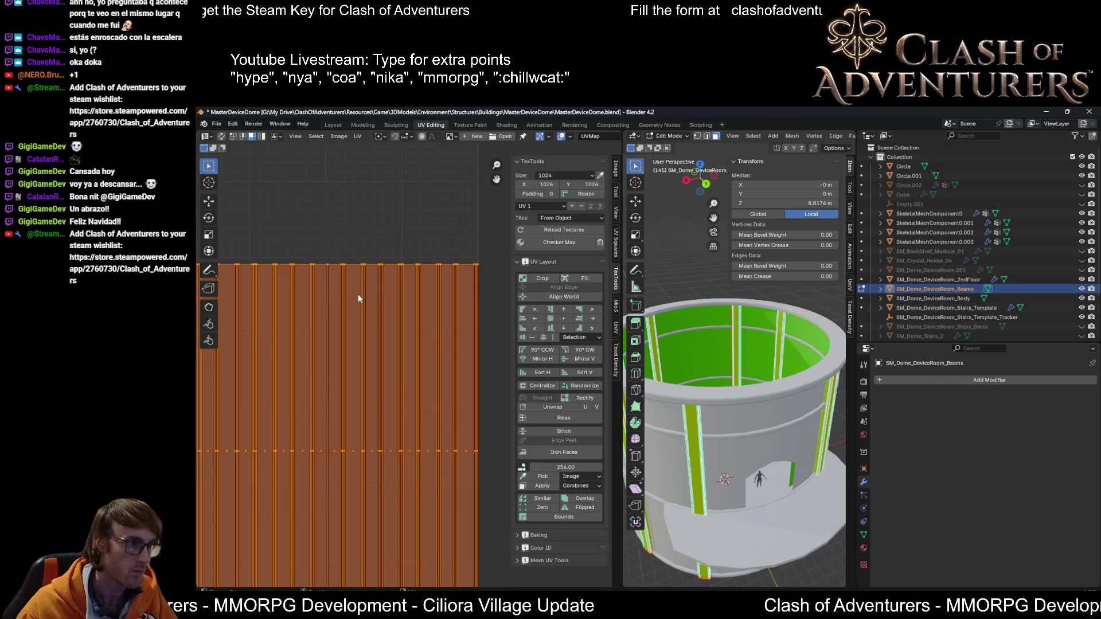
click(387, 256)
middle_drag(731, 388, 729, 361)
key(ctrl+s)
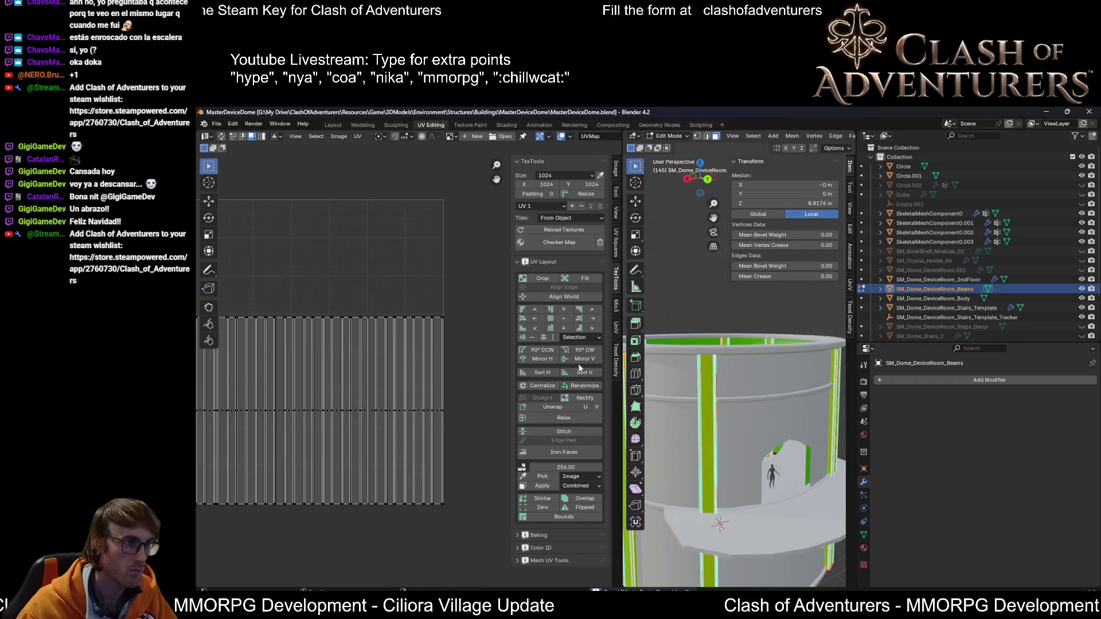
key(Tab)
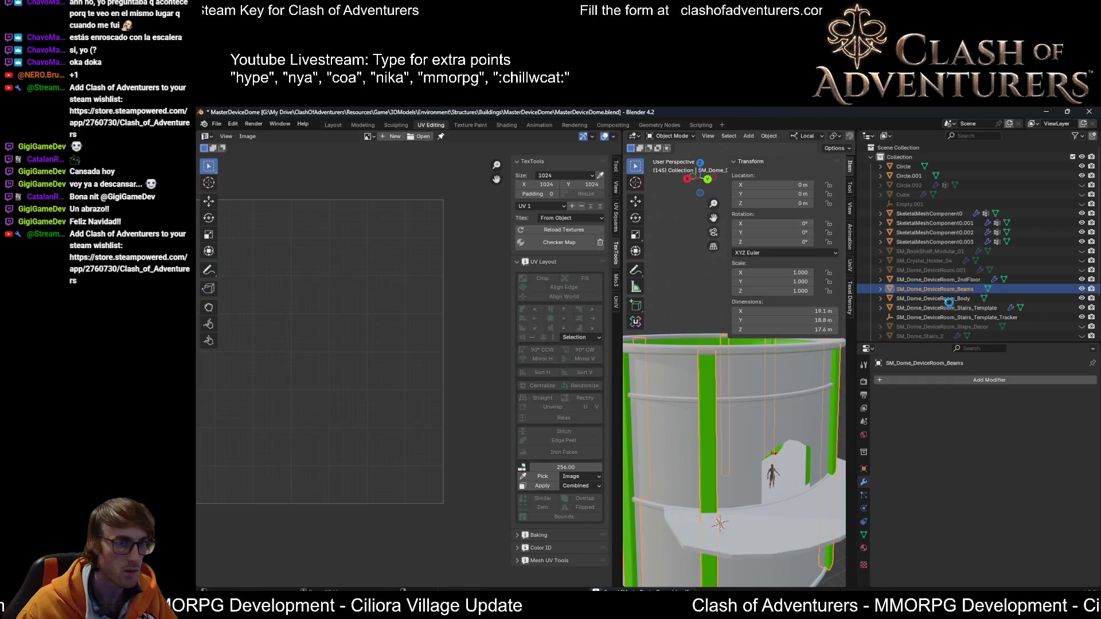
key(ctrl+s)
scroll(722, 407, down, 5)
scroll(721, 404, up, 5)
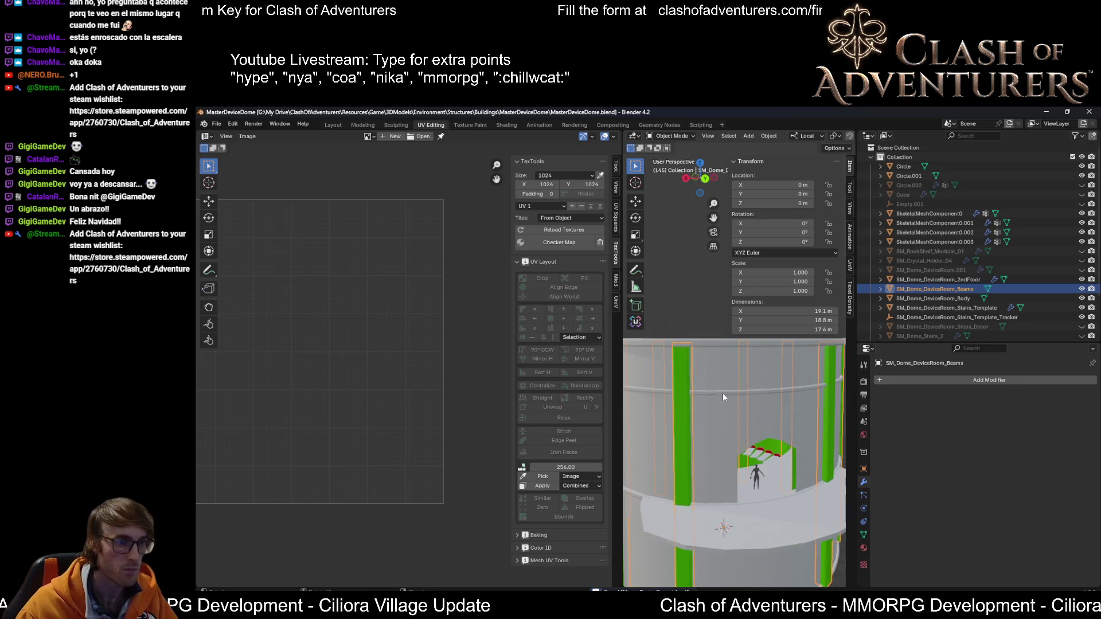
click(727, 390)
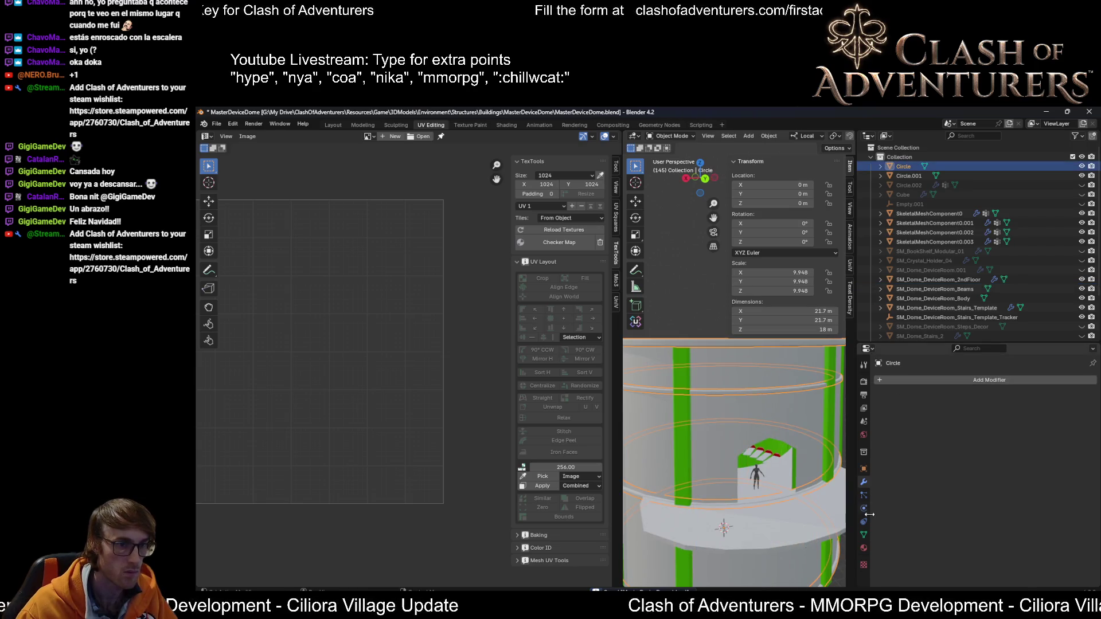
scroll(729, 480, down, 5)
scroll(729, 480, up, 5)
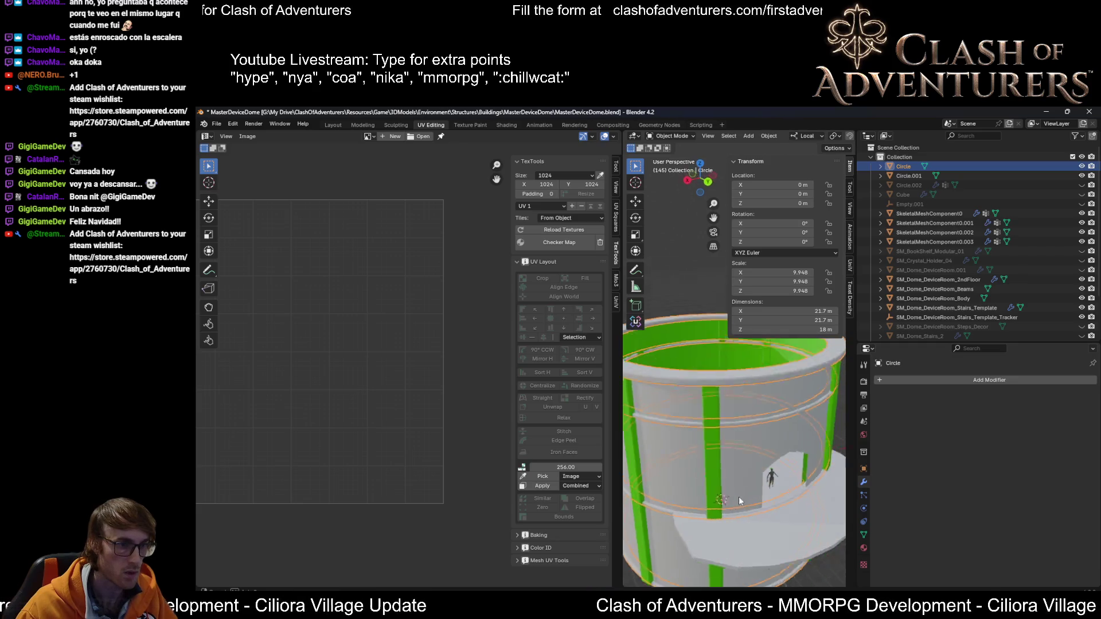
mouse_move(738, 496)
middle_down()
mouse_move(841, 474)
mouse_move(812, 432)
mouse_move(797, 550)
mouse_move(774, 459)
mouse_move(730, 482)
mouse_move(756, 481)
middle_up()
scroll(733, 481, down, 4)
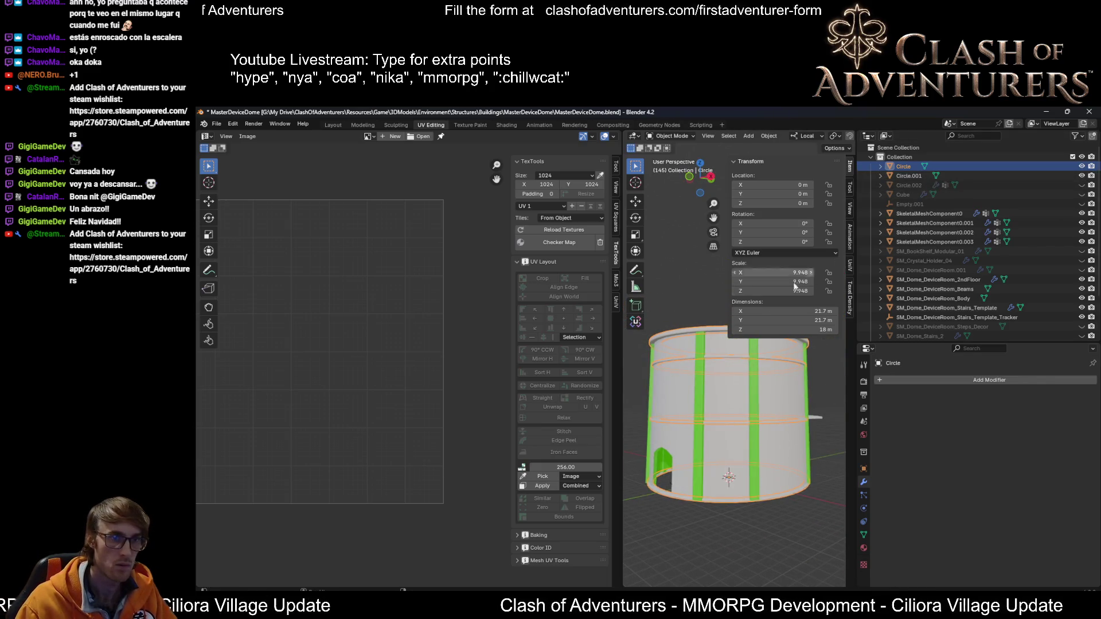
scroll(751, 391, up, 3)
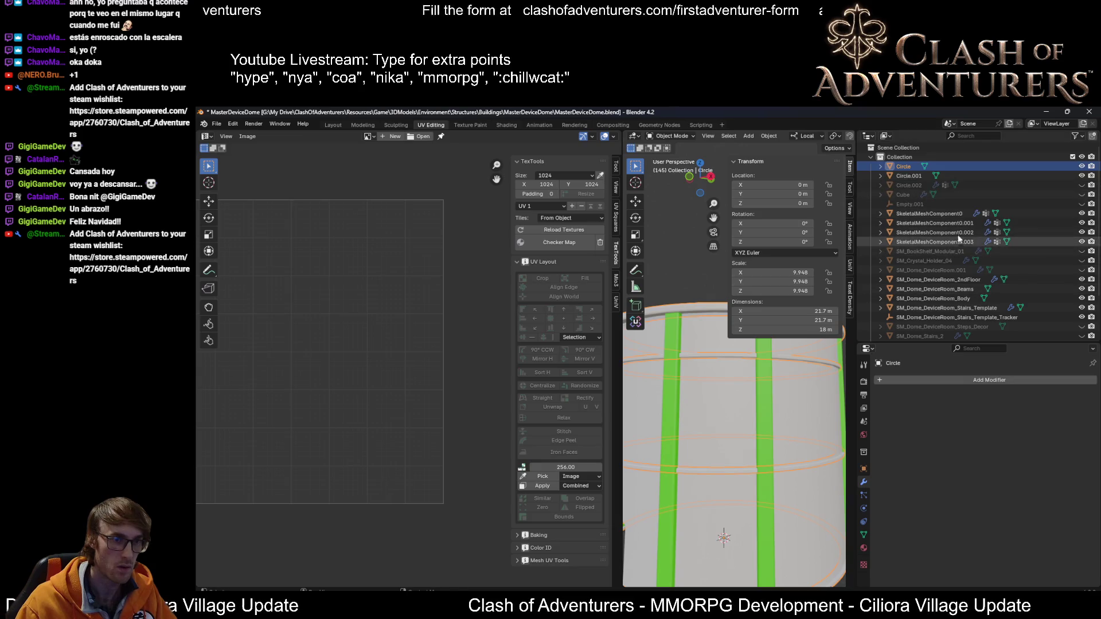
click(965, 291)
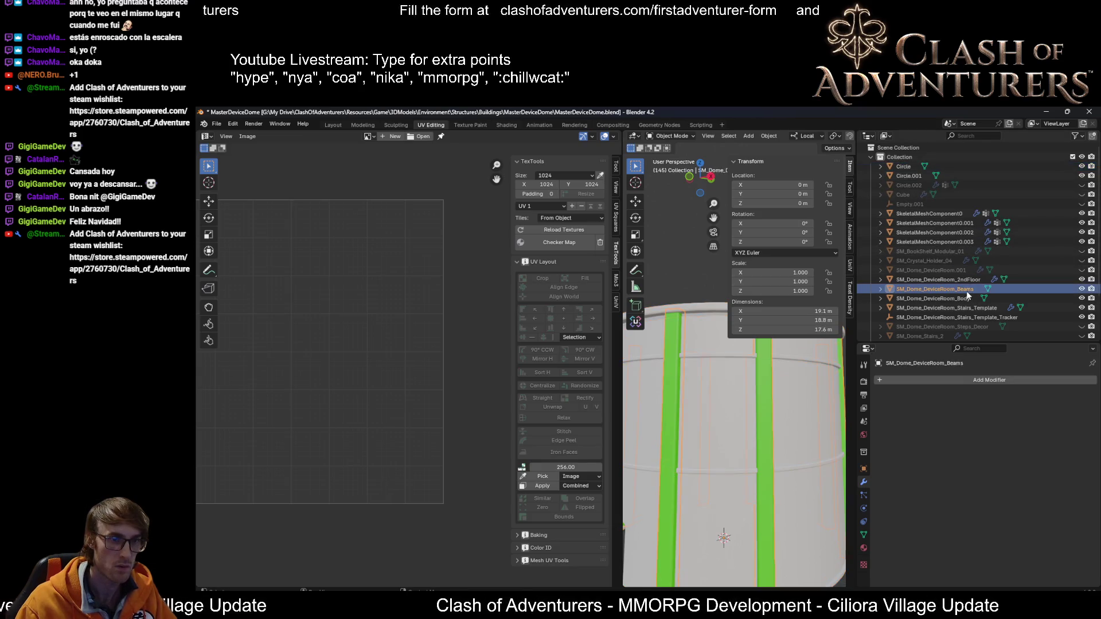
scroll(674, 431, down, 2)
scroll(674, 435, down, 2)
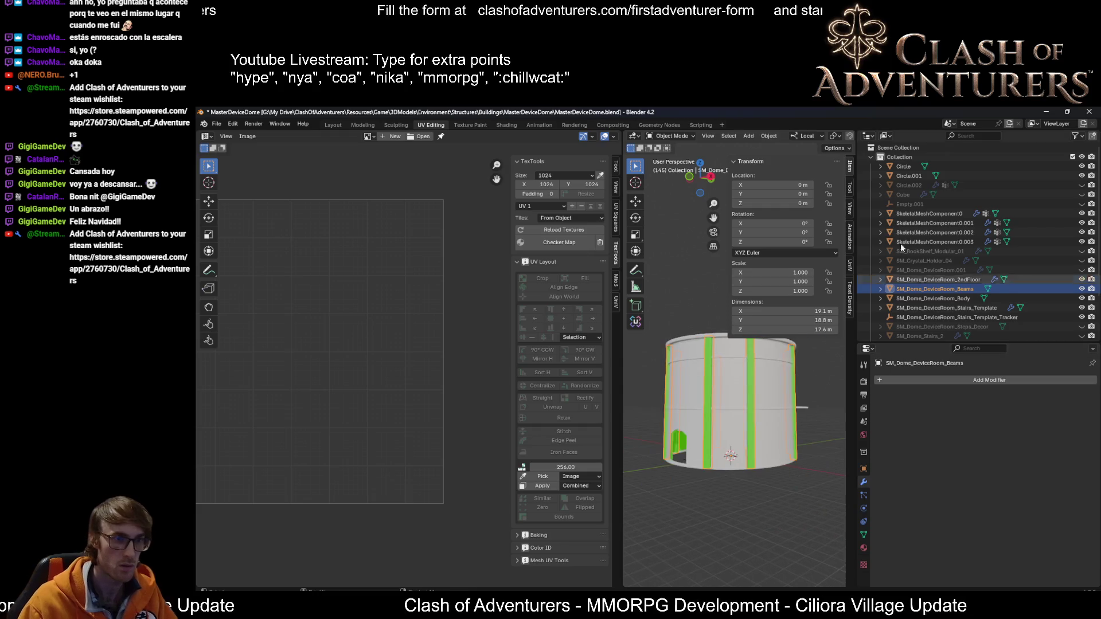
Step: Rename the old Beams object to SM_Dome_DeviceRoom_Pillars
double_click(970, 290)
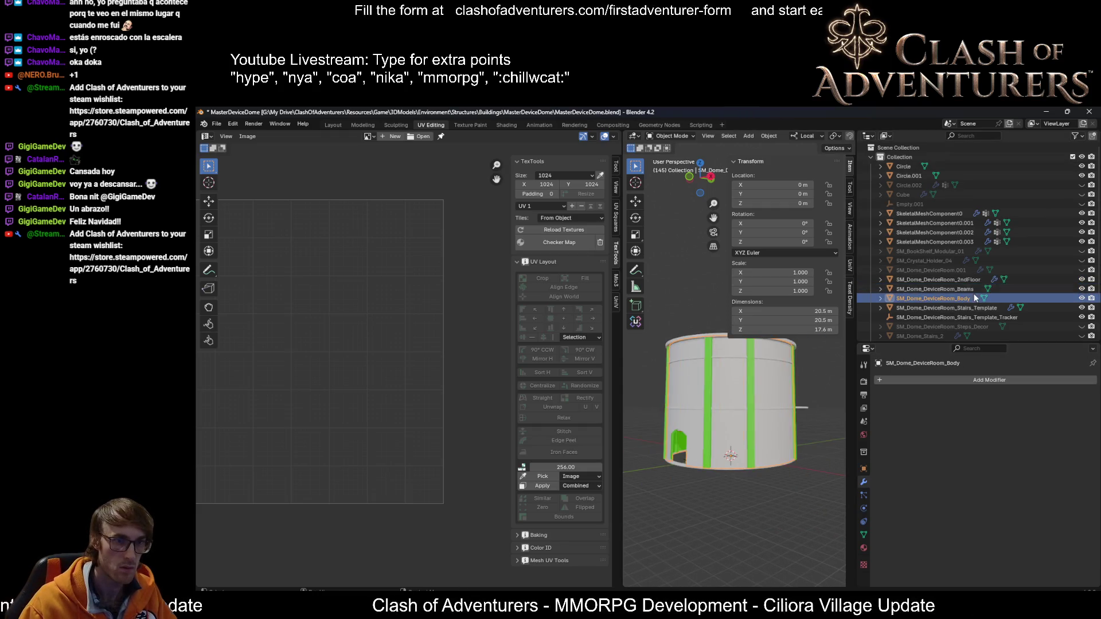
scroll(978, 292, down, 2)
key(BackSpace)
key(BackSpace)
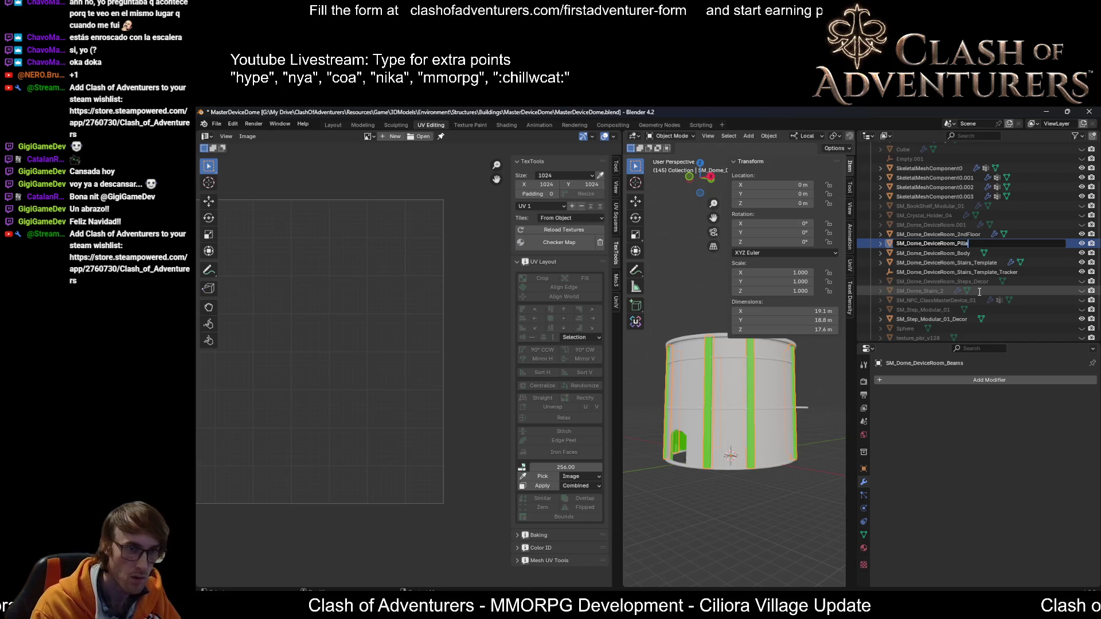
text(rs)
key(Return)
scroll(706, 454, up, 2)
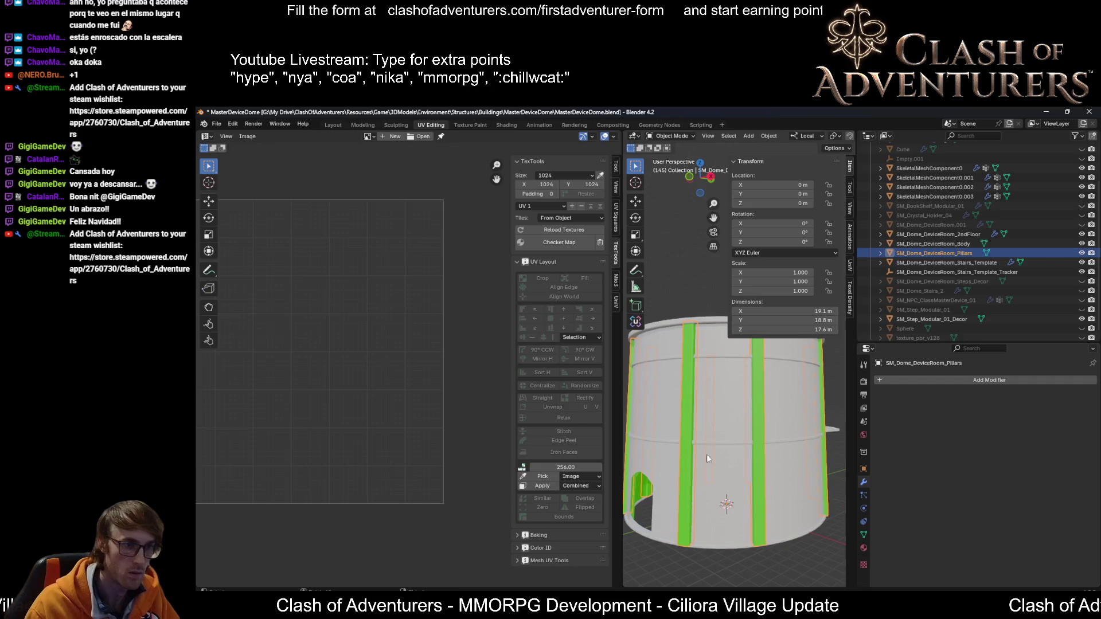
mouse_move(706, 454)
middle_down()
mouse_move(722, 437)
mouse_move(713, 439)
middle_up()
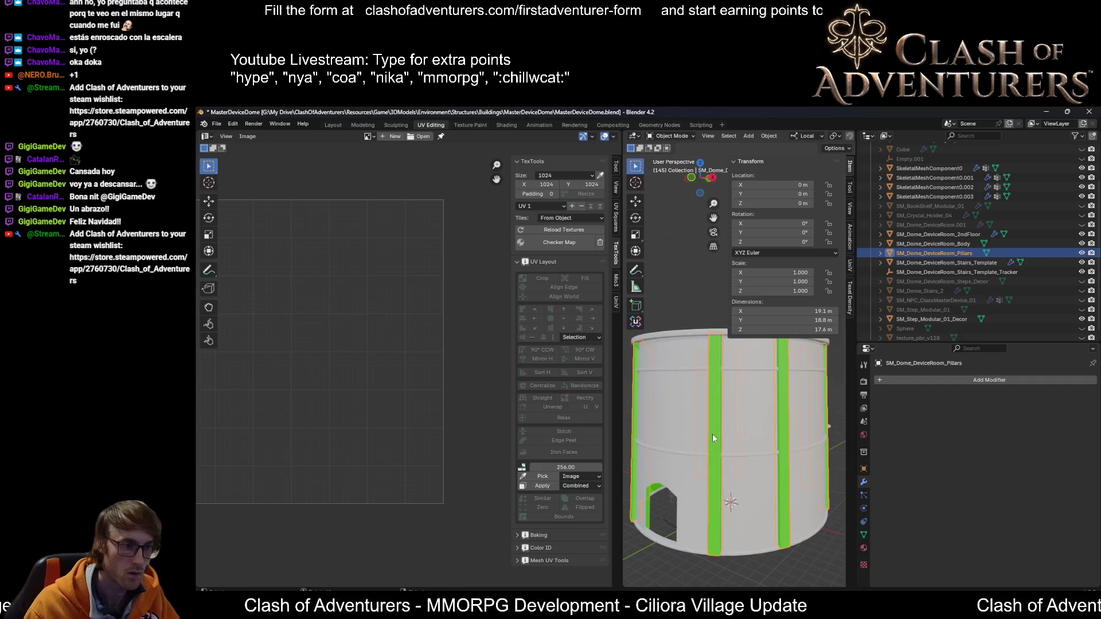
scroll(940, 287, up, 3)
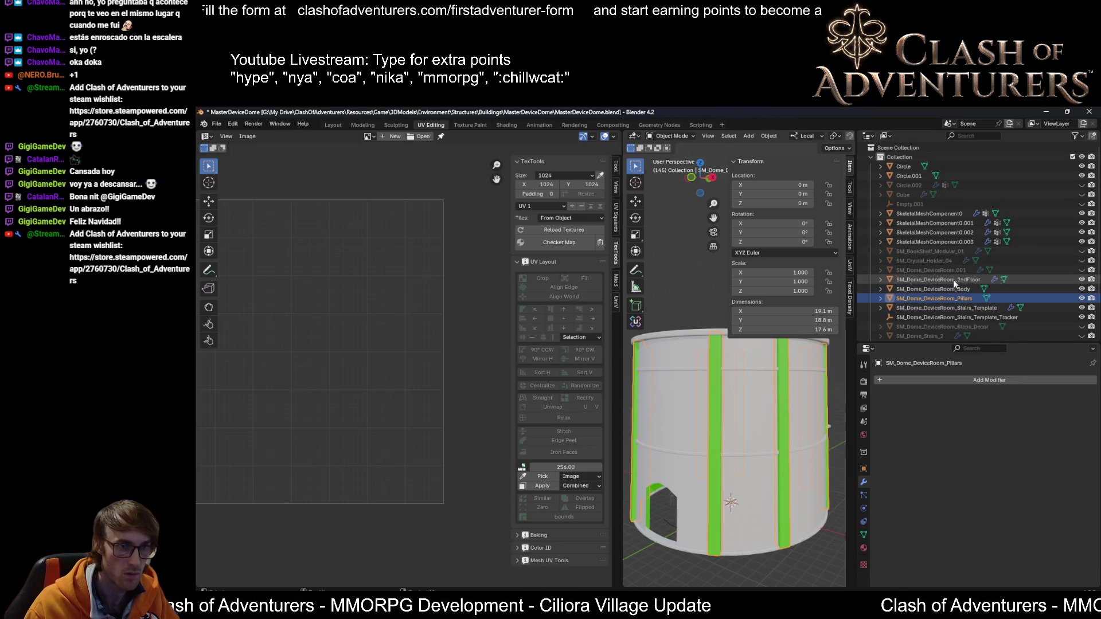
Step: Delete the Circle.001 object
click(905, 166)
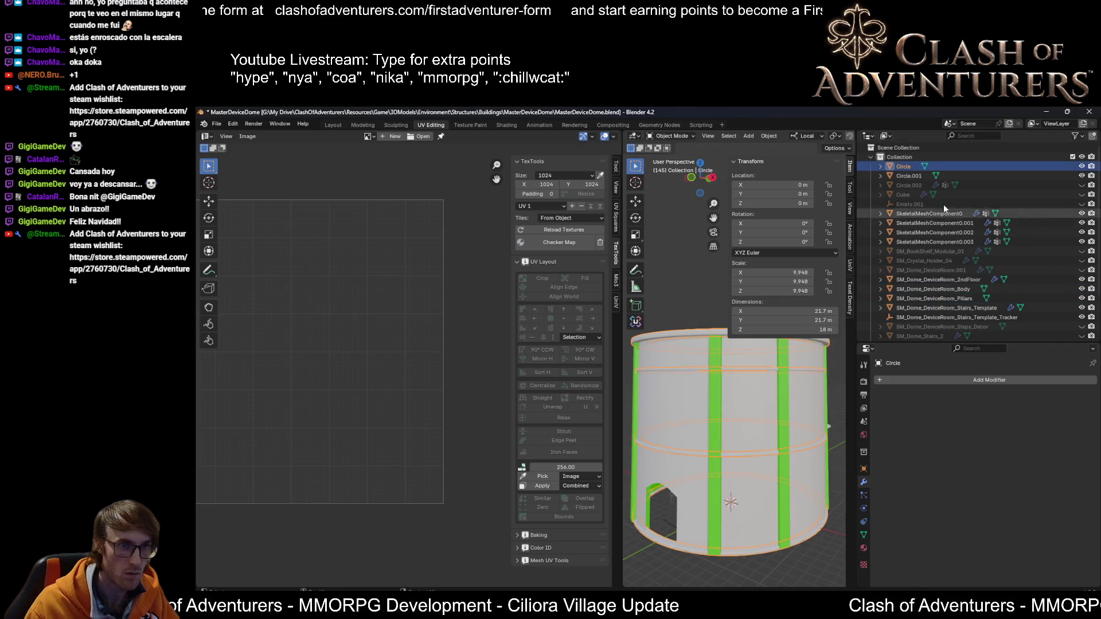
double_click(941, 298)
scroll(975, 287, down, 3)
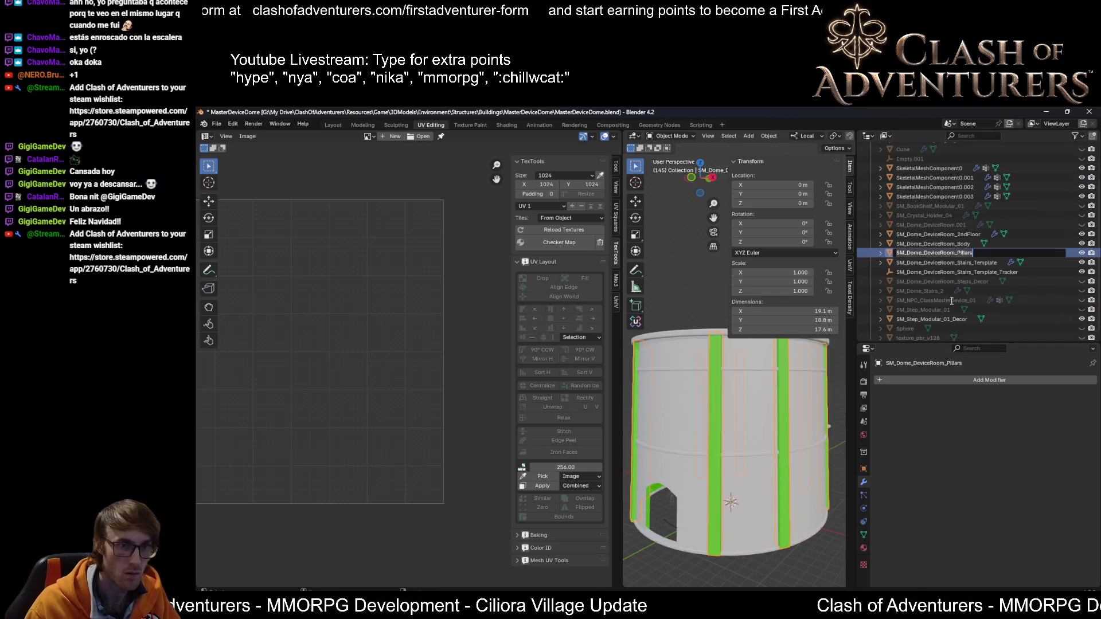
scroll(960, 222, up, 3)
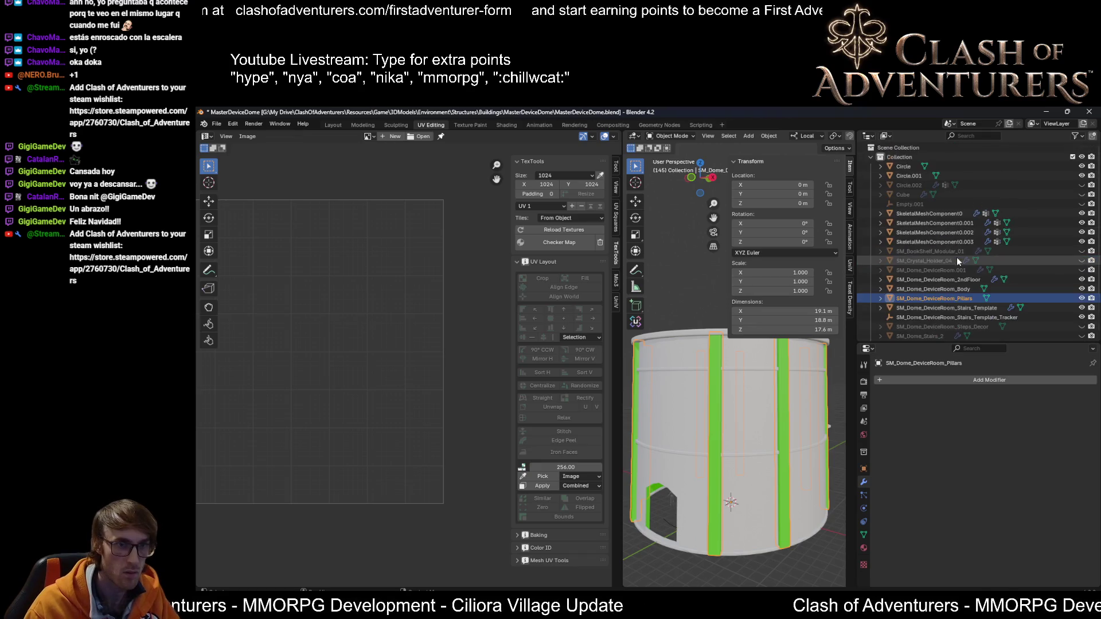
click(919, 176)
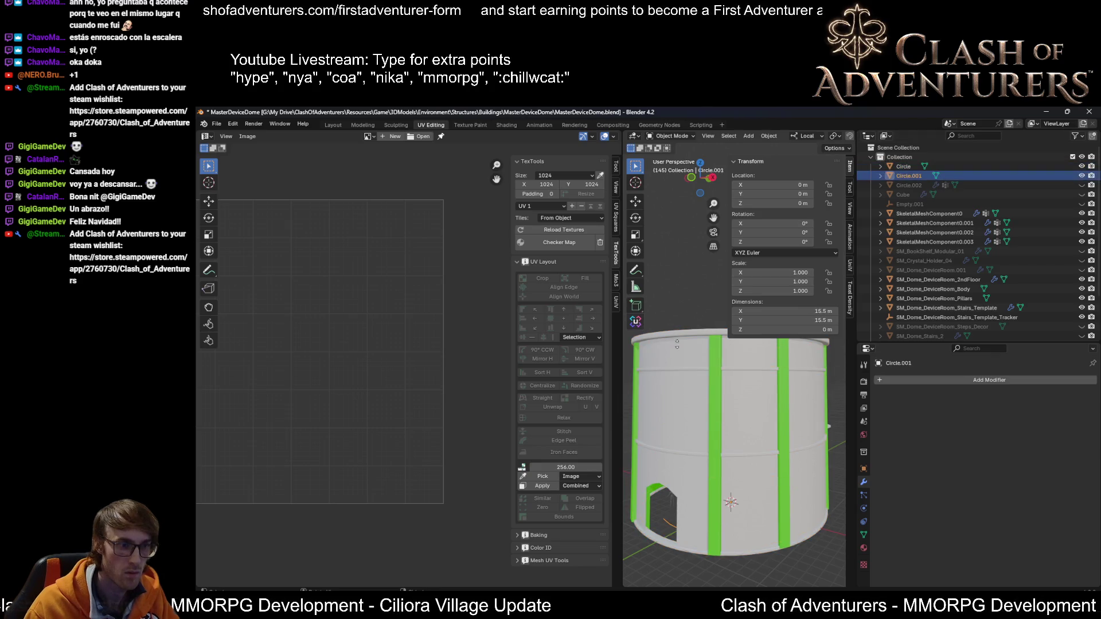
mouse_move(708, 387)
middle_down()
mouse_move(736, 470)
mouse_move(729, 408)
mouse_move(740, 376)
middle_up()
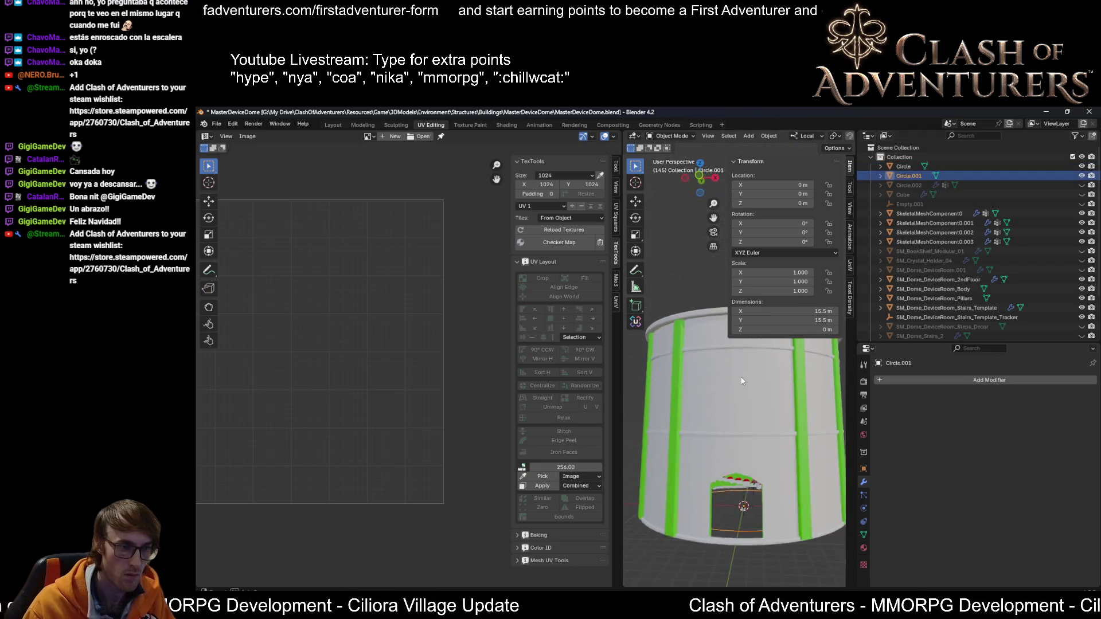
key(Delete)
Step: Toggle Circle.002's visibility and rename Circle to SM_Dome_DeviceRoom_Beams
click(1067, 176)
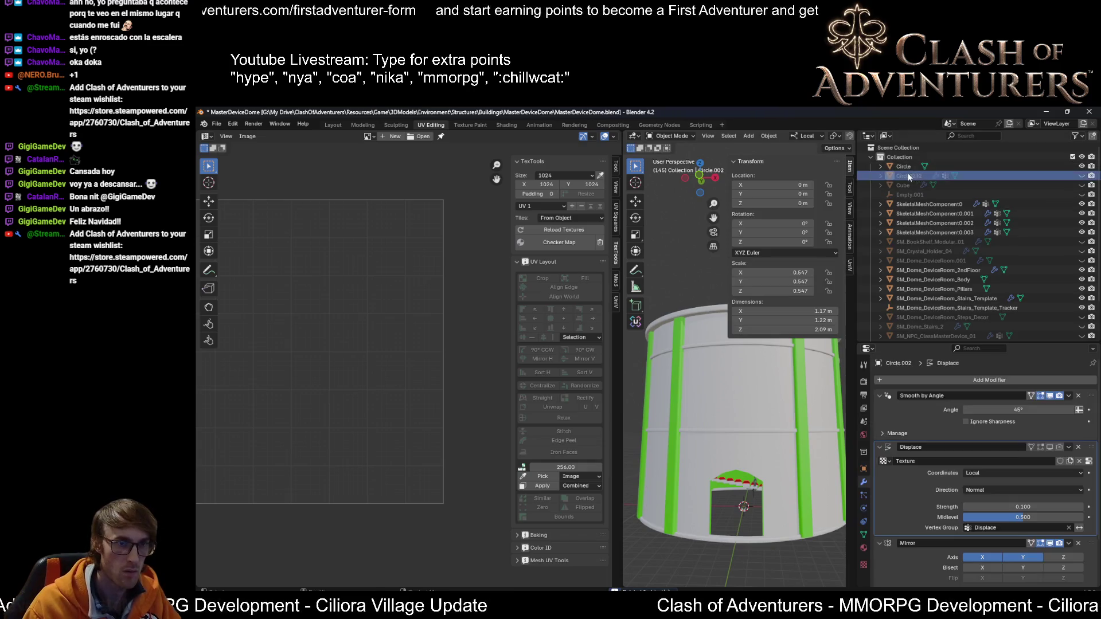
click(1081, 176)
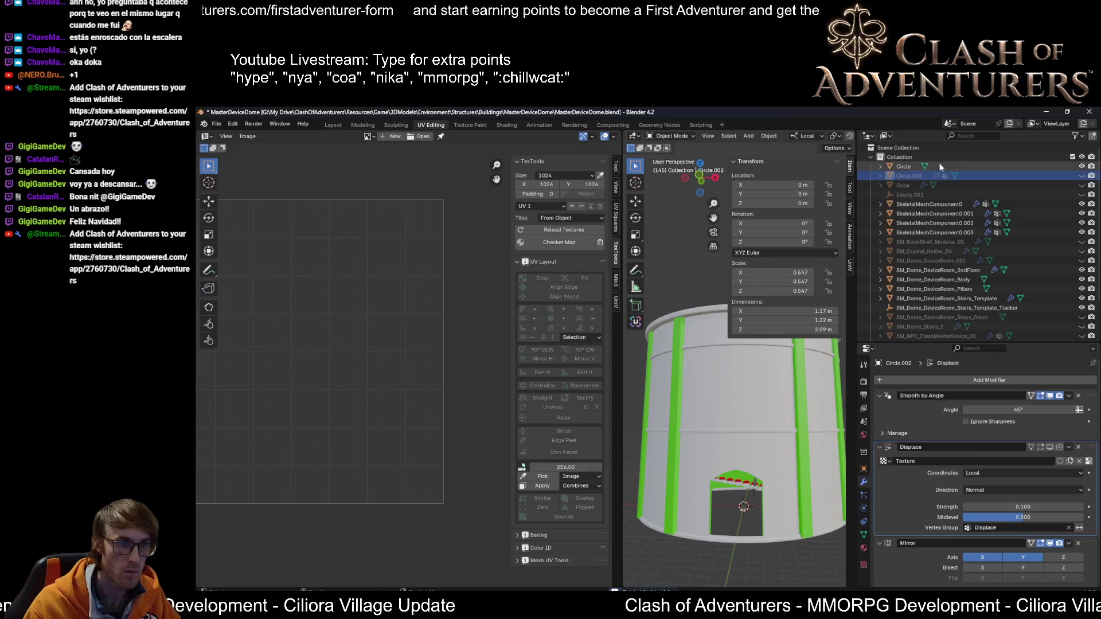
click(899, 166)
middle_drag(688, 390, 677, 429)
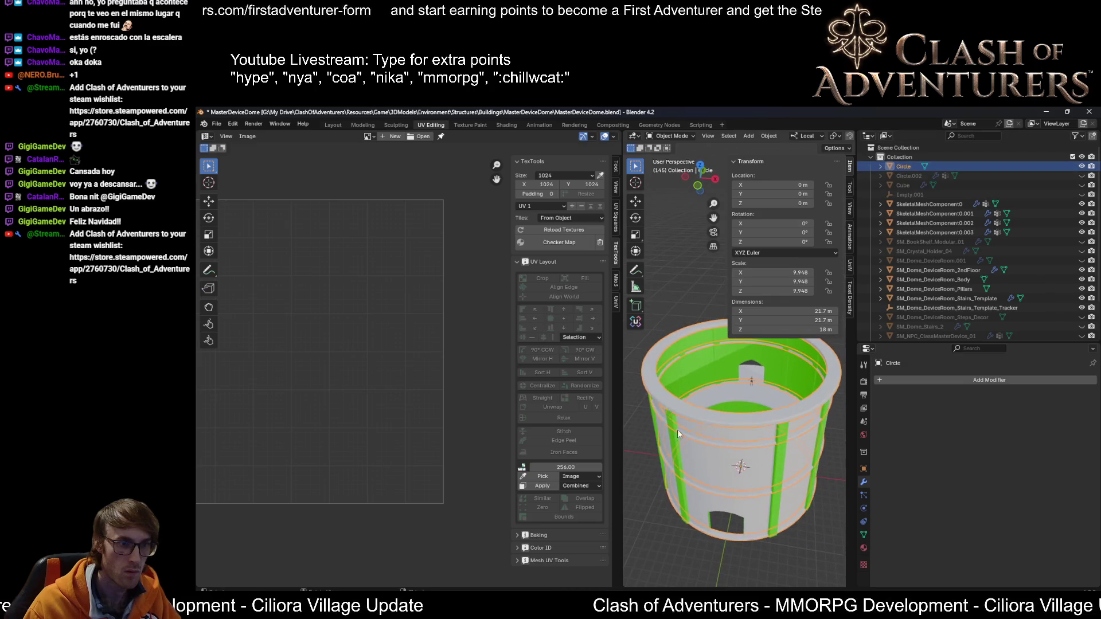
key(F2)
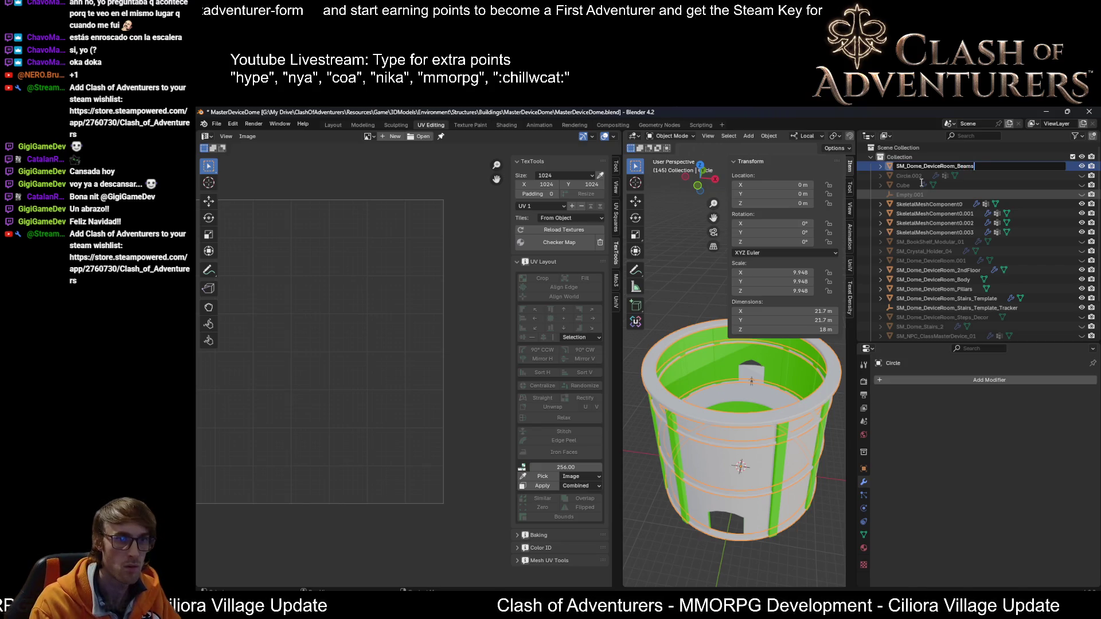
key(Return)
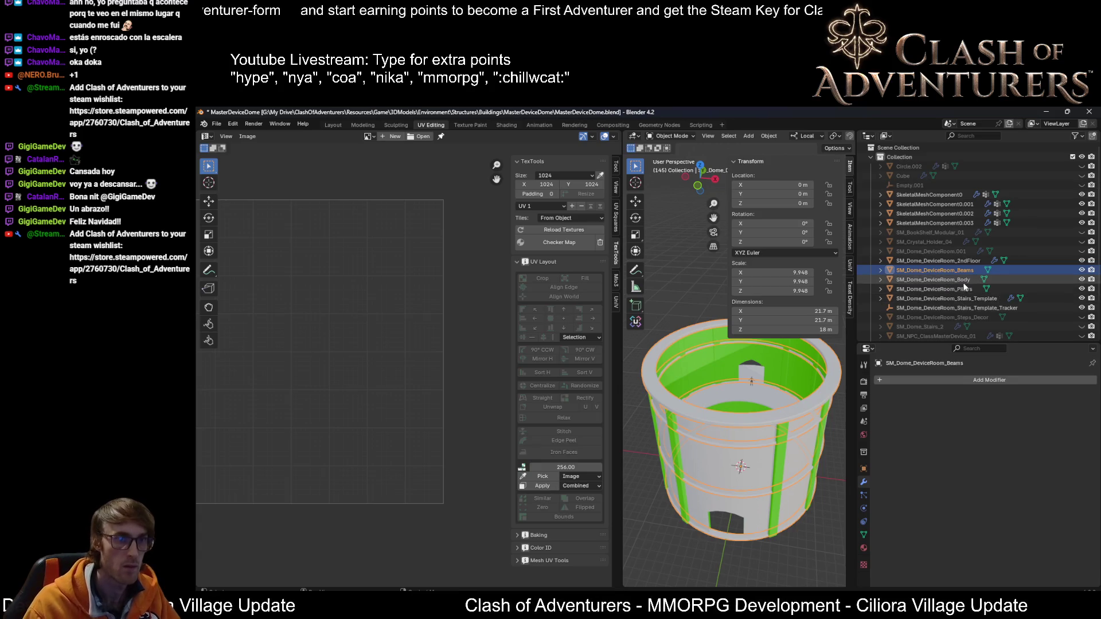
Step: Select SM_Dome_DeviceRoom_Body and save the .blend file
middle_drag(819, 484, 797, 460)
click(817, 477)
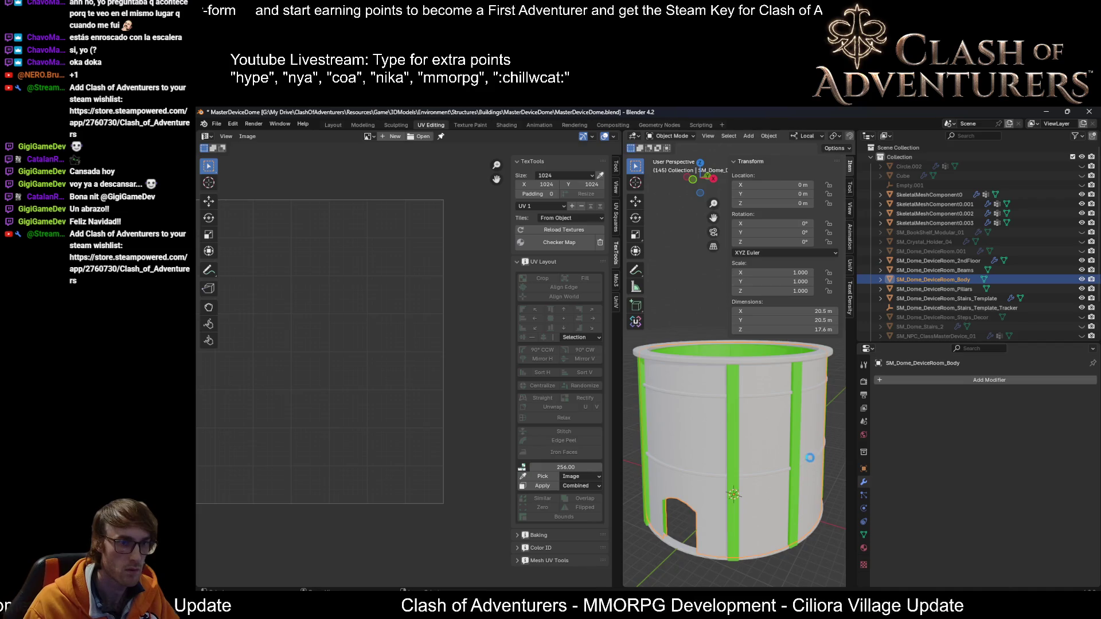
key(ctrl+s)
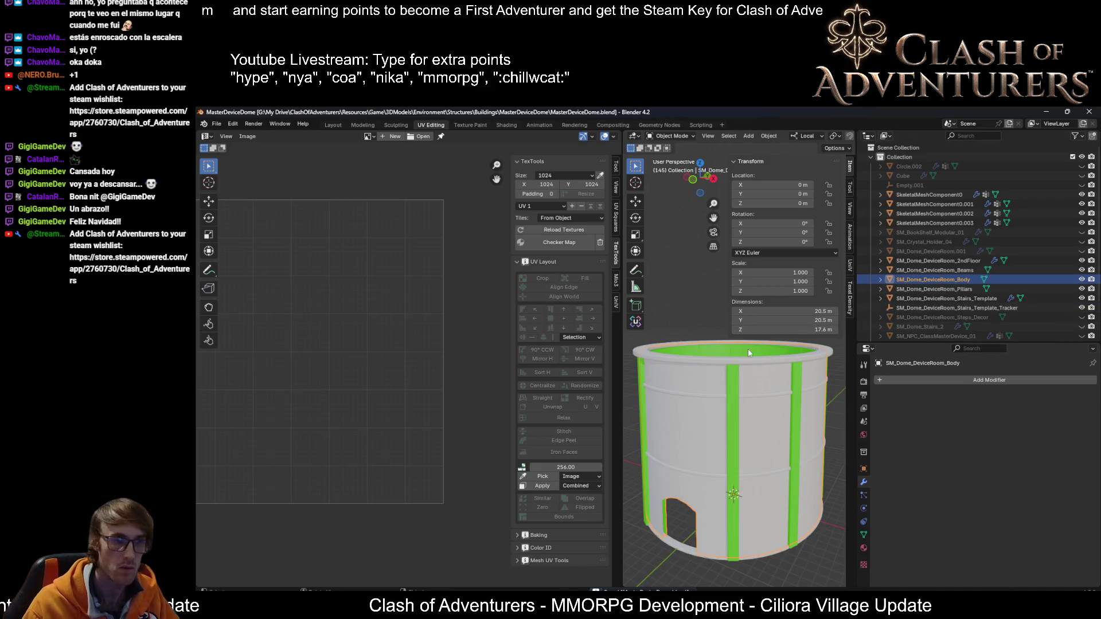
Step: Orbit around the dome to inspect its stripes and green doorway, then open FBX export
mouse_move(748, 351)
middle_down()
mouse_move(742, 317)
mouse_move(766, 336)
middle_up()
middle_drag(697, 345, 751, 344)
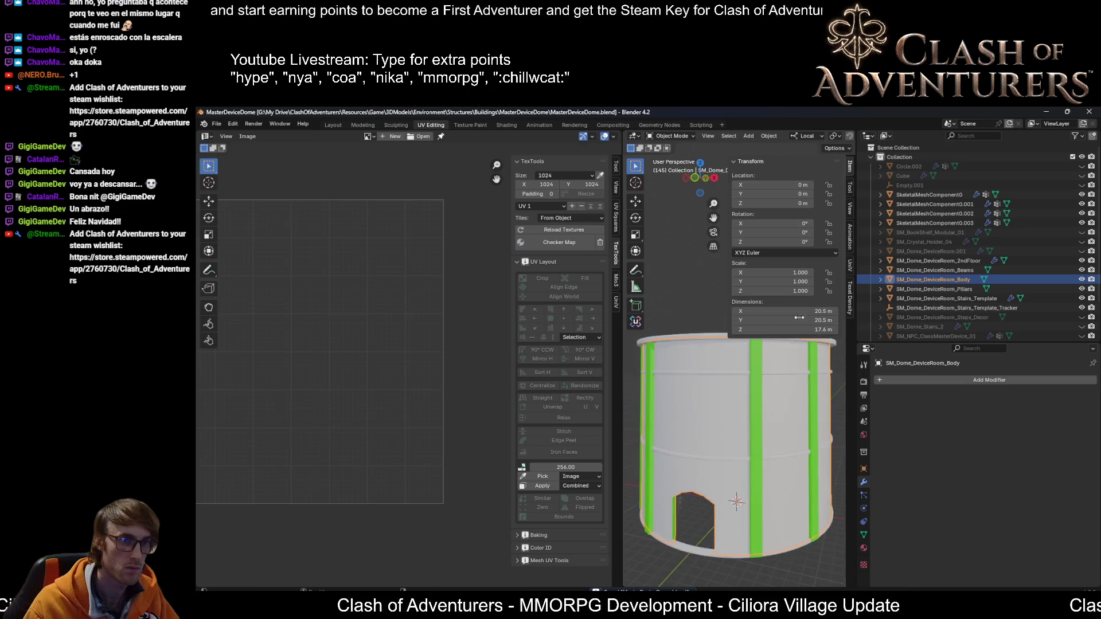
scroll(821, 418, up, 3)
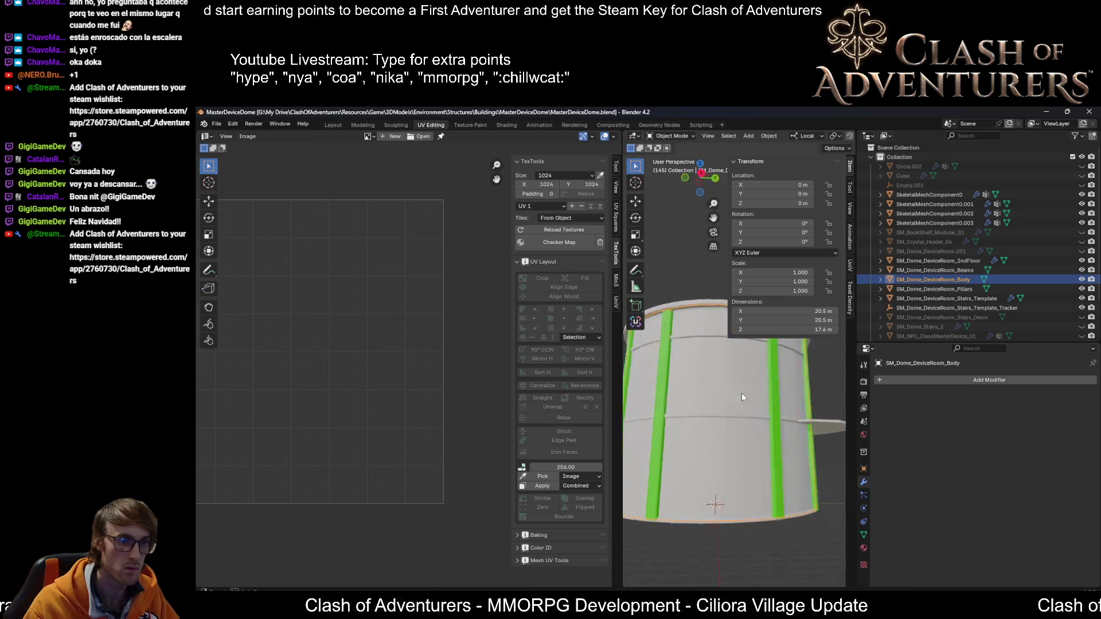
mouse_move(741, 393)
middle_down()
mouse_move(787, 431)
mouse_move(732, 439)
mouse_move(747, 397)
mouse_move(755, 404)
mouse_move(724, 400)
mouse_move(852, 483)
middle_up()
scroll(765, 427, down, 3)
scroll(761, 423, up, 3)
scroll(748, 410, down, 3)
scroll(748, 410, up, 3)
scroll(723, 403, down, 3)
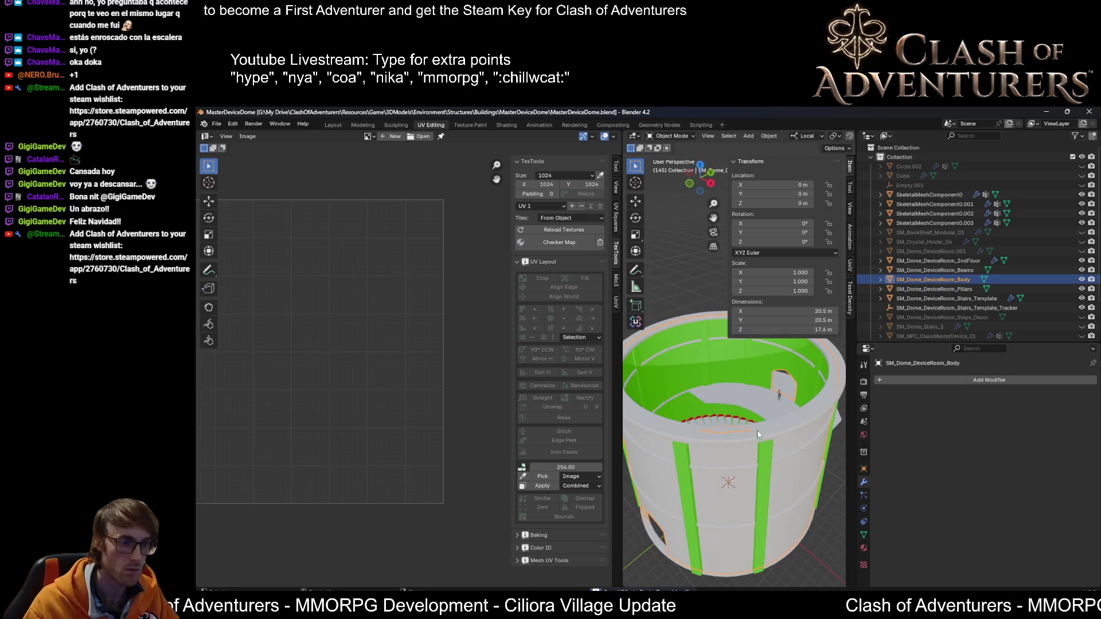
middle_drag(757, 429, 784, 414)
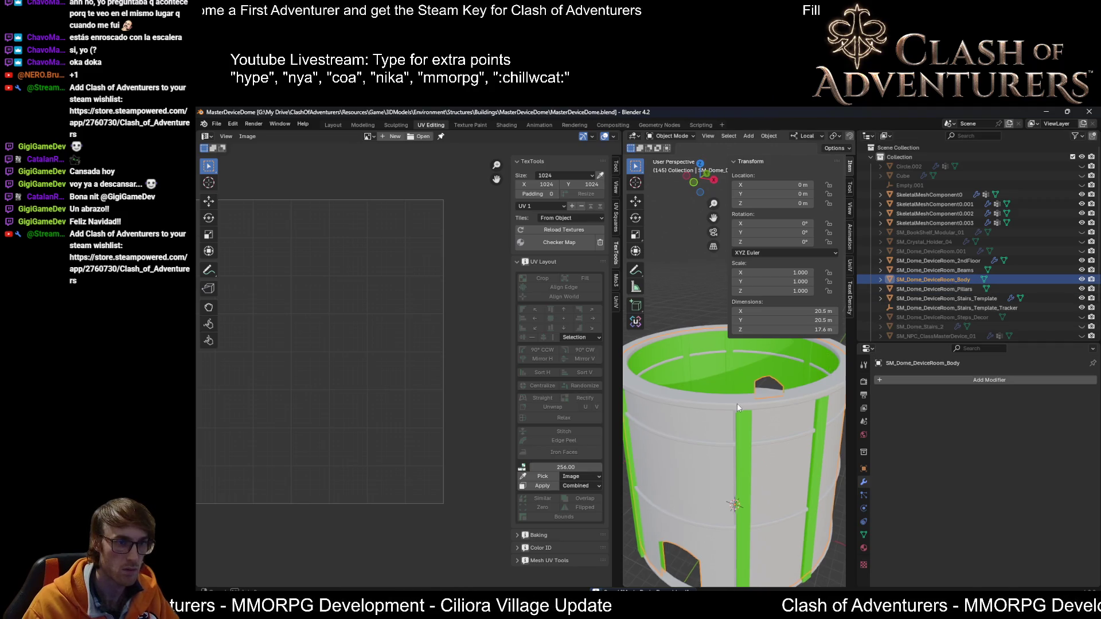
middle_drag(737, 404, 755, 410)
key(shift+r)
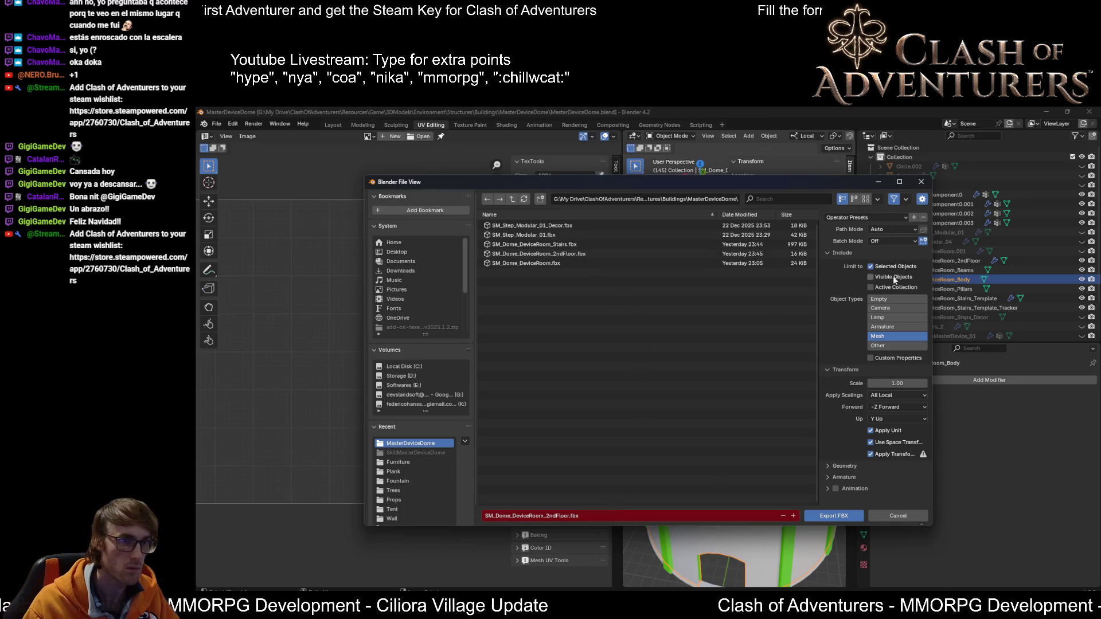
Step: Export the Body mesh as SM_Dome_DeviceRoom_Body FBX
click(920, 181)
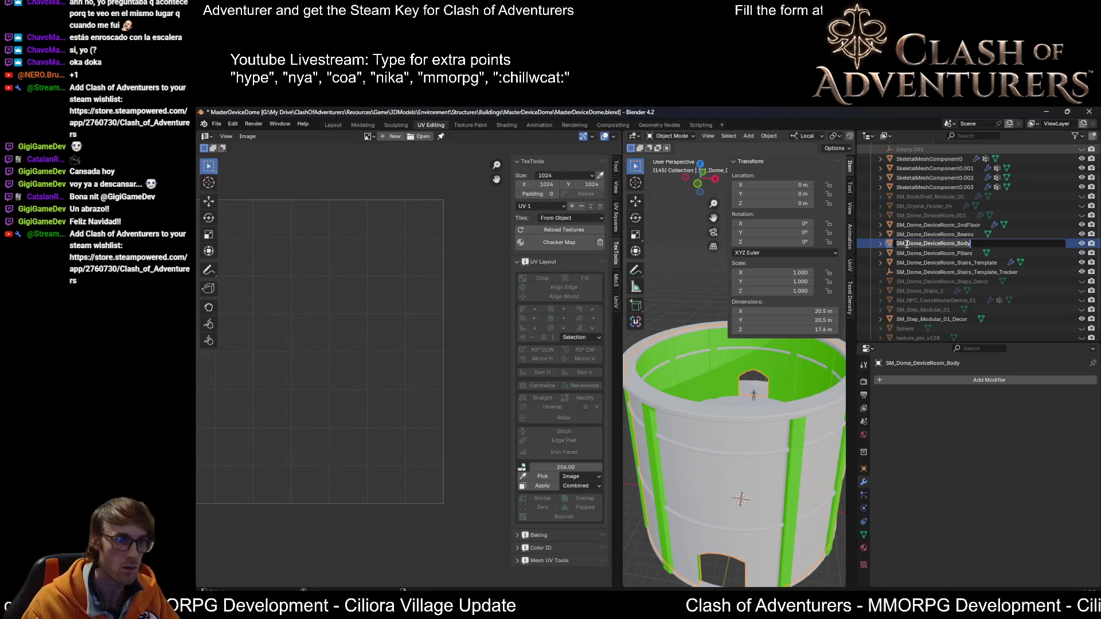
key(Return)
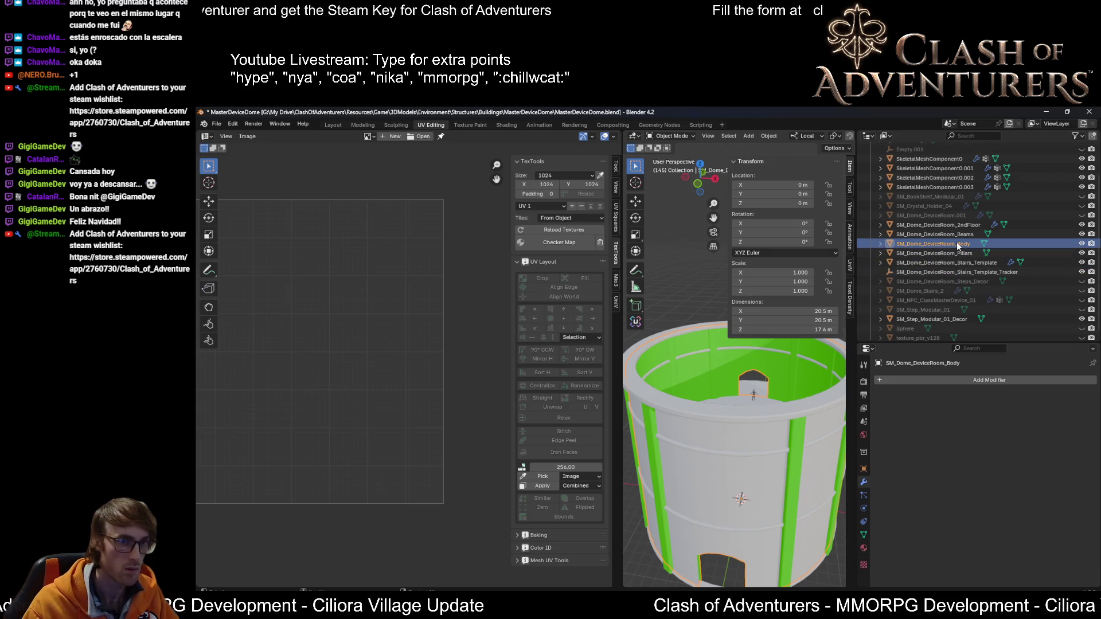
key(shift+r)
click(616, 516)
text(SM_Dome_DeviceRoom_Body)
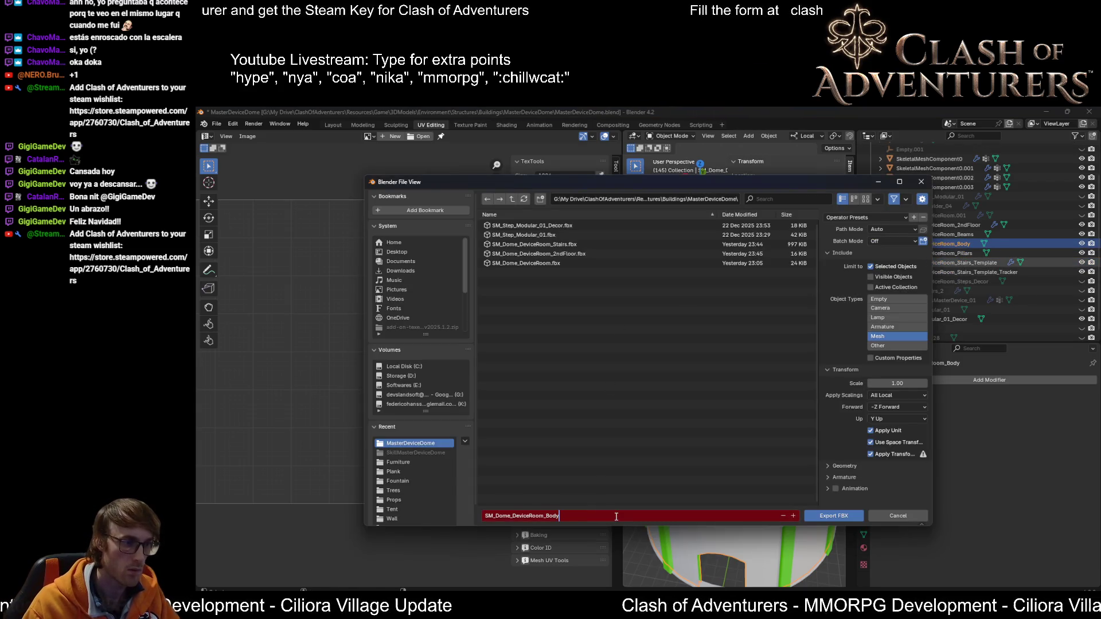
click(848, 517)
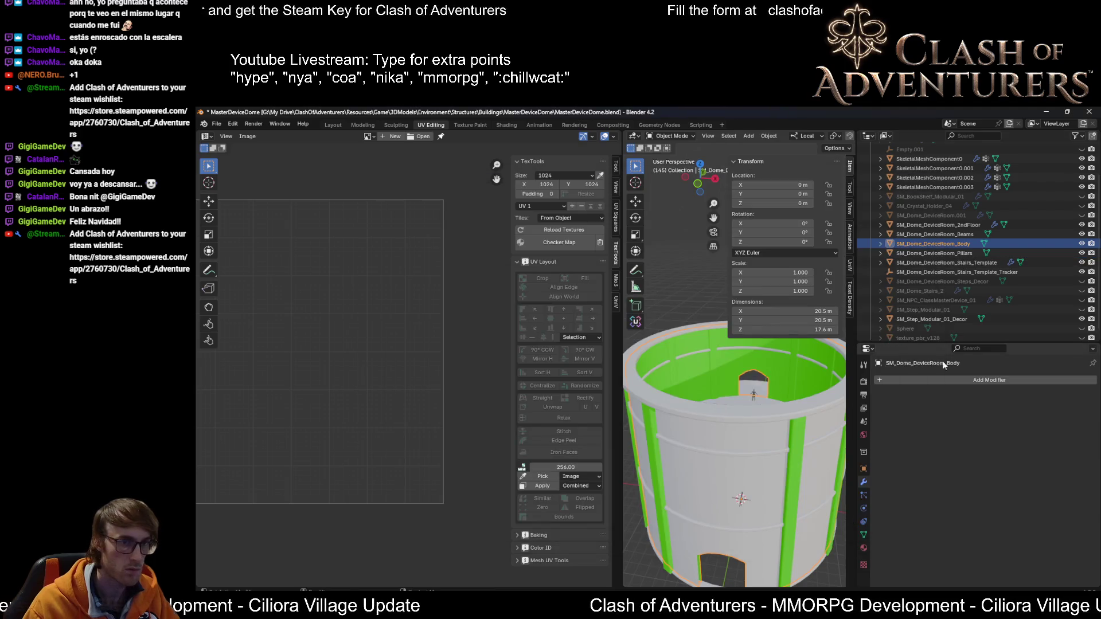
Step: Export the beams object as SM_Dome_DeviceRoom_Beams FBX
click(964, 234)
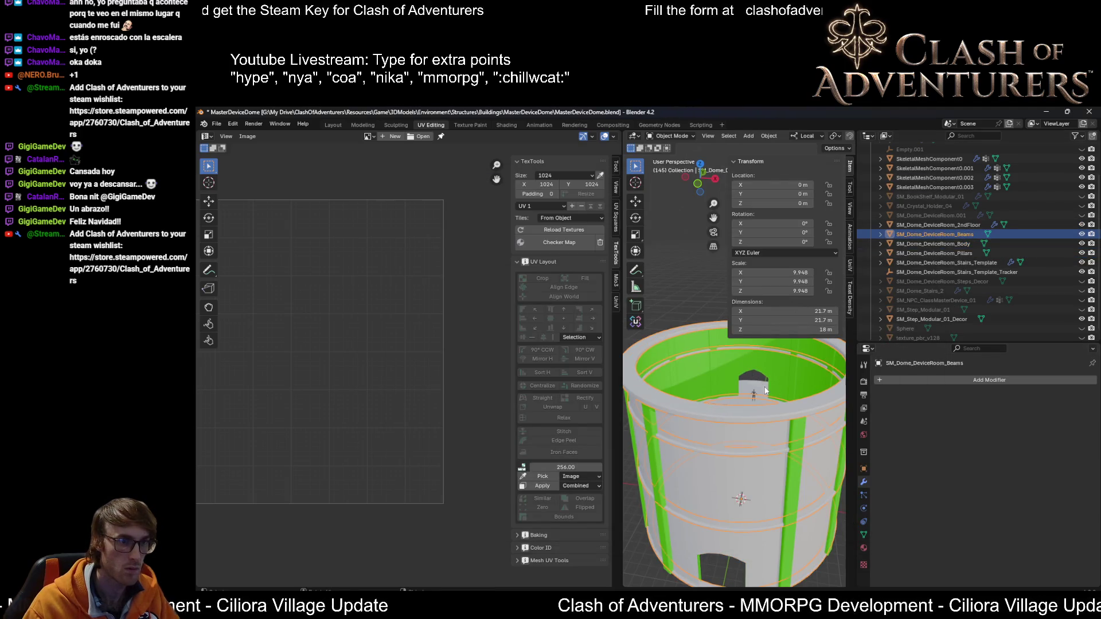
key(F2)
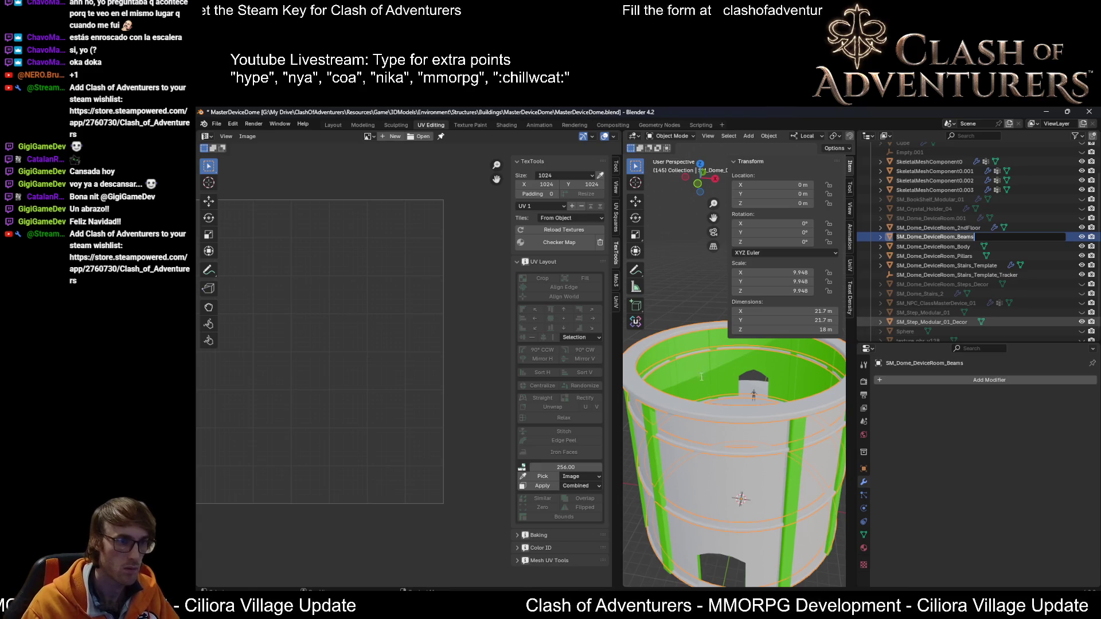
key(Return)
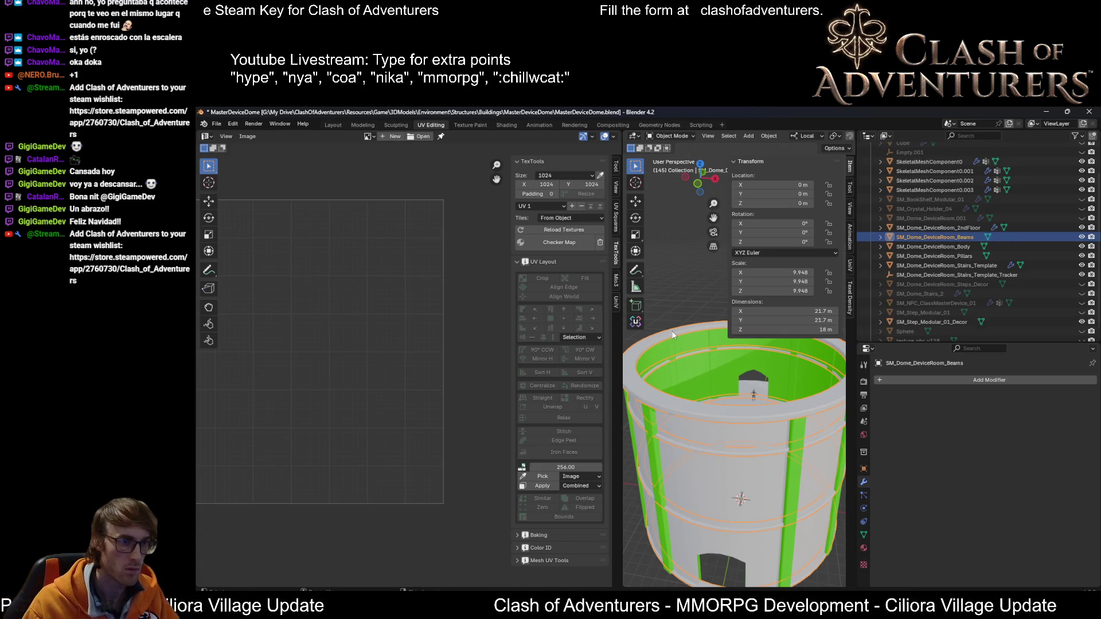
key(ctrl+e)
click(614, 516)
text(SM_Dome_DeviceRoom_Beams)
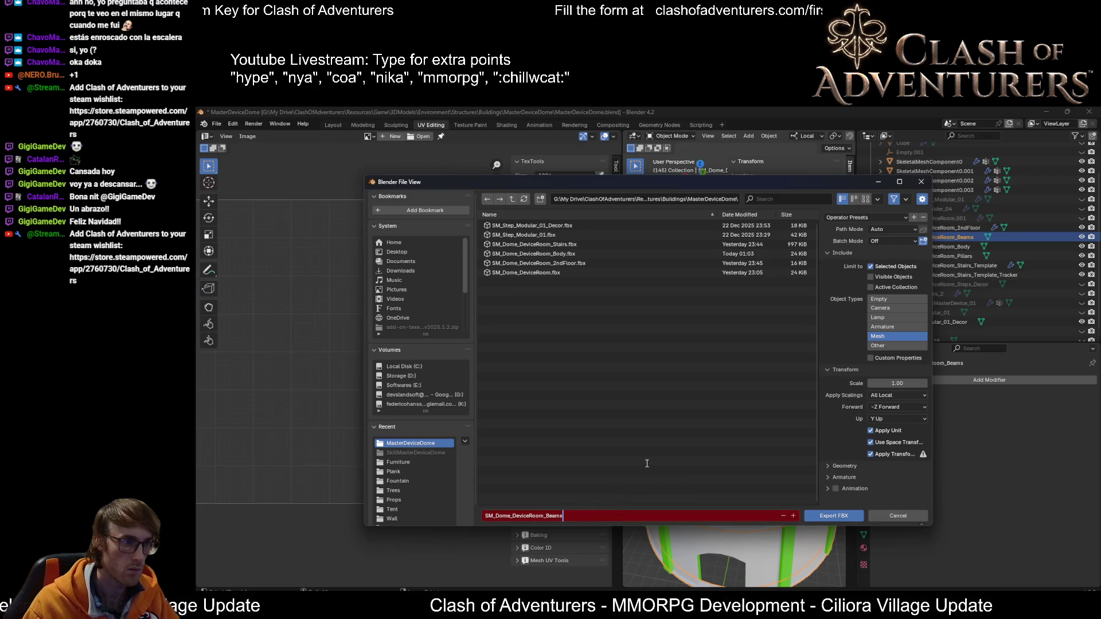
key(Return)
click(839, 519)
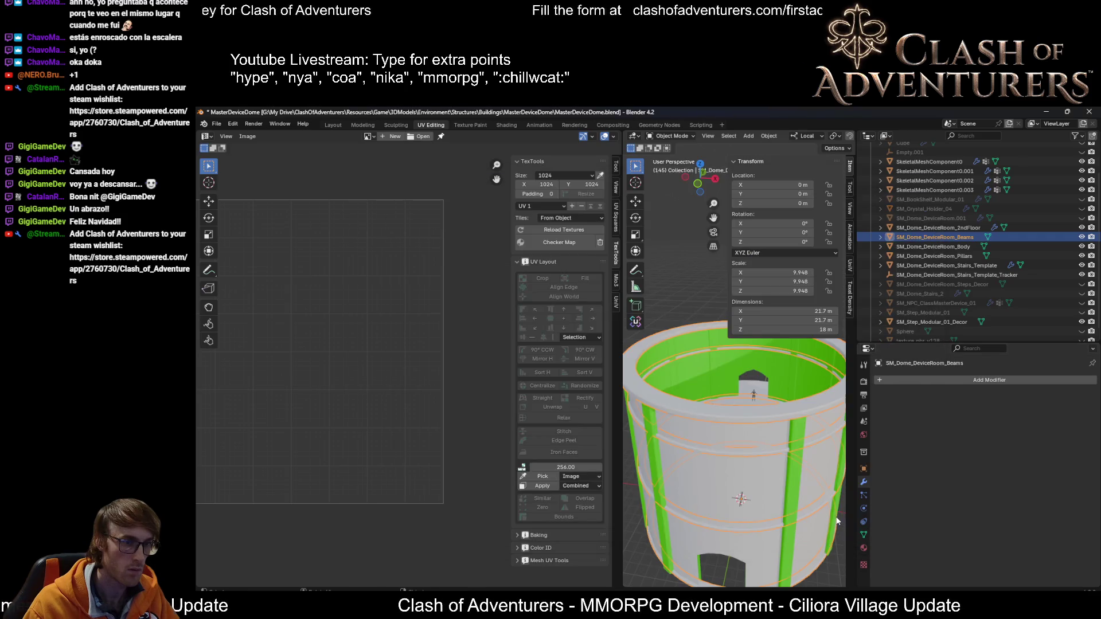
Step: Export the pillars object as SM_Dome_DeviceRoom_Pillars FBX
click(954, 256)
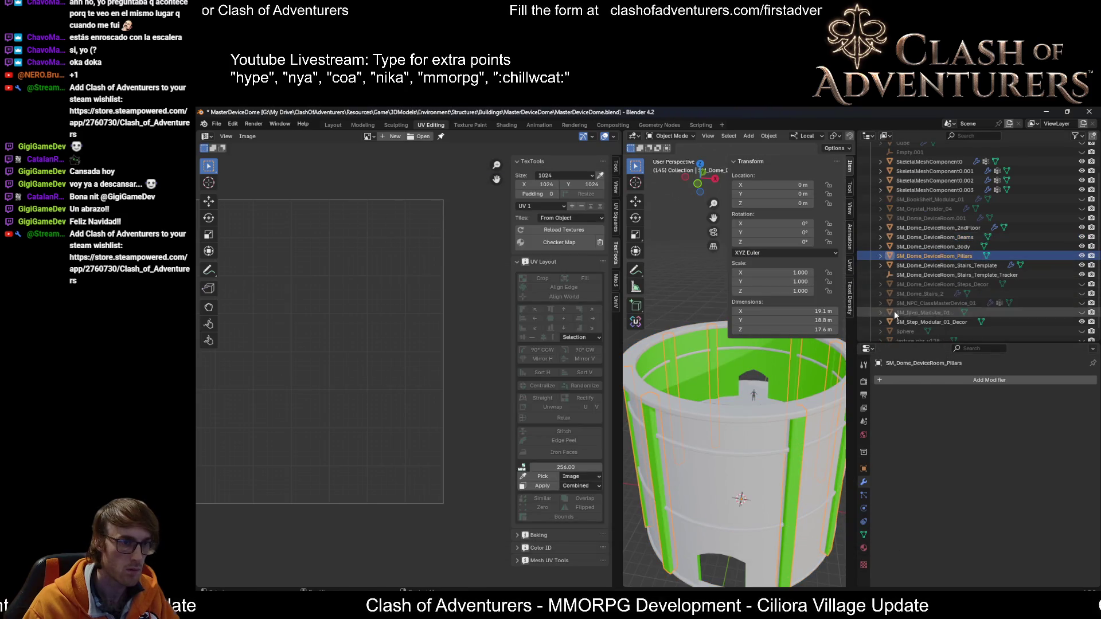
key(F2)
click(969, 256)
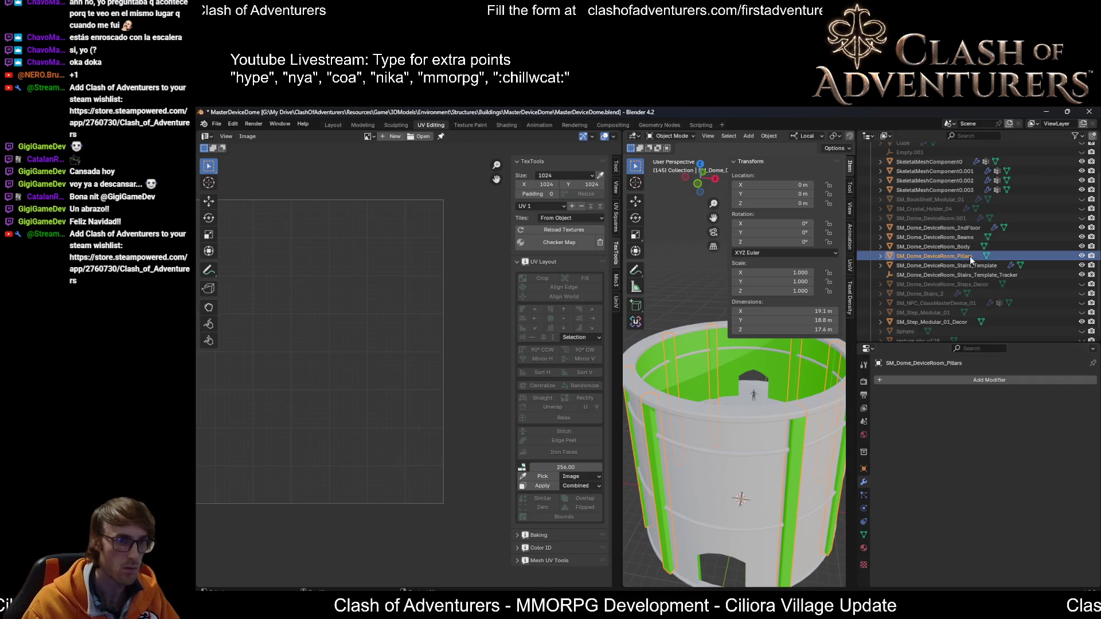
key(ctrl+shift+e)
click(650, 514)
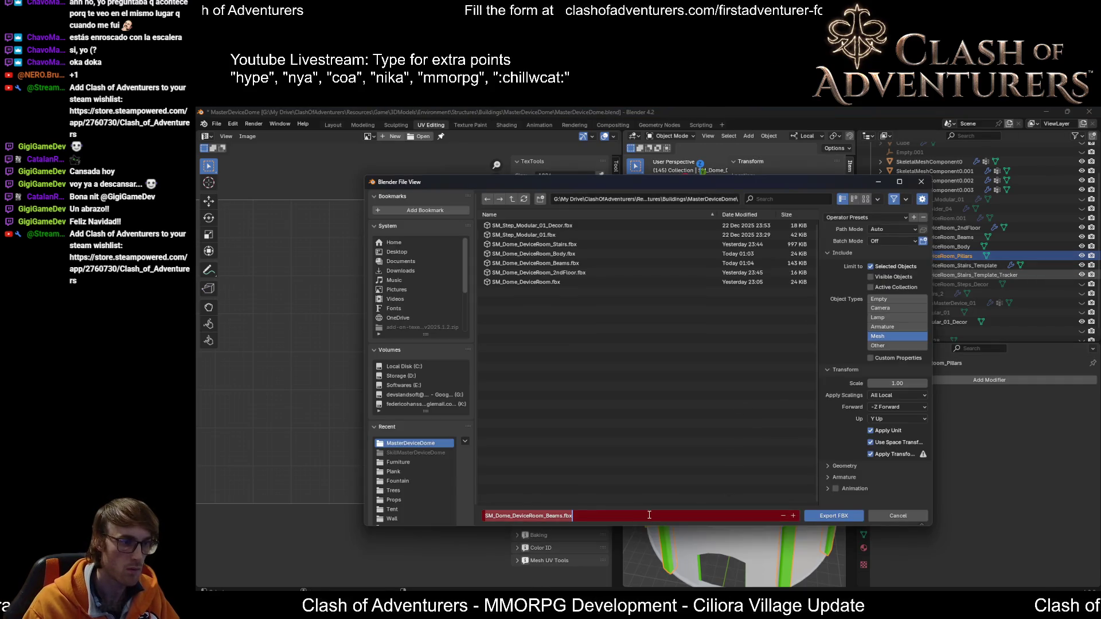
text(SM_Dome_DeviceRoom_Pillars)
click(838, 515)
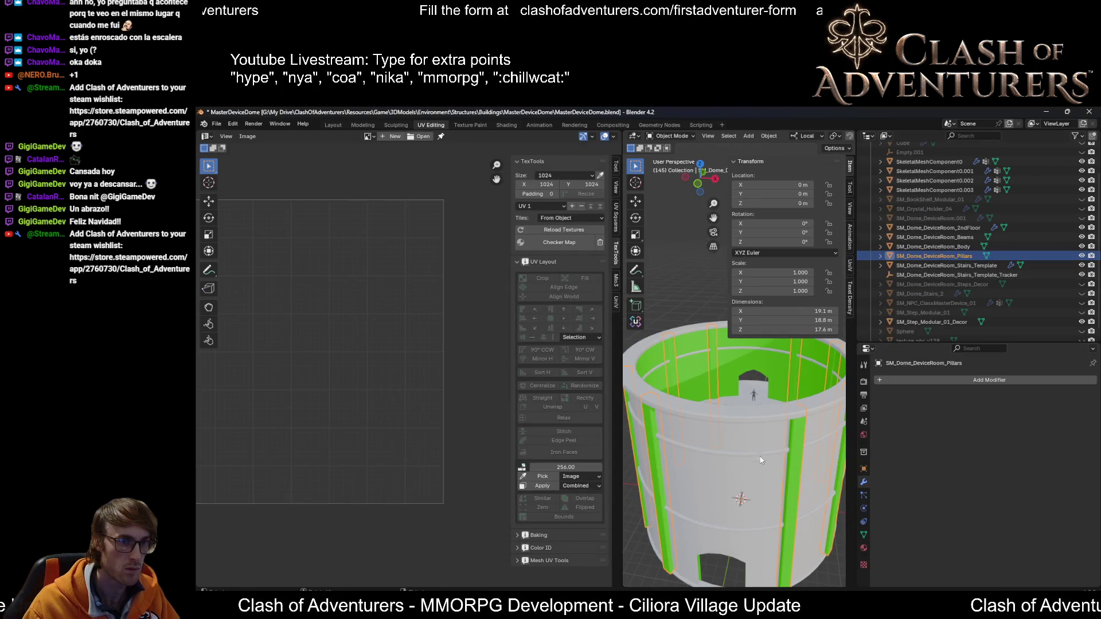
Step: Isolate the Body mesh in view, save the .blend, and switch to Unreal Engine
click(765, 514)
key(KP_Divide)
key(KP_Divide)
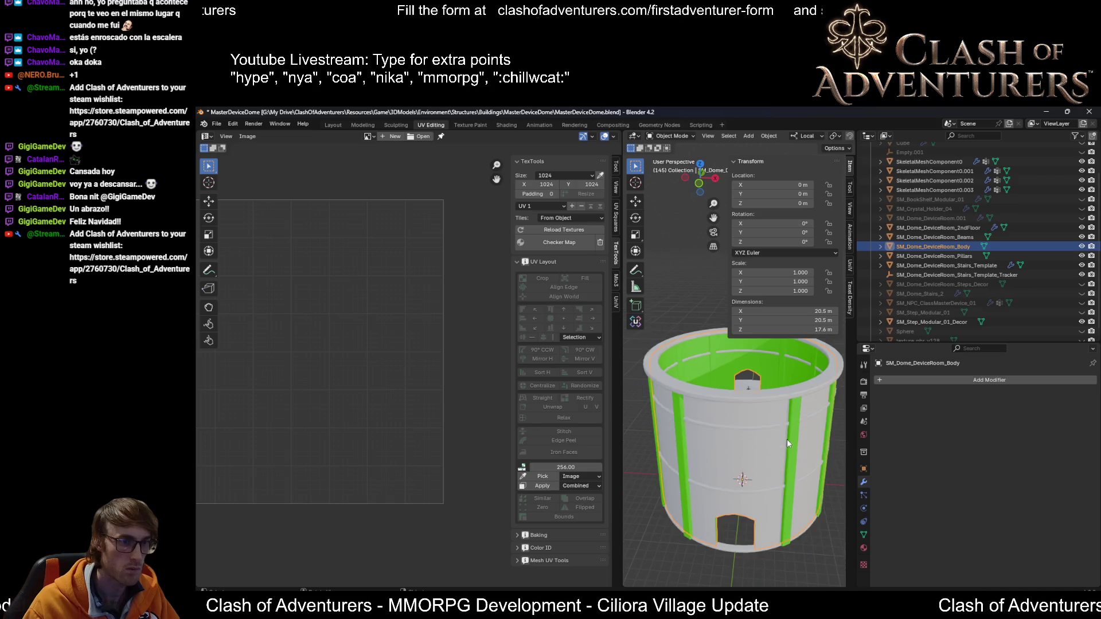
key(ctrl+s)
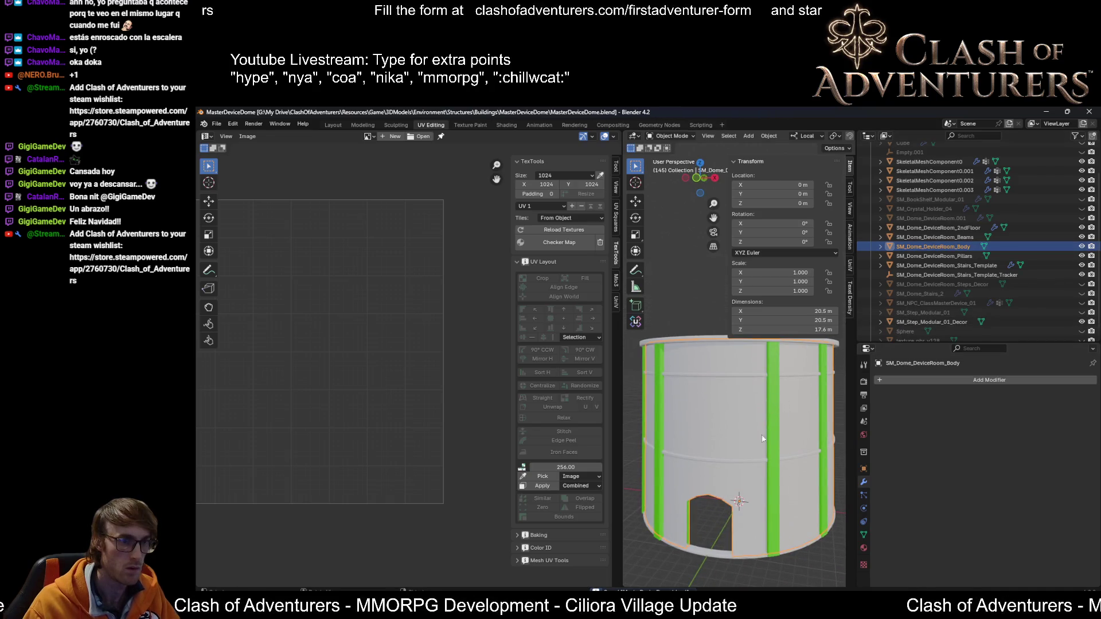
key(alt+Tab)
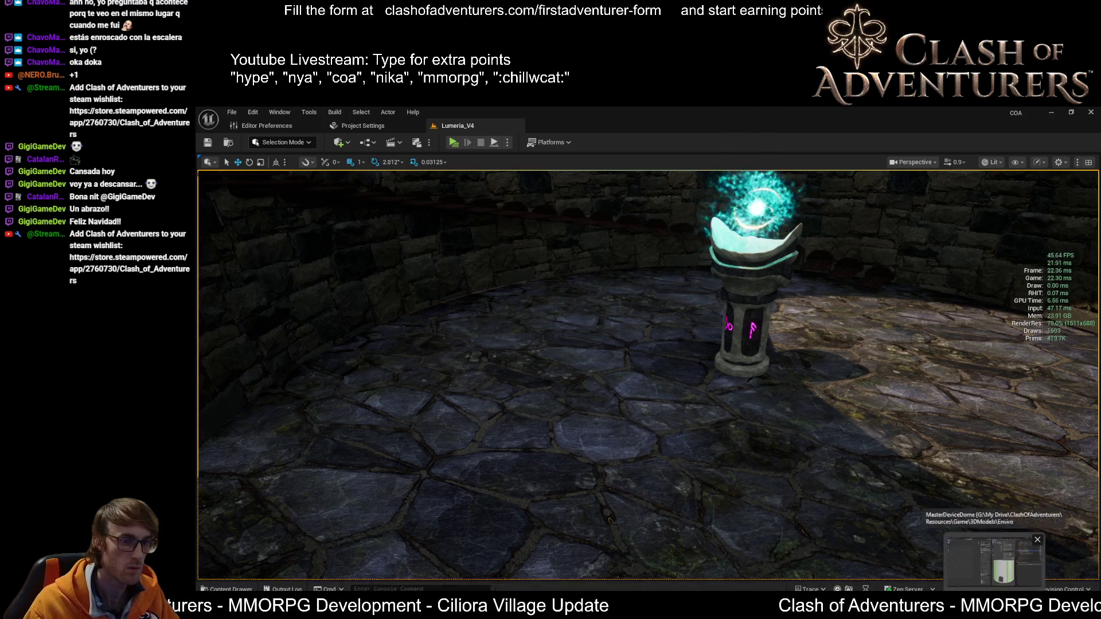
Step: Back in Blender, select the 2ndFloor mesh and show all its faces in Edit Mode to check the UV islands
key(alt+Tab)
click(775, 389)
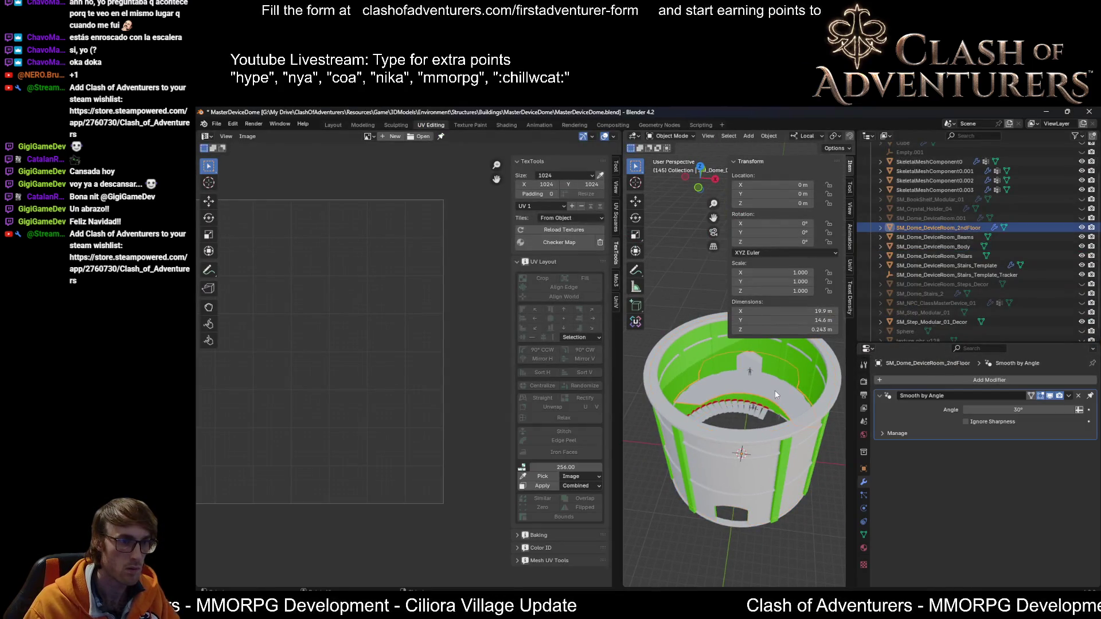
scroll(761, 377, up, 3)
key(Tab)
scroll(761, 378, down, 3)
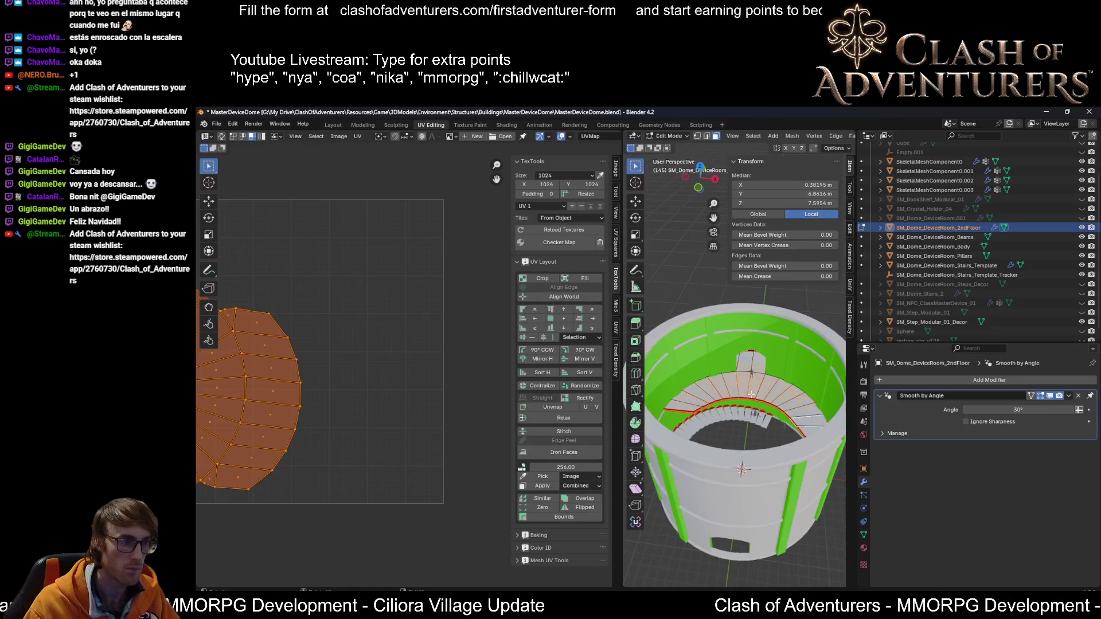
key(l)
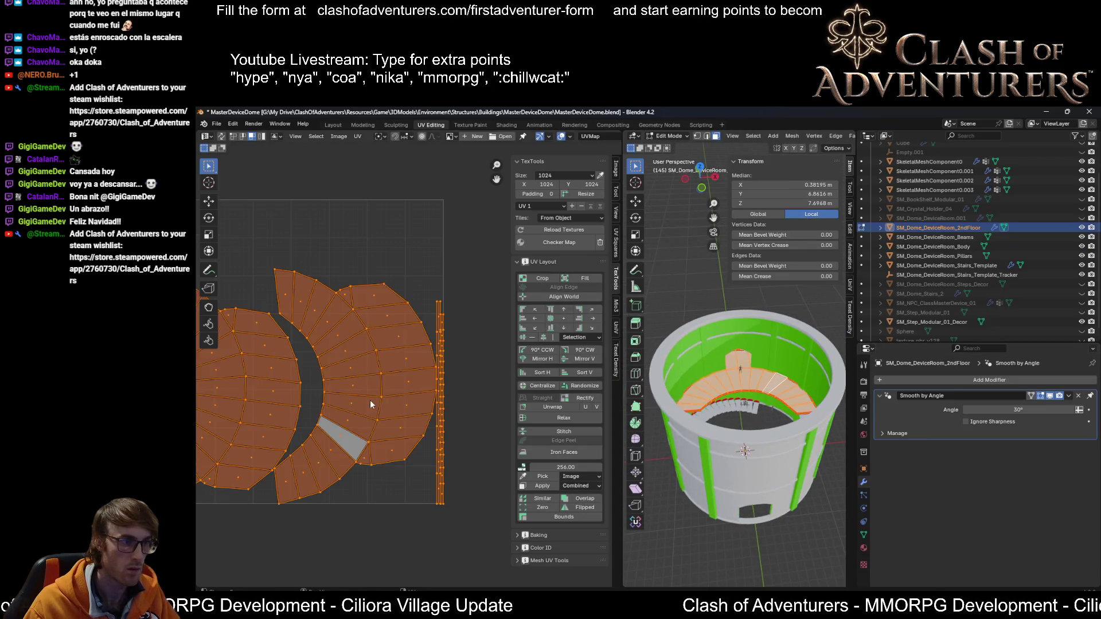
key(l)
scroll(765, 399, up, 4)
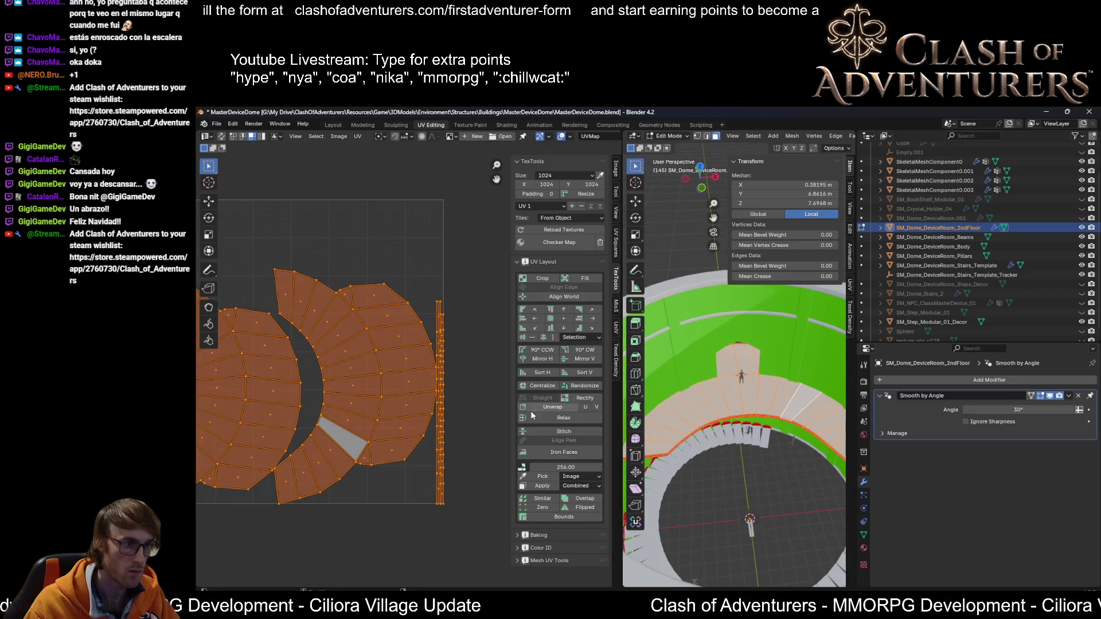
scroll(279, 390, up, 2)
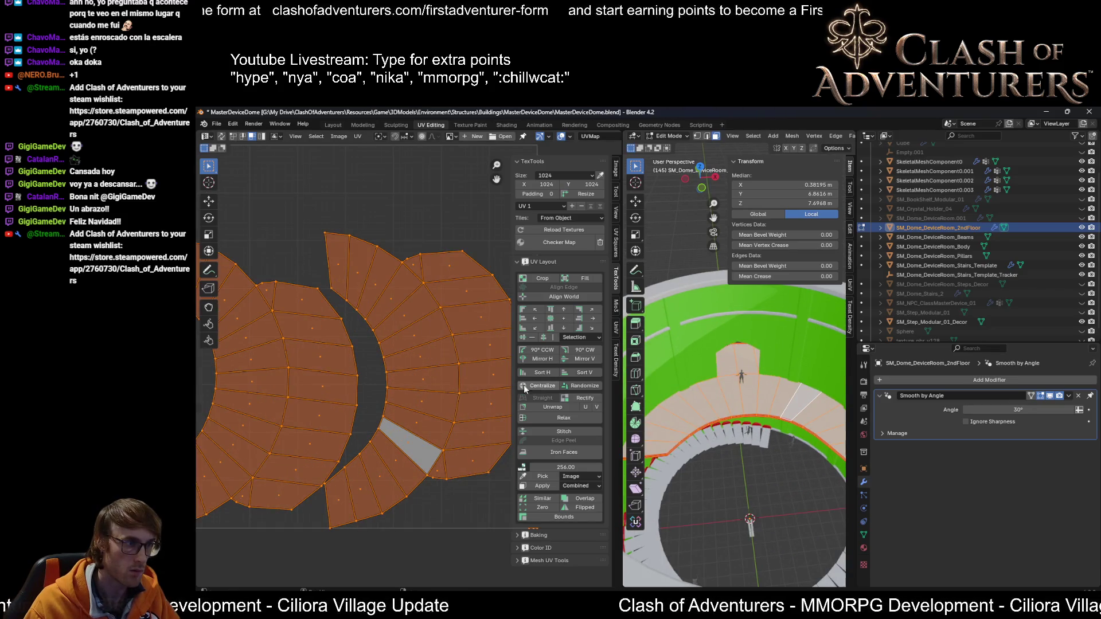
middle_drag(711, 401, 710, 384)
key(Tab)
Step: Delete the old 2ndFloor FBX, export the second floor as a fresh FBX, and return to Unreal
key(ctrl+e)
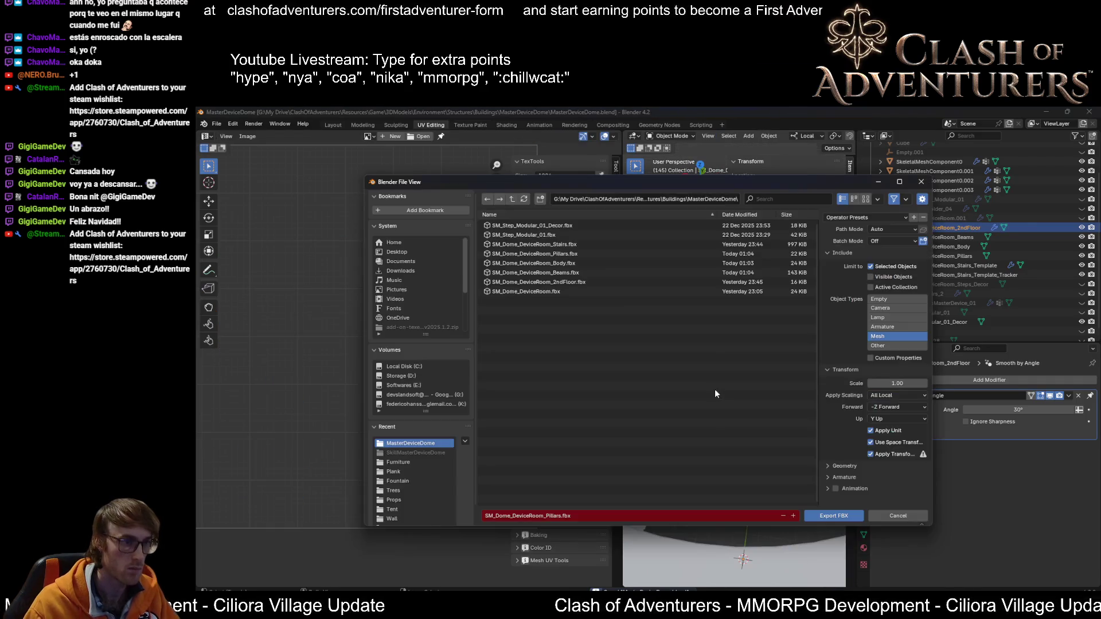
click(538, 282)
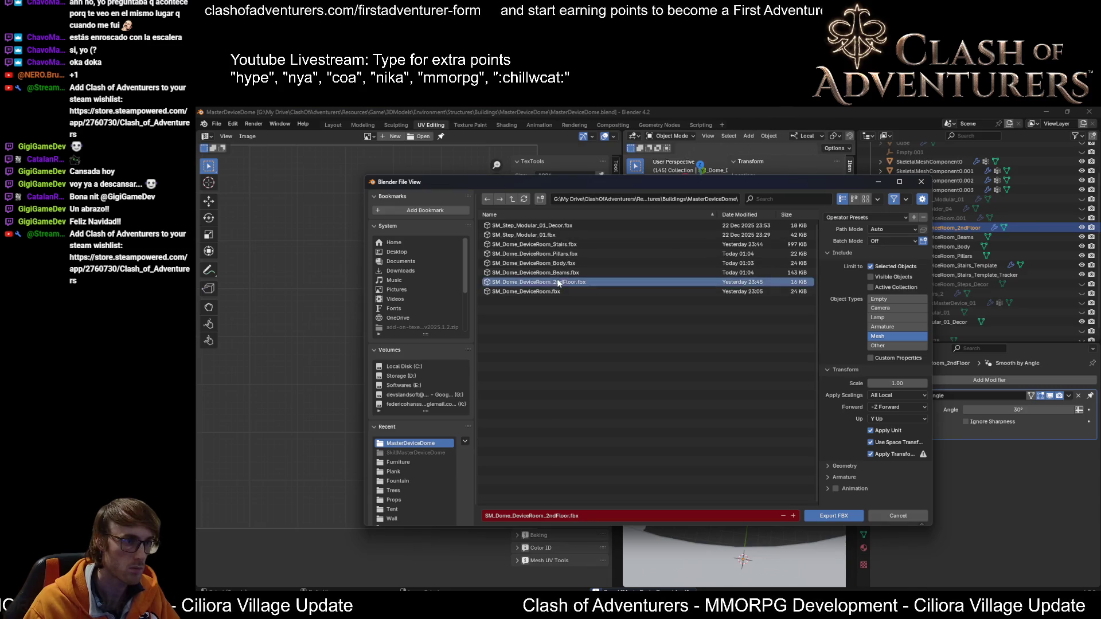
key(Delete)
click(539, 278)
click(839, 516)
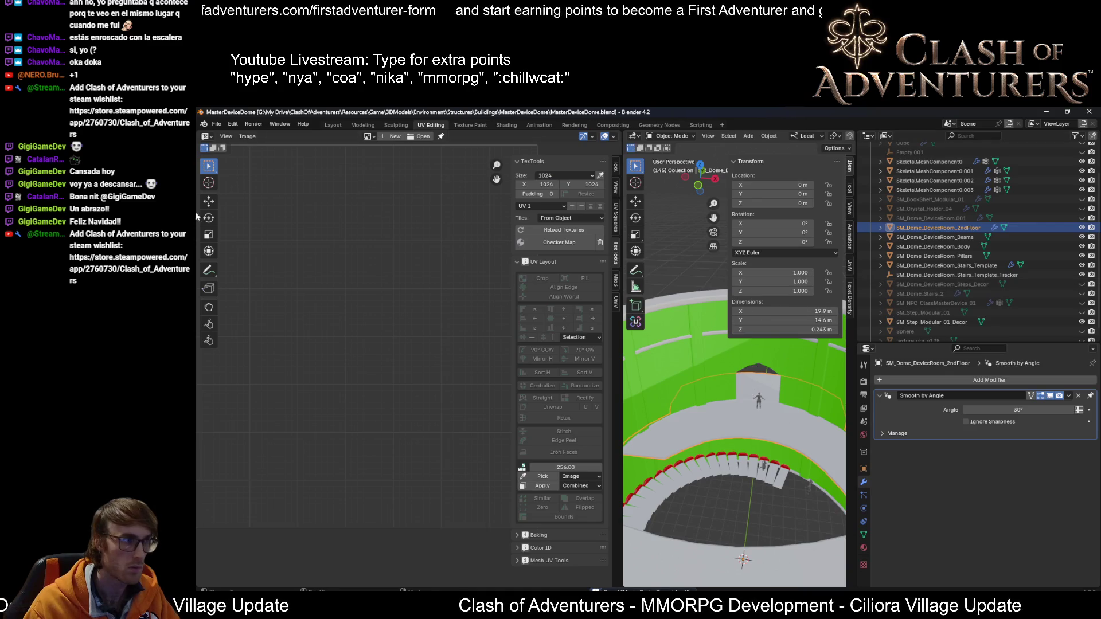
key(alt+Tab)
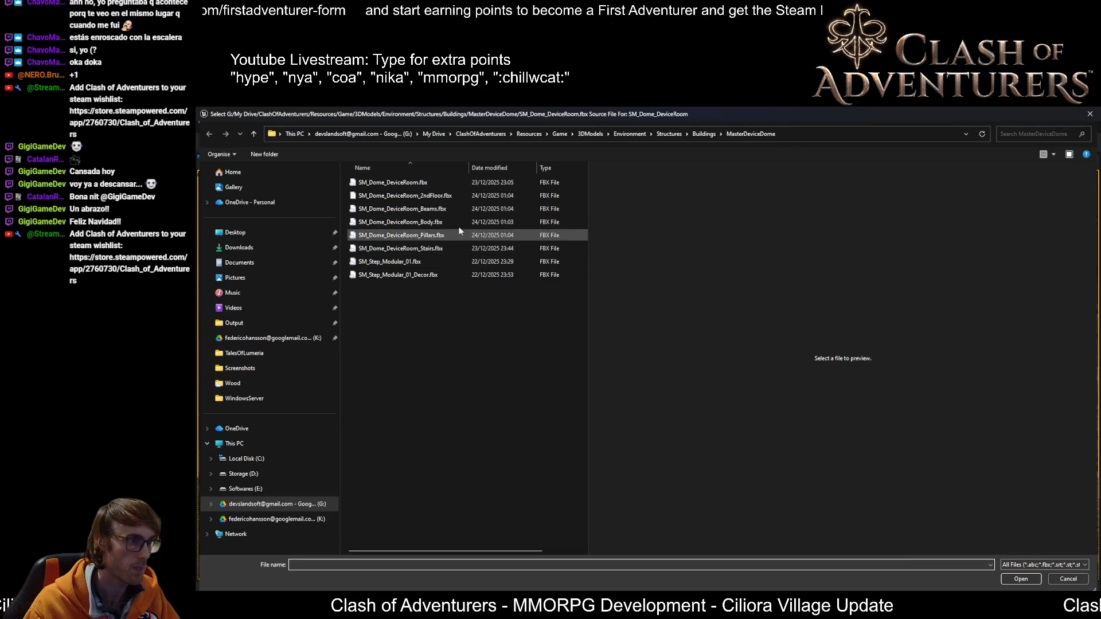
Step: Choose the new pillars FBX as the source and import it with Force All Mesh as Type set to Static Mesh
click(1029, 579)
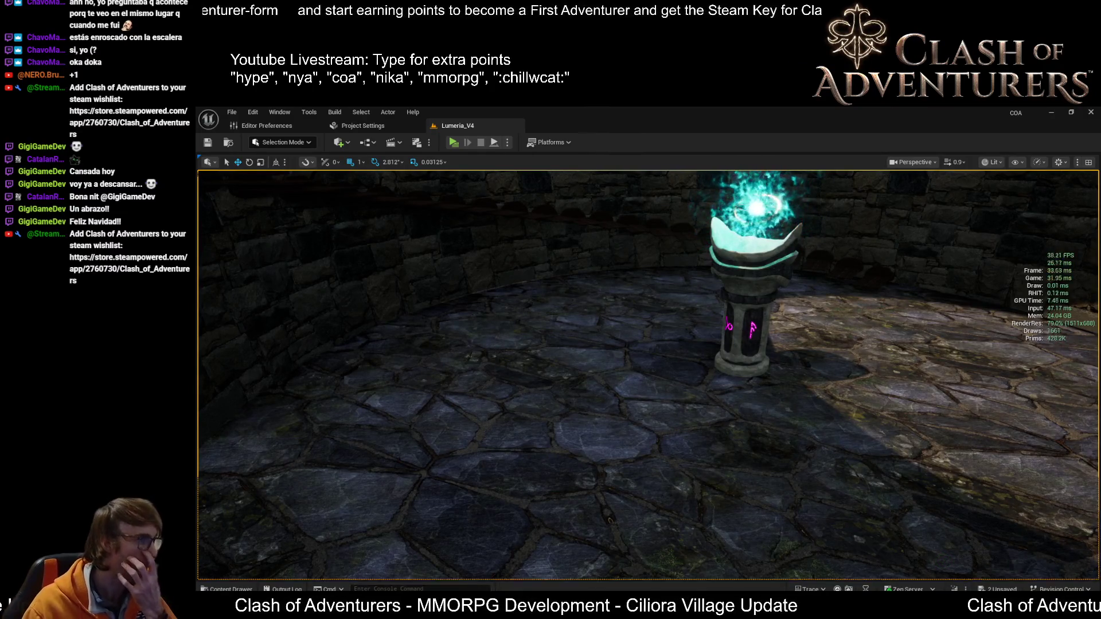
right_drag(516, 321, 614, 326)
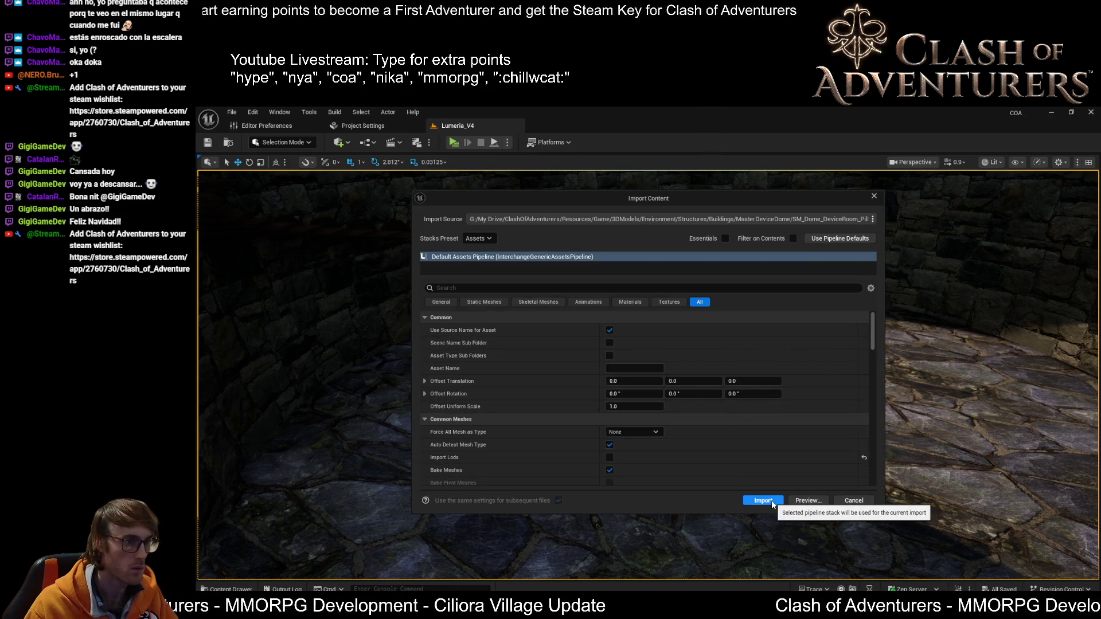
scroll(734, 439, down, 3)
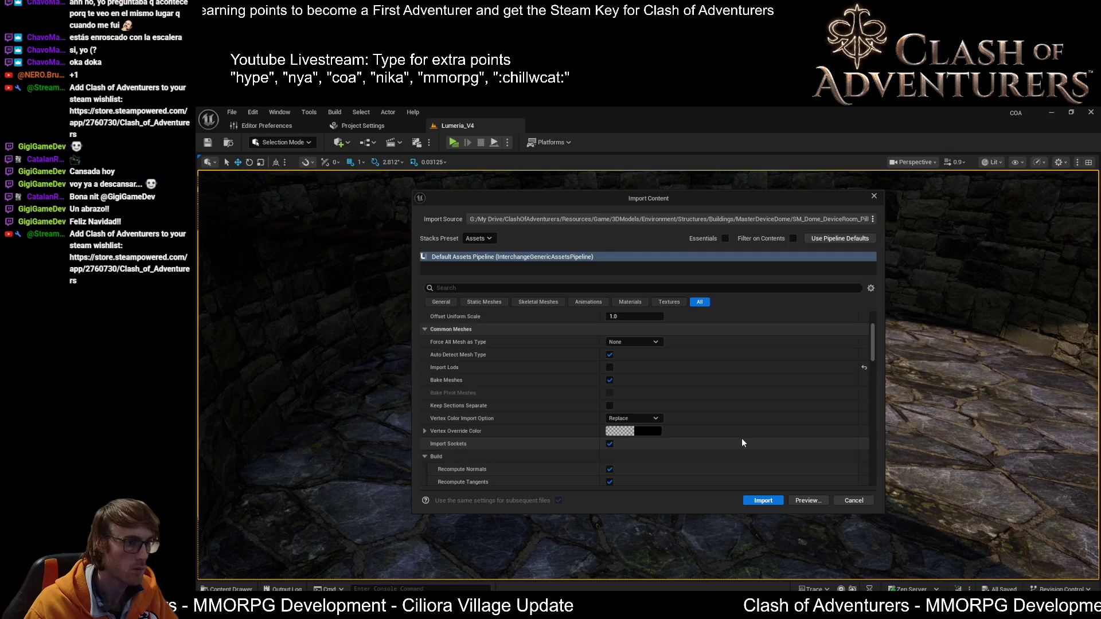
click(633, 342)
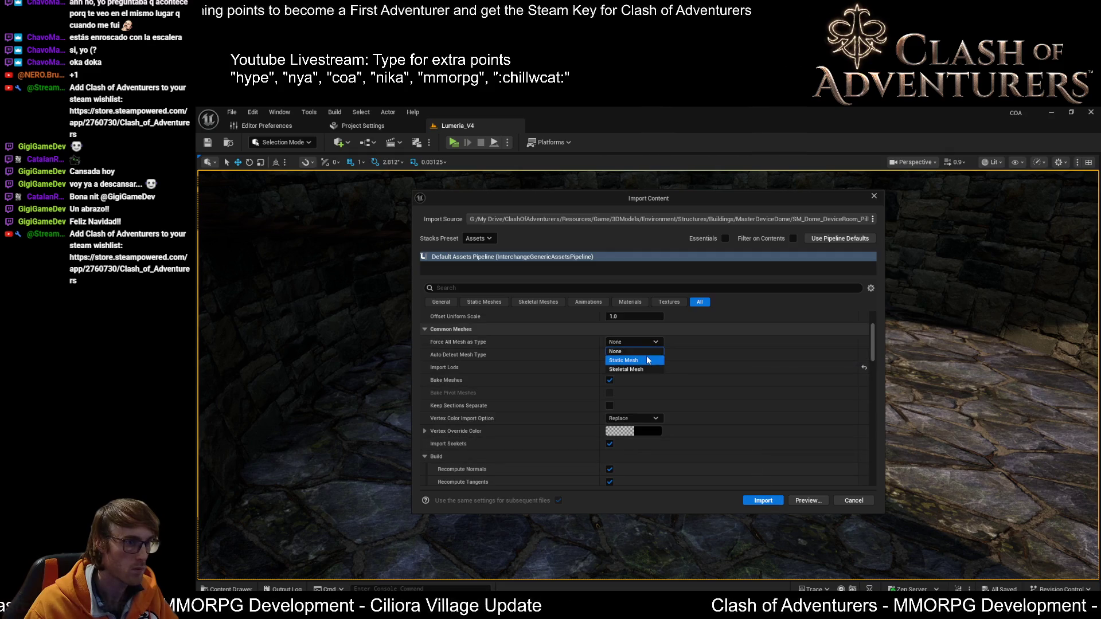
click(648, 360)
scroll(746, 460, down, 3)
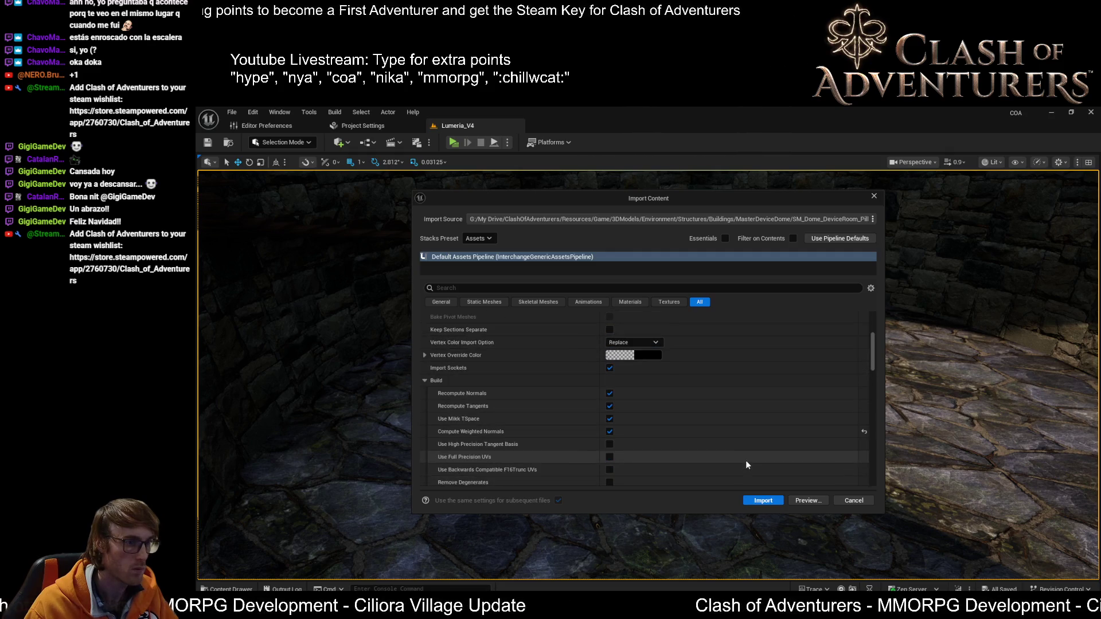
click(763, 500)
right_drag(705, 361, 705, 361)
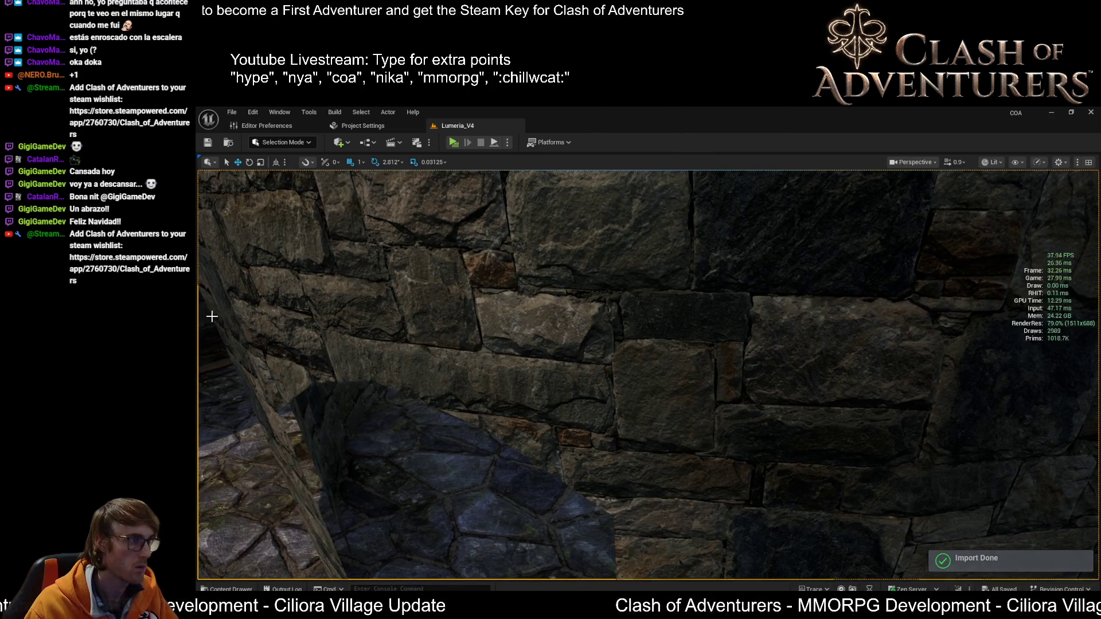
Step: Fly past the brazier pedestal into the dome room and select the curved wooden floor
scroll(631, 385, up, 5)
scroll(667, 395, down, 5)
right_drag(644, 398, 644, 398)
right_drag(511, 336, 495, 360)
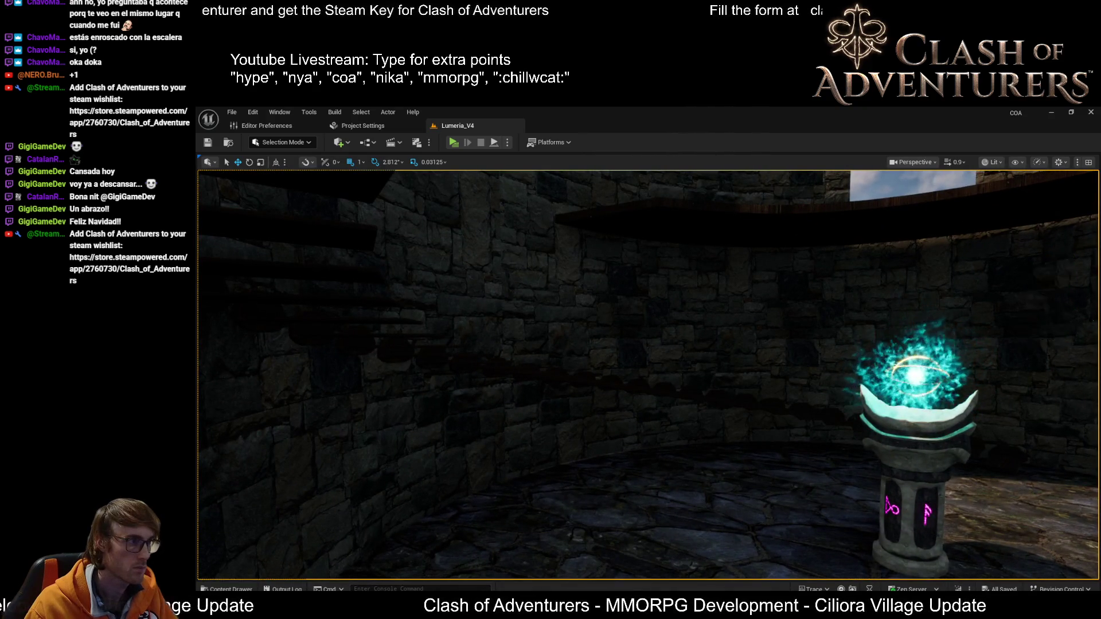
right_drag(412, 306, 412, 306)
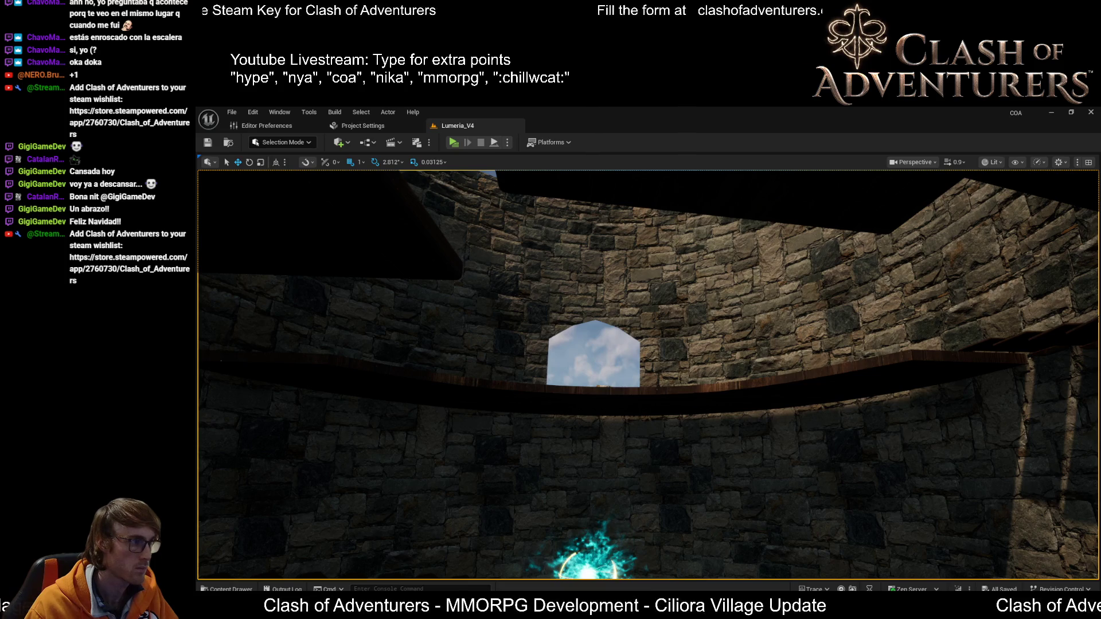
right_drag(412, 306, 412, 306)
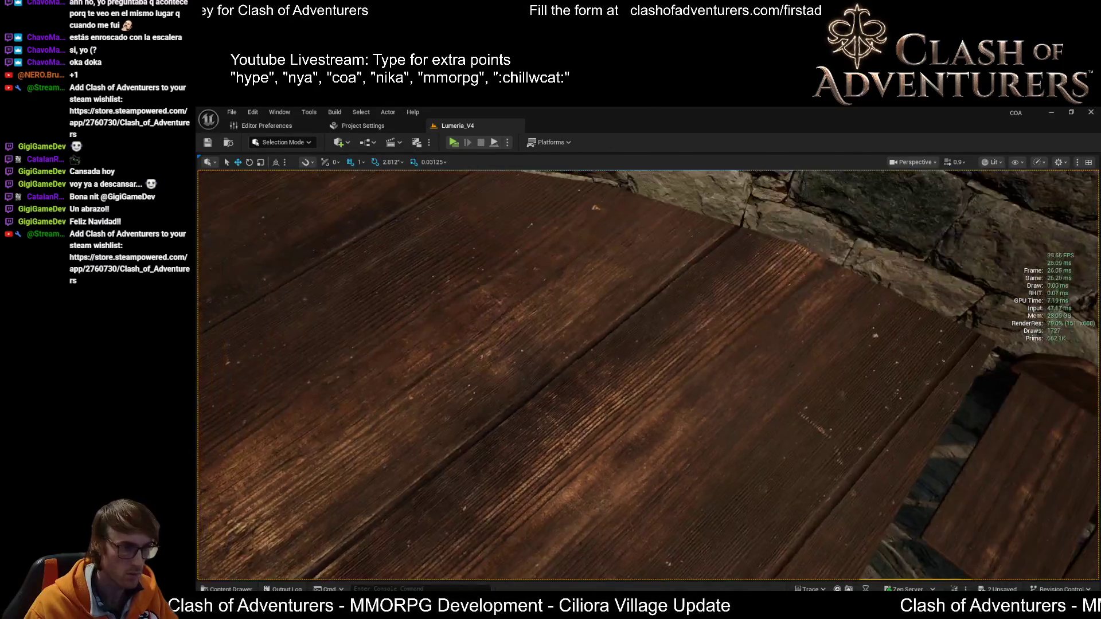
right_drag(826, 420, 759, 388)
click(759, 388)
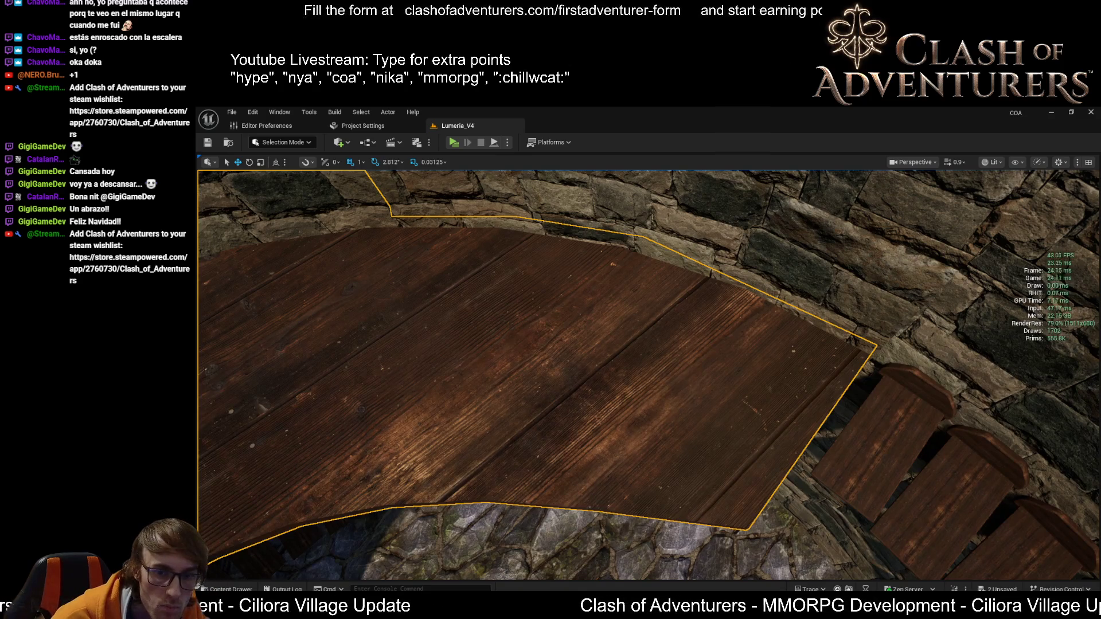
Step: Inspect the wooden floor from several angles, copy it with Ctrl+C, and toggle the stats readout
right_drag(647, 373, 648, 327)
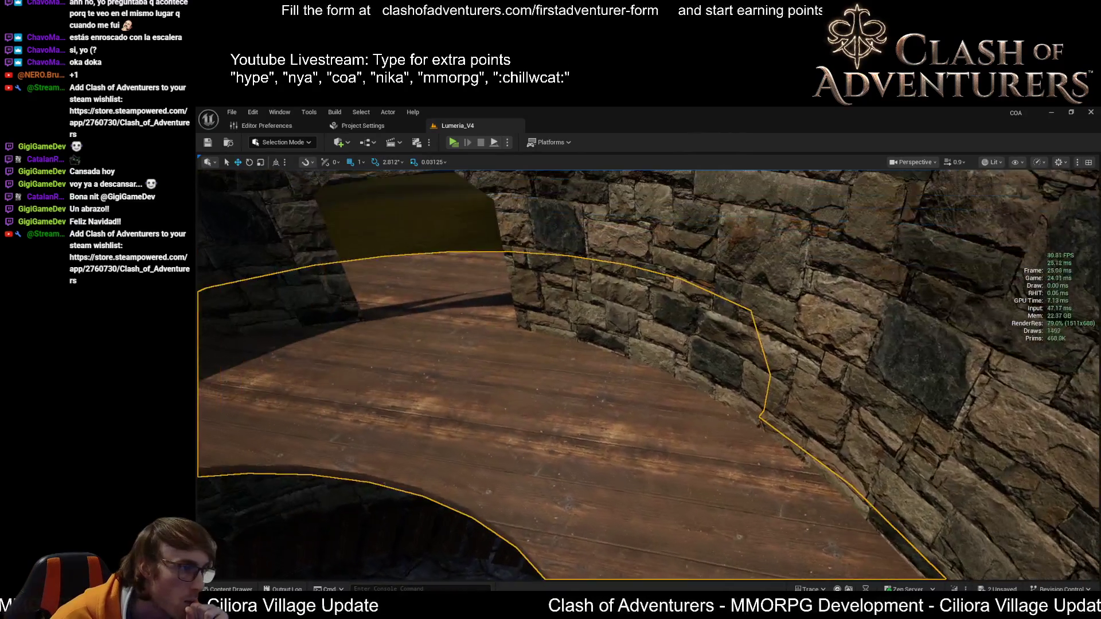
mouse_move(493, 413)
right_down()
mouse_move(493, 453)
mouse_move(493, 410)
mouse_move(505, 404)
right_up()
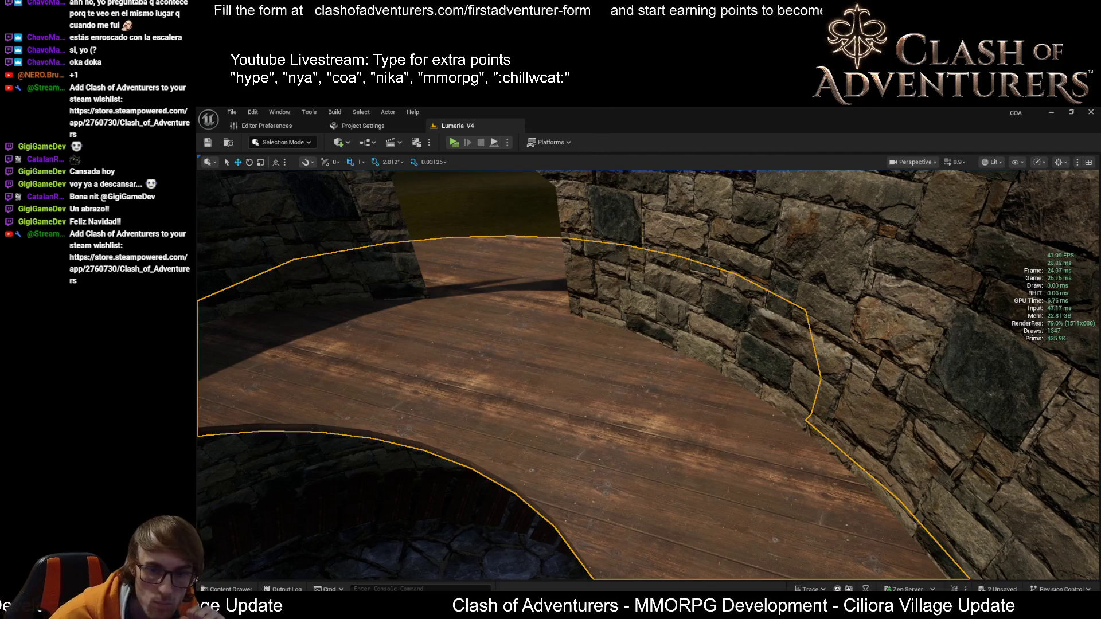
right_drag(505, 404, 510, 481)
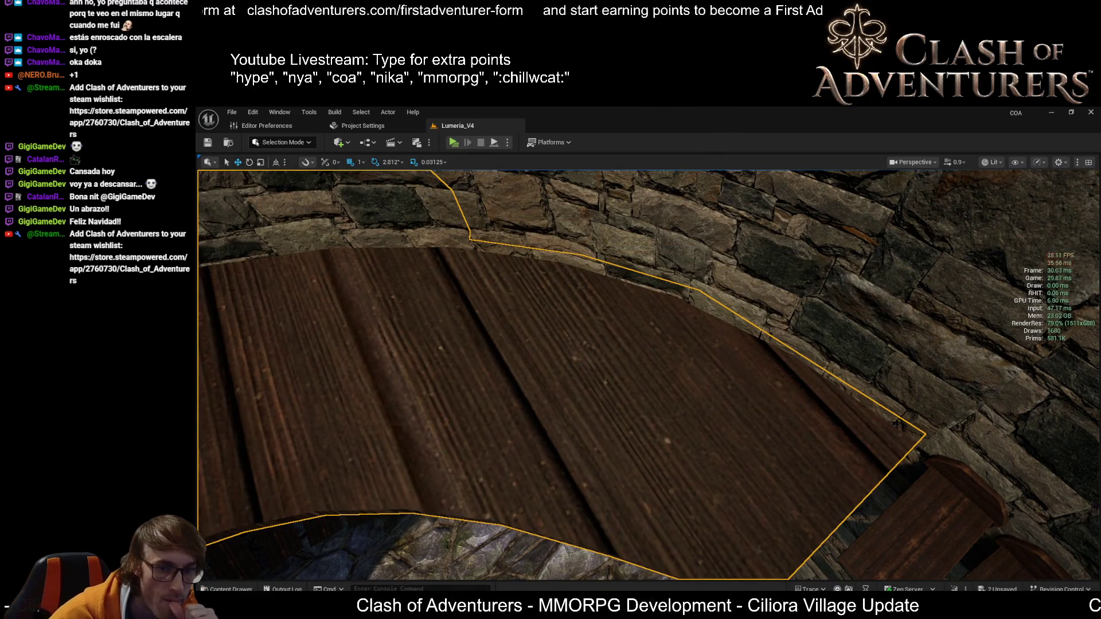
mouse_move(955, 566)
right_down()
mouse_move(901, 568)
mouse_move(783, 501)
right_up()
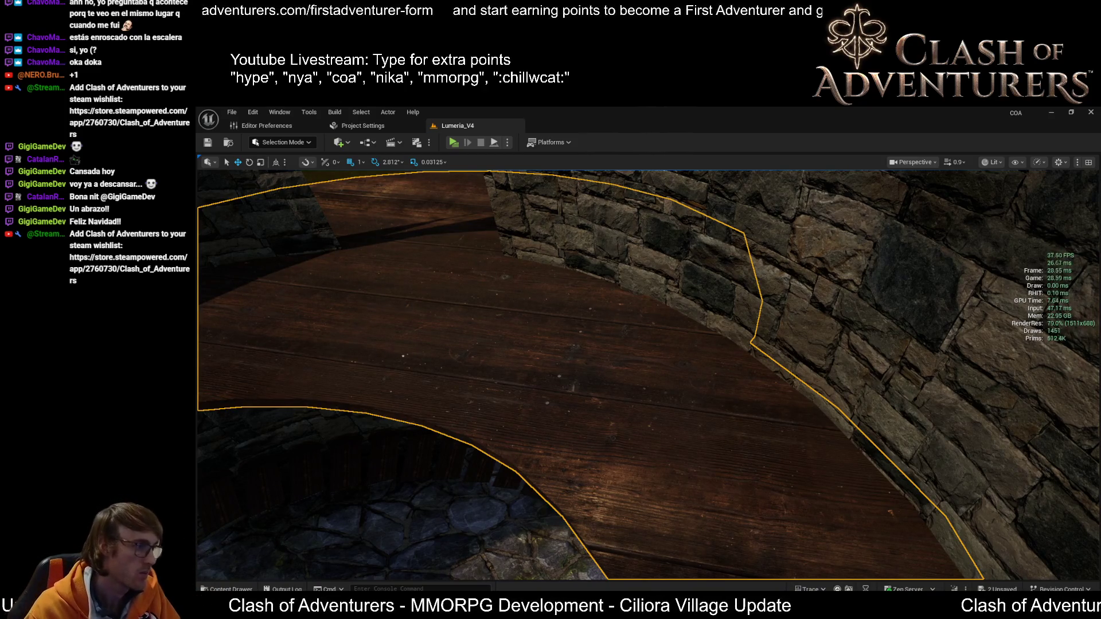
key(ctrl+c)
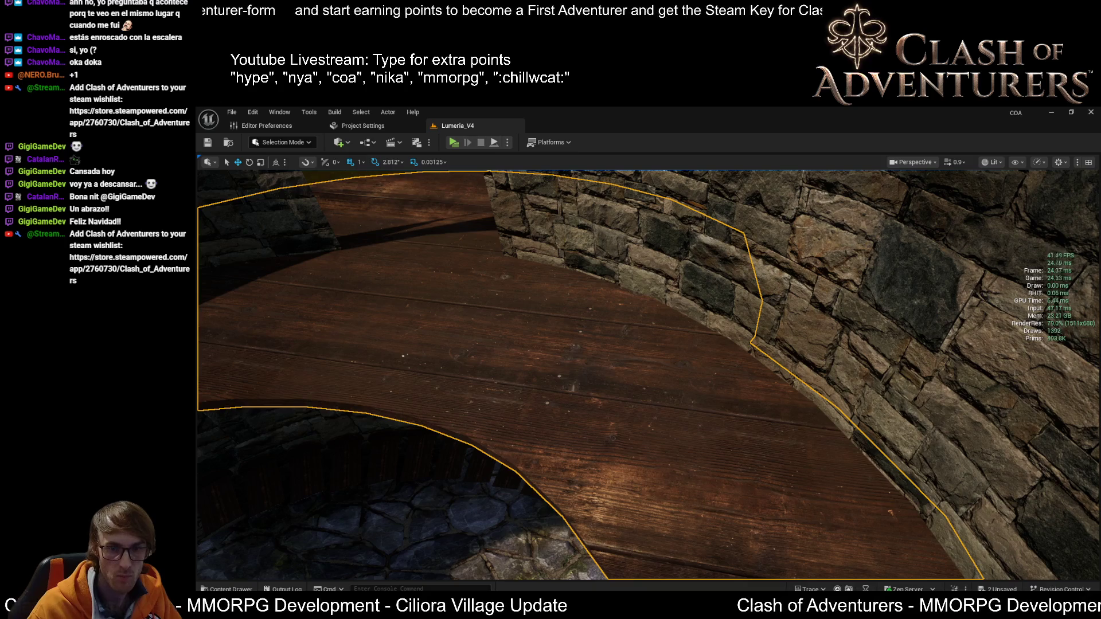
key(ctrl+r)
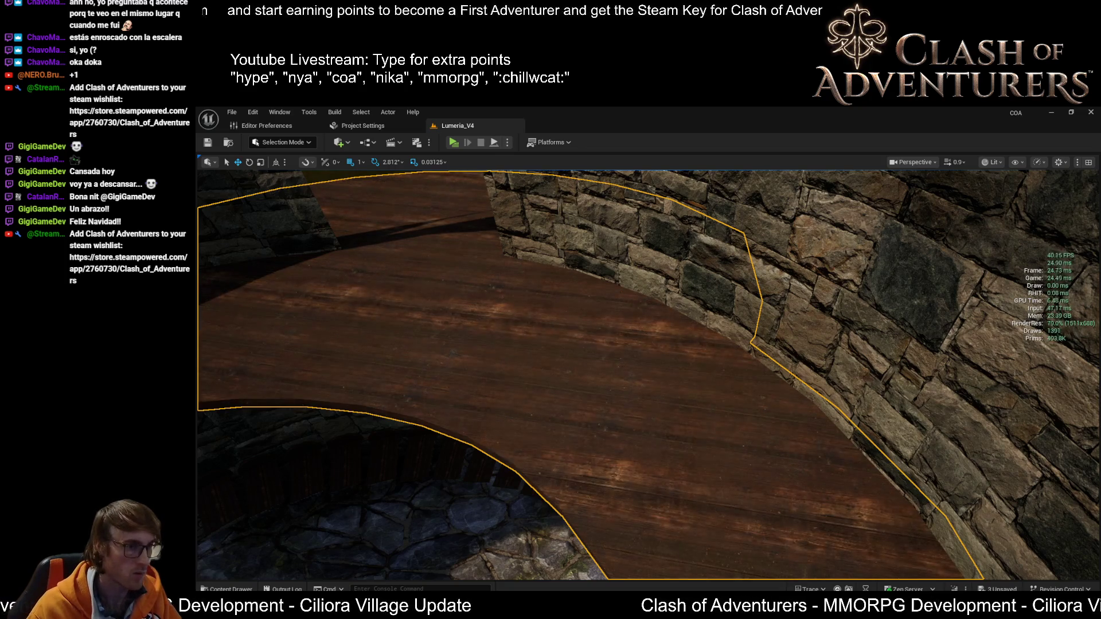
mouse_move(694, 543)
right_down()
mouse_move(685, 453)
mouse_move(677, 499)
mouse_move(676, 432)
mouse_move(705, 436)
mouse_move(508, 373)
right_up()
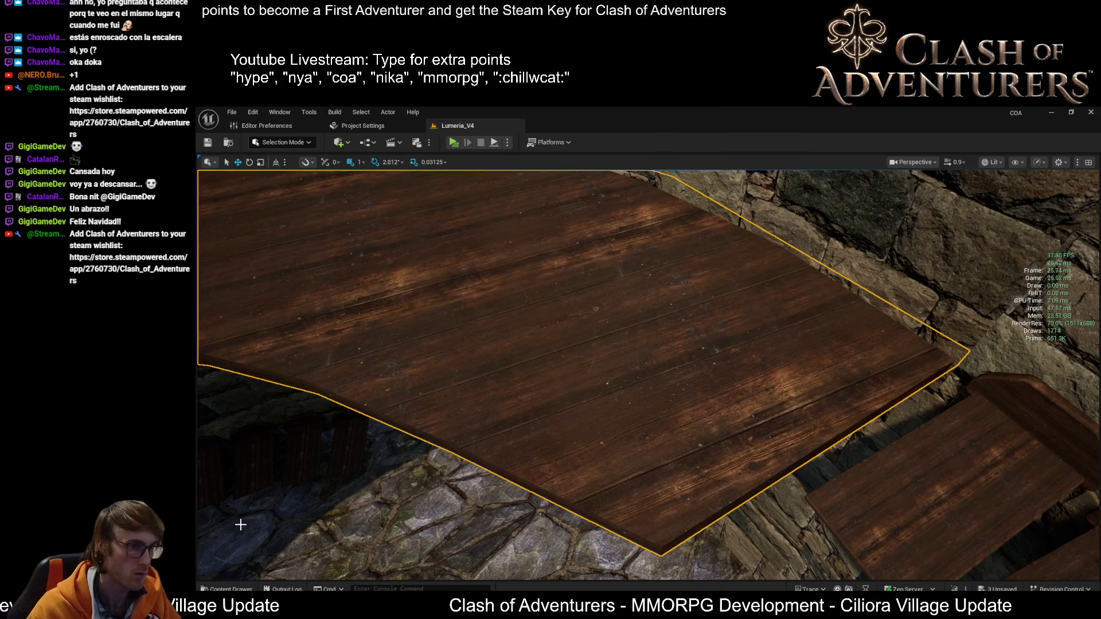
mouse_move(724, 426)
right_down()
mouse_move(506, 348)
mouse_move(659, 374)
mouse_move(745, 422)
mouse_move(749, 364)
mouse_move(717, 355)
mouse_move(688, 390)
mouse_move(688, 275)
mouse_move(722, 356)
mouse_move(734, 344)
mouse_move(711, 367)
mouse_move(711, 401)
right_up()
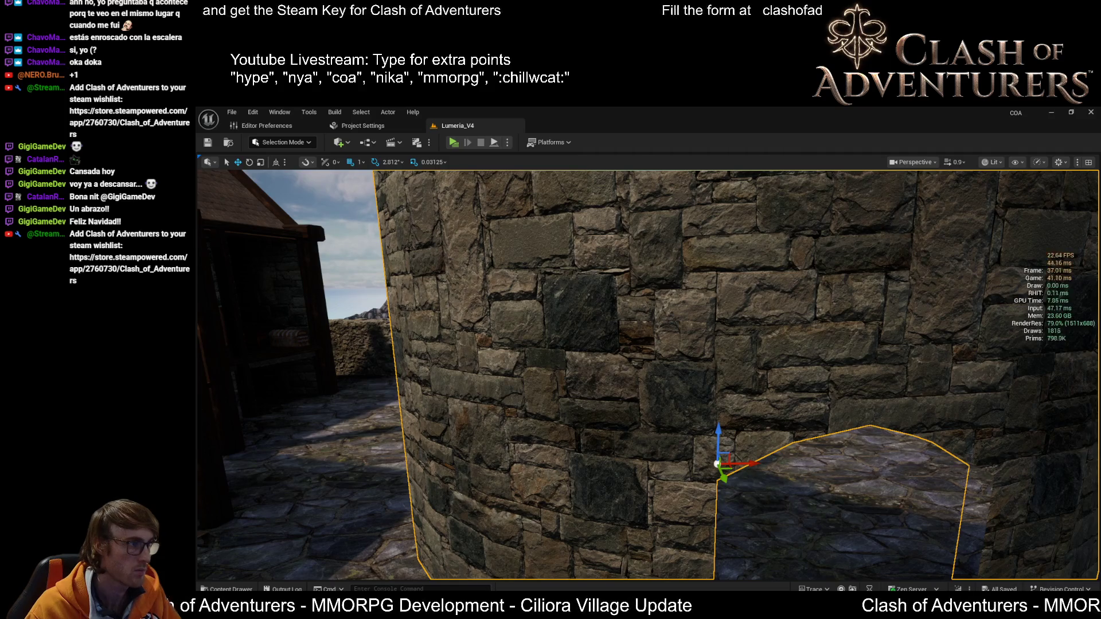
Step: Delete the selected tower frame and pillar pieces from the level, then return to Blender
mouse_move(717, 459)
right_down()
mouse_move(605, 475)
mouse_move(965, 468)
right_up()
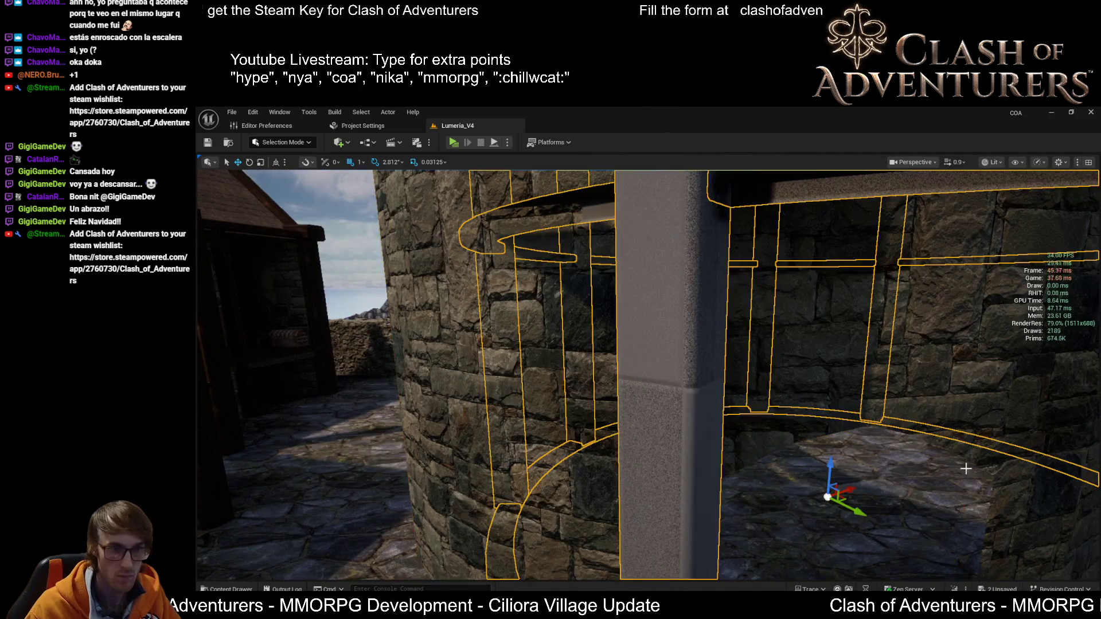
key(ctrl+z)
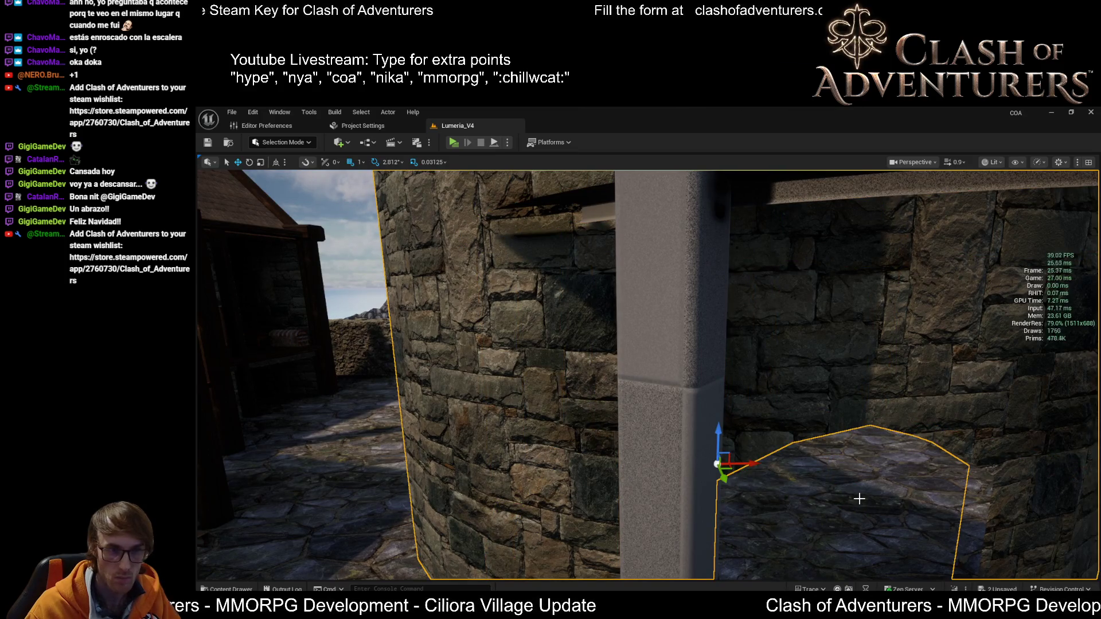
key(ctrl+y)
right_drag(818, 294, 828, 347)
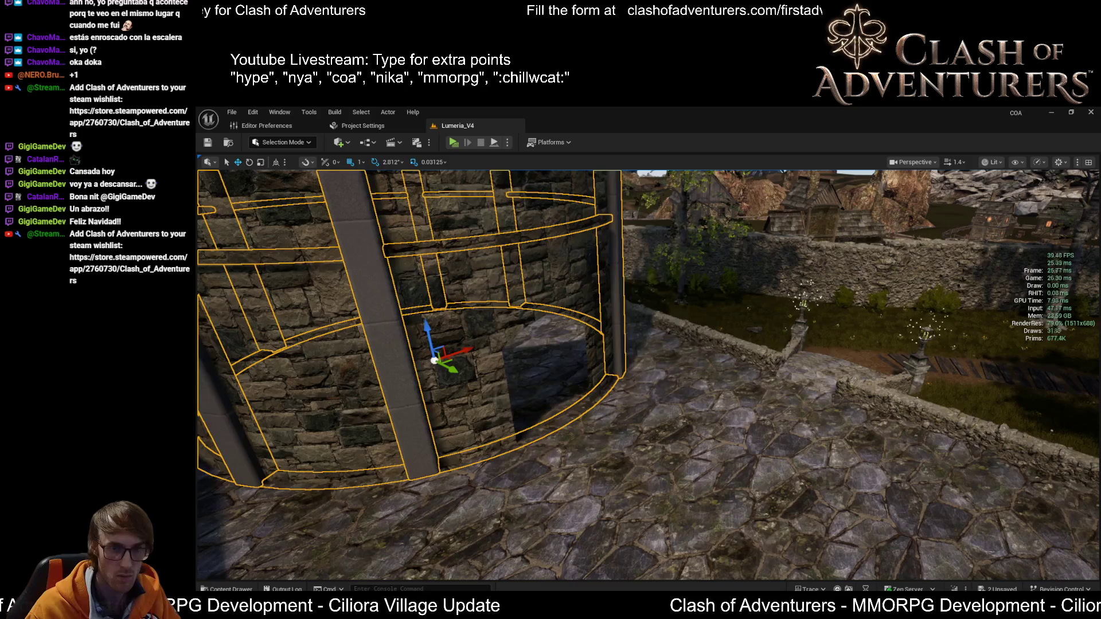
key(Delete)
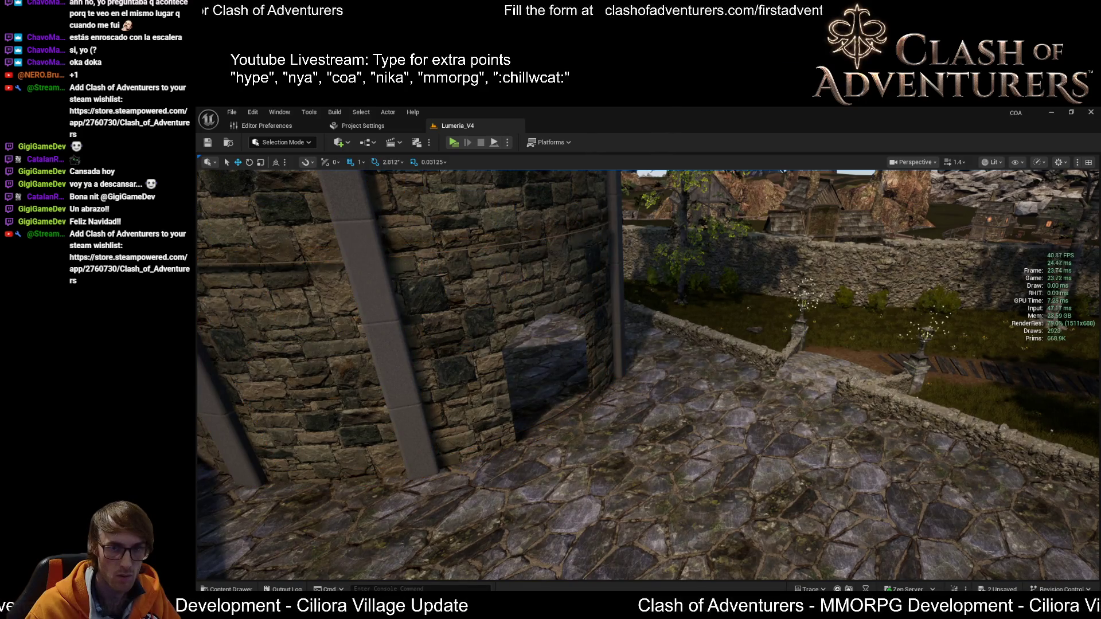
mouse_move(827, 347)
right_down()
mouse_move(745, 347)
mouse_move(788, 501)
right_up()
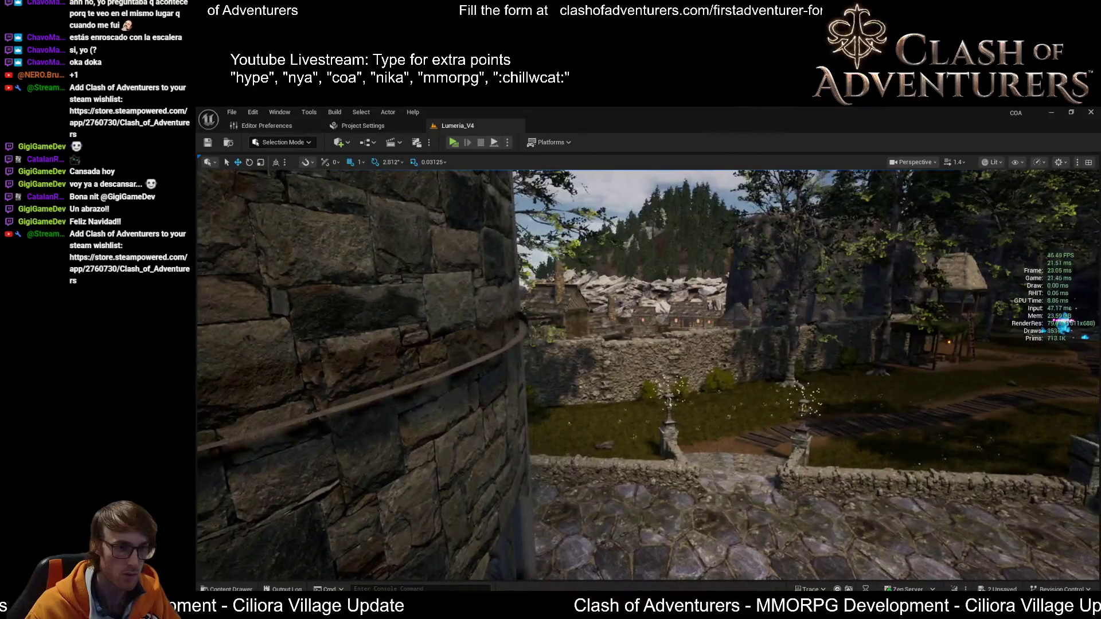
key(alt+Tab)
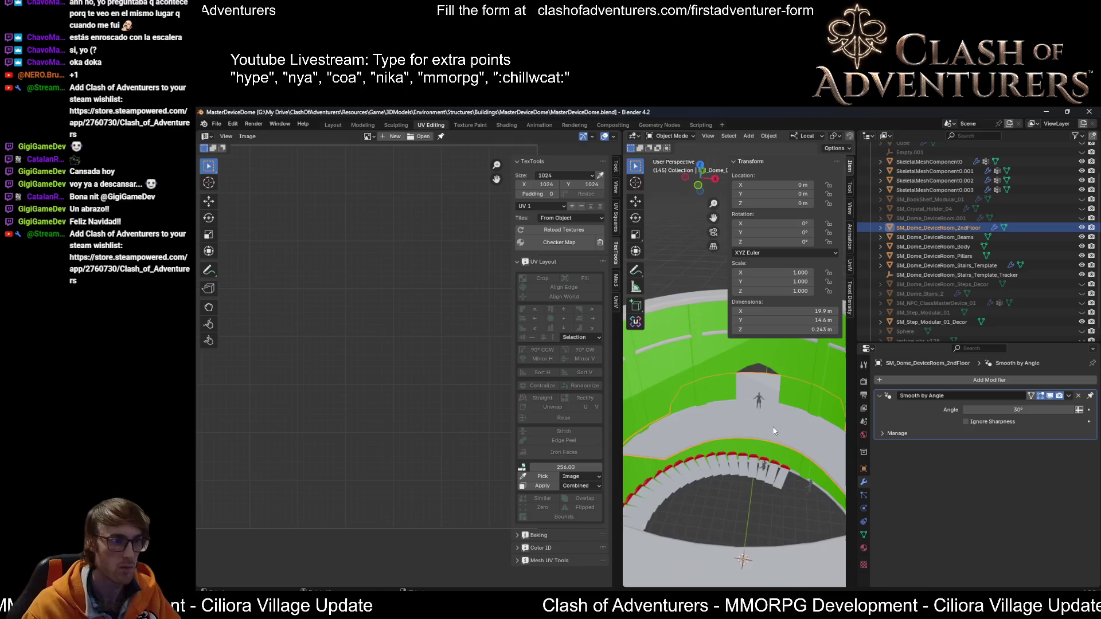
Step: Recalculate the SM_Dome_DeviceRoom_Beams normals outward in Edit Mode and save the blend file
mouse_move(772, 425)
middle_down()
mouse_move(795, 397)
mouse_move(769, 421)
middle_up()
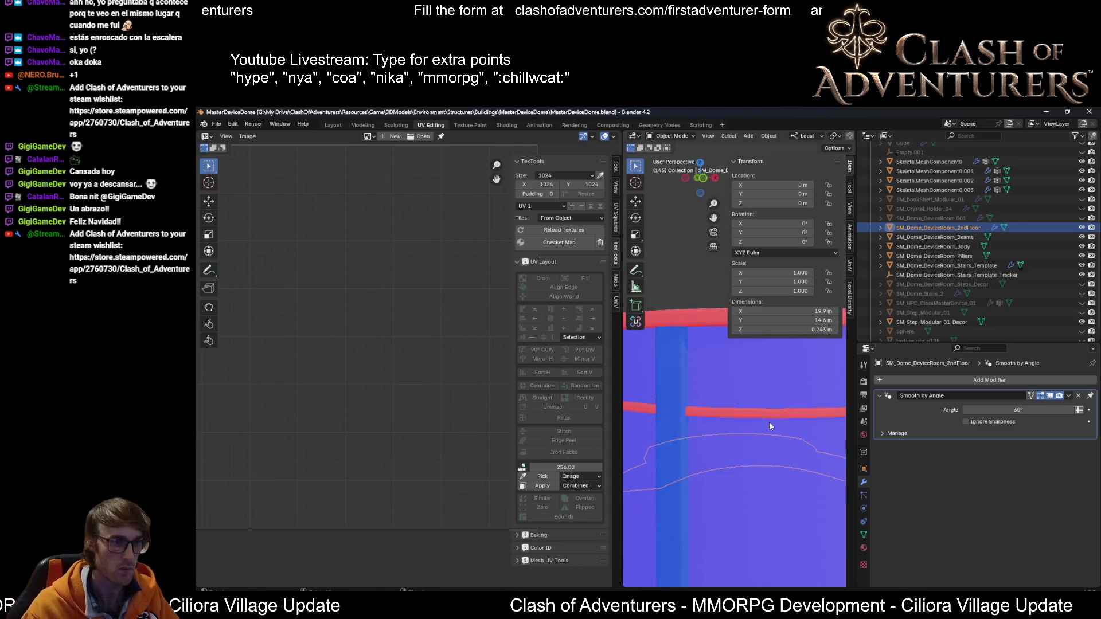
scroll(772, 428, down, 3)
click(756, 400)
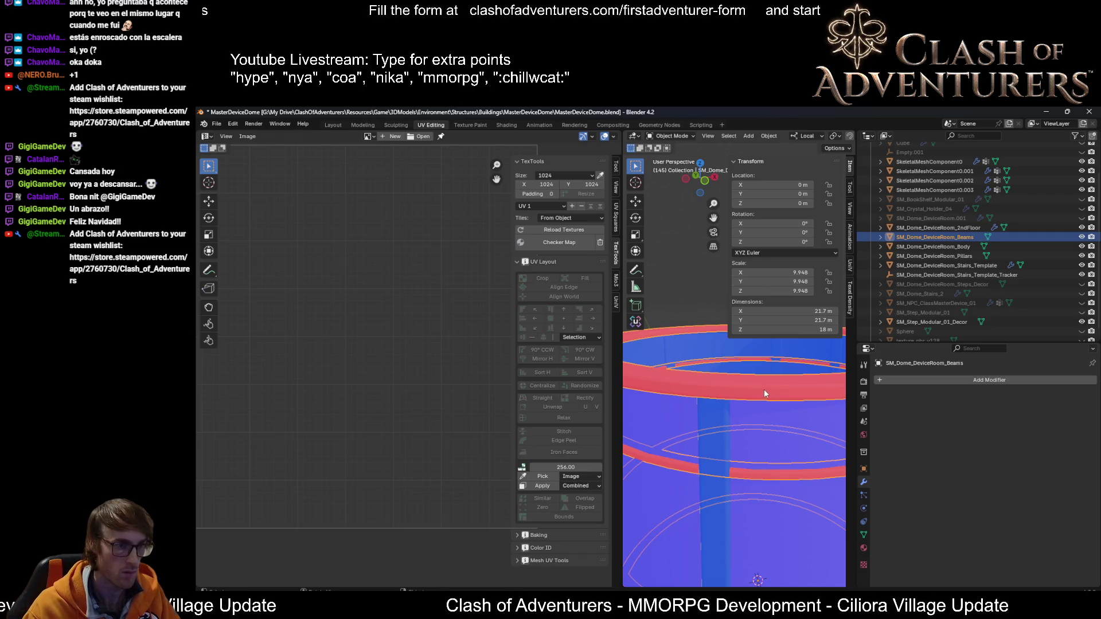
key(Tab)
key(shift+n)
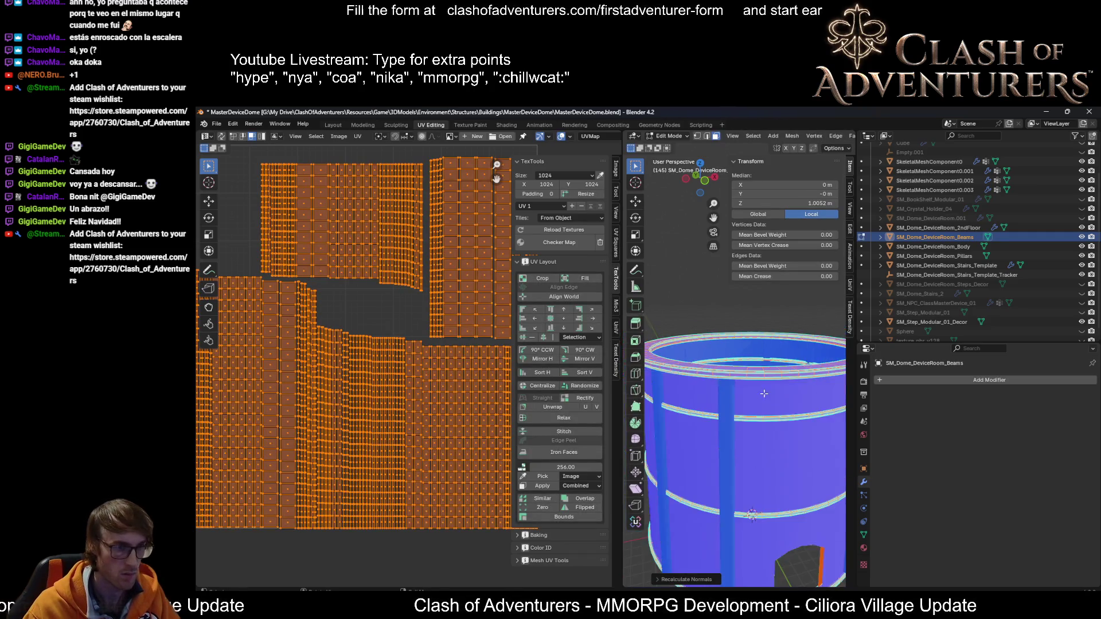
key(ctrl+s)
scroll(765, 401, down, 3)
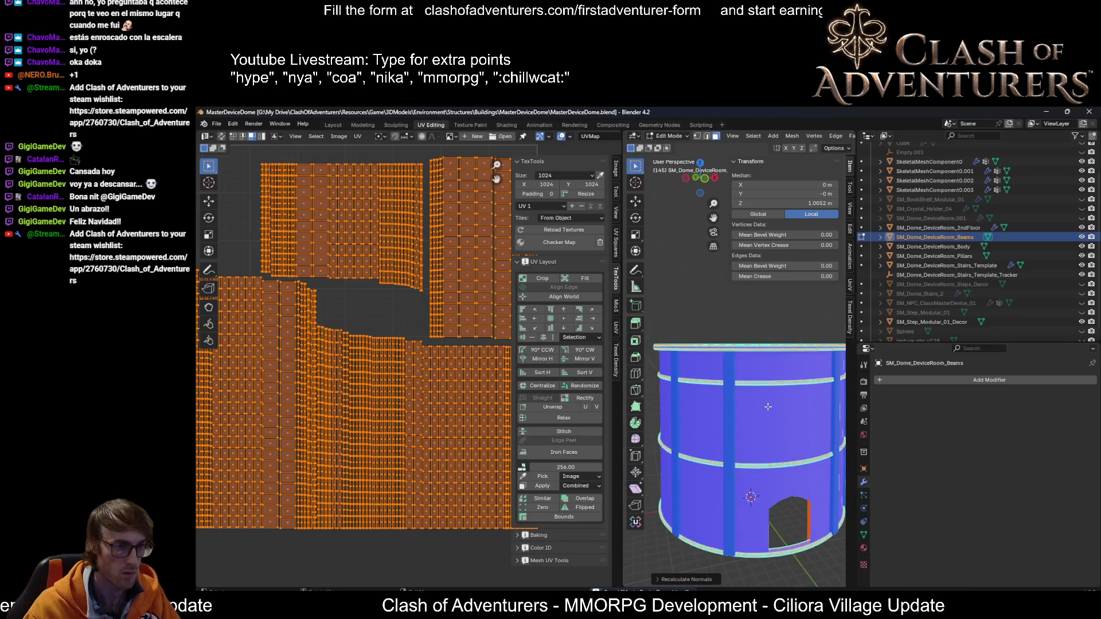
key(Tab)
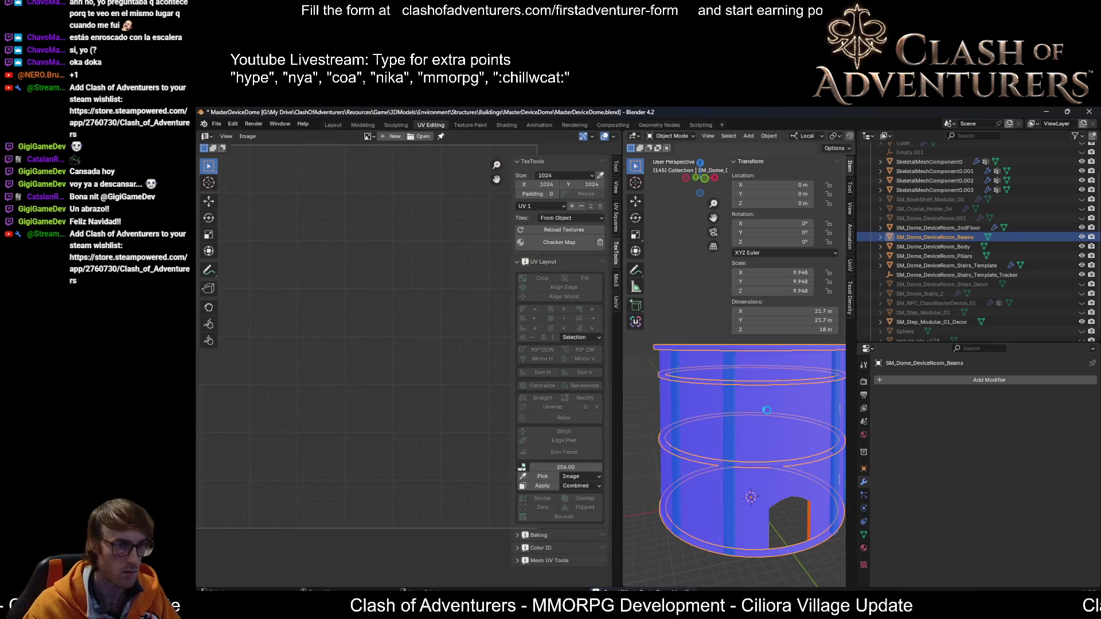
Step: Export the beams, overwriting SM_Dome_DeviceRoom_Beams.fbx, and switch to Unreal
key(ctrl+s)
click(573, 274)
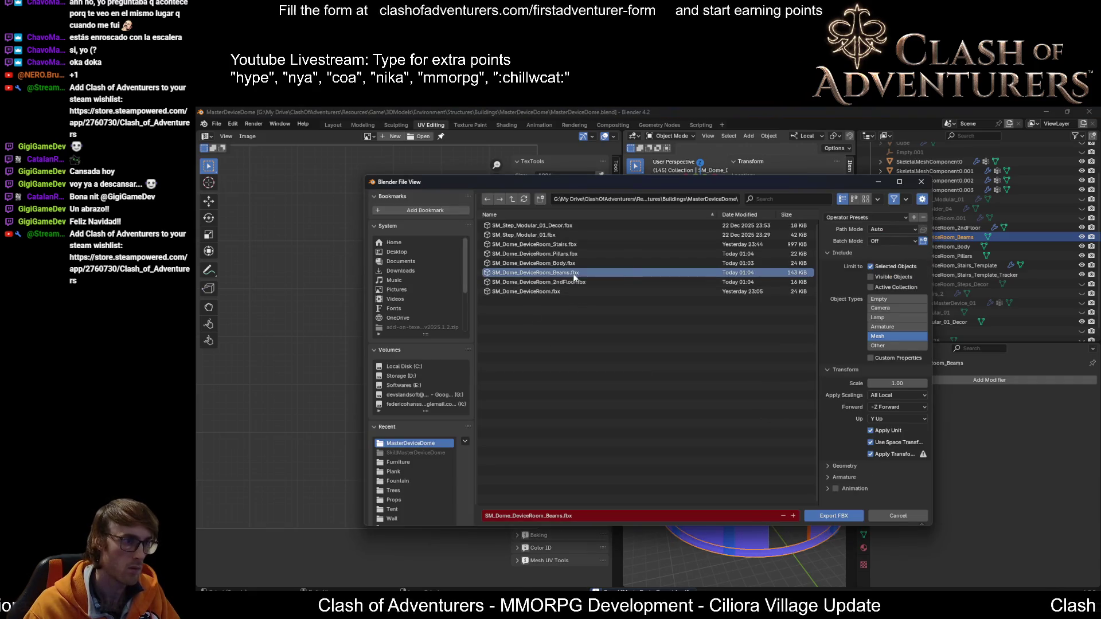
click(824, 513)
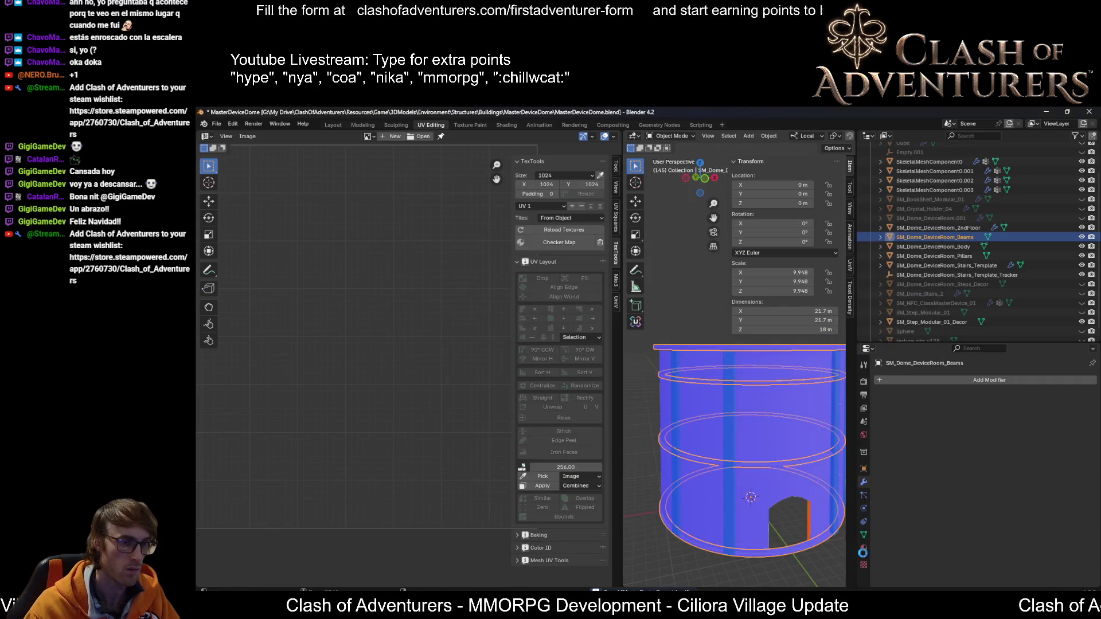
click(773, 583)
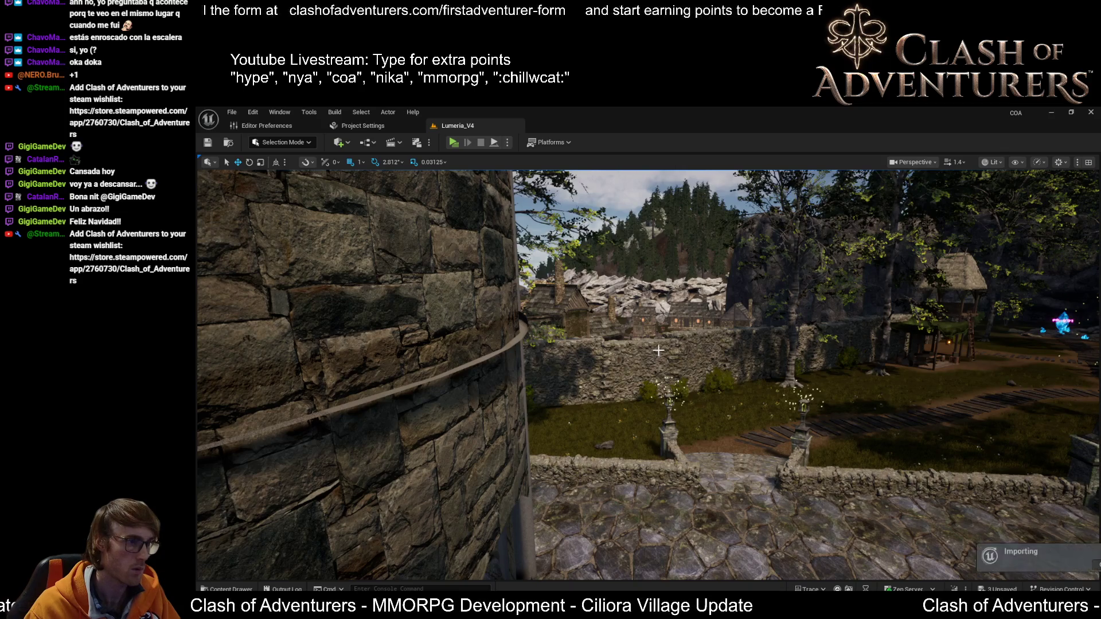
Step: Fly into the tower and select the wooden planks, stone ledge ring and pillar to check their placement, then deselect
mouse_move(658, 351)
right_down()
mouse_move(631, 364)
mouse_move(662, 374)
mouse_move(631, 344)
mouse_move(631, 321)
mouse_move(618, 450)
right_up()
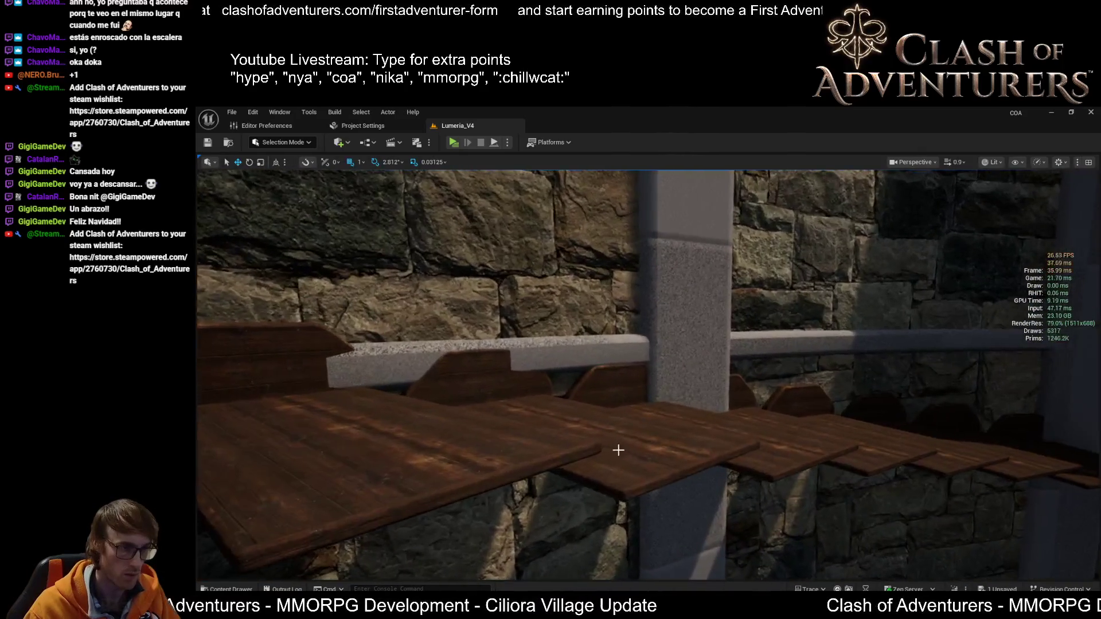
click(618, 450)
mouse_move(959, 406)
right_down()
mouse_move(940, 404)
mouse_move(960, 405)
mouse_move(946, 366)
mouse_move(974, 355)
right_up()
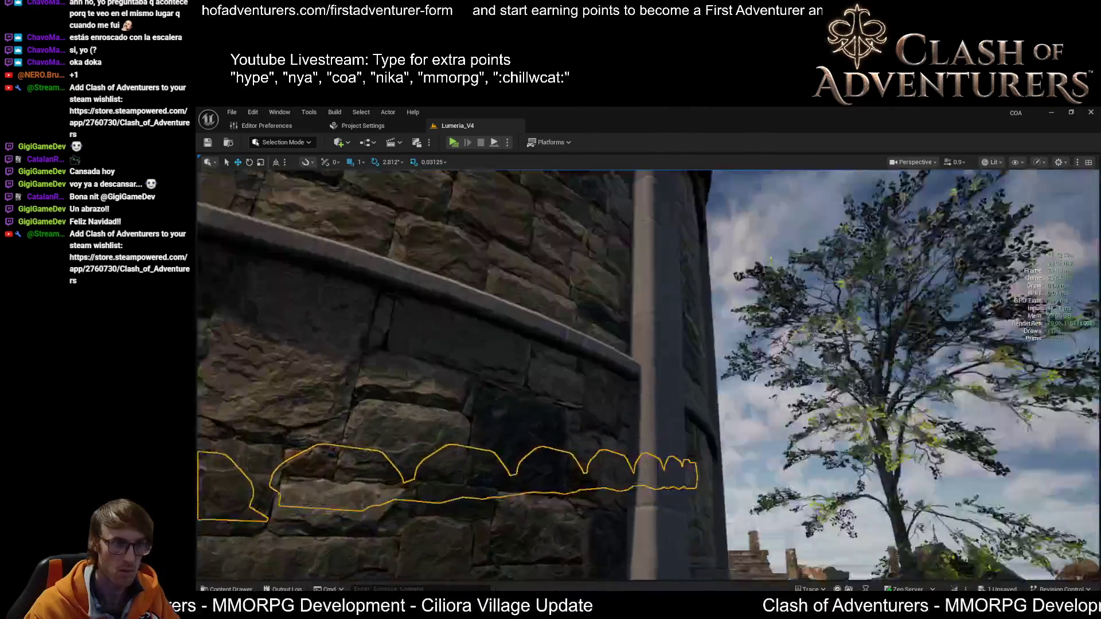
right_drag(668, 336, 668, 337)
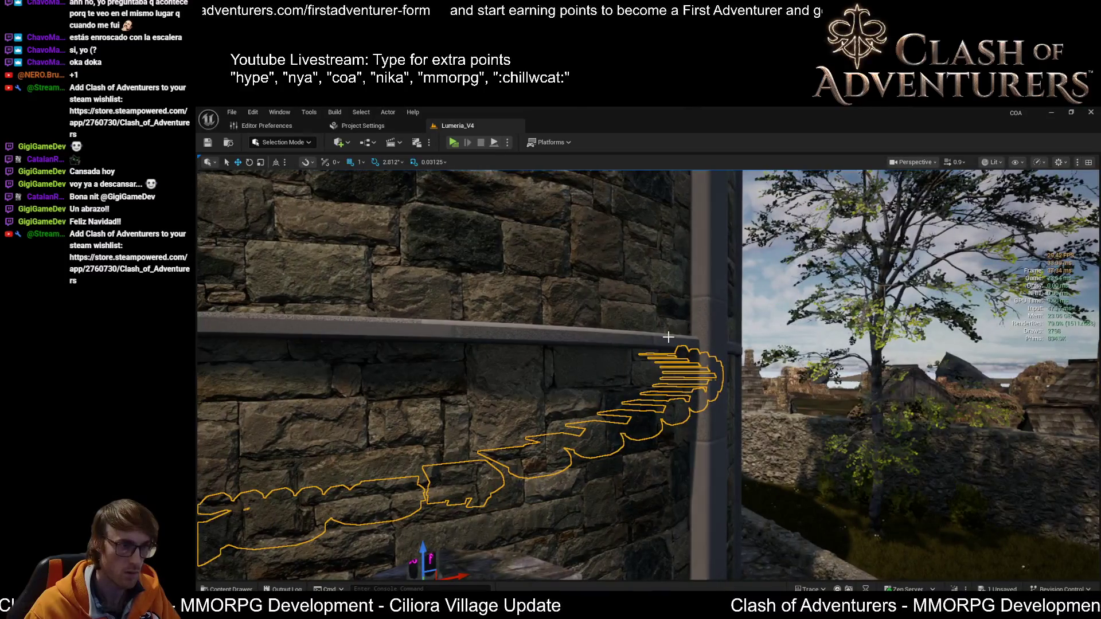
click(706, 329)
click(710, 329)
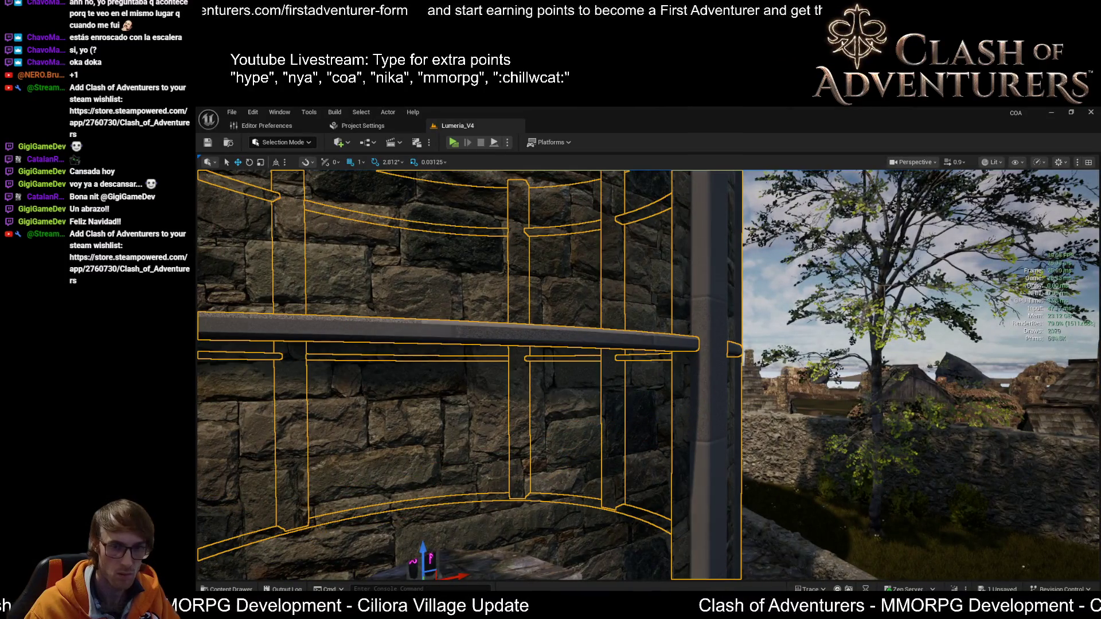
right_drag(668, 336, 668, 336)
key(Escape)
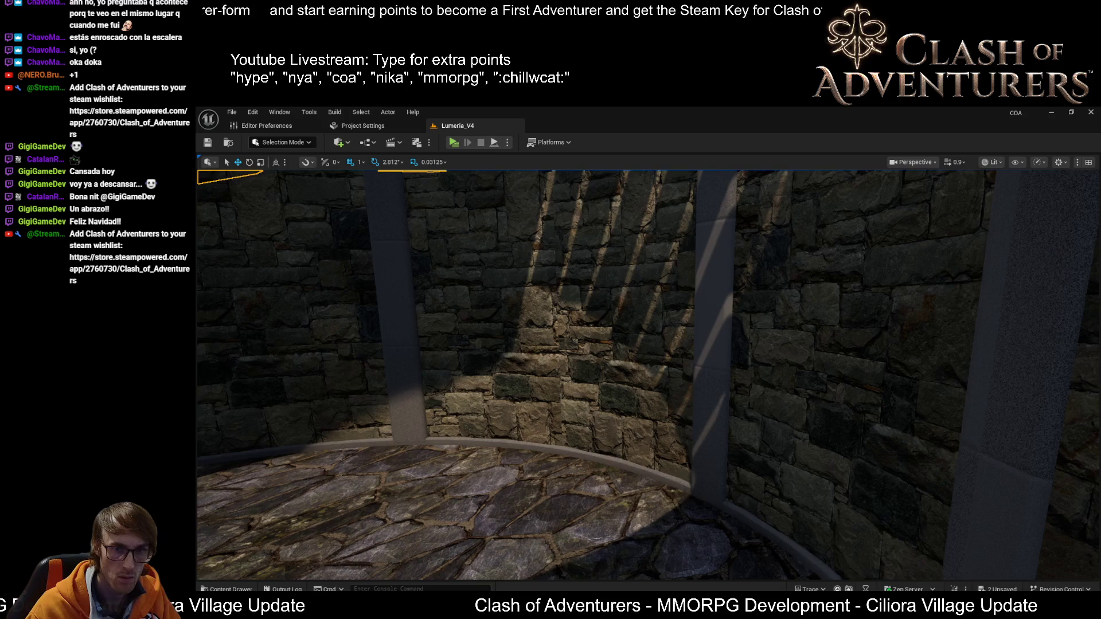
key(f)
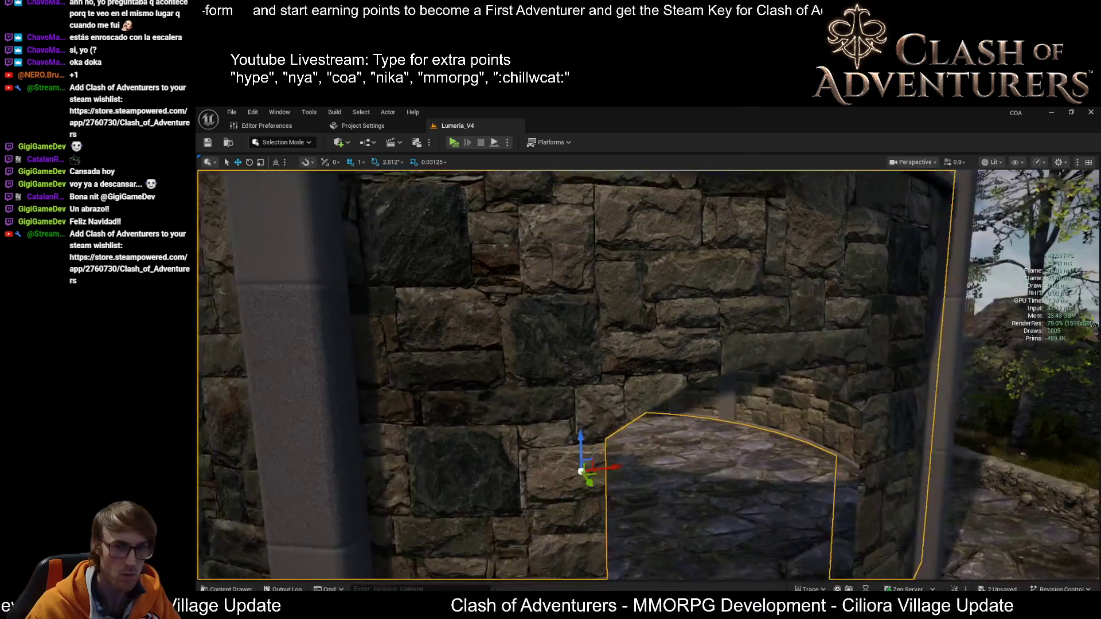
right_drag(866, 444, 866, 444)
key(Escape)
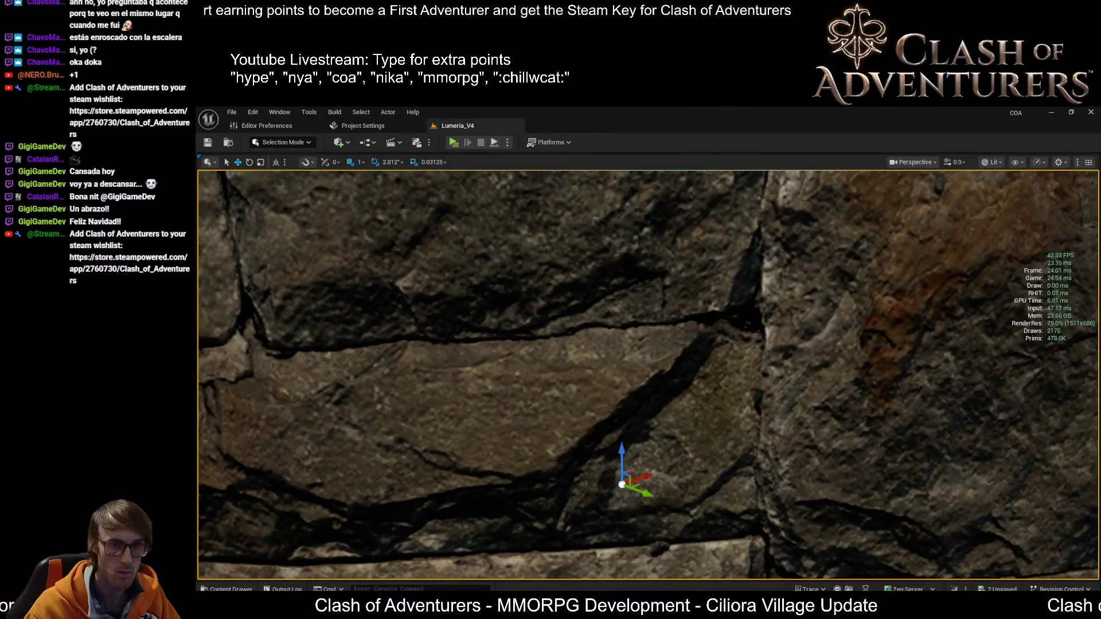
key(Delete)
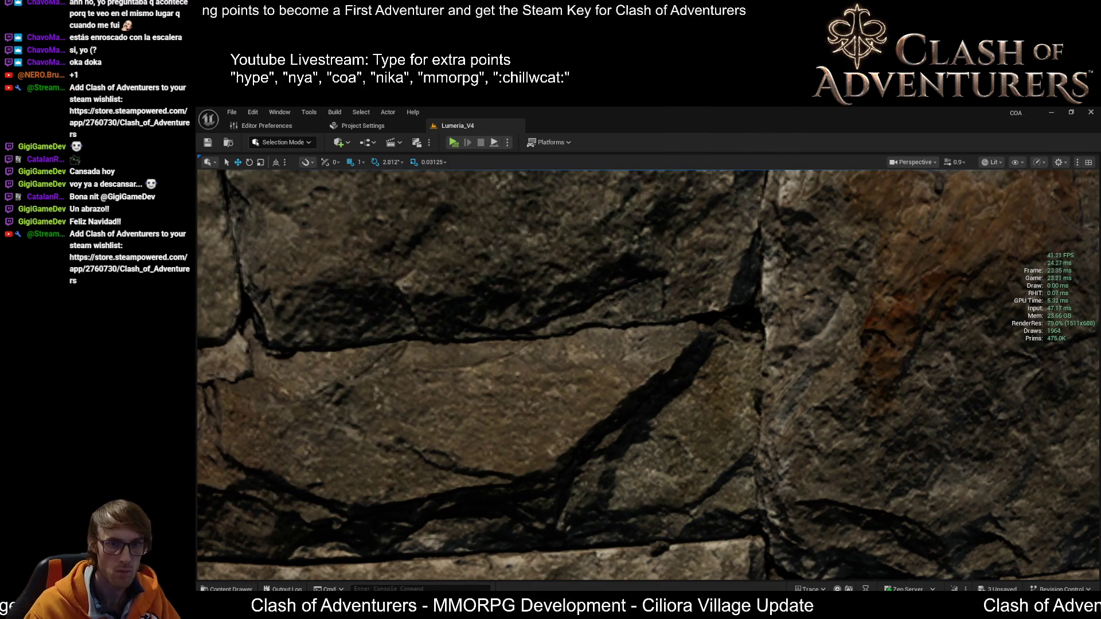
key(ctrl+z)
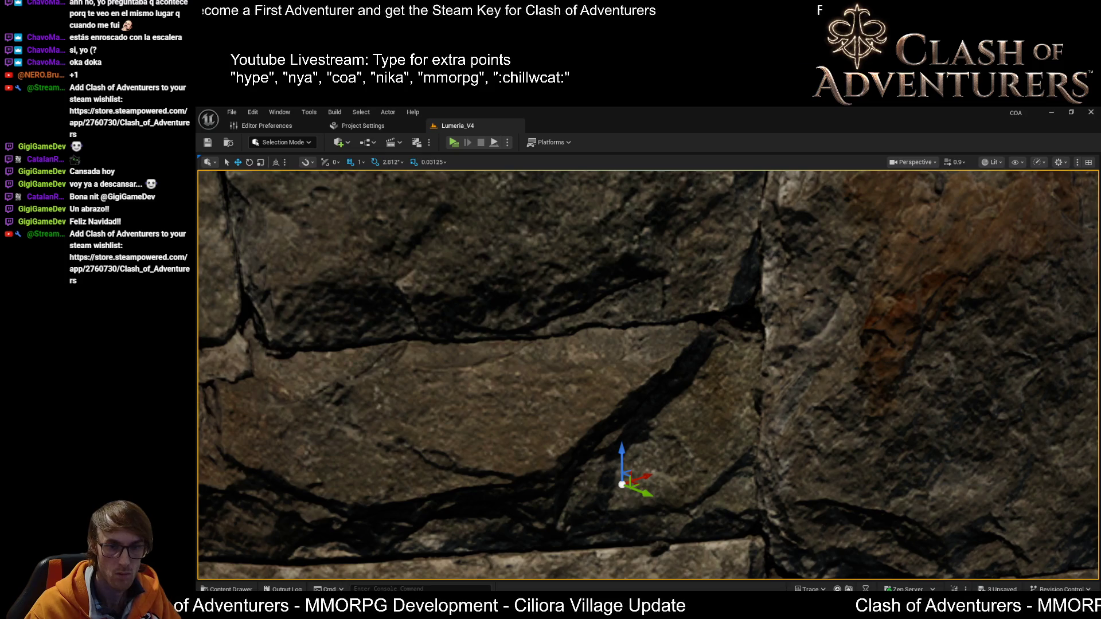
drag(738, 532, 730, 577)
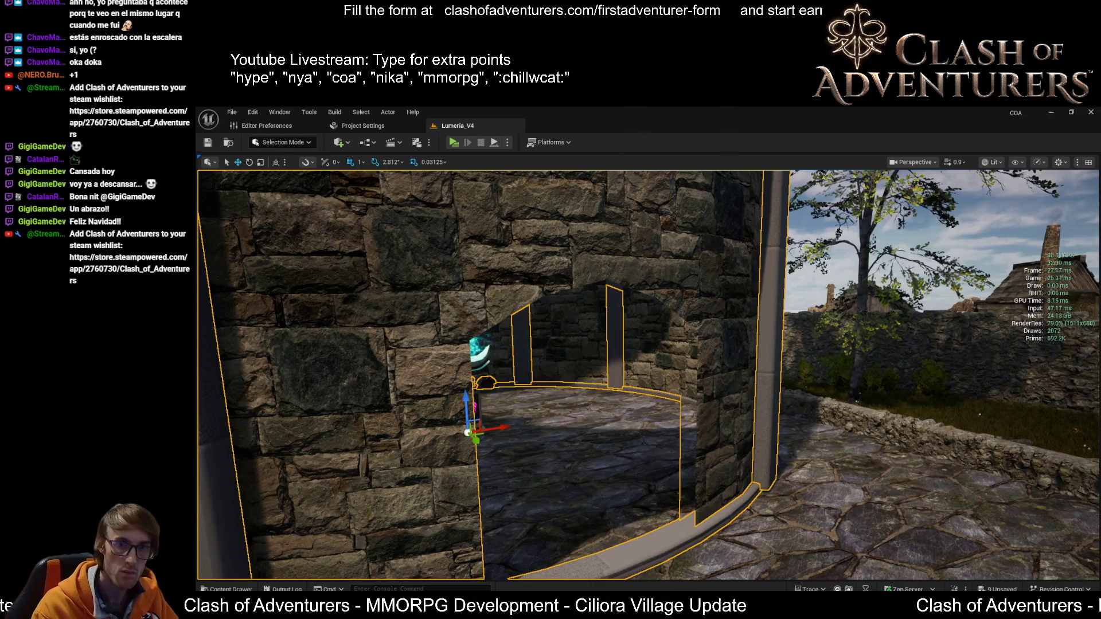
key(f)
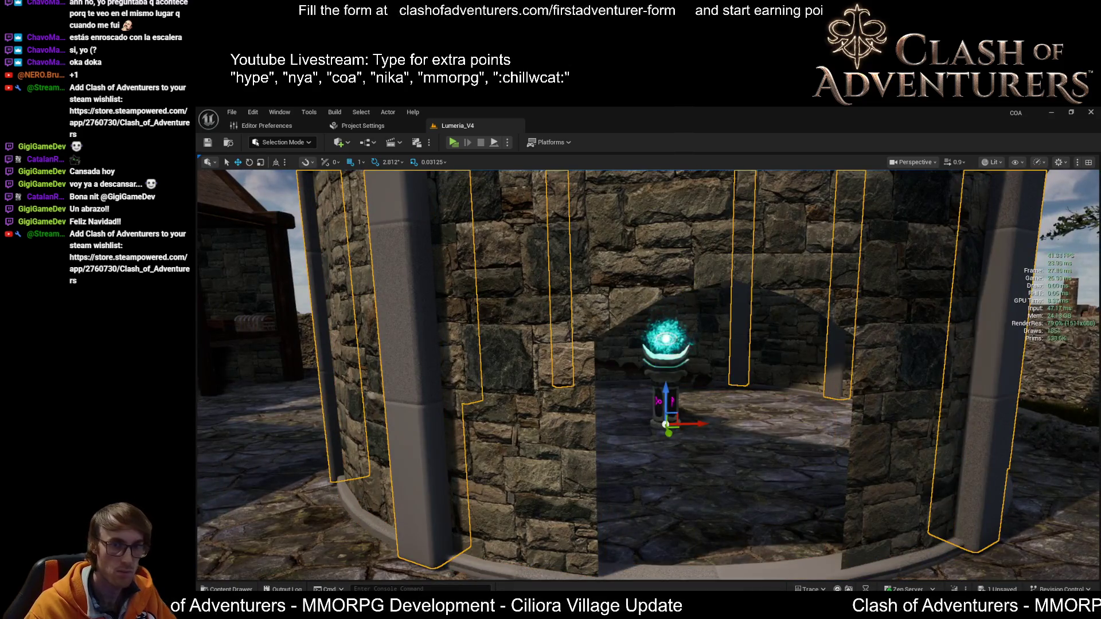
key(Escape)
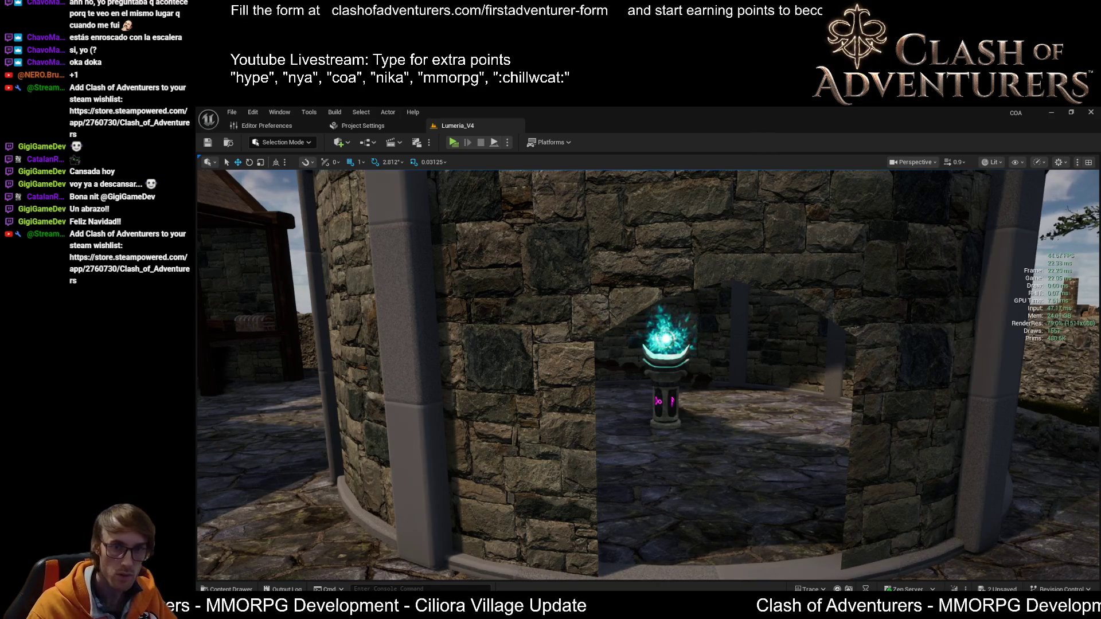
click(717, 470)
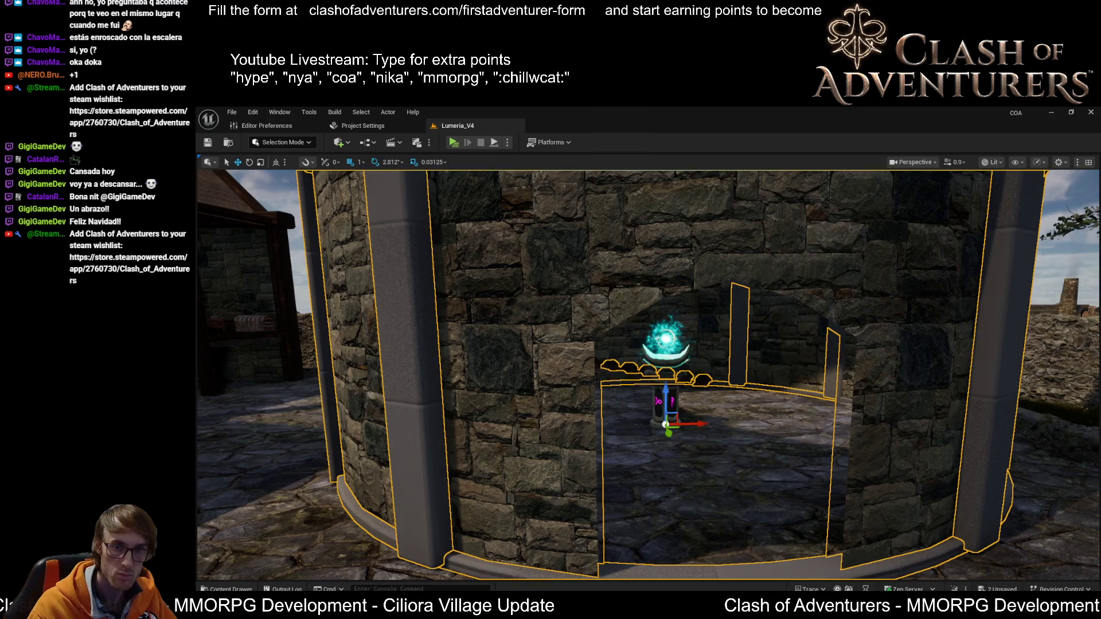
key(Escape)
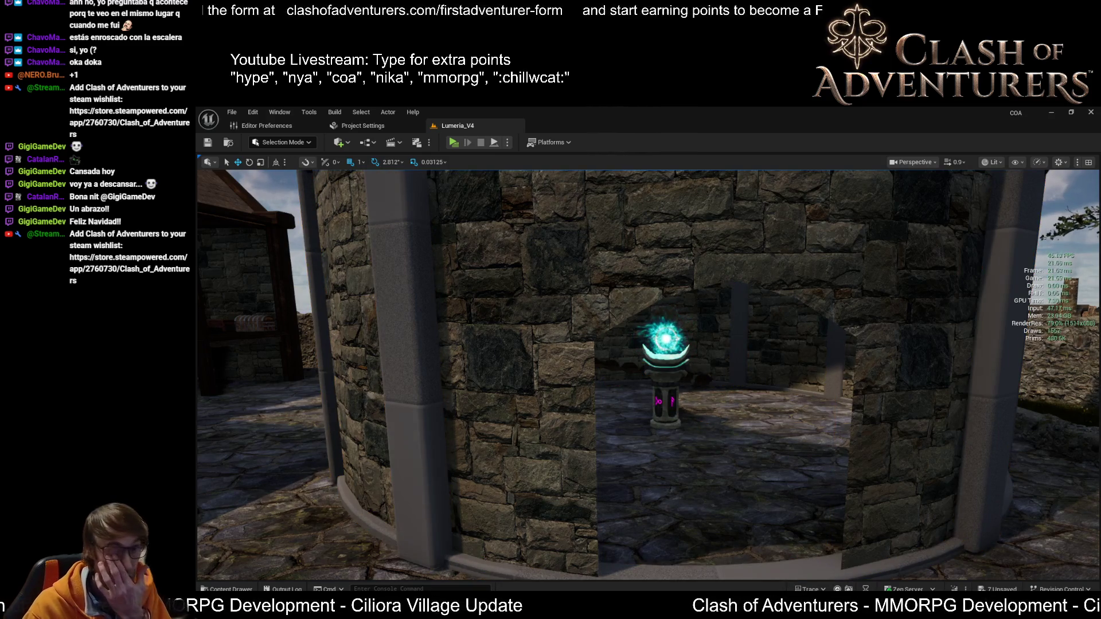
click(671, 367)
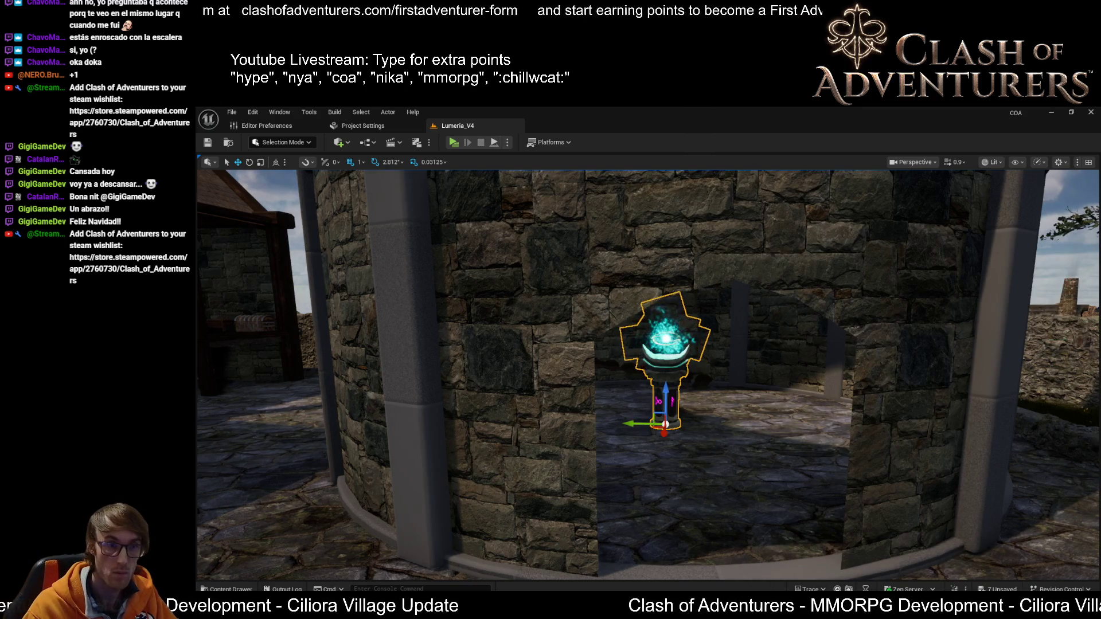
right_drag(810, 382, 722, 390)
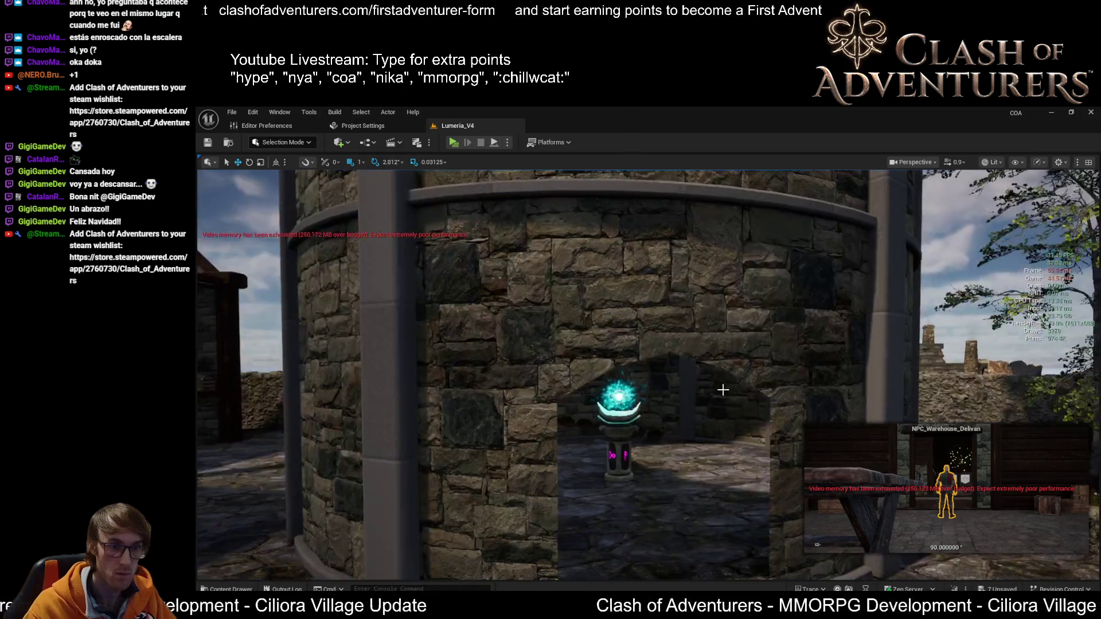
click(618, 413)
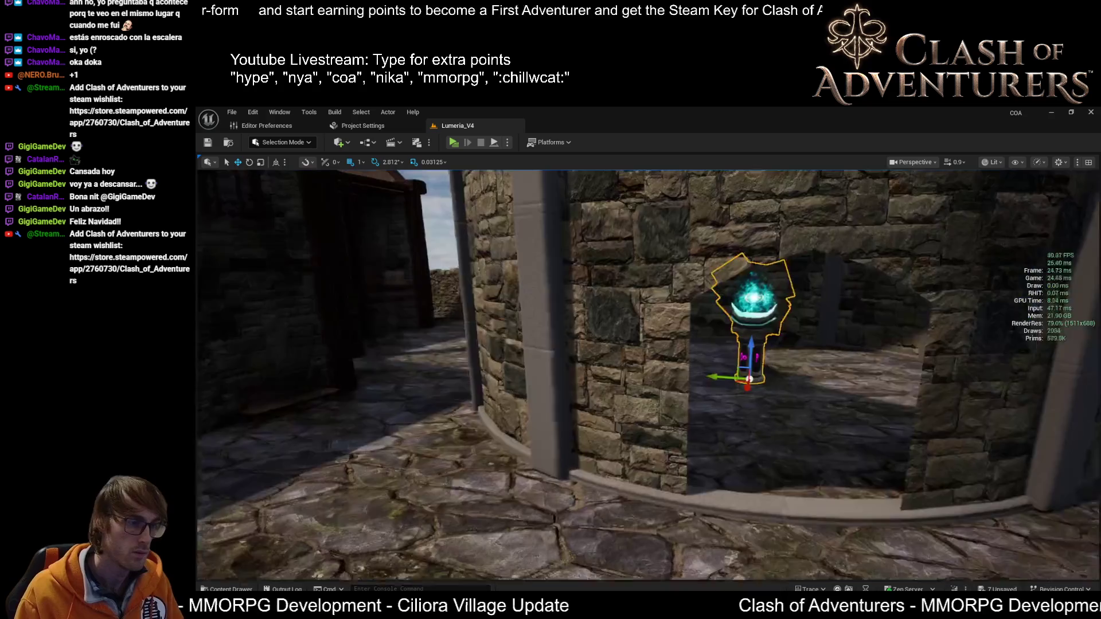
mouse_move(774, 387)
right_down()
mouse_move(746, 400)
mouse_move(760, 347)
mouse_move(761, 433)
right_up()
scroll(749, 373, up, 1)
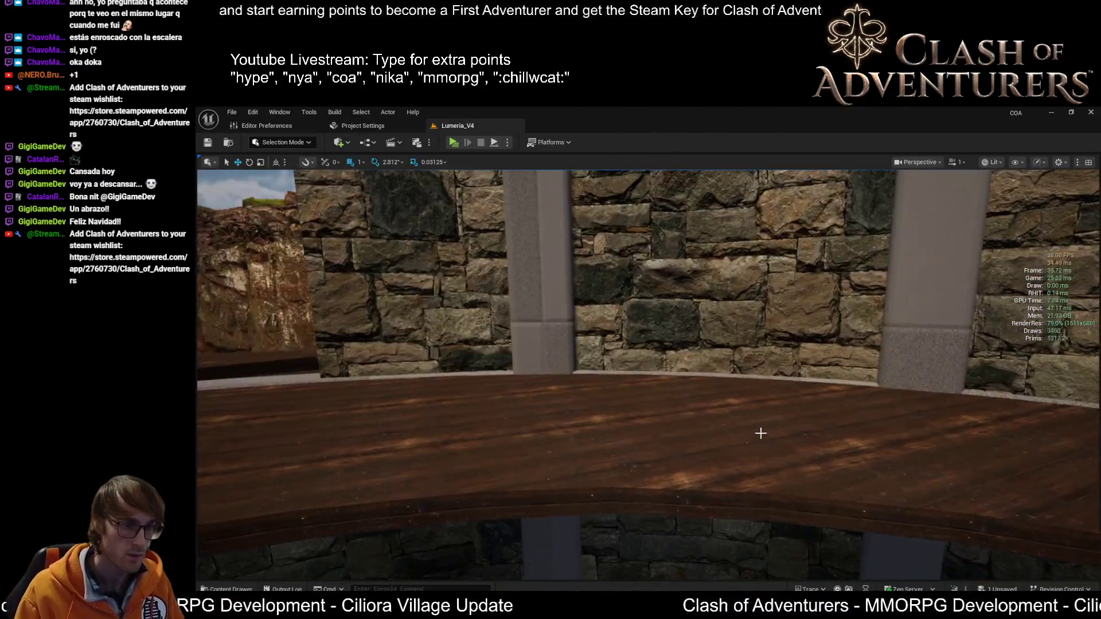
click(761, 433)
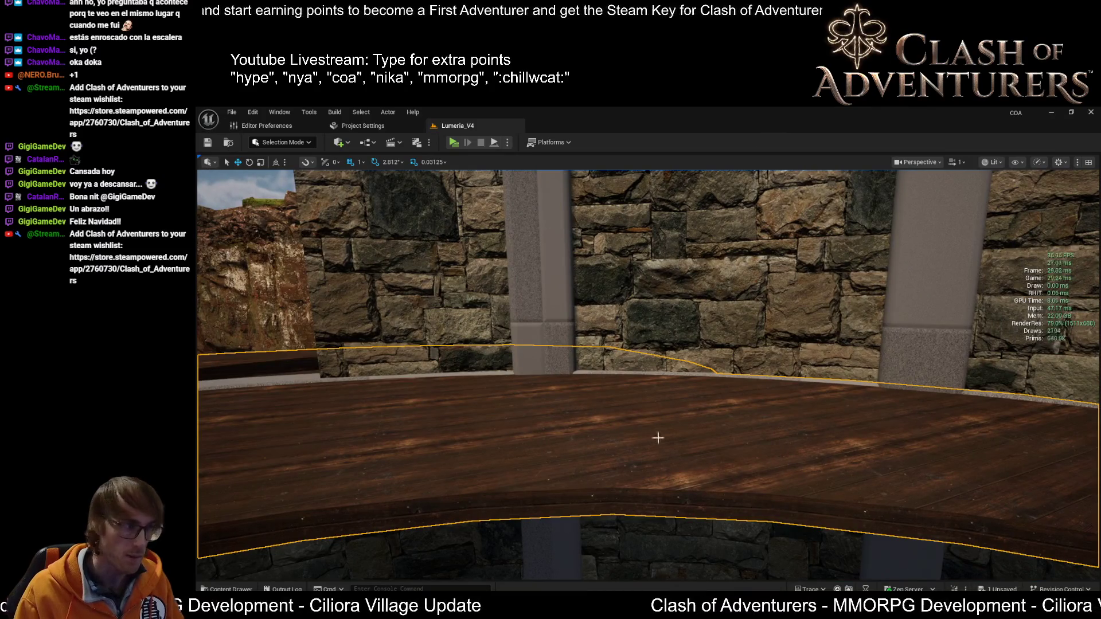
right_drag(768, 509, 447, 398)
mouse_move(368, 411)
right_down()
mouse_move(510, 349)
mouse_move(607, 386)
mouse_move(586, 370)
mouse_move(588, 356)
right_up()
scroll(439, 380, up, 1)
click(588, 364)
scroll(648, 373, up, 6)
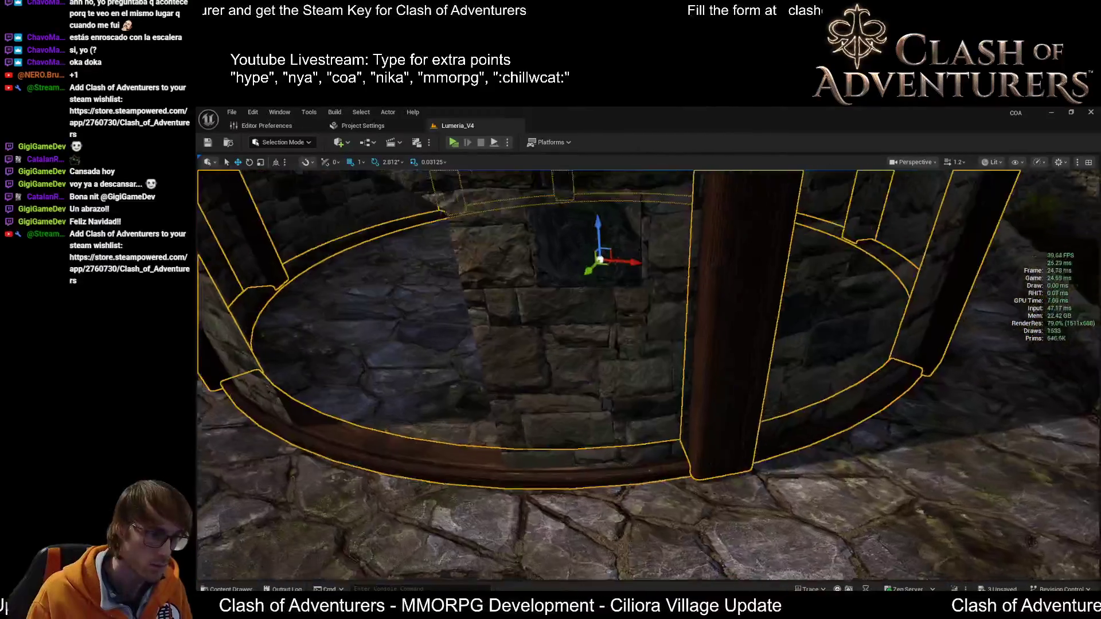
right_drag(777, 518, 777, 518)
scroll(735, 444, down, 3)
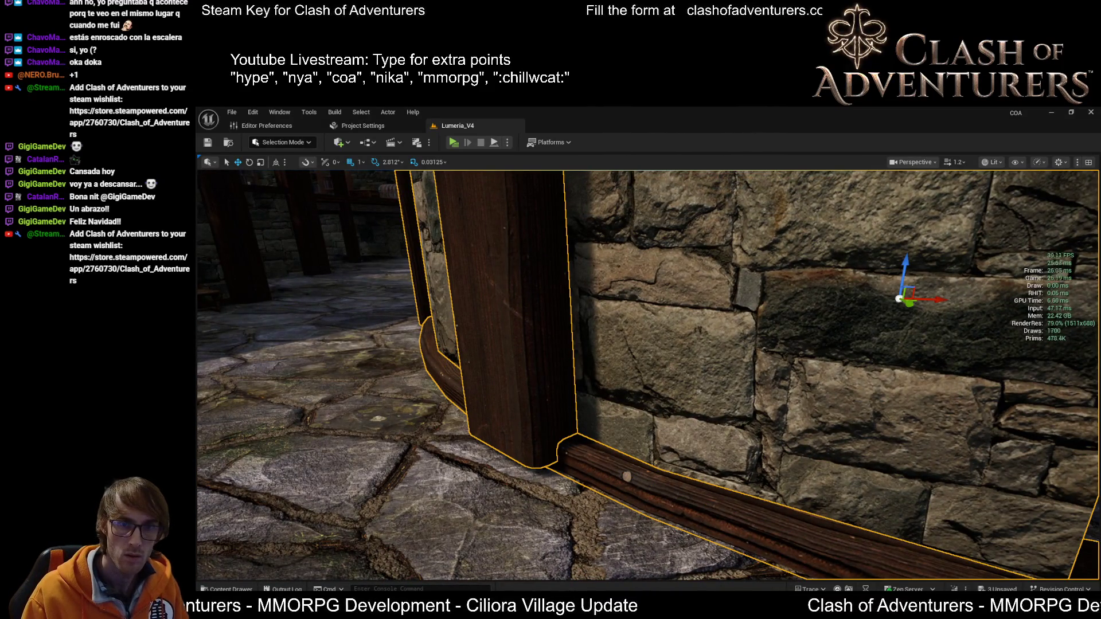
key(f)
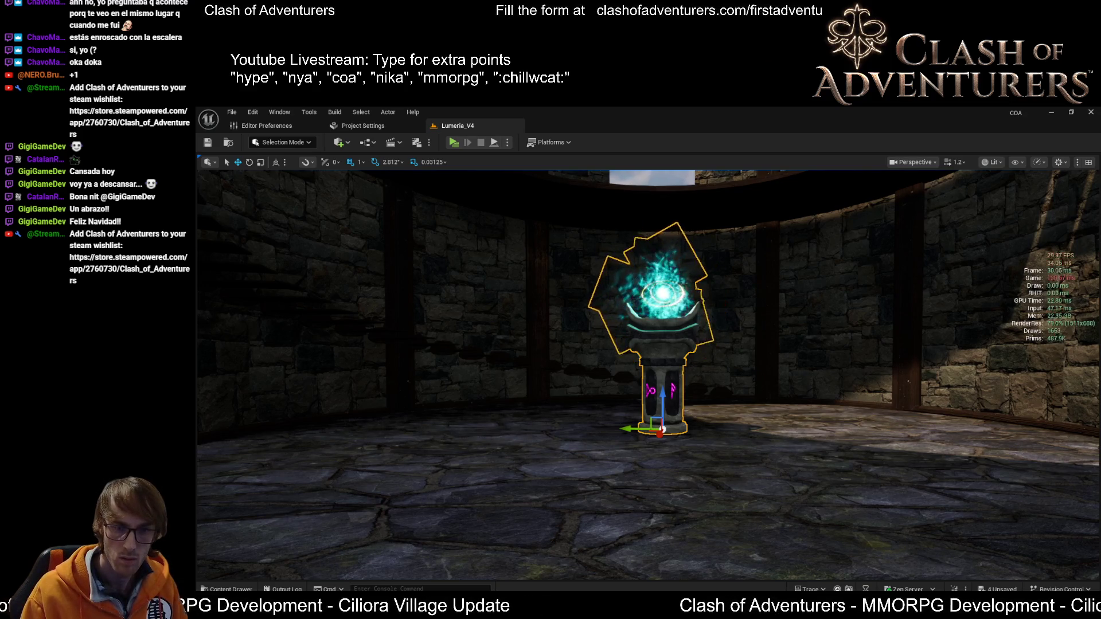
drag(716, 422, 762, 464)
click(715, 422)
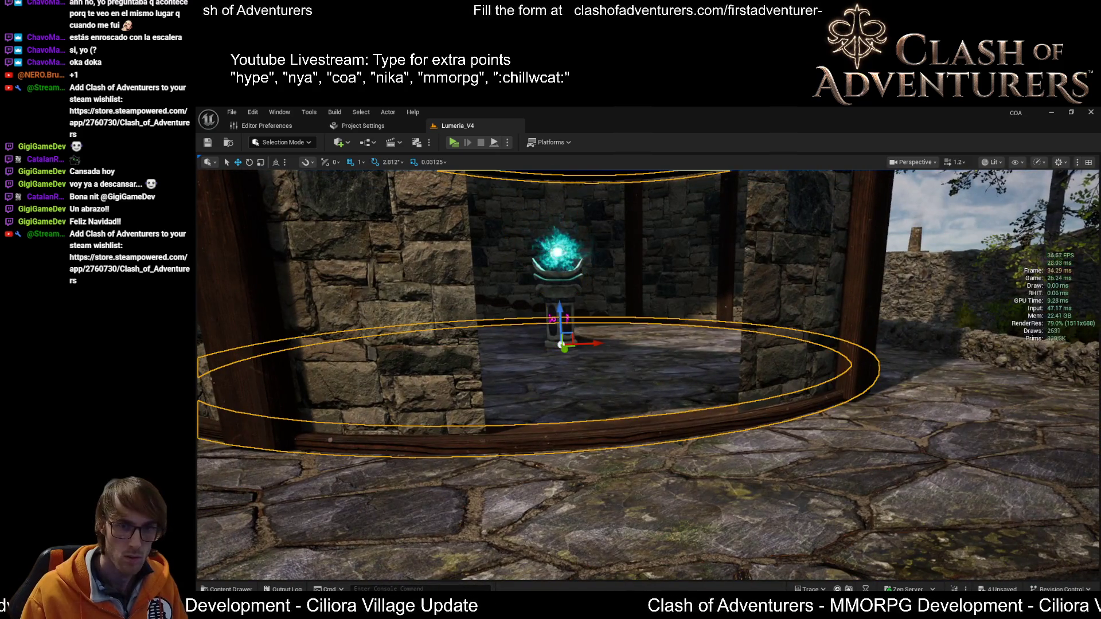
key(Escape)
key(ctrl+z)
right_drag(613, 409, 613, 409)
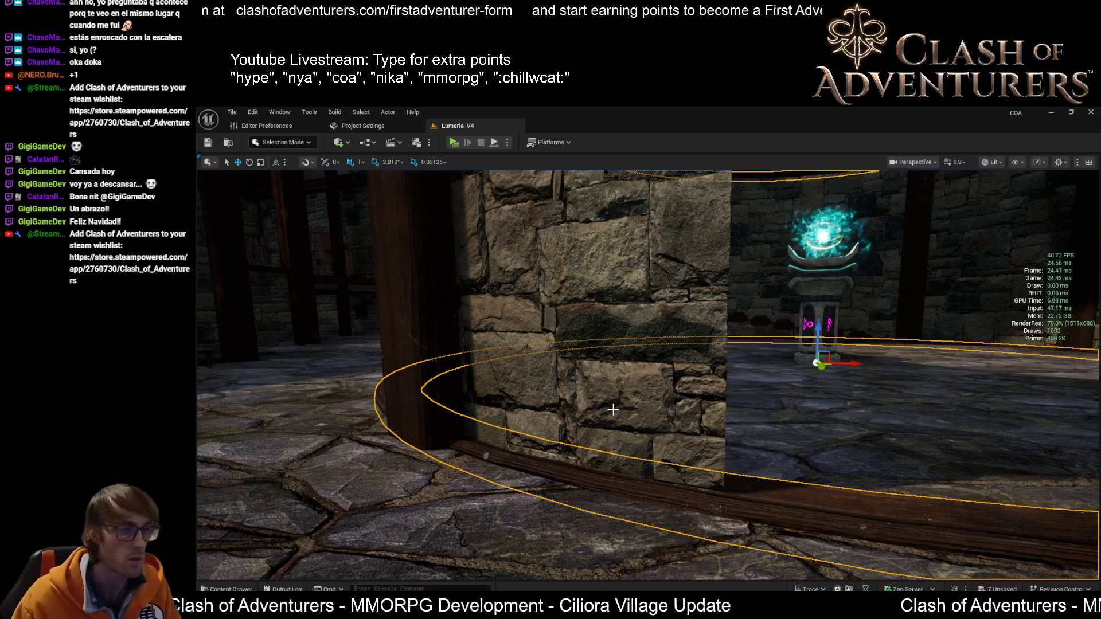
right_drag(613, 410, 613, 409)
right_drag(794, 475, 794, 476)
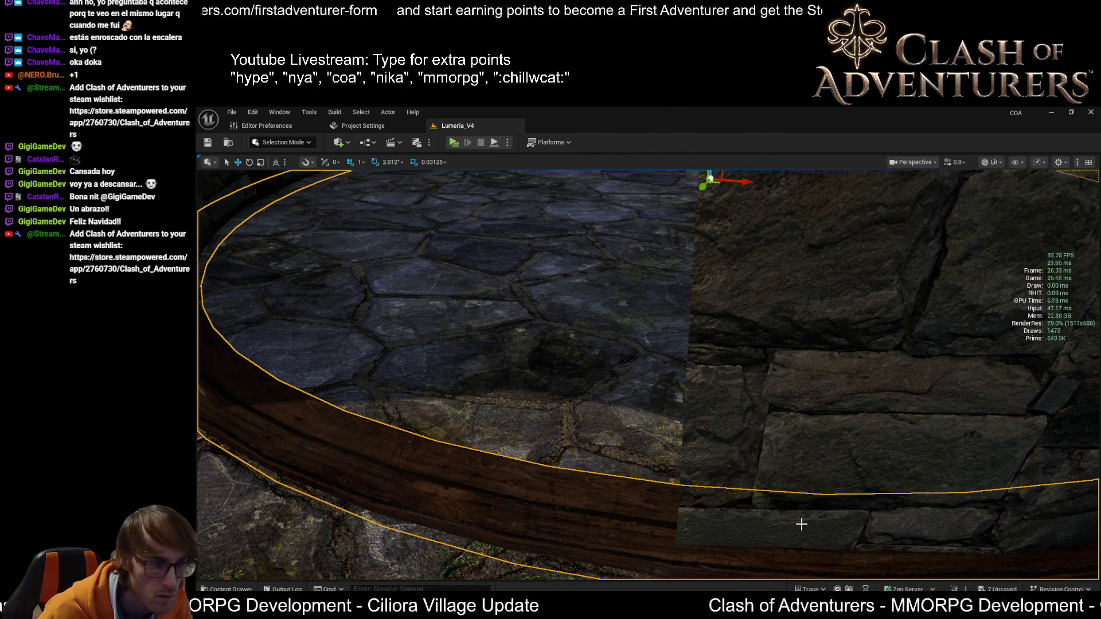
right_drag(801, 524, 801, 524)
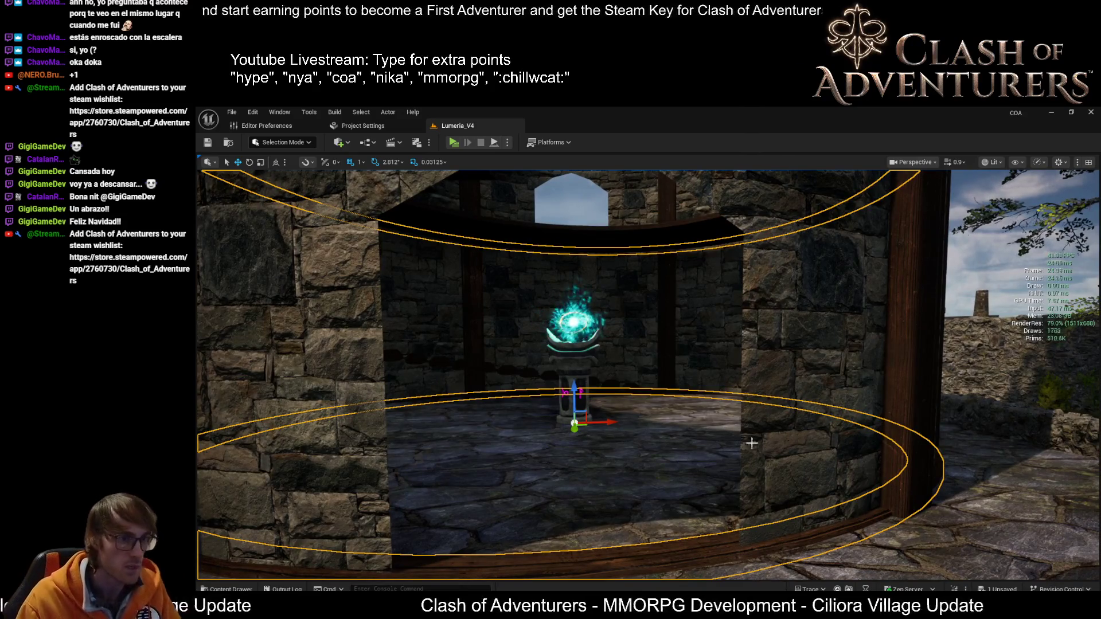
key(g)
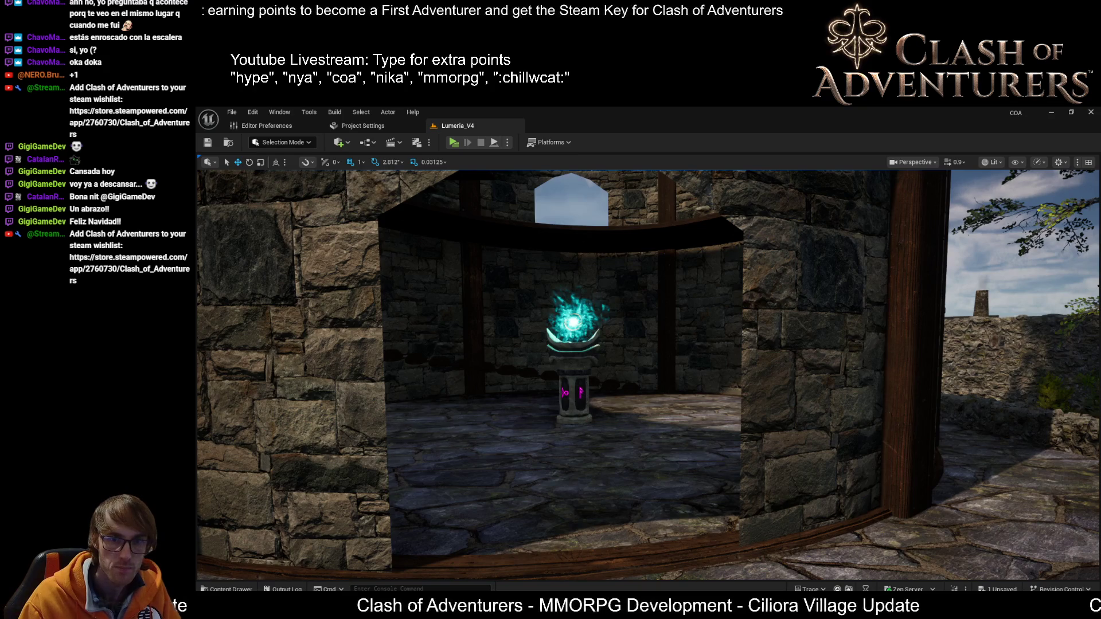
key(g)
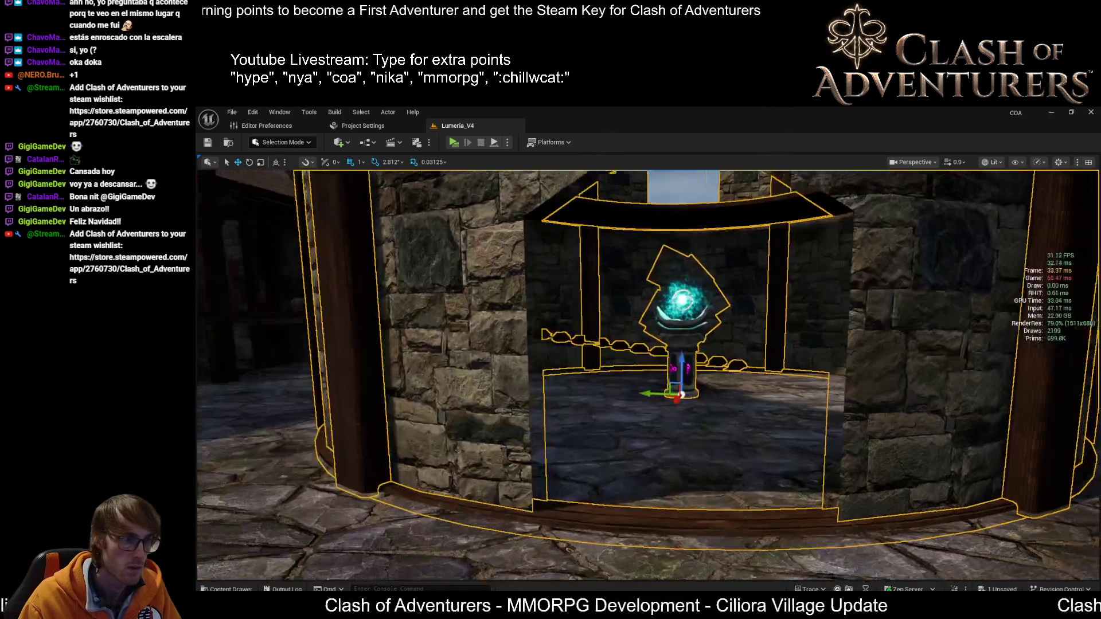
key(f)
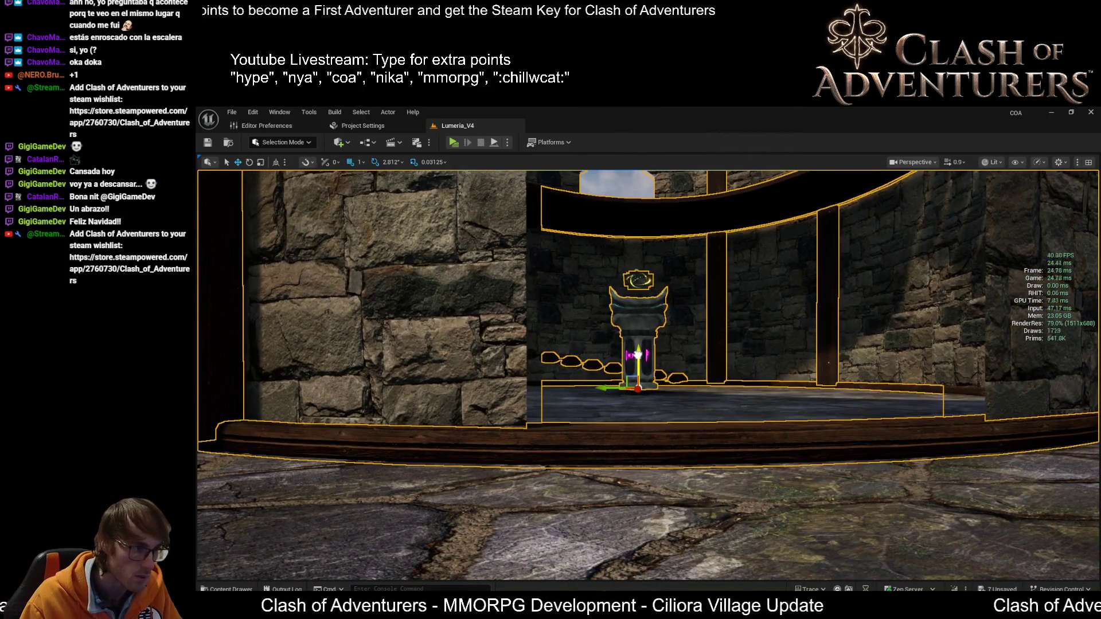
mouse_move(637, 354)
right_down()
mouse_move(705, 355)
mouse_move(642, 387)
right_up()
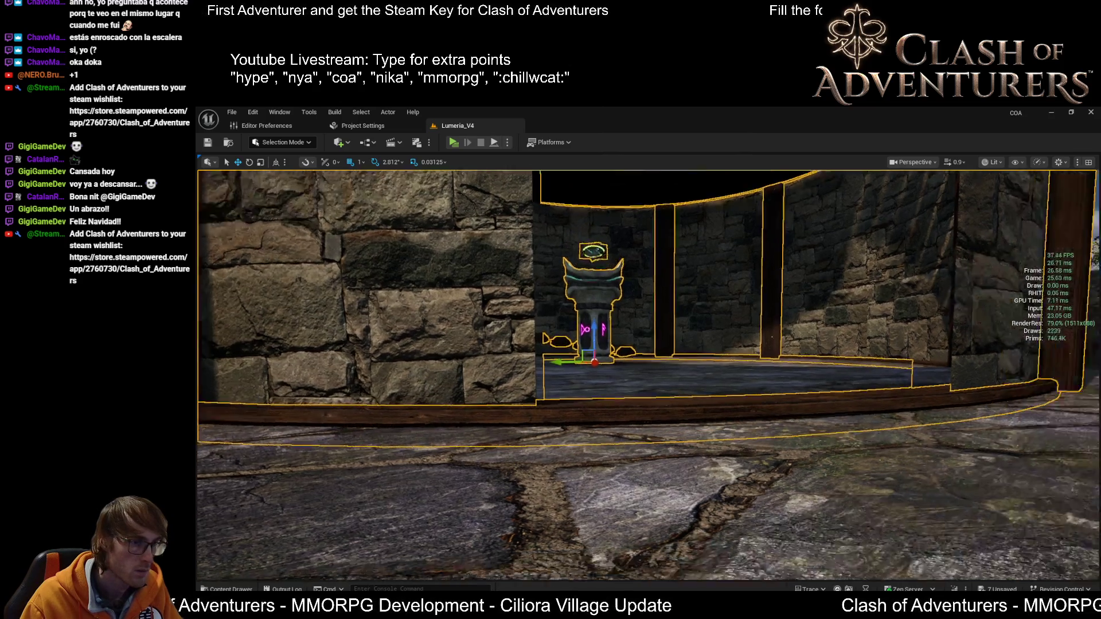
right_drag(641, 388, 665, 387)
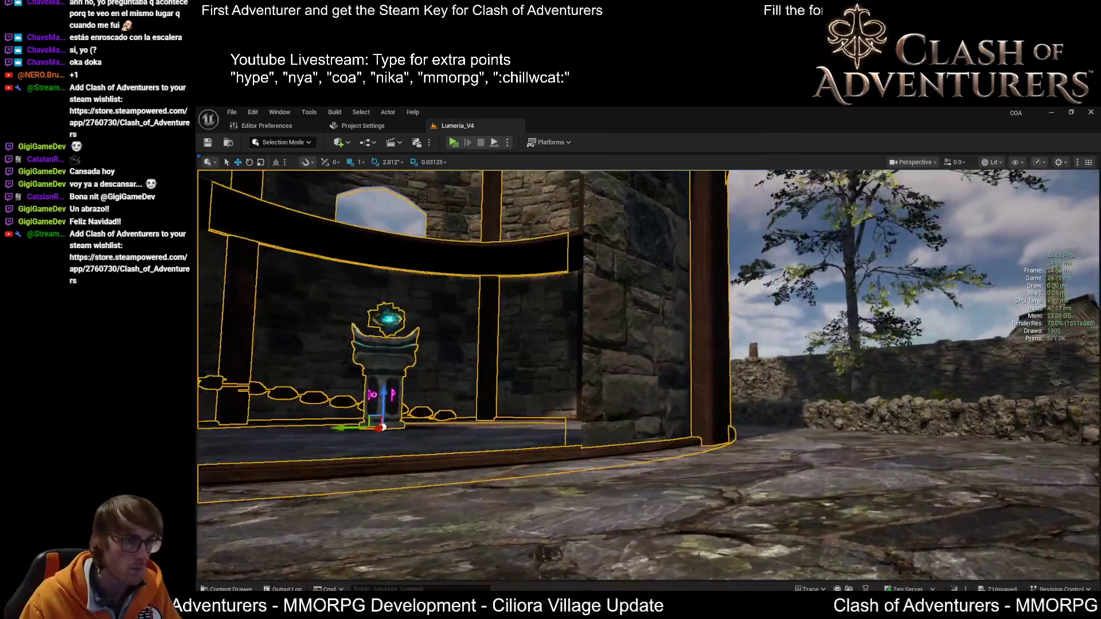
scroll(665, 387, down, 2)
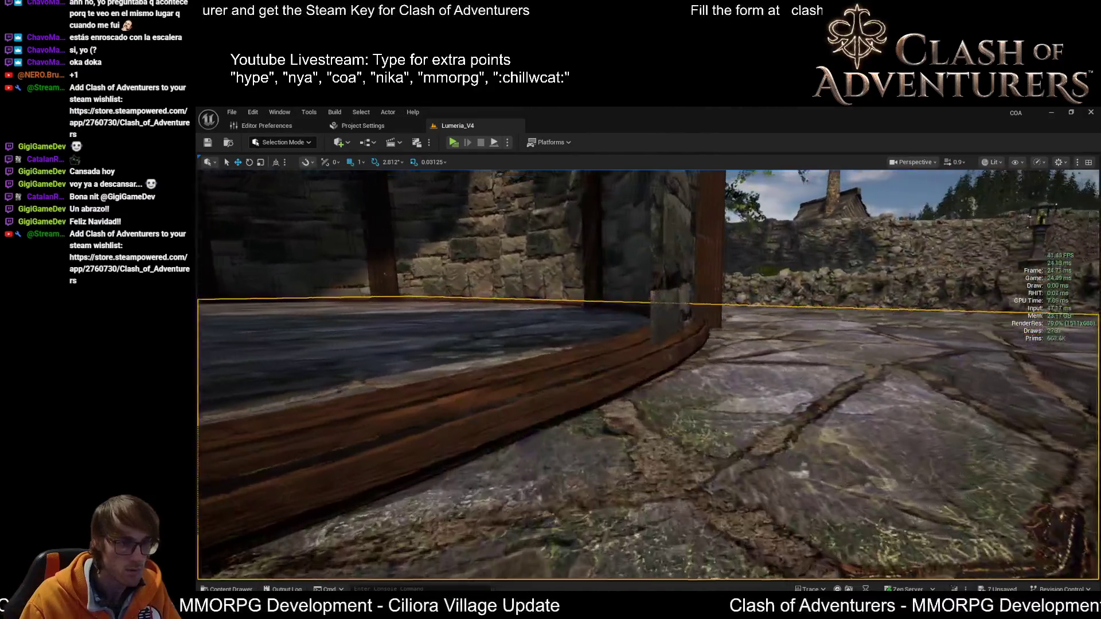
right_drag(665, 387, 699, 387)
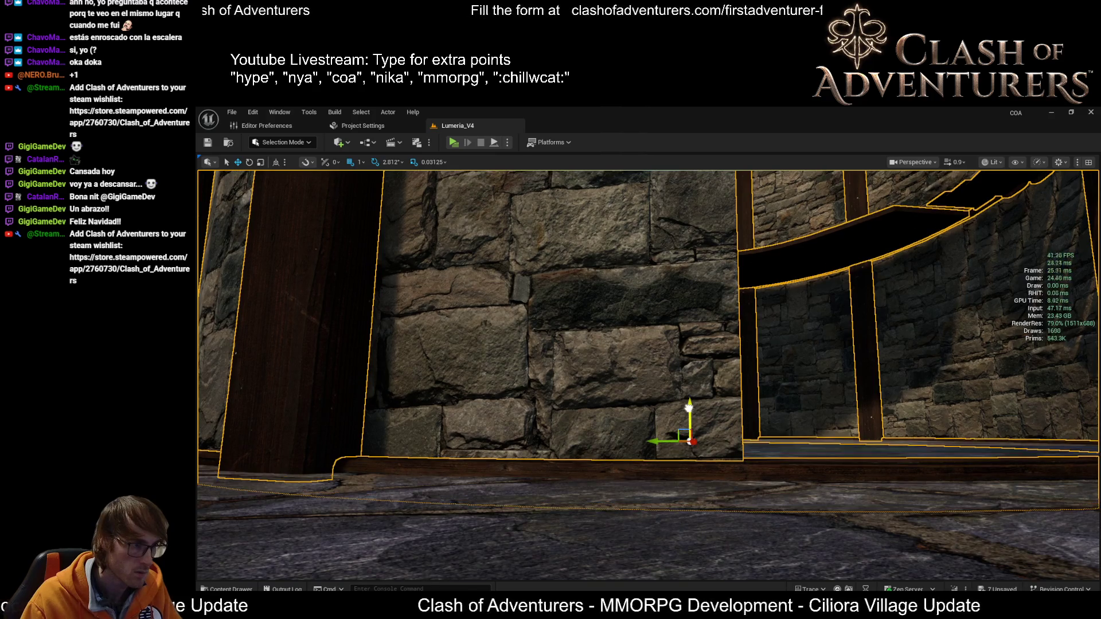
drag(688, 408, 688, 409)
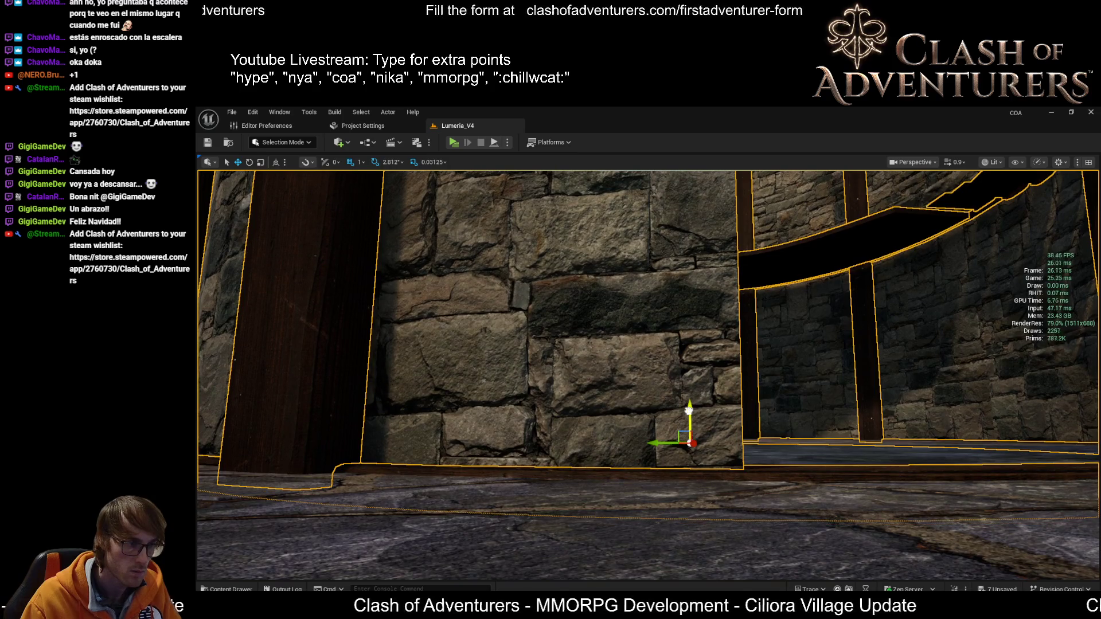
right_drag(688, 407, 689, 407)
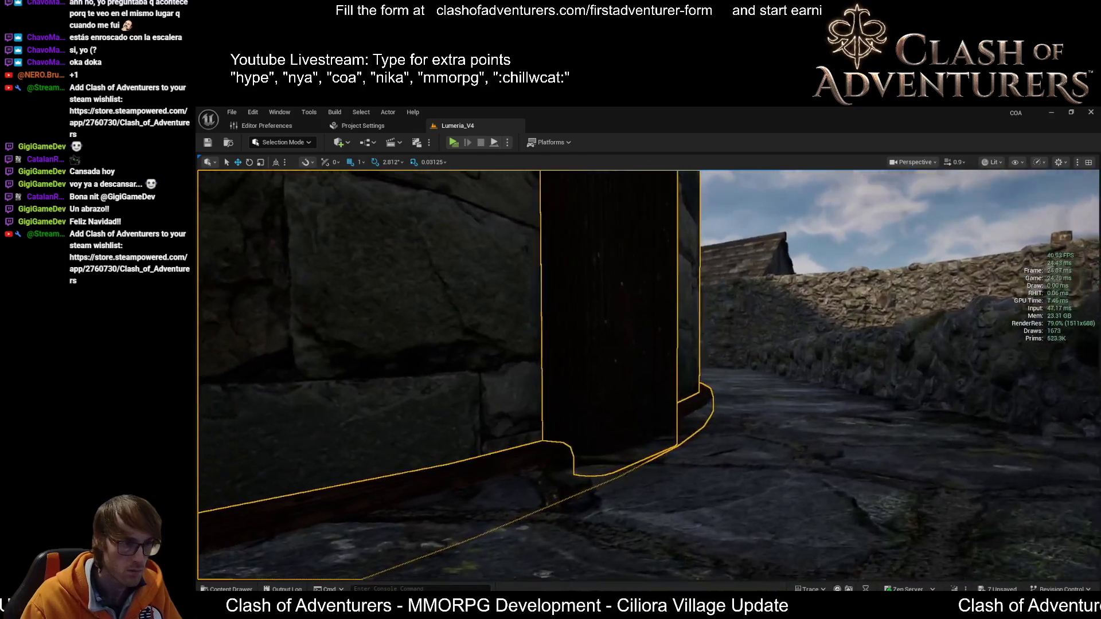
right_drag(693, 453, 693, 453)
key(alt+Tab)
scroll(641, 440, down, 3)
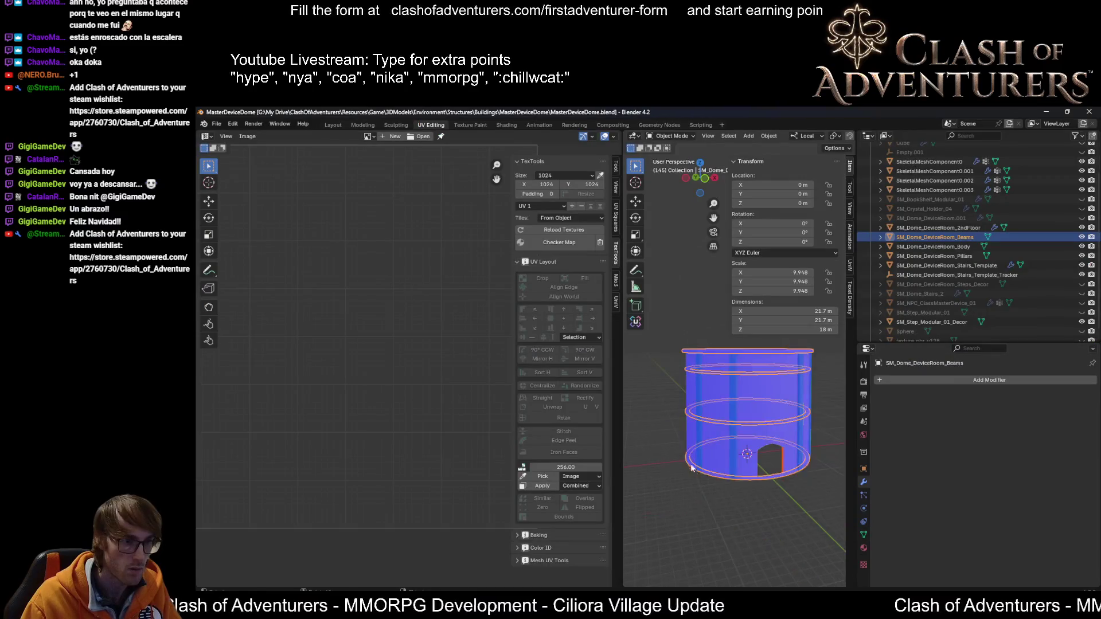
middle_drag(733, 426, 740, 453)
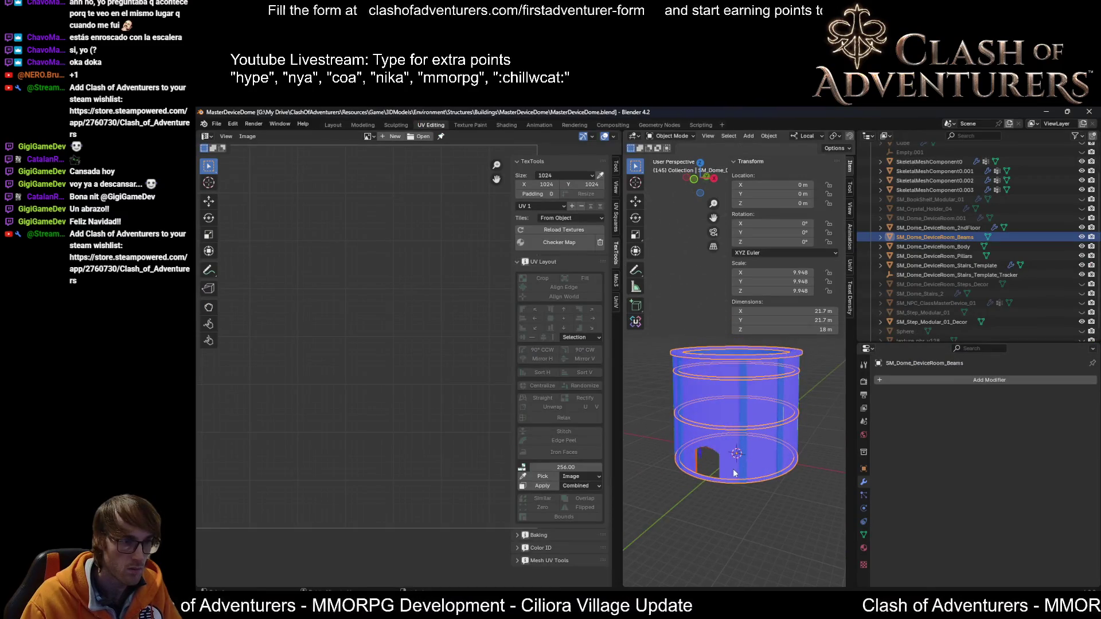
key(alt+Tab)
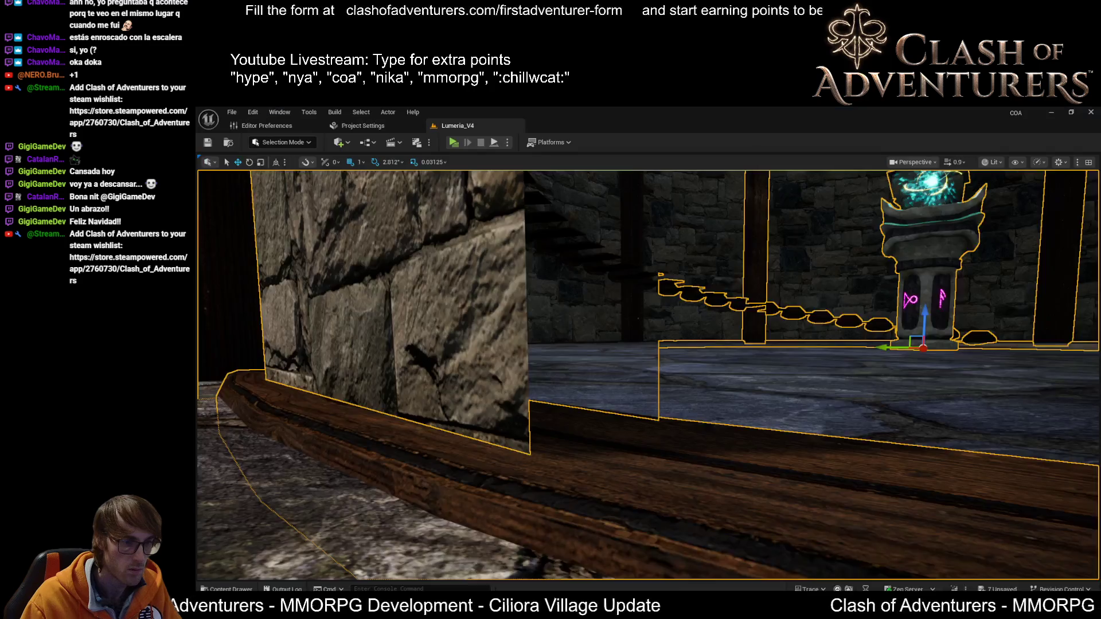
scroll(607, 428, down, 5)
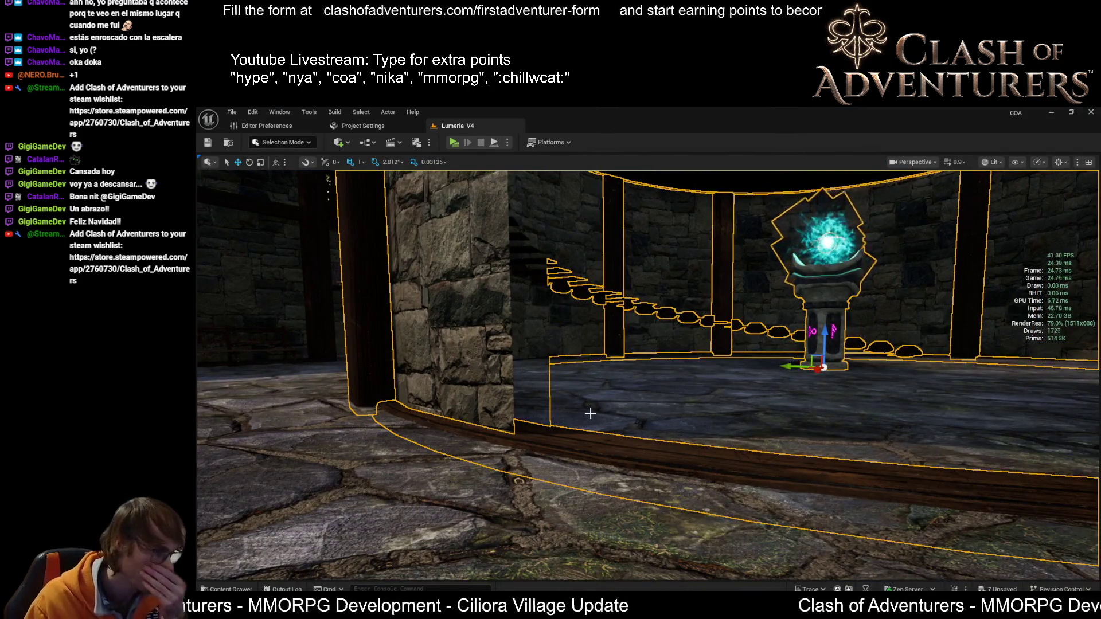
scroll(659, 390, up, 3)
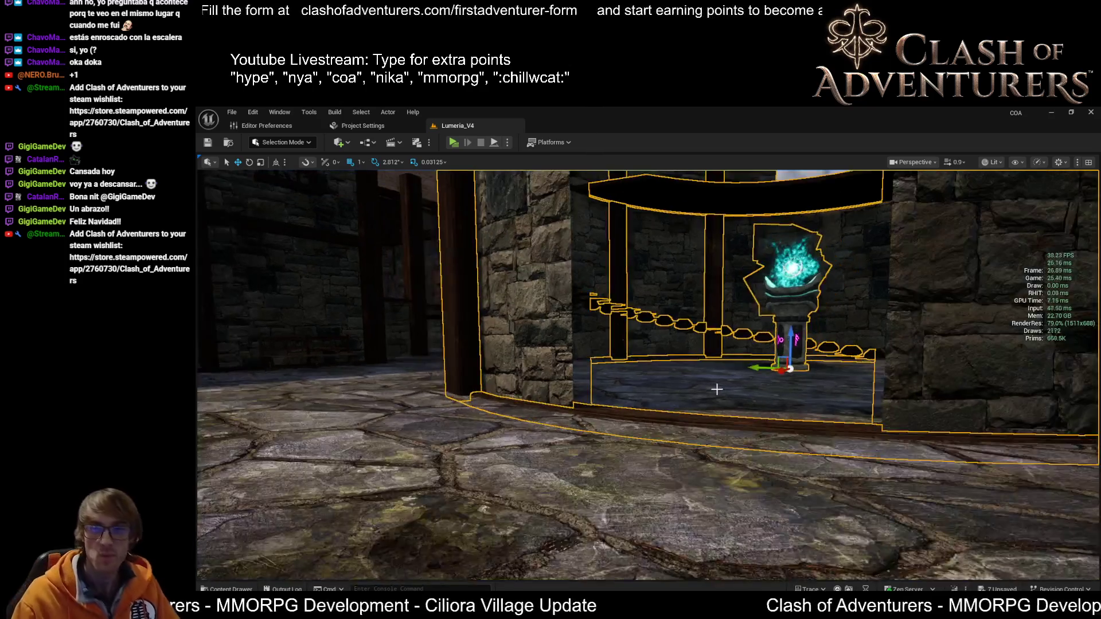
scroll(722, 373, down, 3)
scroll(732, 363, up, 3)
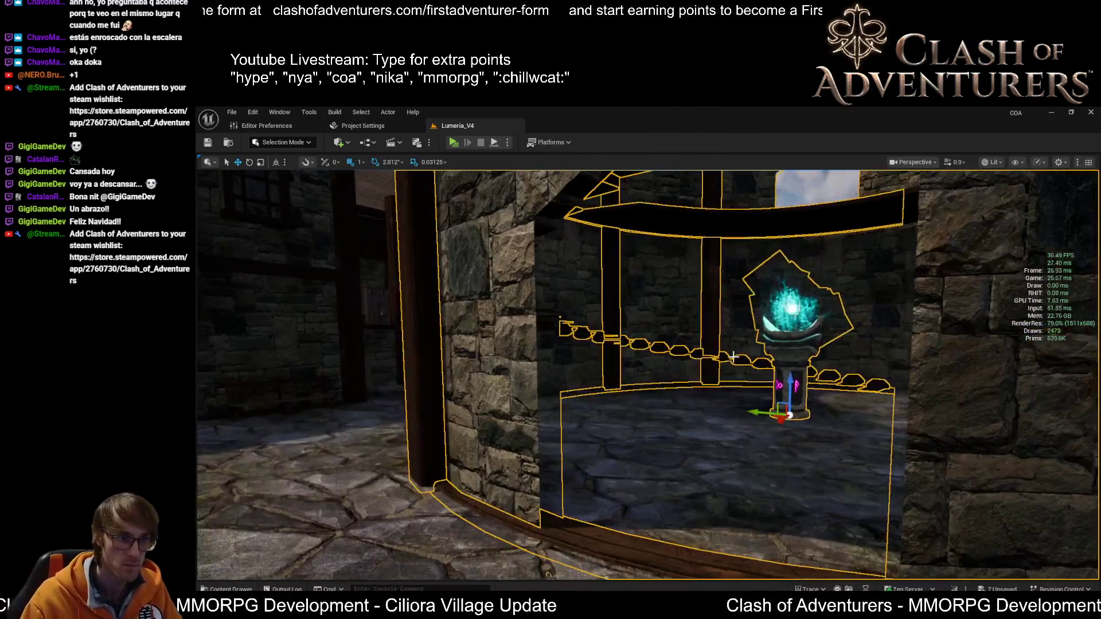
mouse_move(733, 357)
right_down()
mouse_move(694, 428)
mouse_move(711, 401)
mouse_move(711, 413)
mouse_move(703, 356)
mouse_move(705, 410)
mouse_move(679, 413)
mouse_move(677, 436)
mouse_move(668, 390)
mouse_move(731, 399)
mouse_move(676, 425)
mouse_move(672, 444)
mouse_move(663, 435)
mouse_move(686, 427)
mouse_move(647, 429)
mouse_move(633, 411)
mouse_move(641, 422)
mouse_move(627, 423)
right_up()
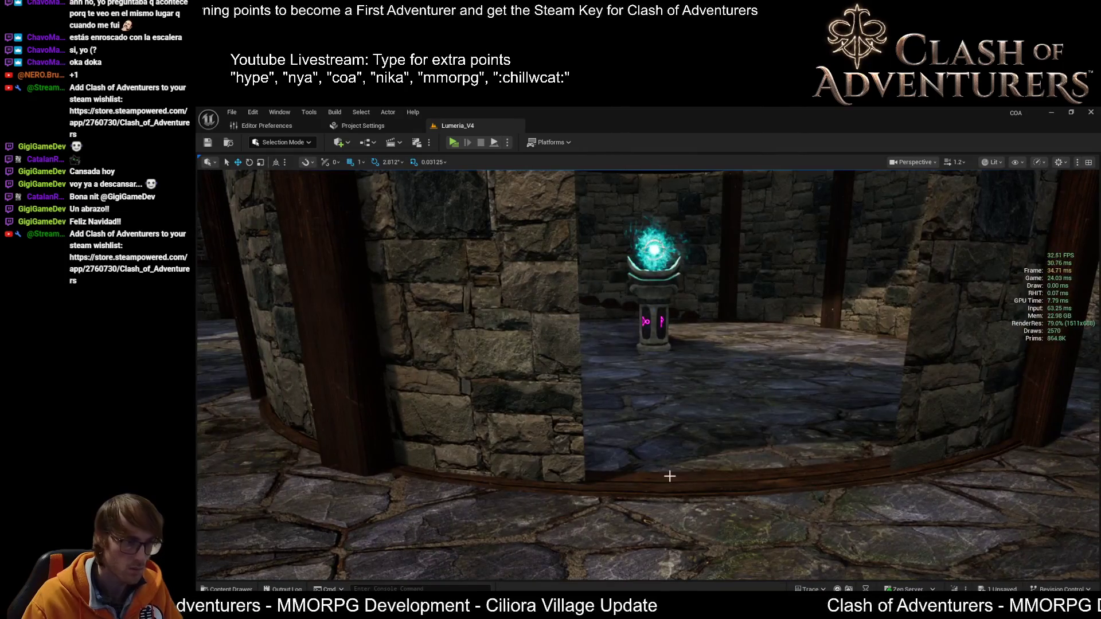
Step: Select the wooden door frame and inspect it from the side, head-on and through the doorway
click(669, 476)
click(671, 476)
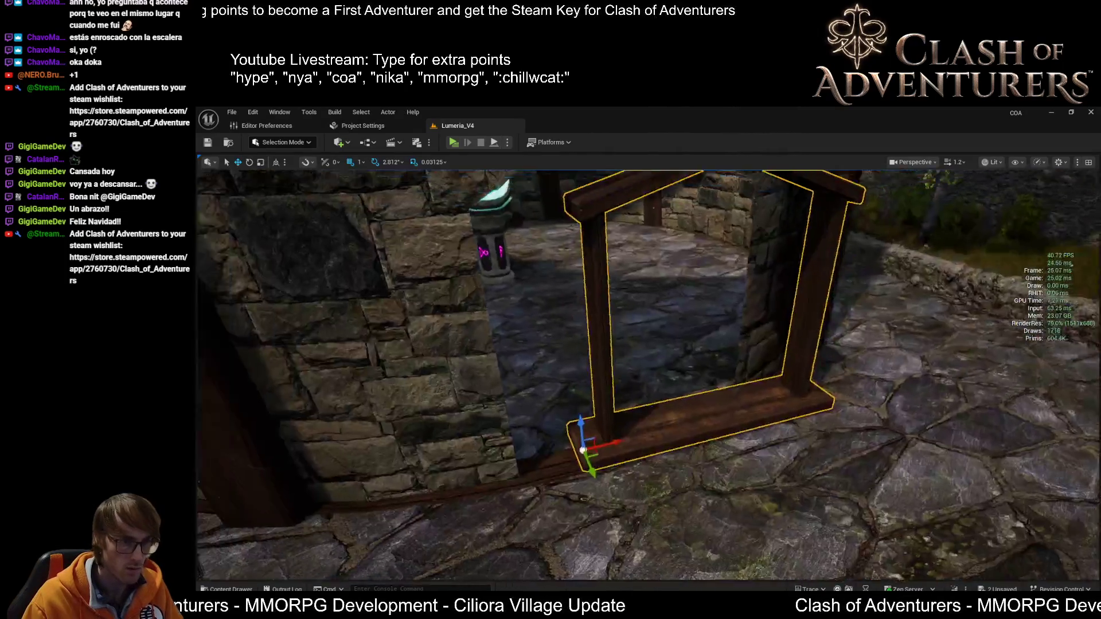
mouse_move(648, 373)
right_down()
mouse_move(677, 367)
mouse_move(660, 379)
right_up()
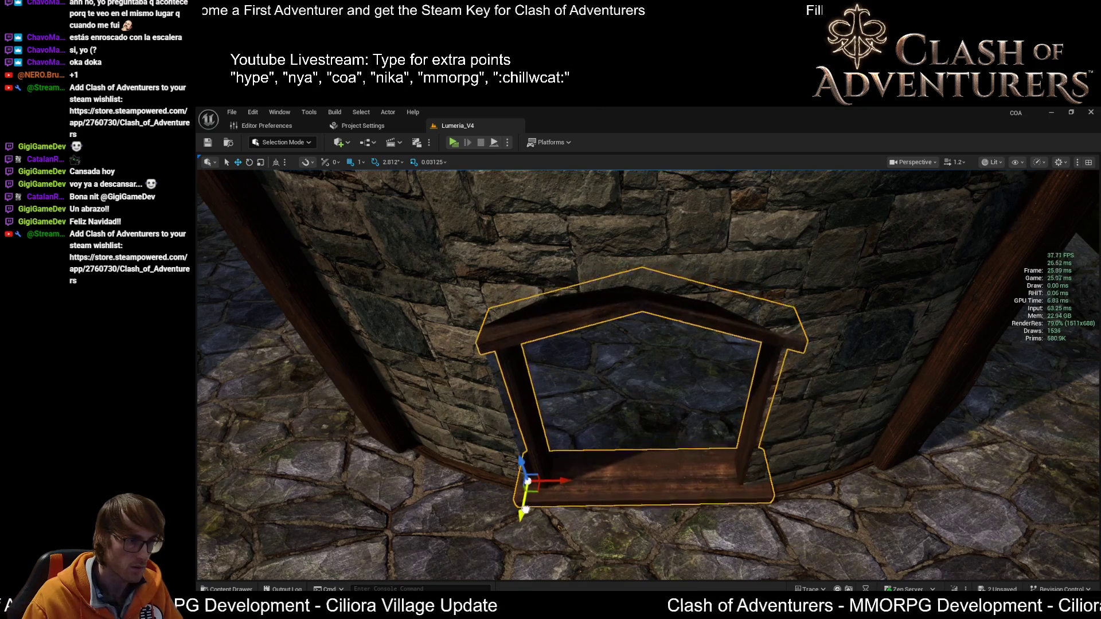
mouse_move(544, 484)
right_down()
mouse_move(505, 499)
mouse_move(573, 476)
mouse_move(610, 485)
right_up()
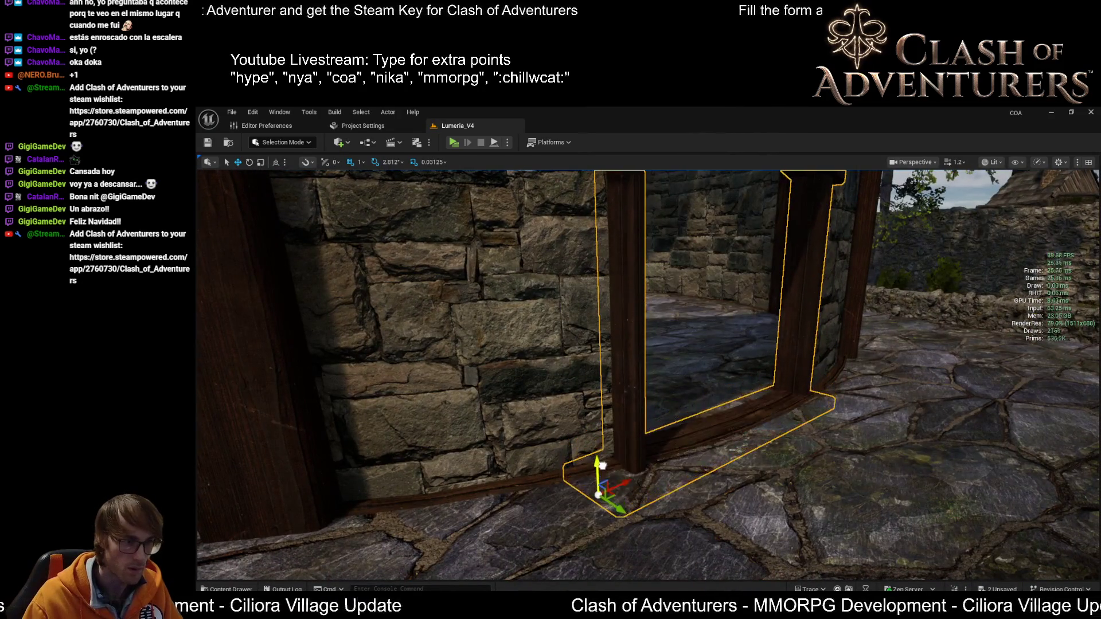
mouse_move(598, 494)
right_down()
mouse_move(551, 476)
mouse_move(534, 493)
right_up()
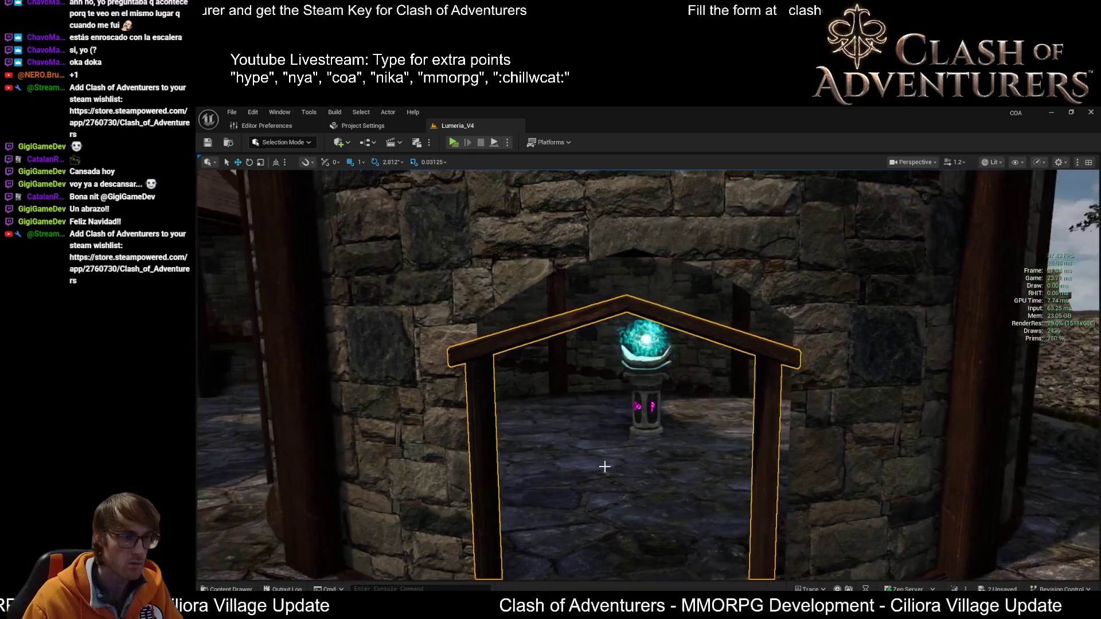
mouse_move(605, 467)
right_down()
mouse_move(670, 457)
mouse_move(612, 442)
mouse_move(617, 493)
mouse_move(590, 490)
right_up()
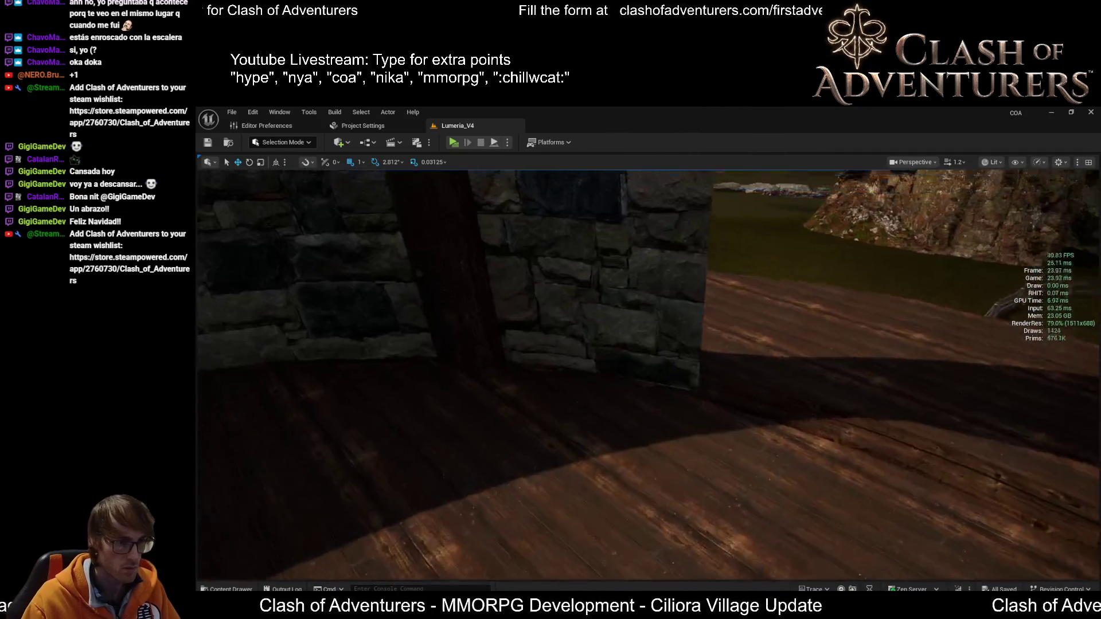
Step: Select the floor piece, then the whole wooden staircase, to inspect them
mouse_move(648, 373)
right_down()
mouse_move(688, 413)
mouse_move(711, 413)
mouse_move(746, 378)
mouse_move(677, 373)
mouse_move(651, 454)
mouse_move(683, 435)
mouse_move(671, 459)
mouse_move(682, 424)
mouse_move(695, 457)
right_up()
click(695, 452)
click(692, 461)
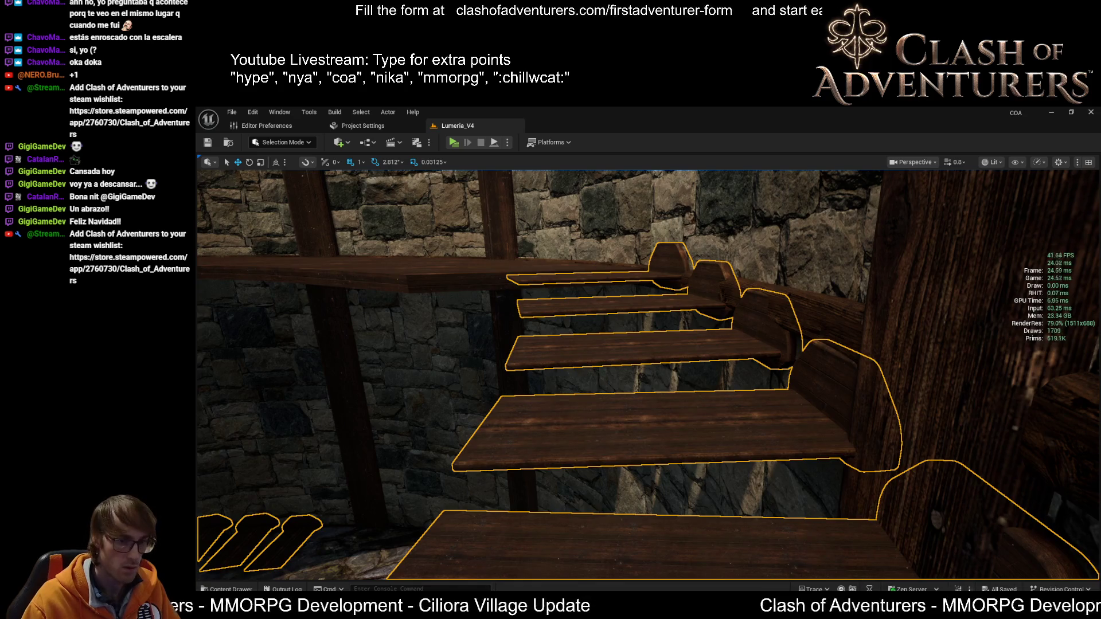
Step: In Blender, select the Stairs_Template object and view its stair array from above
key(alt+Tab)
middle_drag(711, 403, 763, 435)
scroll(809, 460, up, 5)
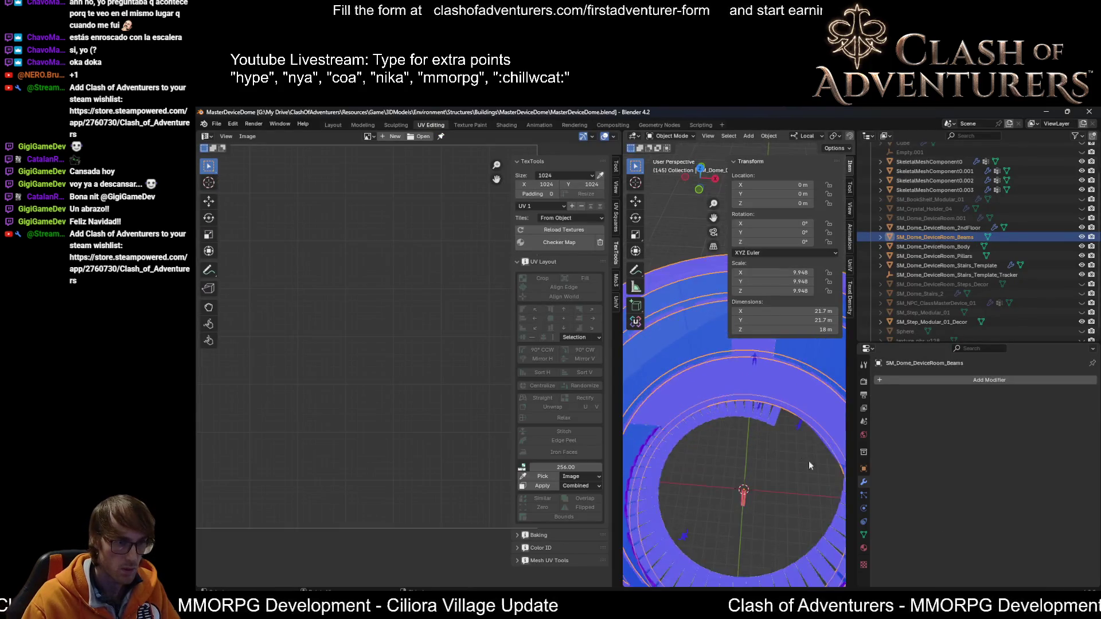
click(795, 460)
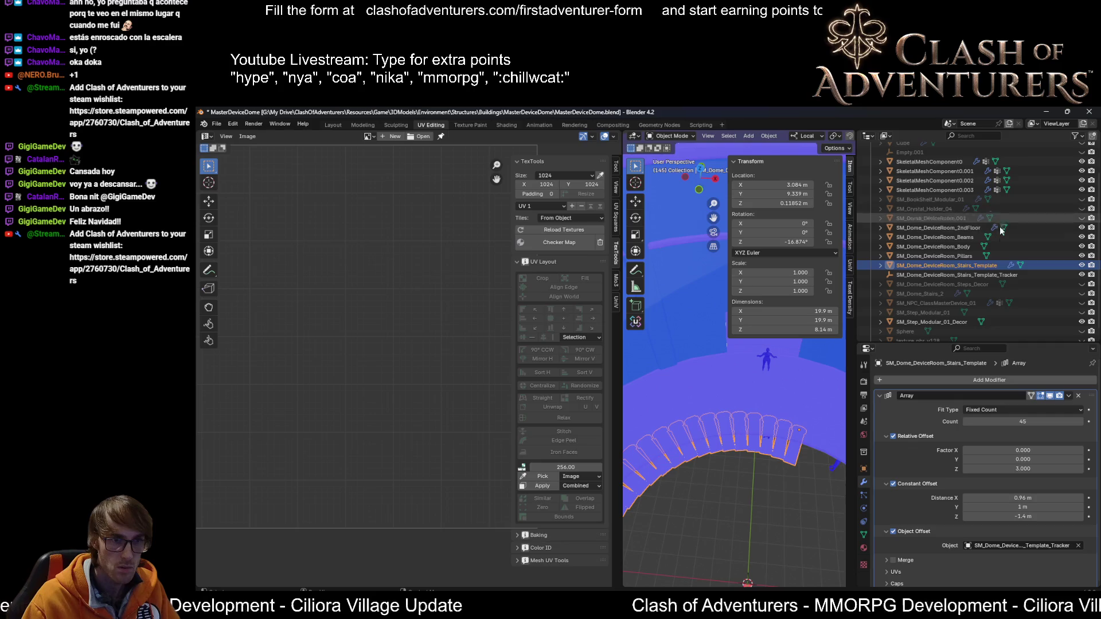
middle_drag(739, 344, 716, 466)
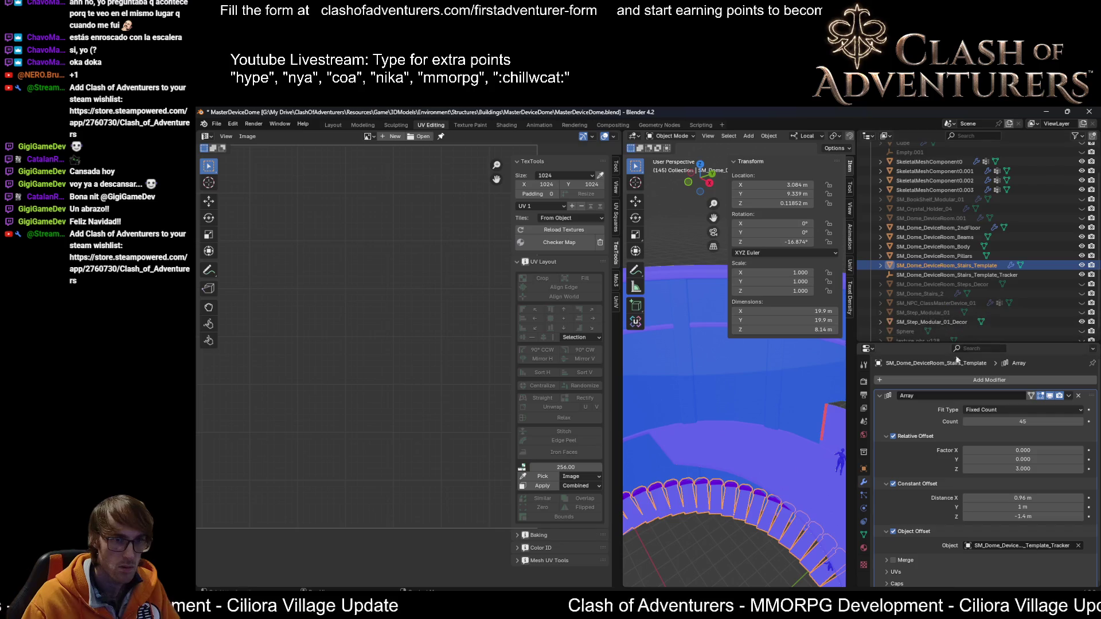
middle_drag(753, 385, 771, 421)
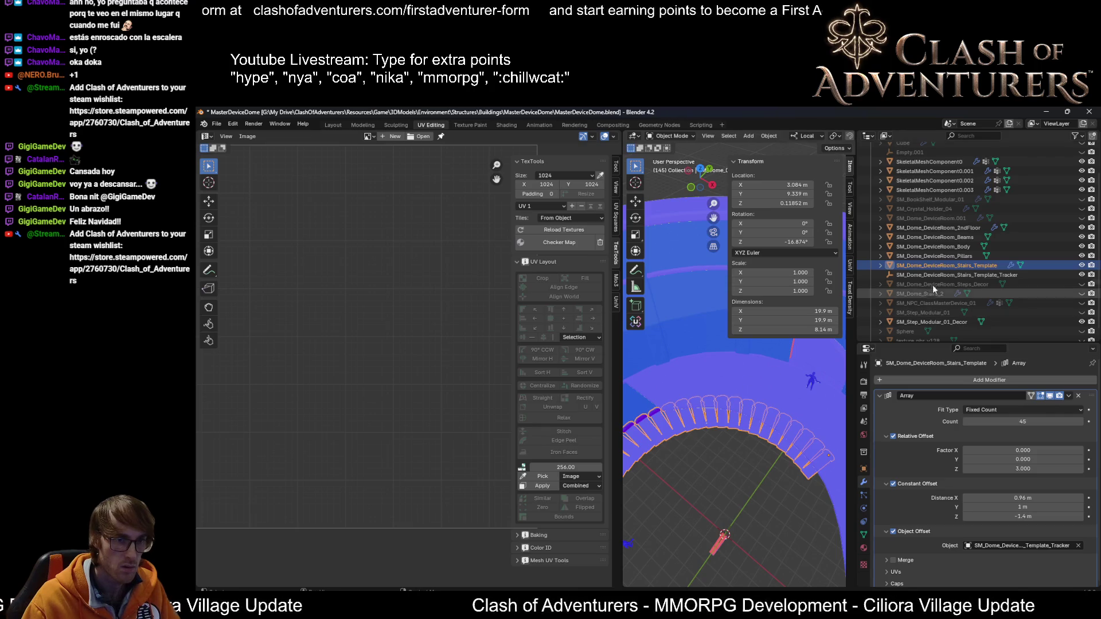
scroll(969, 287, up, 3)
scroll(979, 300, down, 3)
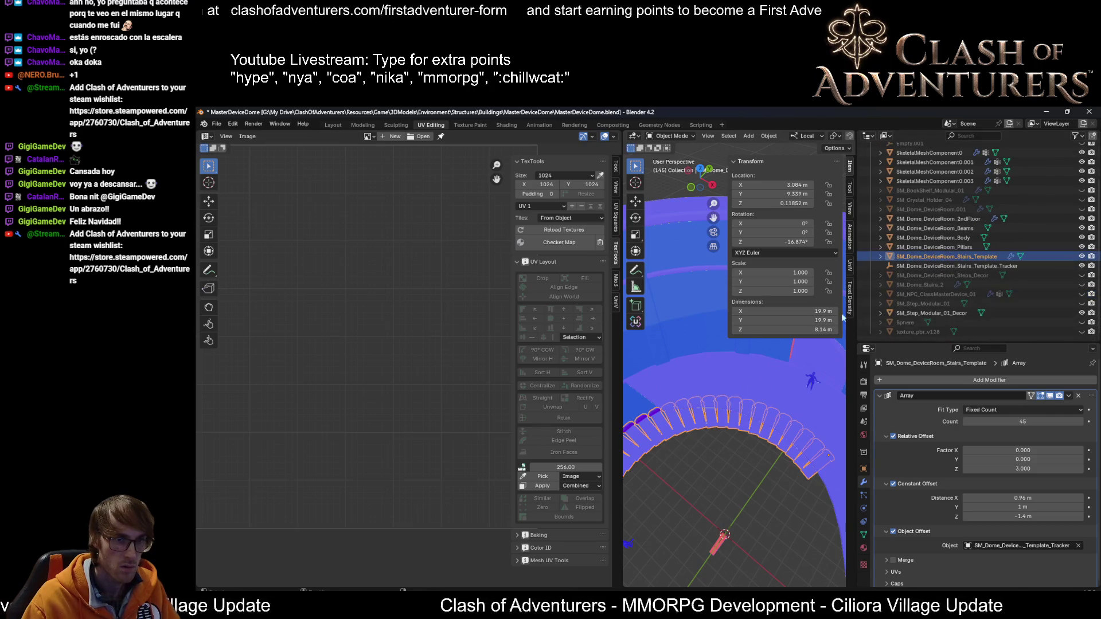
Step: Duplicate the template in place, apply its Array modifier, rename it SM_Dome_DeviceRoom_Stairs, and save
key(shift+d)
right_click(733, 350)
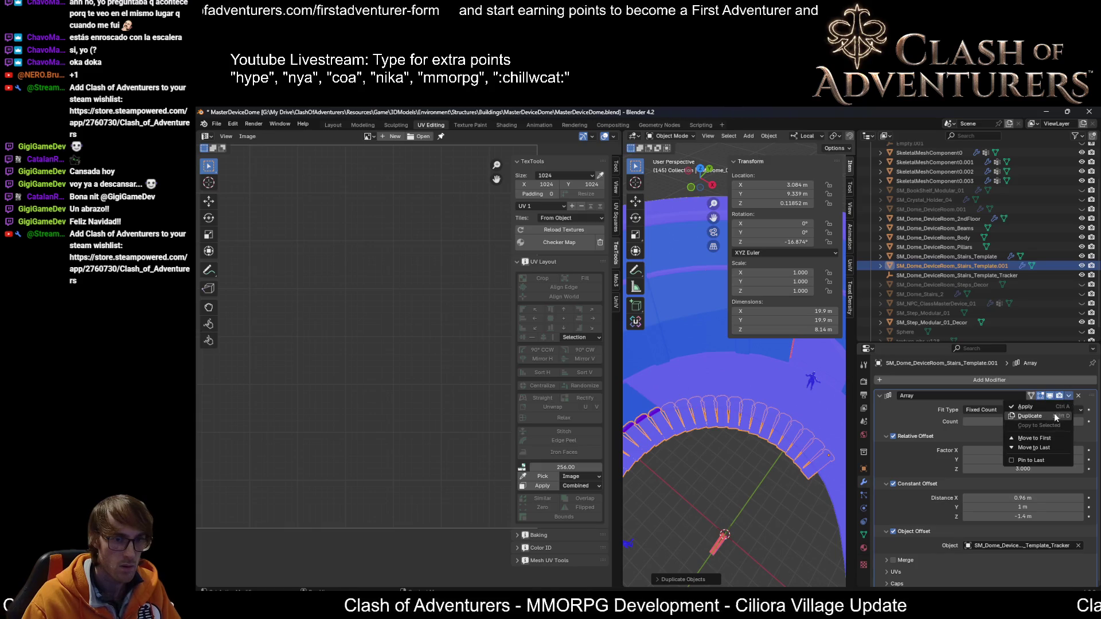
click(1047, 407)
double_click(996, 266)
key(BackSpace)
key(BackSpace)
key(BackSpace)
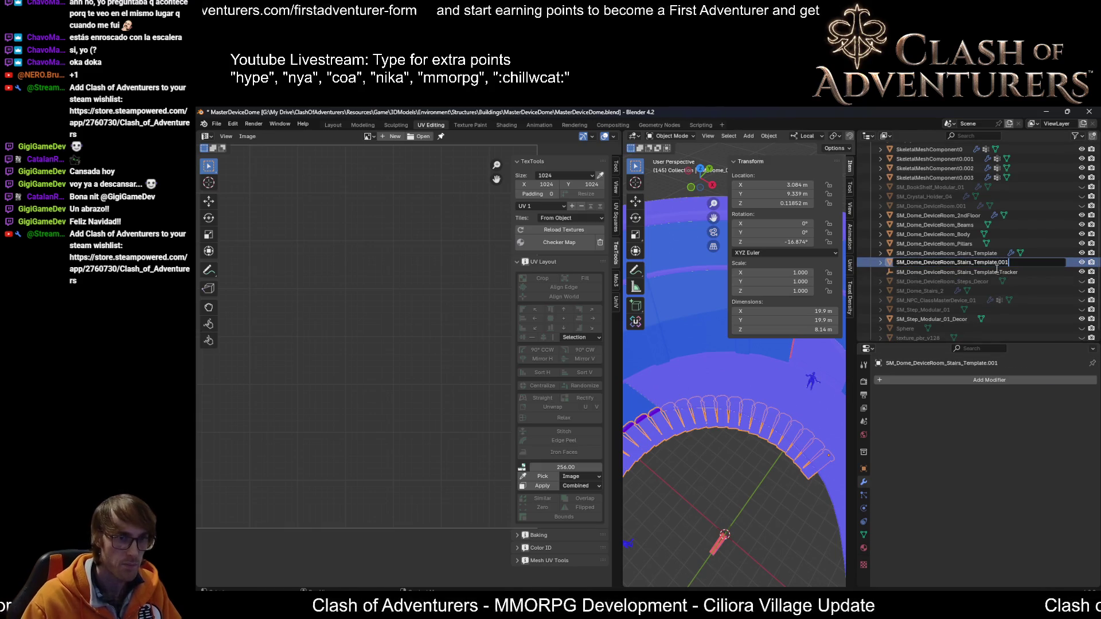
key(BackSpace)
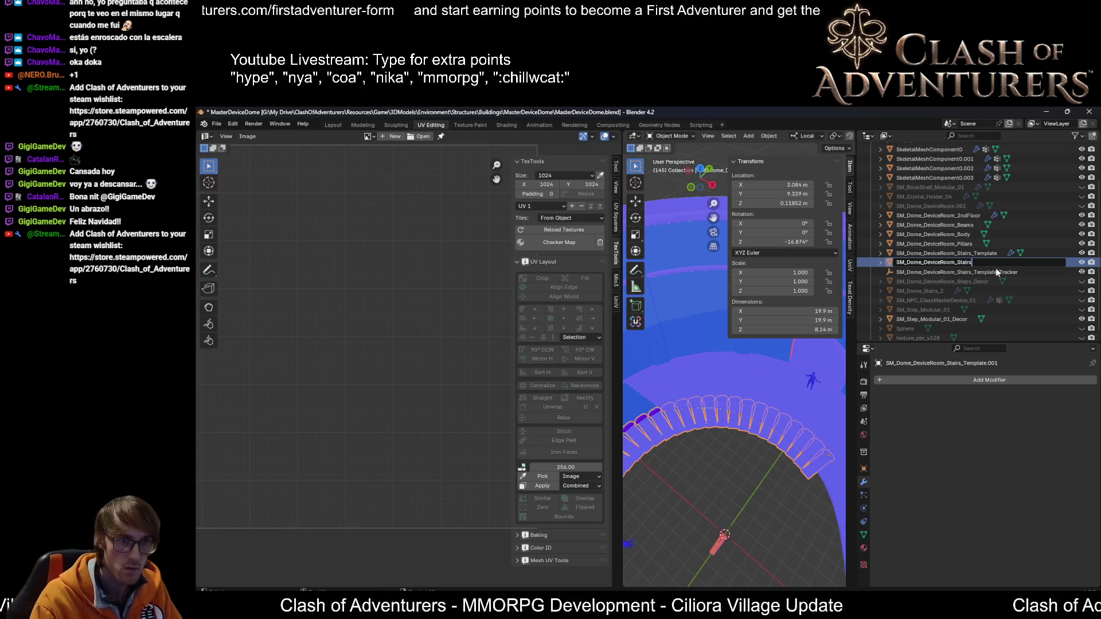
key(Return)
key(ctrl+s)
Step: Apply All Transforms to SM_Dome_DeviceRoom_Stairs and save the blend file
middle_drag(810, 463, 772, 435)
key(Tab)
key(Tab)
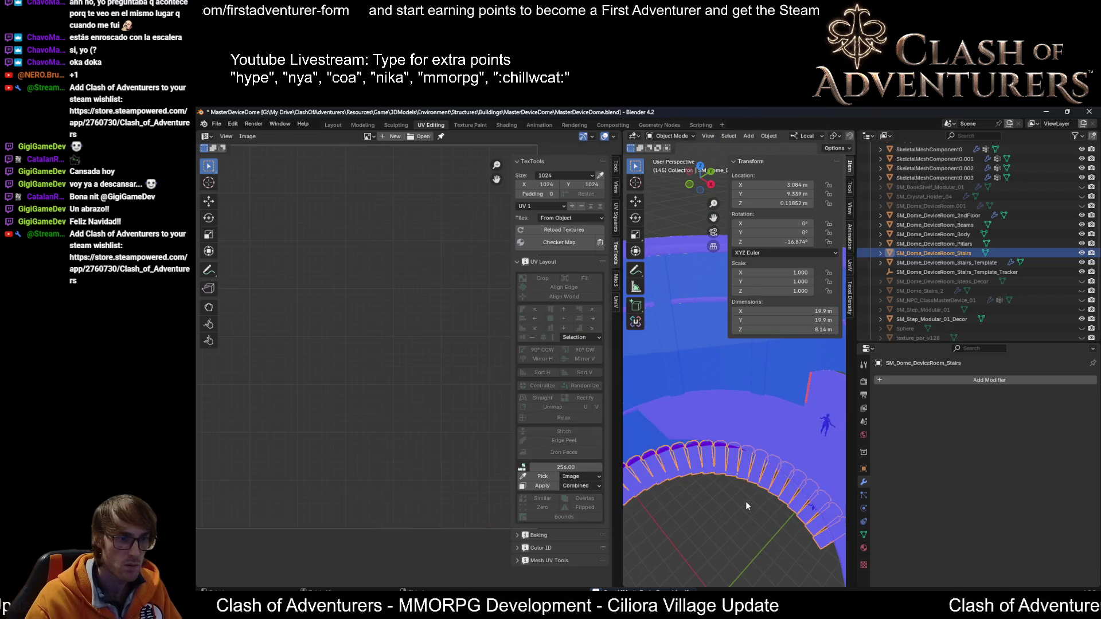
key(ctrl+a)
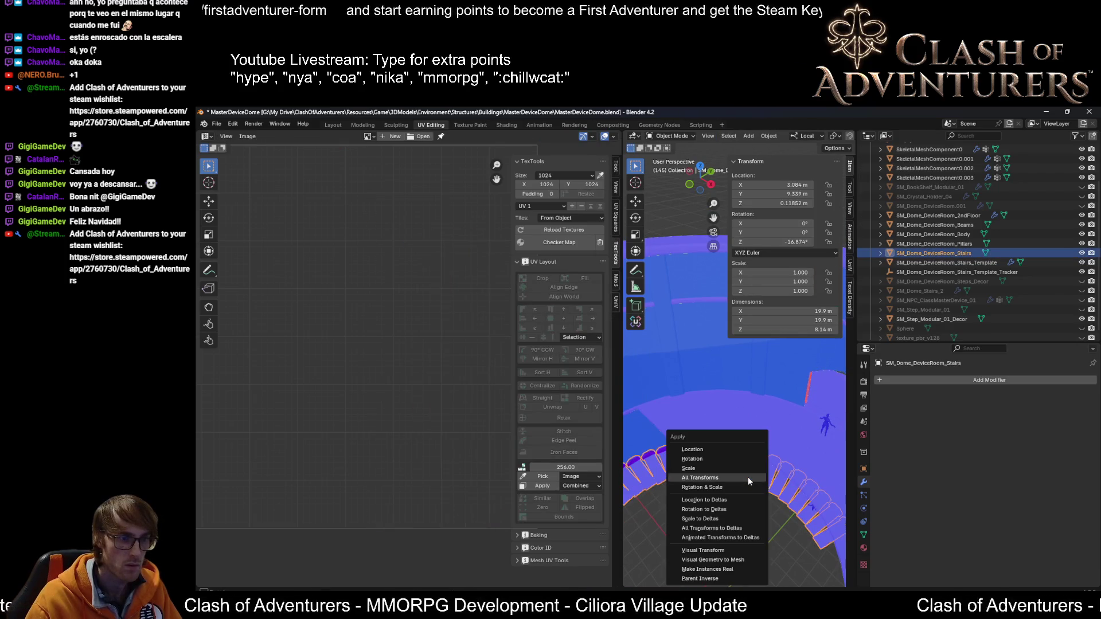
click(747, 477)
key(ctrl+s)
middle_drag(747, 476, 755, 494)
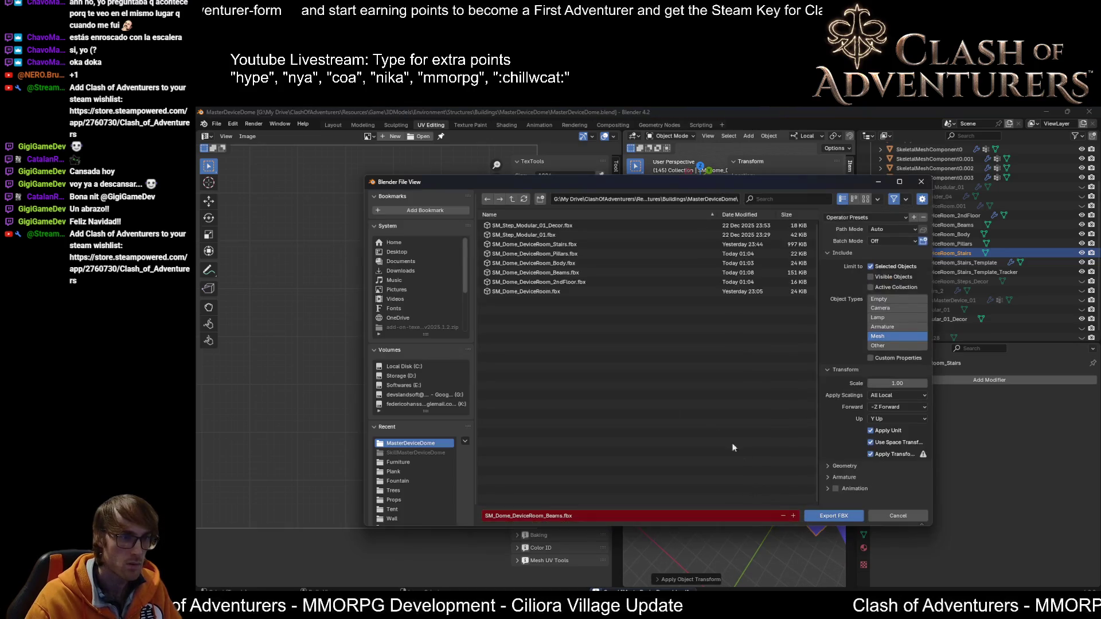
Step: Delete the old SM_Dome_DeviceRoom_Stairs.fbx, export the stairs as FBX, and return to Unreal
click(572, 243)
key(Delete)
click(573, 244)
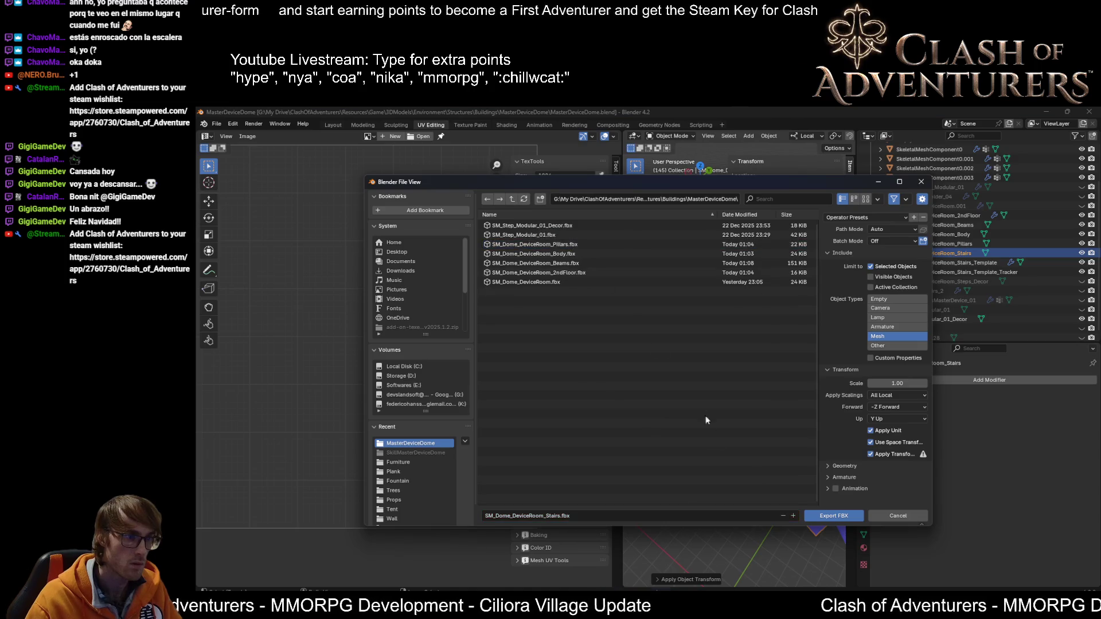
click(833, 515)
key(alt+Tab)
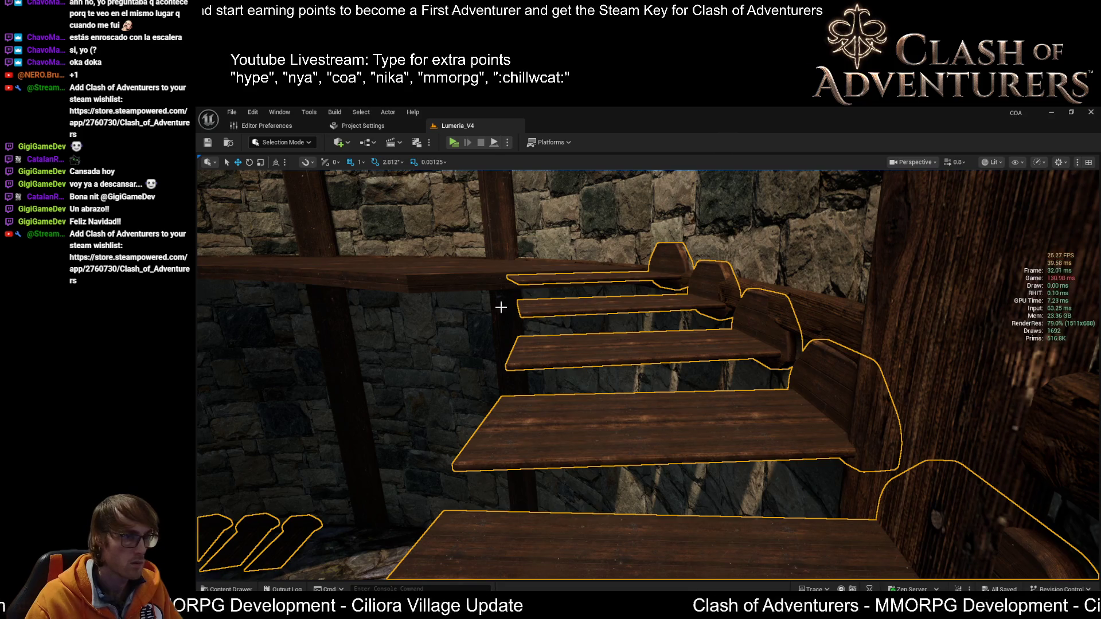
Step: Zoom the viewport back to see the reimported plank staircase along the stone wall
scroll(649, 318, down, 3)
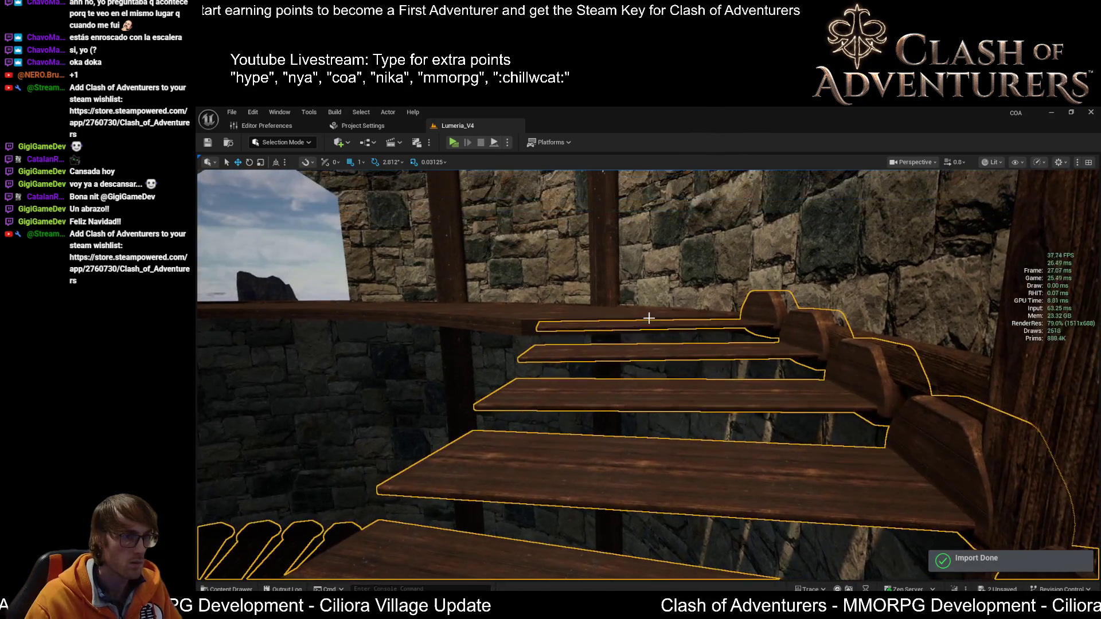
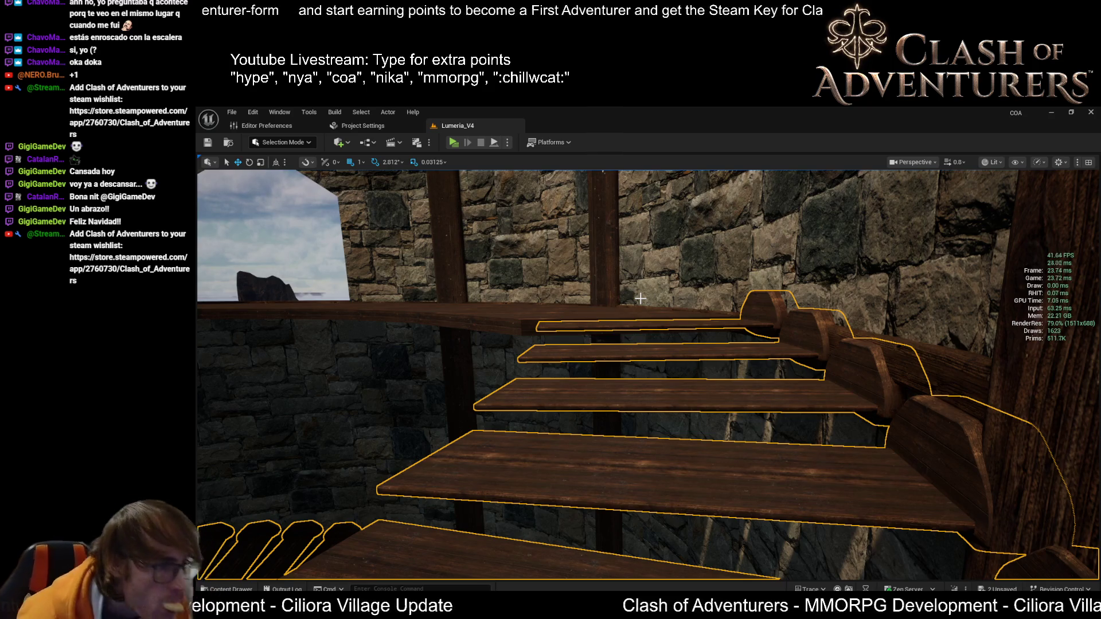
Step: Fly past the tower's wooden stair planks, select them, and save the Lumeria_V4 level
mouse_move(732, 354)
right_down()
mouse_move(843, 350)
mouse_move(751, 355)
mouse_move(738, 368)
right_up()
key(Escape)
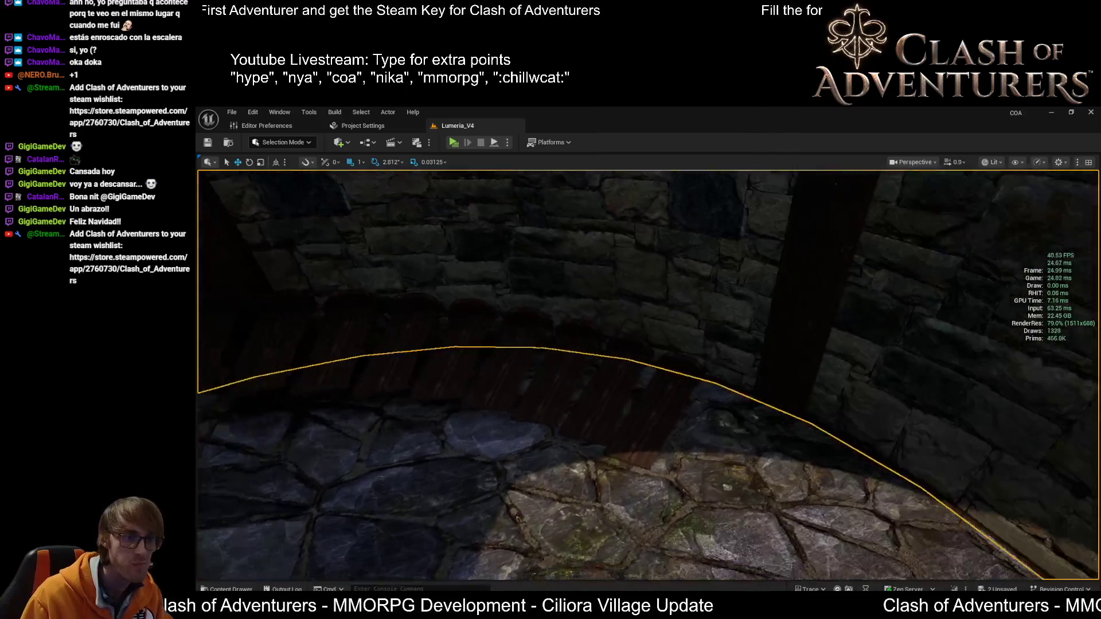
mouse_move(648, 373)
right_down()
mouse_move(597, 333)
mouse_move(585, 344)
right_up()
mouse_move(851, 412)
right_down()
mouse_move(852, 397)
mouse_move(756, 400)
mouse_move(803, 479)
mouse_move(826, 482)
mouse_move(797, 499)
mouse_move(548, 464)
right_up()
click(531, 407)
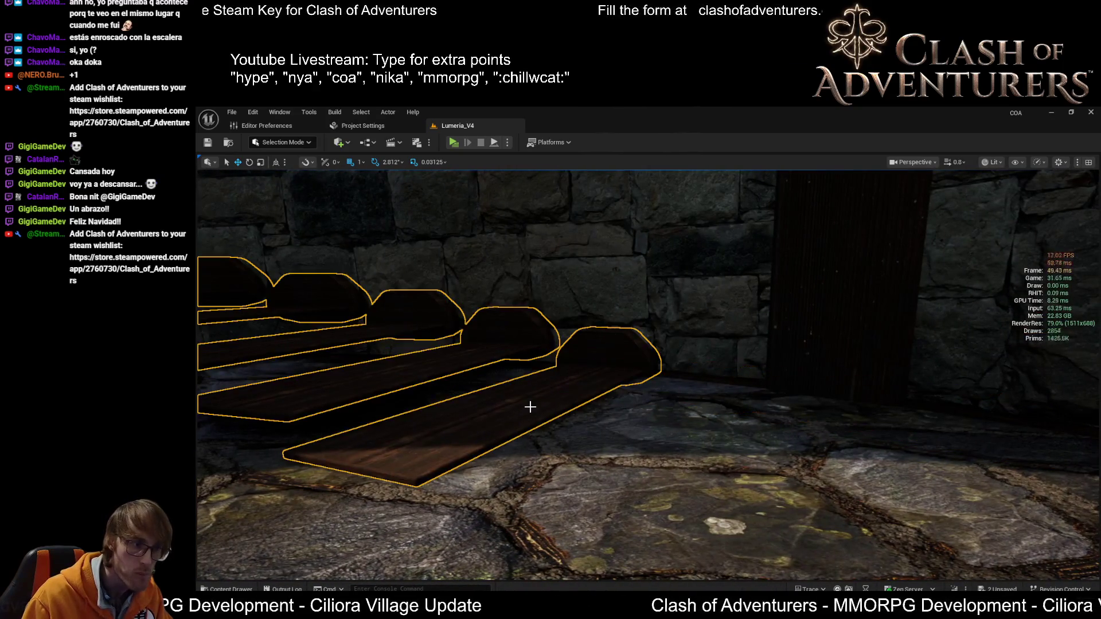
key(ctrl+s)
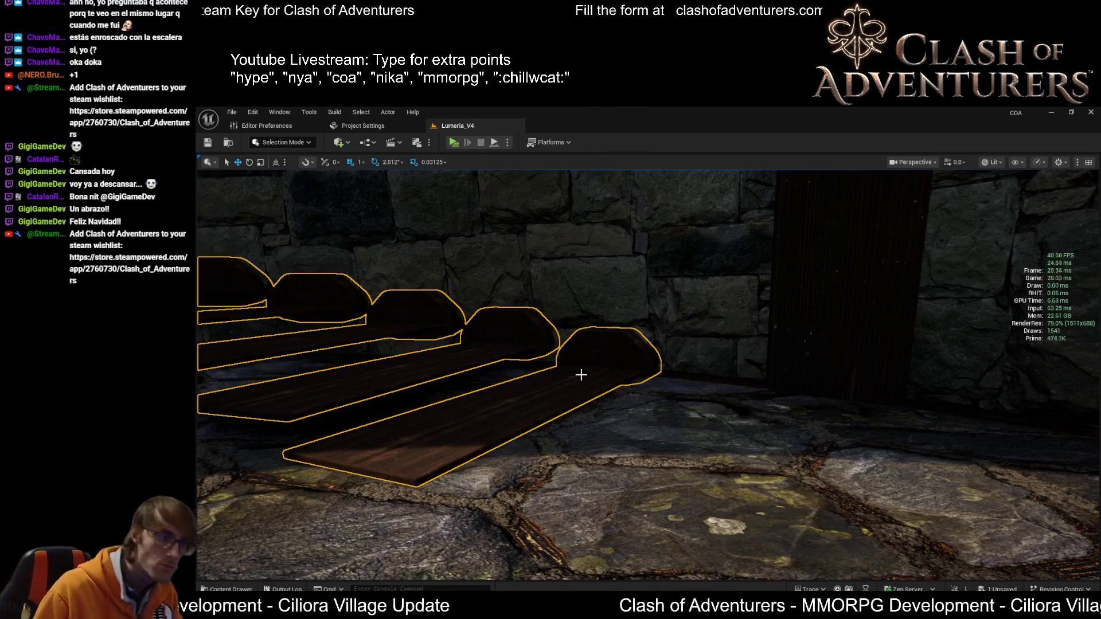
mouse_move(575, 381)
right_down()
mouse_move(522, 375)
mouse_move(493, 358)
mouse_move(488, 323)
mouse_move(493, 344)
mouse_move(545, 372)
mouse_move(458, 379)
mouse_move(453, 321)
mouse_move(453, 421)
mouse_move(918, 568)
right_up()
Step: In Blender, show the dome tower in the Layout workspace and orbit out to see it whole
key(alt+Tab)
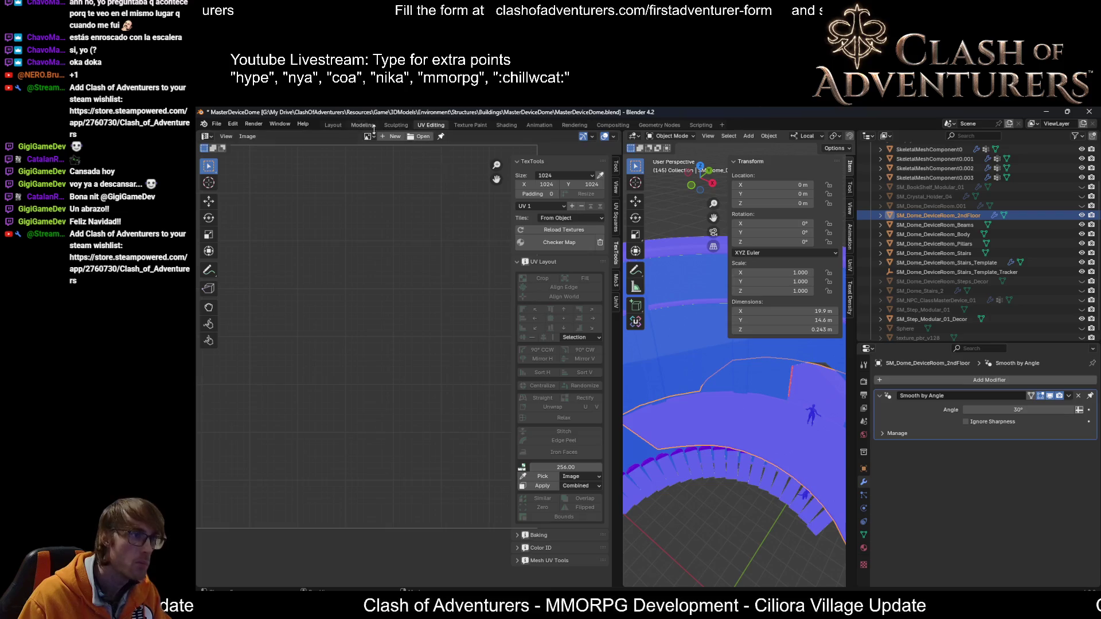
click(332, 125)
mouse_move(462, 327)
middle_down()
mouse_move(591, 328)
mouse_move(444, 371)
mouse_move(473, 386)
mouse_move(445, 421)
mouse_move(550, 386)
mouse_move(408, 422)
mouse_move(580, 380)
mouse_move(534, 394)
middle_up()
scroll(508, 327, down, 3)
scroll(408, 422, down, 3)
scroll(534, 394, up, 2)
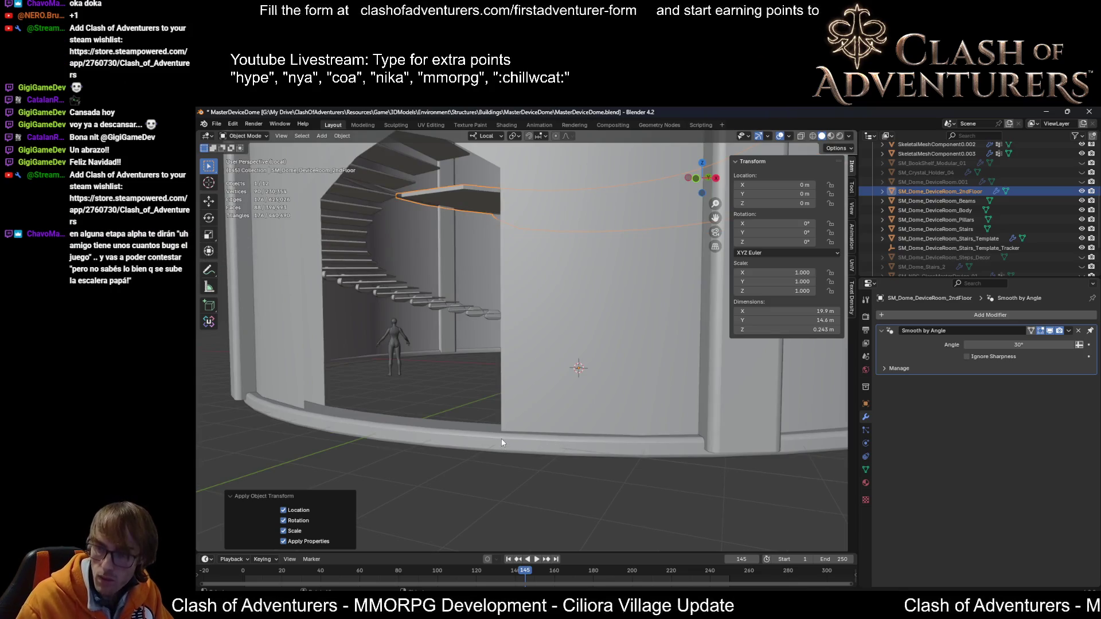
Step: Orbit around the dome's outer wall, then return to Unreal Engine
mouse_move(527, 456)
middle_down()
mouse_move(615, 480)
mouse_move(630, 445)
middle_up()
scroll(618, 459, down, 3)
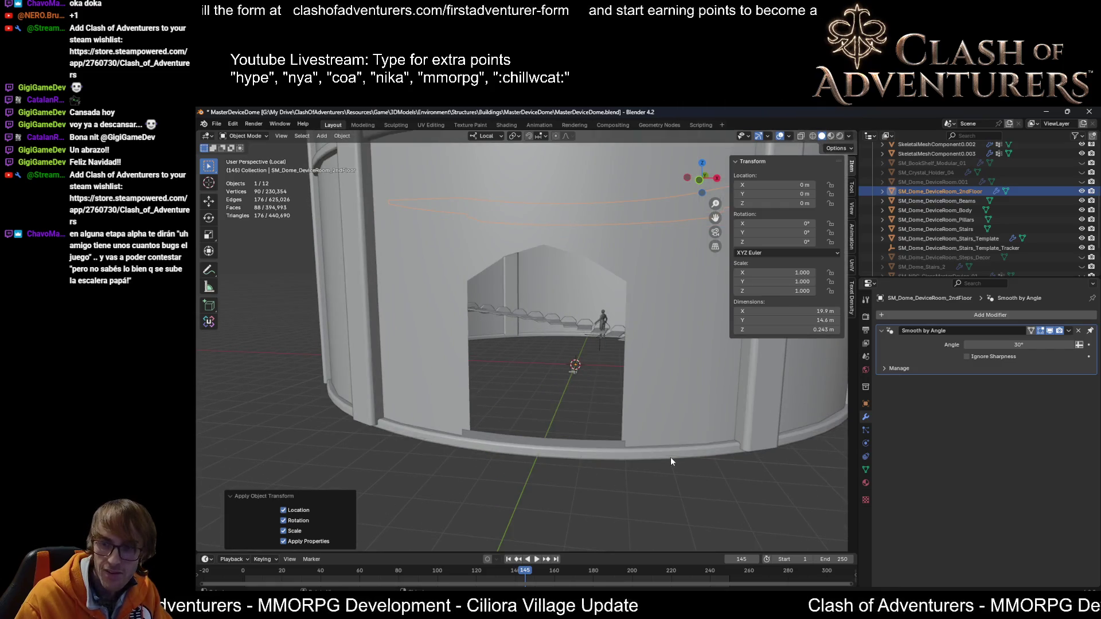
scroll(690, 381, down, 2)
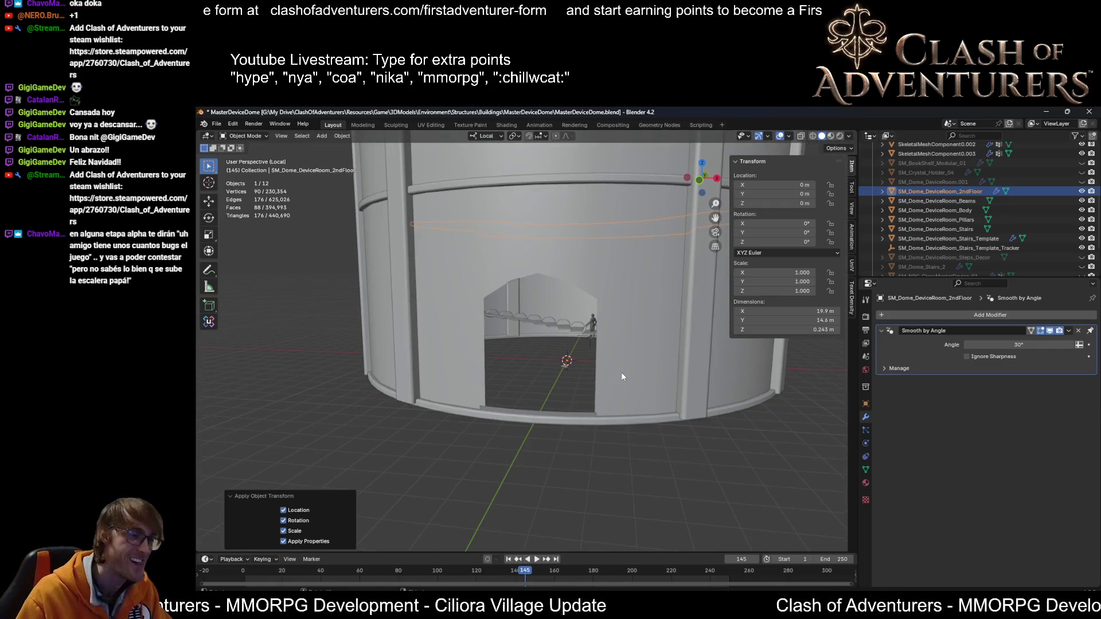
scroll(622, 377, up, 2)
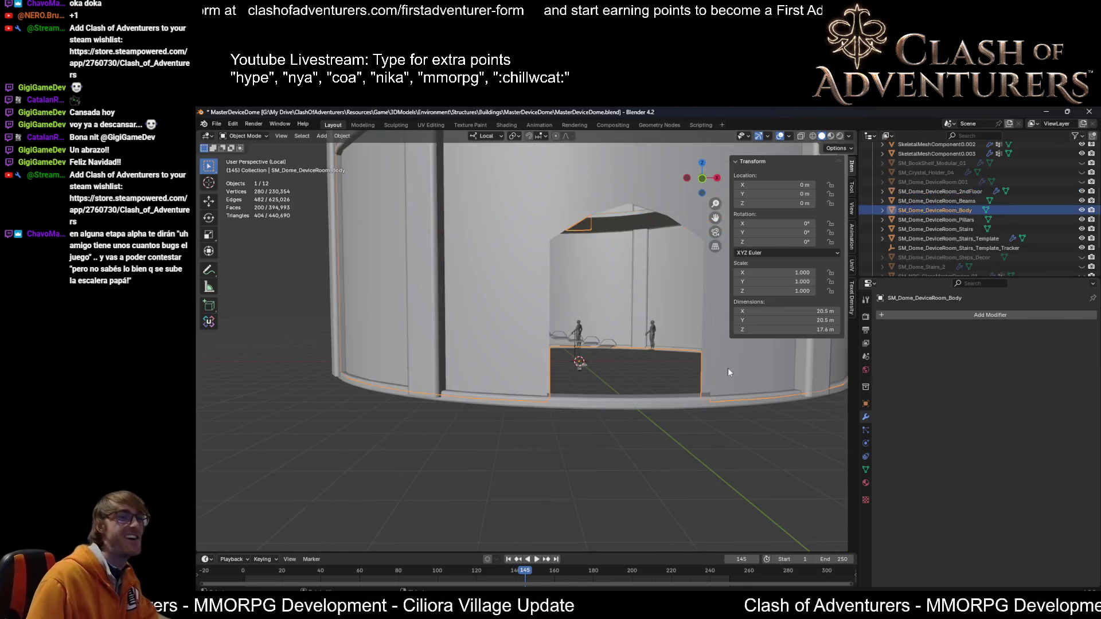
mouse_move(727, 373)
middle_down()
mouse_move(662, 372)
mouse_move(715, 444)
middle_up()
key(alt+Tab)
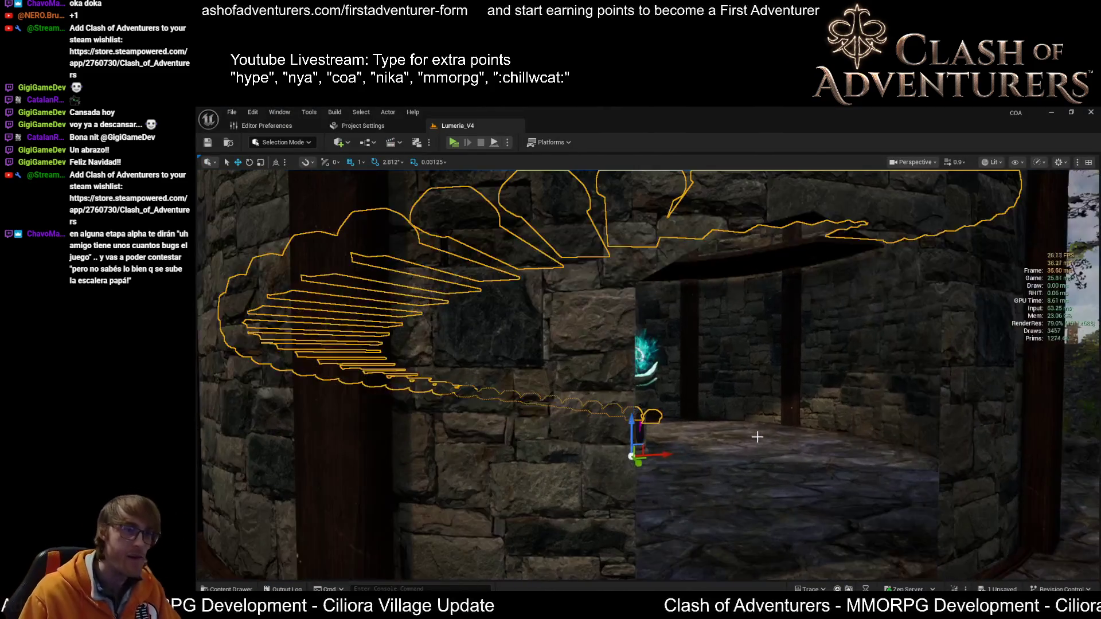
Step: Fly inside the tower, select the curved stairs and focus on them, then return to Blender
mouse_move(756, 437)
right_down()
mouse_move(716, 401)
mouse_move(722, 367)
mouse_move(728, 448)
mouse_move(688, 442)
mouse_move(705, 424)
mouse_move(670, 447)
mouse_move(682, 442)
mouse_move(671, 427)
mouse_move(646, 484)
mouse_move(573, 459)
mouse_move(530, 176)
mouse_move(591, 198)
right_up()
click(597, 504)
key(f)
mouse_move(648, 372)
right_down()
mouse_move(665, 378)
mouse_move(630, 390)
mouse_move(631, 373)
mouse_move(647, 379)
mouse_move(618, 379)
mouse_move(653, 383)
mouse_move(619, 383)
mouse_move(660, 383)
mouse_move(866, 583)
right_up()
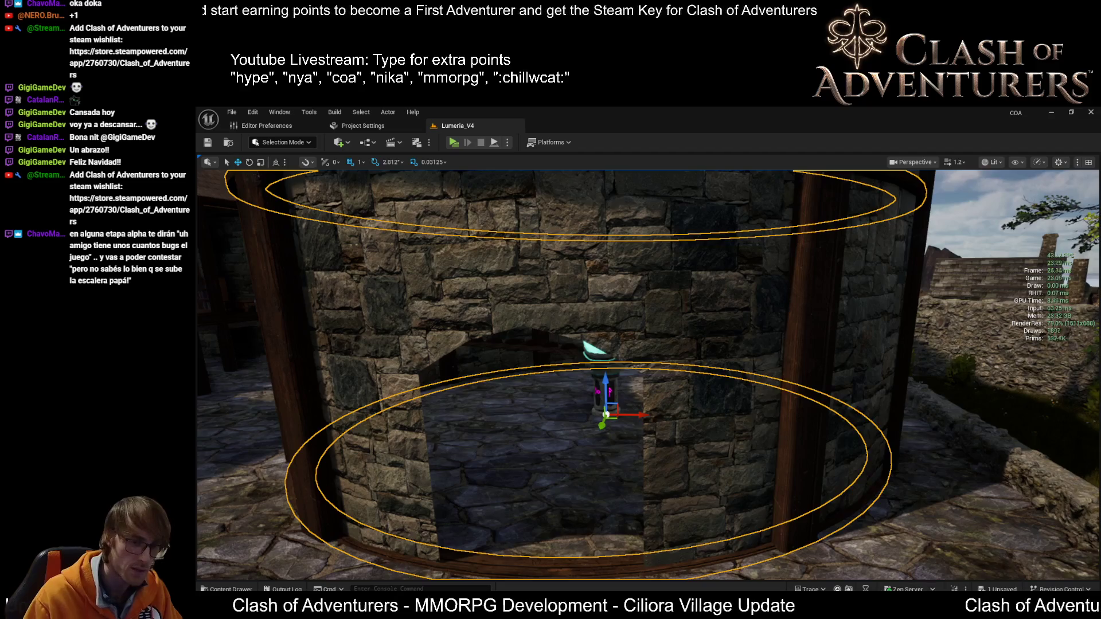
key(alt+Tab)
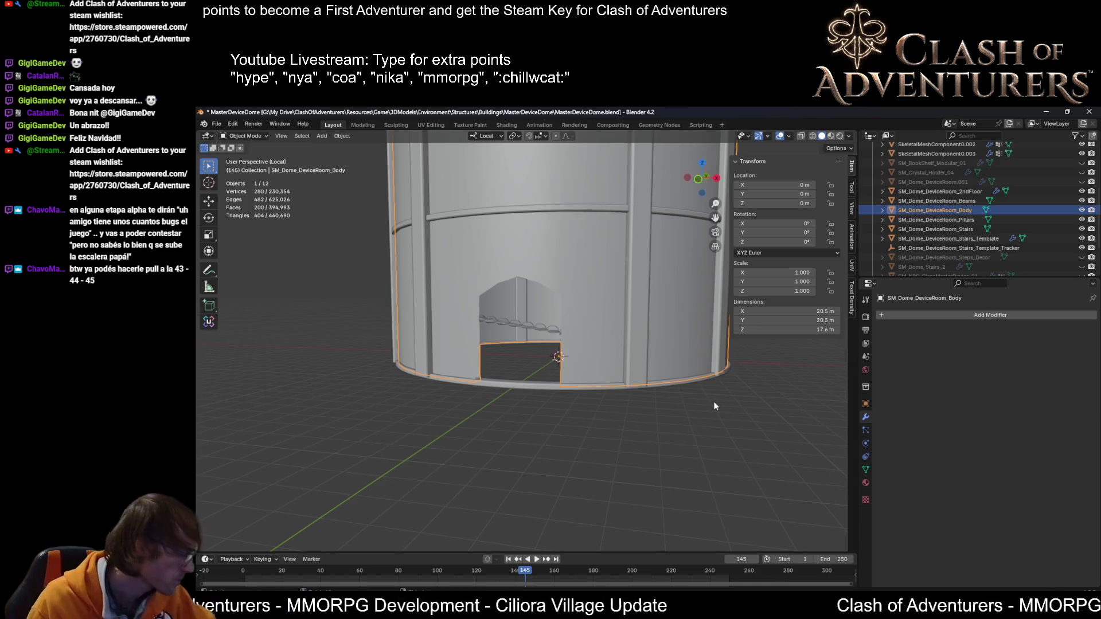
Step: Orbit and zoom around the tower to inspect its base, open top and doorway
right_click(638, 316)
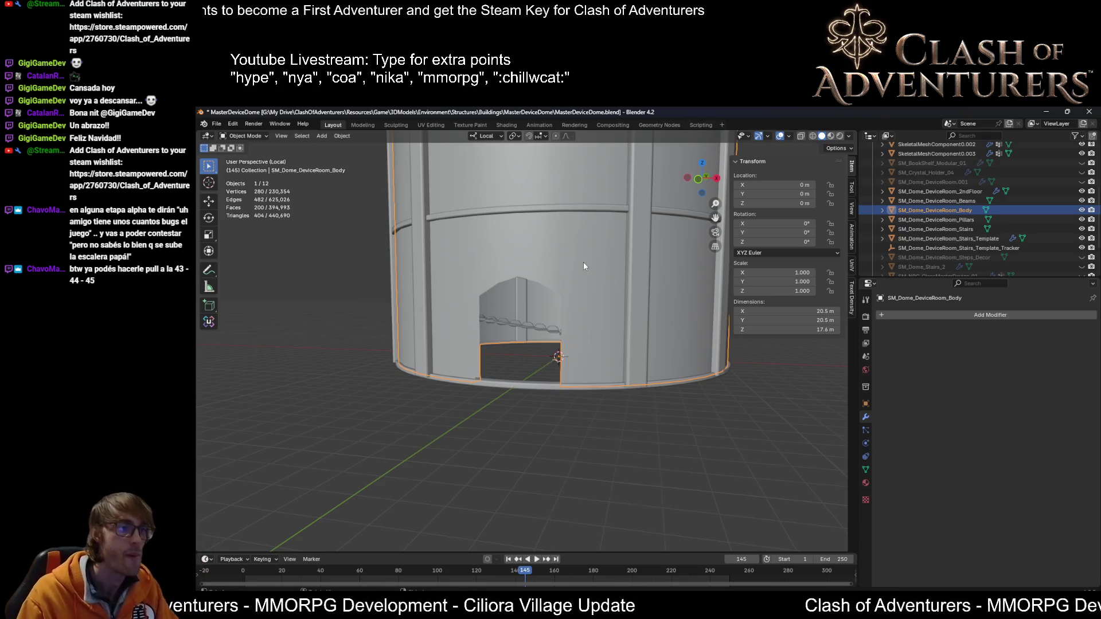
mouse_move(583, 262)
middle_down()
mouse_move(600, 279)
mouse_move(562, 356)
mouse_move(604, 351)
mouse_move(596, 373)
middle_up()
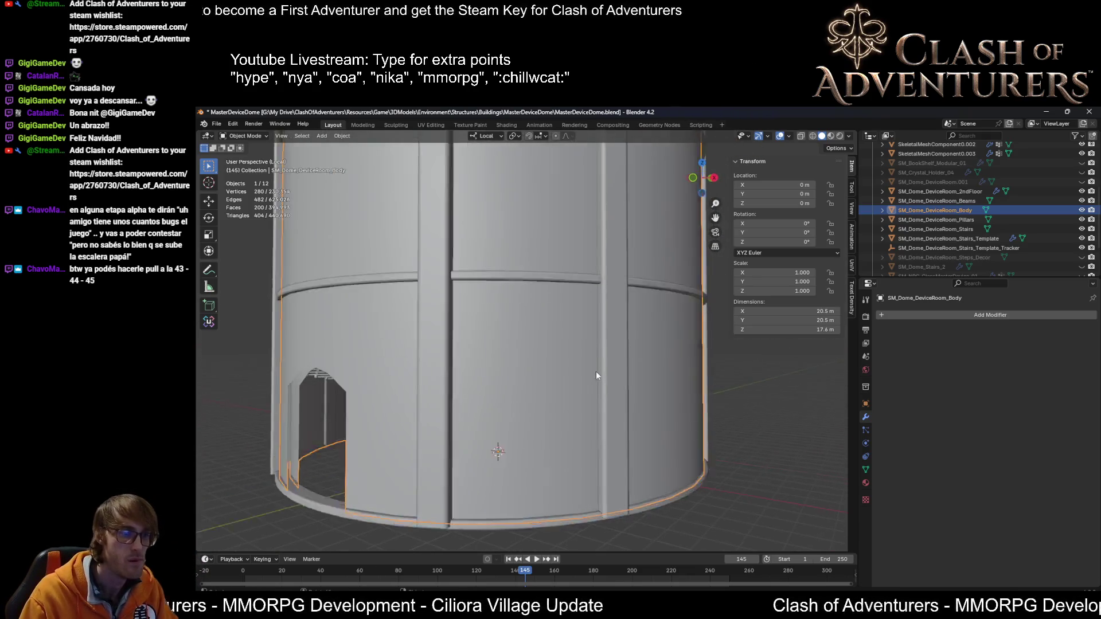
scroll(598, 397, up, 5)
scroll(598, 397, down, 5)
mouse_move(514, 389)
middle_down()
mouse_move(589, 382)
mouse_move(439, 399)
middle_up()
scroll(591, 386, down, 4)
scroll(618, 330, up, 4)
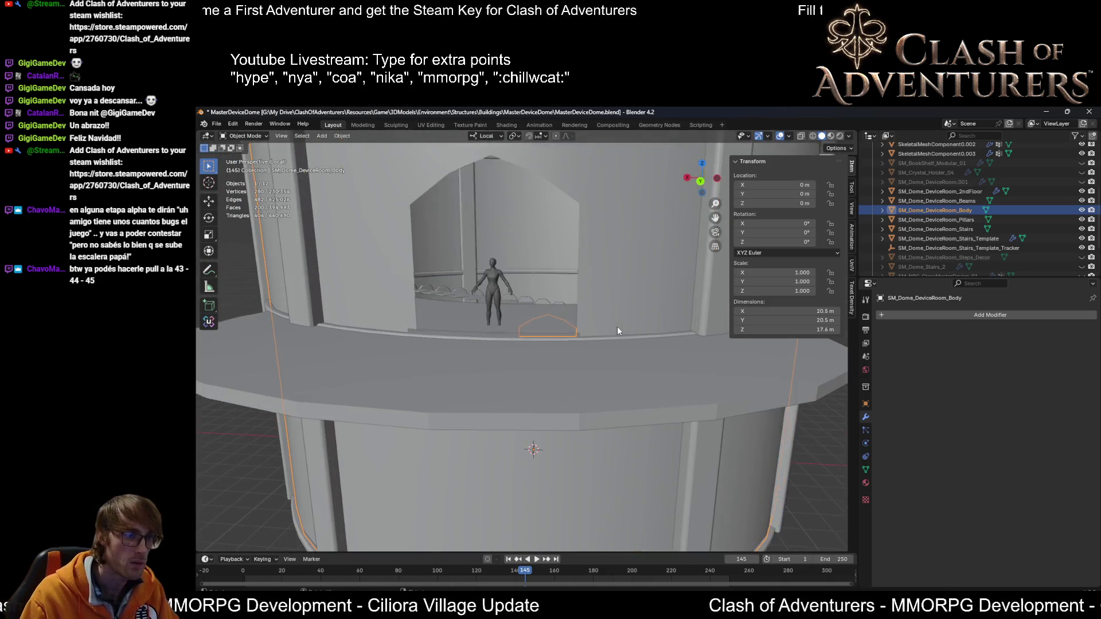
mouse_move(595, 332)
middle_down()
mouse_move(700, 328)
mouse_move(572, 341)
mouse_move(629, 343)
mouse_move(589, 363)
middle_up()
scroll(583, 353, down, 4)
scroll(538, 342, up, 5)
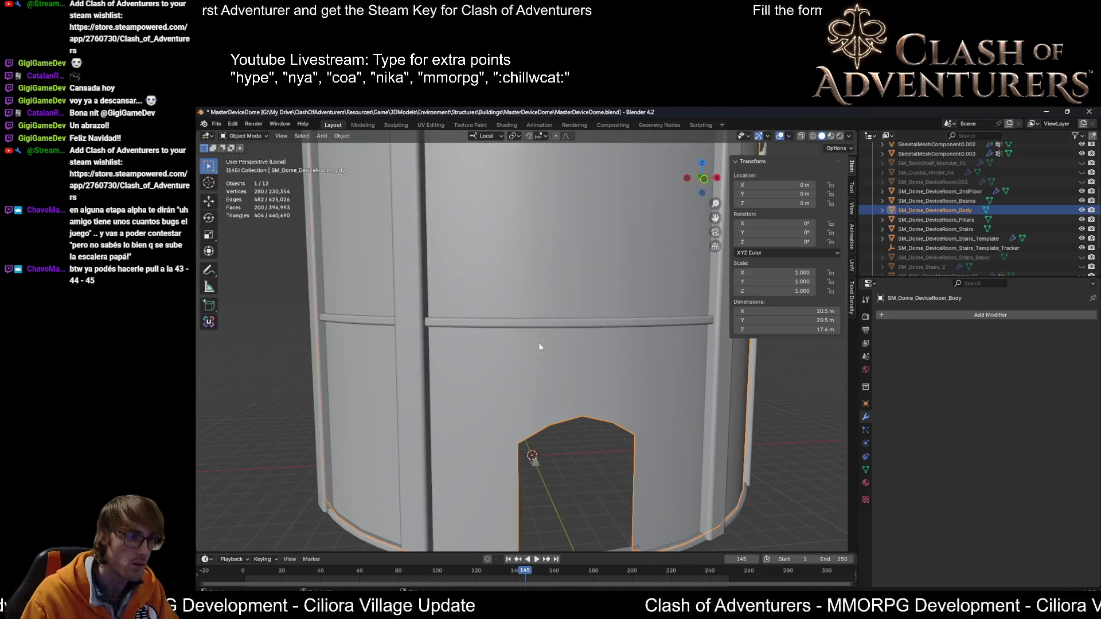
scroll(572, 329, down, 5)
mouse_move(583, 318)
middle_down()
mouse_move(614, 414)
mouse_move(587, 328)
mouse_move(524, 347)
mouse_move(545, 333)
mouse_move(569, 360)
mouse_move(591, 348)
middle_up()
scroll(559, 334, up, 3)
scroll(686, 440, down, 4)
mouse_move(635, 436)
middle_down()
mouse_move(600, 439)
mouse_move(670, 435)
middle_up()
scroll(589, 484, down, 4)
middle_drag(590, 484, 563, 383)
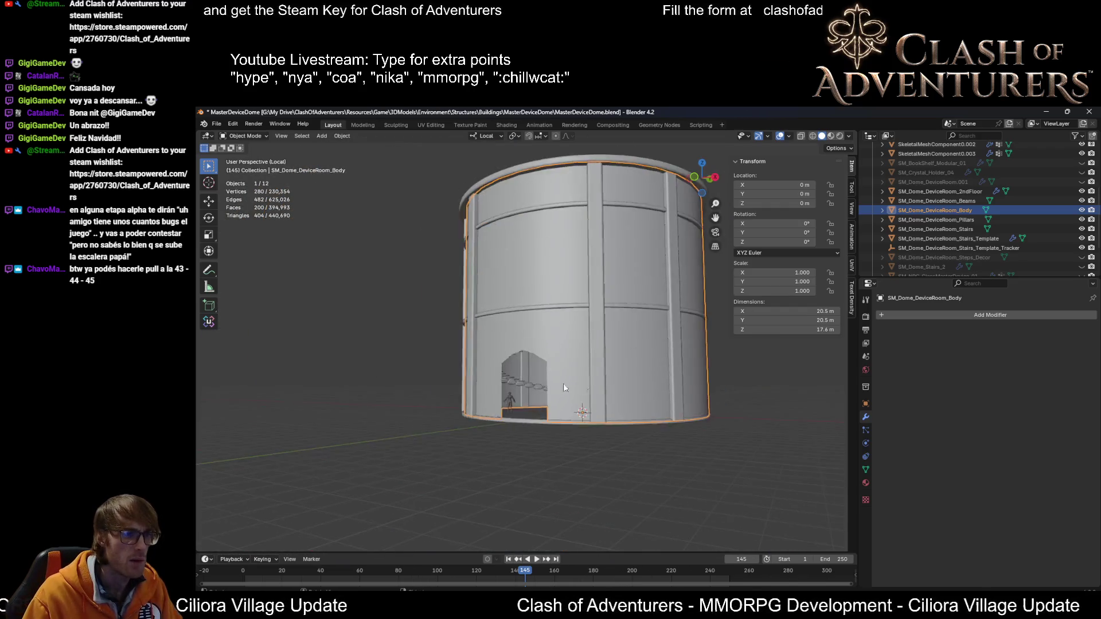
scroll(604, 417, up, 5)
scroll(604, 416, down, 2)
mouse_move(620, 407)
middle_down()
mouse_move(587, 403)
mouse_move(676, 347)
middle_up()
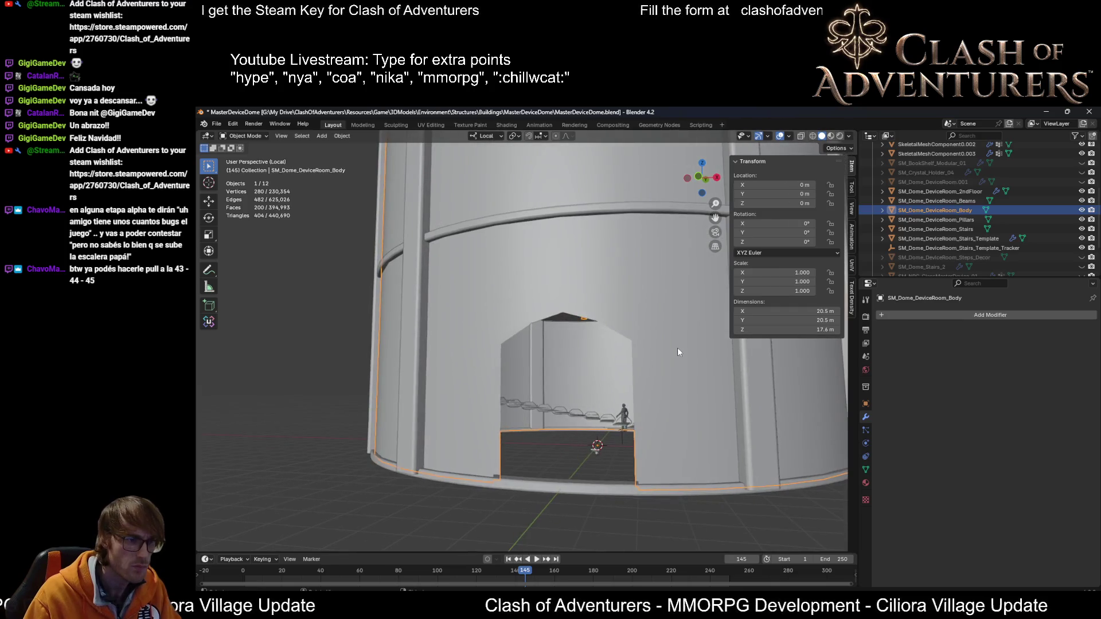
Step: Select the doorway's two arch edge loops in the dome body and duplicate them in place
key(Tab)
key(Tab)
key(Tab)
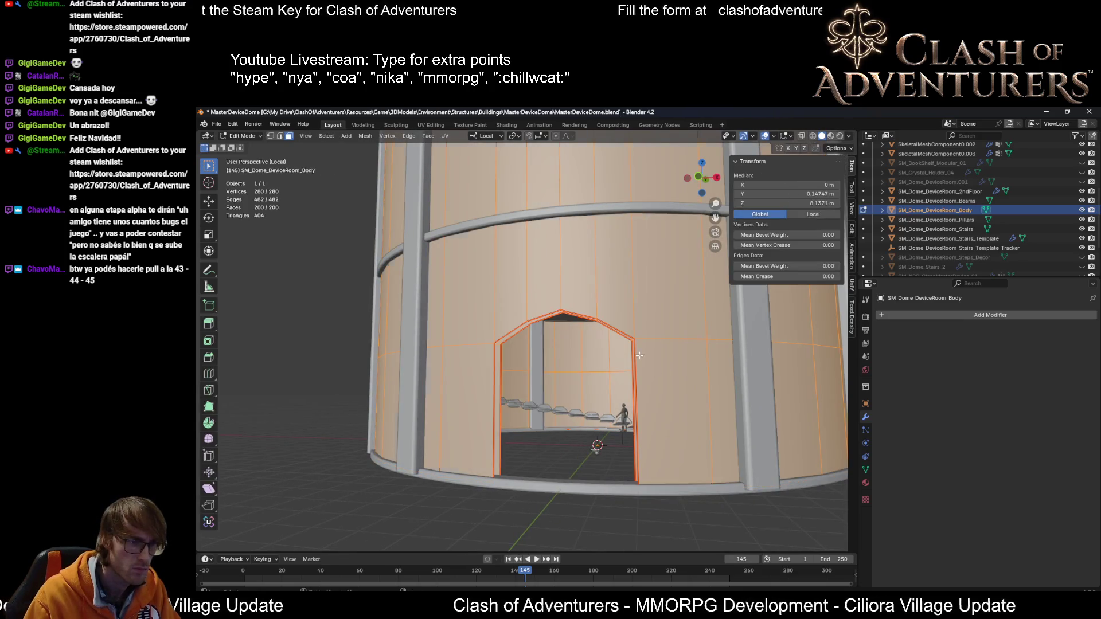
key(alt+a)
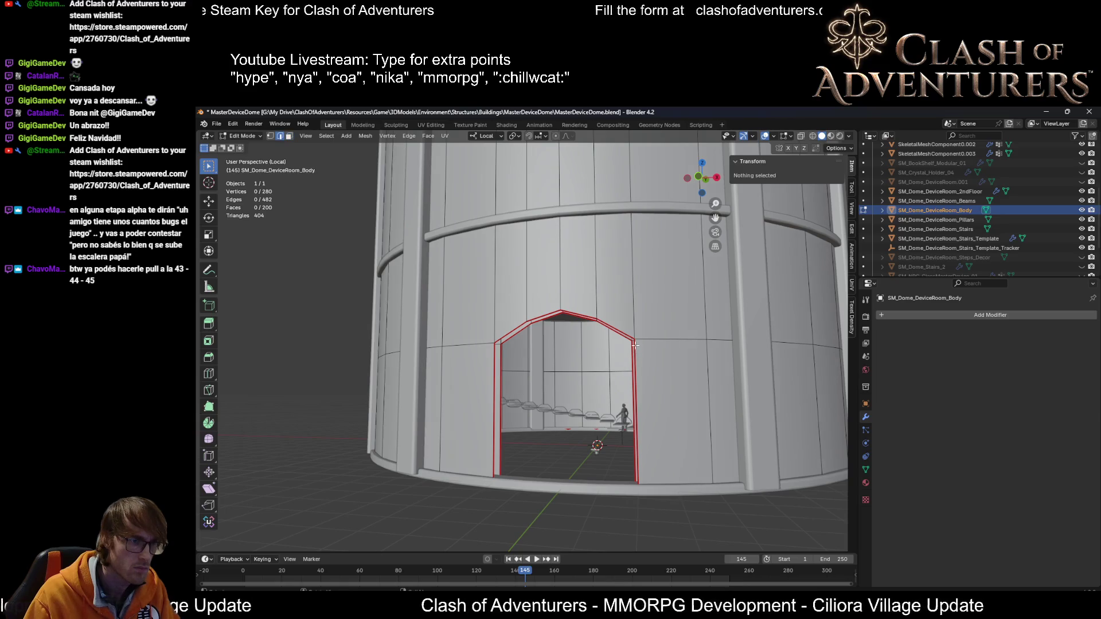
alt+click(635, 345)
alt+shift+click(623, 336)
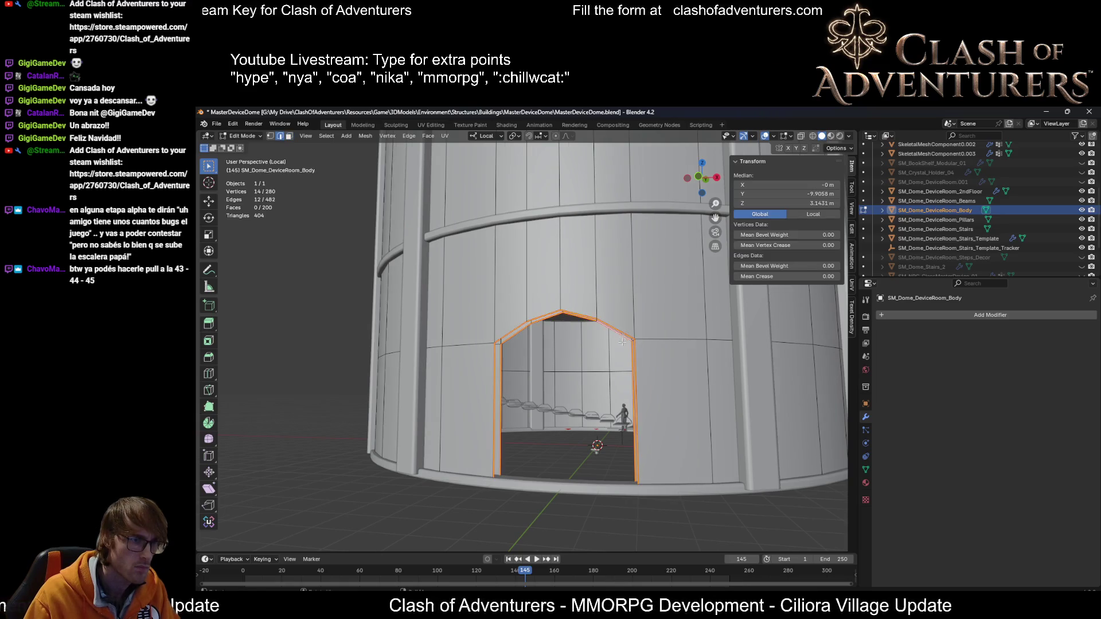
scroll(669, 419, up, 4)
key(shift+d)
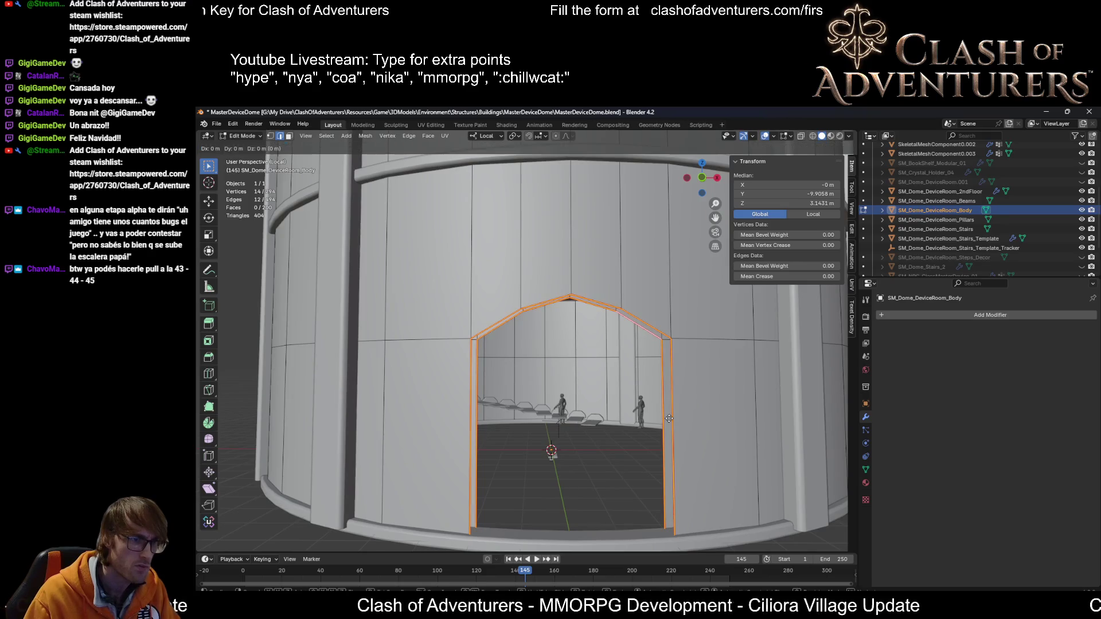
key(Escape)
Step: Separate the duplicated arch edges into the new object SM_Dome_DeviceRoom_Body.001 and select it
key(p)
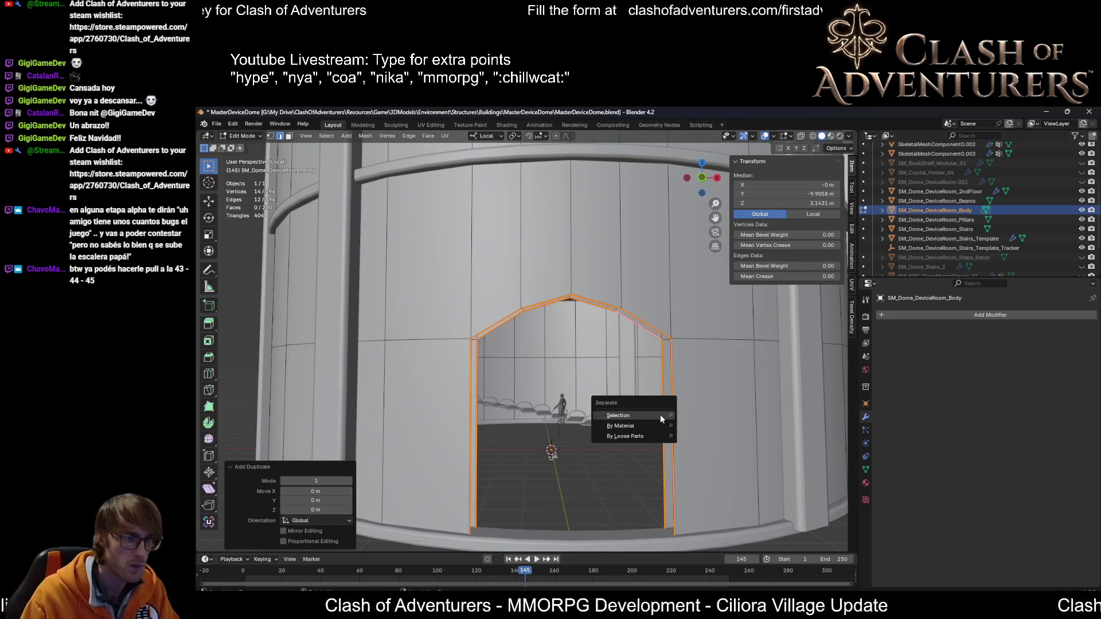
click(659, 415)
key(Tab)
click(676, 362)
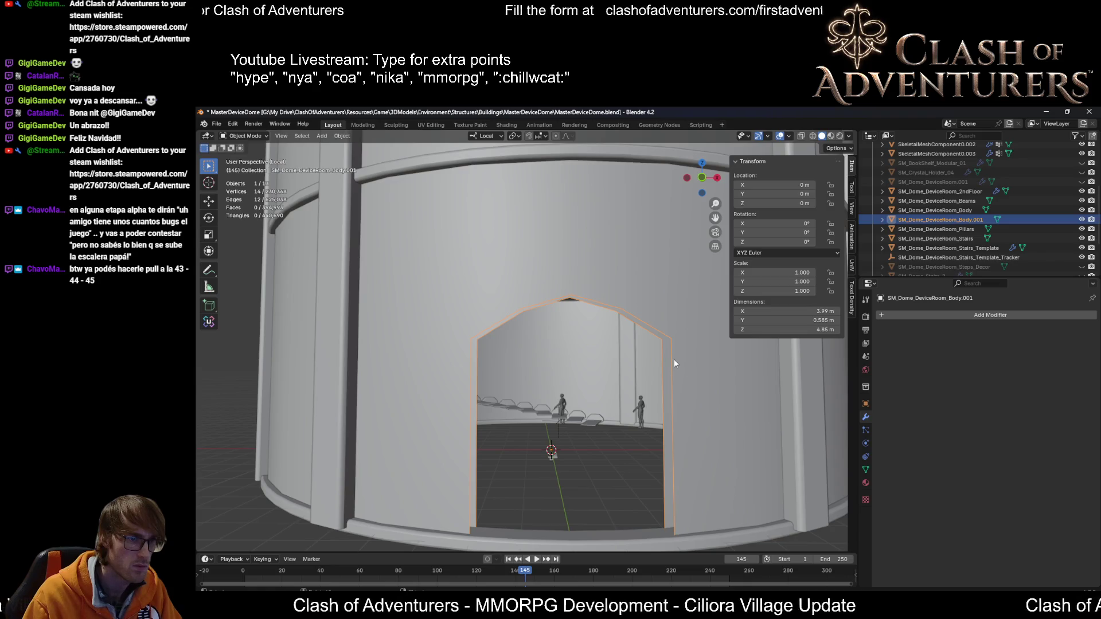
click(668, 359)
click(669, 379)
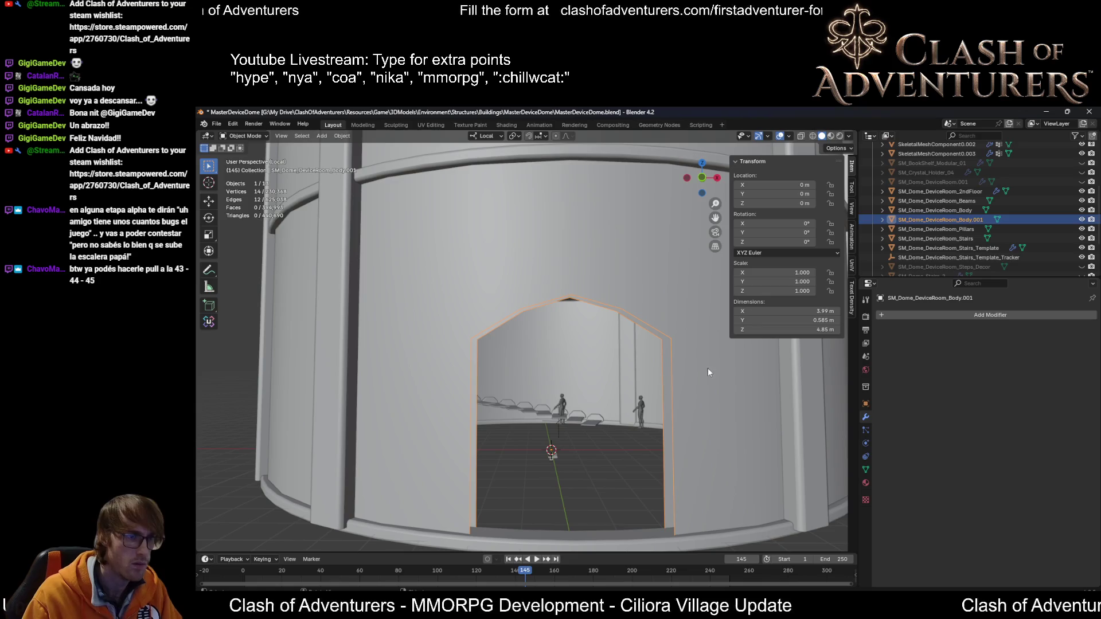
Step: Enter edit mode on the arch outline object and select all 14 of its vertices
key(Tab)
scroll(711, 369, down, 2)
key(a)
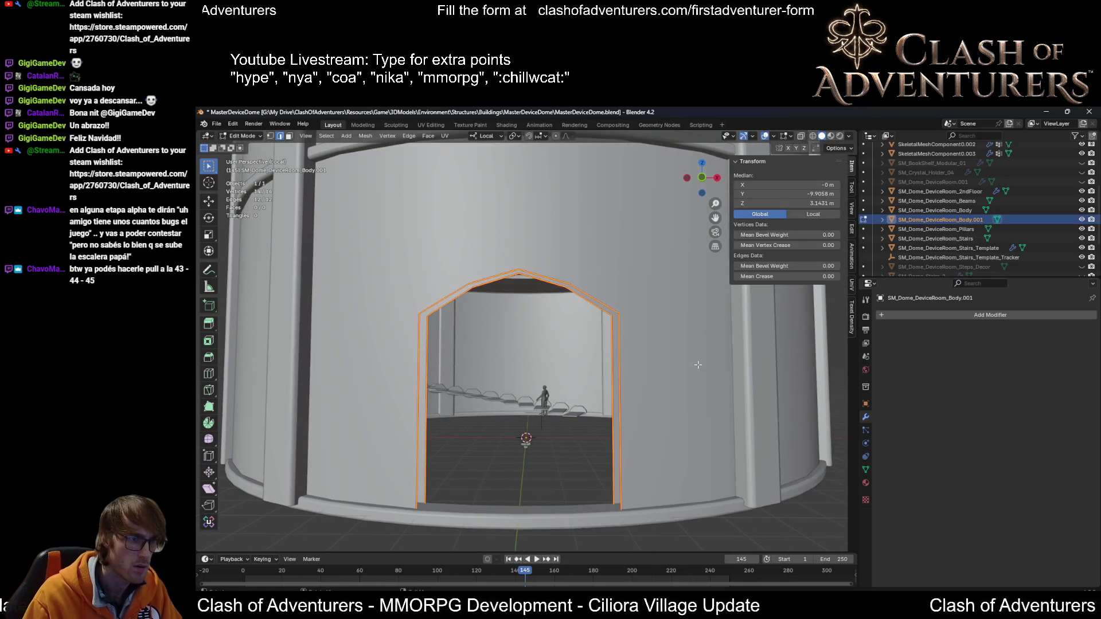
scroll(699, 365, up, 4)
scroll(699, 364, down, 4)
mouse_move(699, 364)
middle_down()
mouse_move(584, 384)
mouse_move(540, 367)
middle_up()
scroll(635, 373, up, 2)
scroll(628, 374, down, 3)
scroll(585, 385, up, 4)
scroll(584, 384, down, 3)
scroll(543, 359, up, 2)
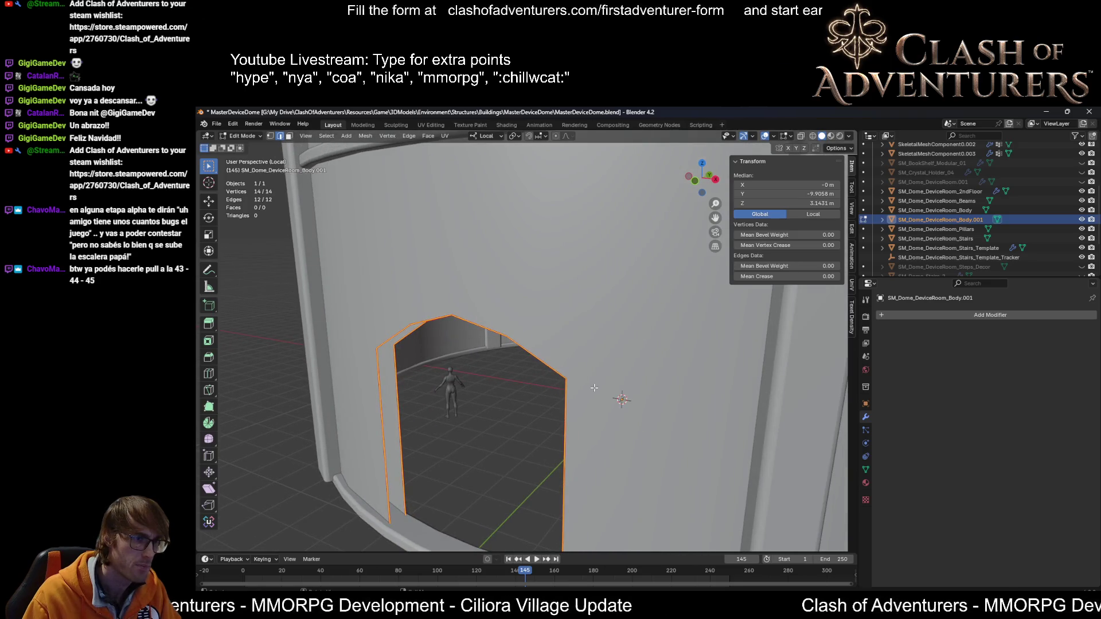
Step: Scale the arch outline on Y and Z only, after undoing a first trial scale
key(s)
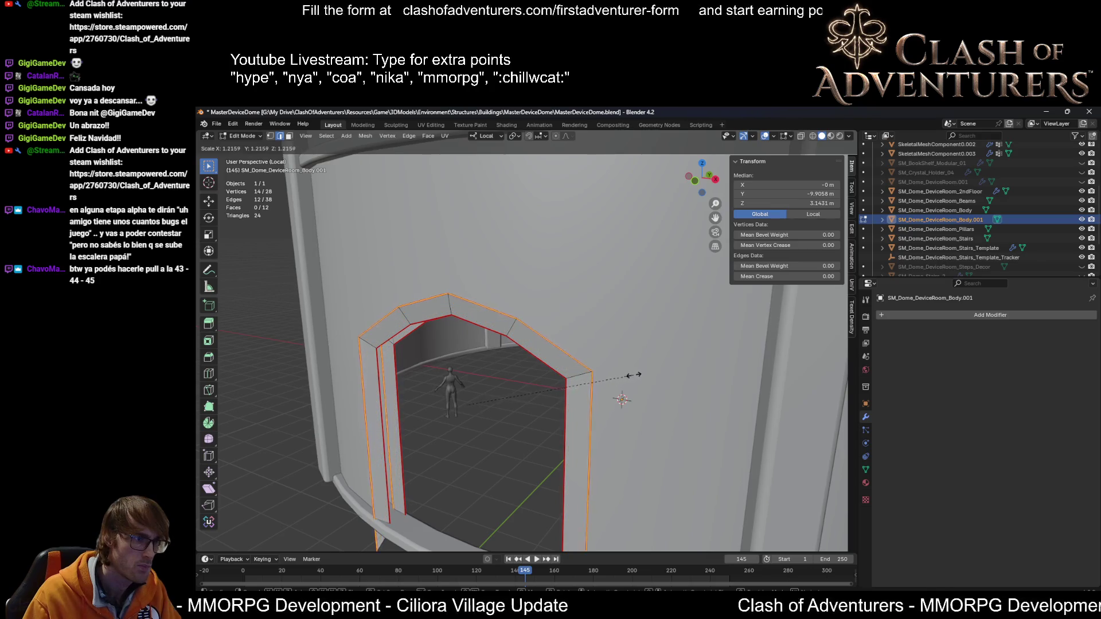
click(624, 376)
mouse_move(624, 376)
middle_down()
mouse_move(661, 387)
mouse_move(590, 381)
middle_up()
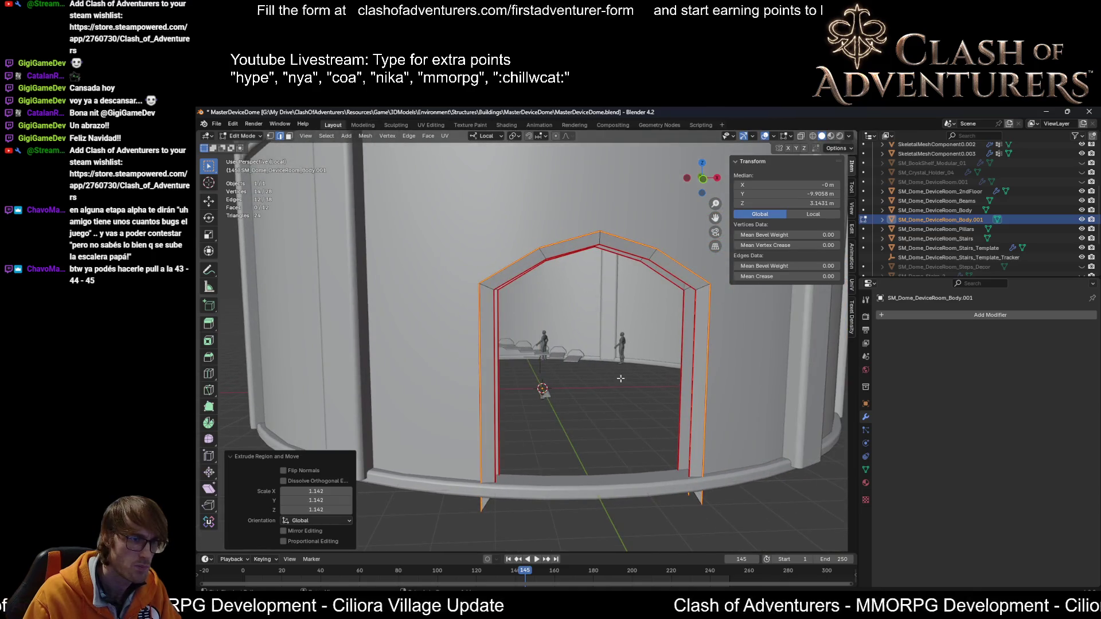
key(ctrl+z)
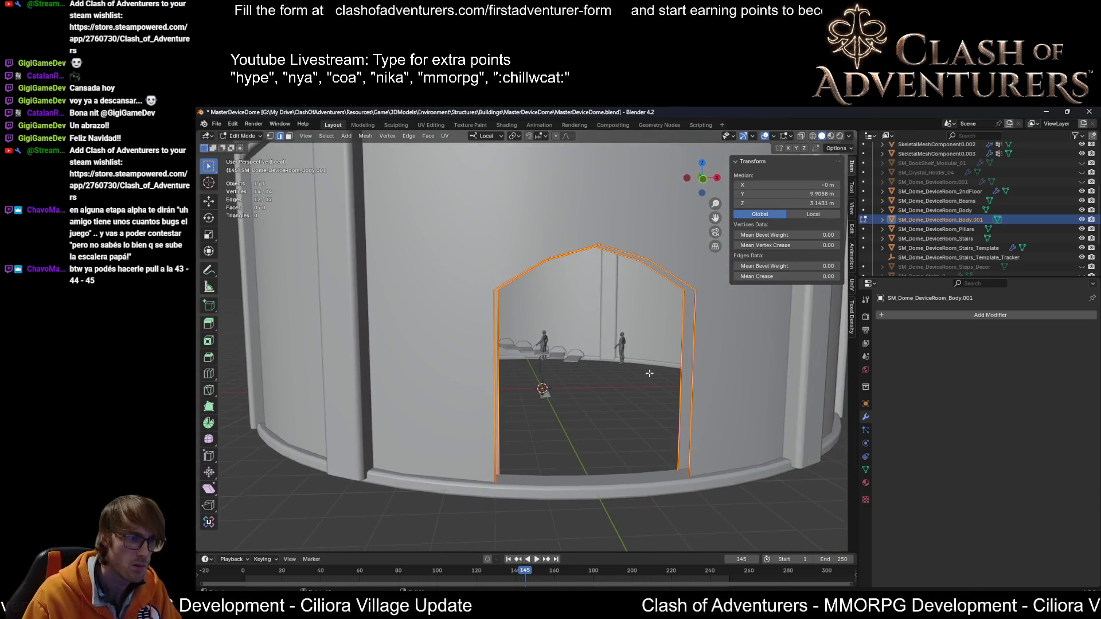
key(s)
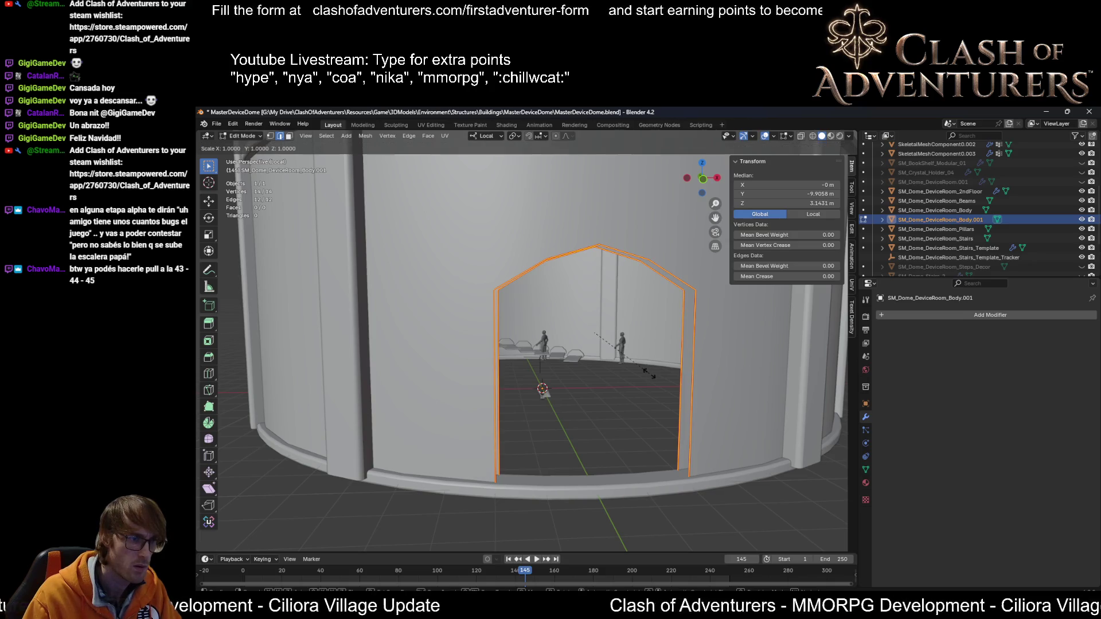
key(shift+x)
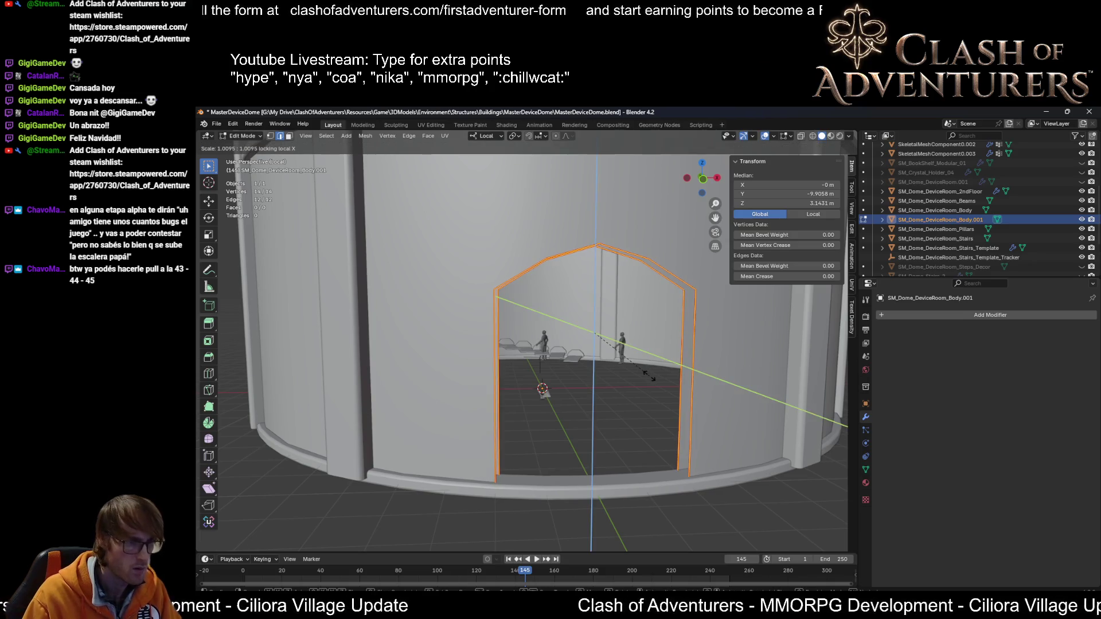
click(666, 372)
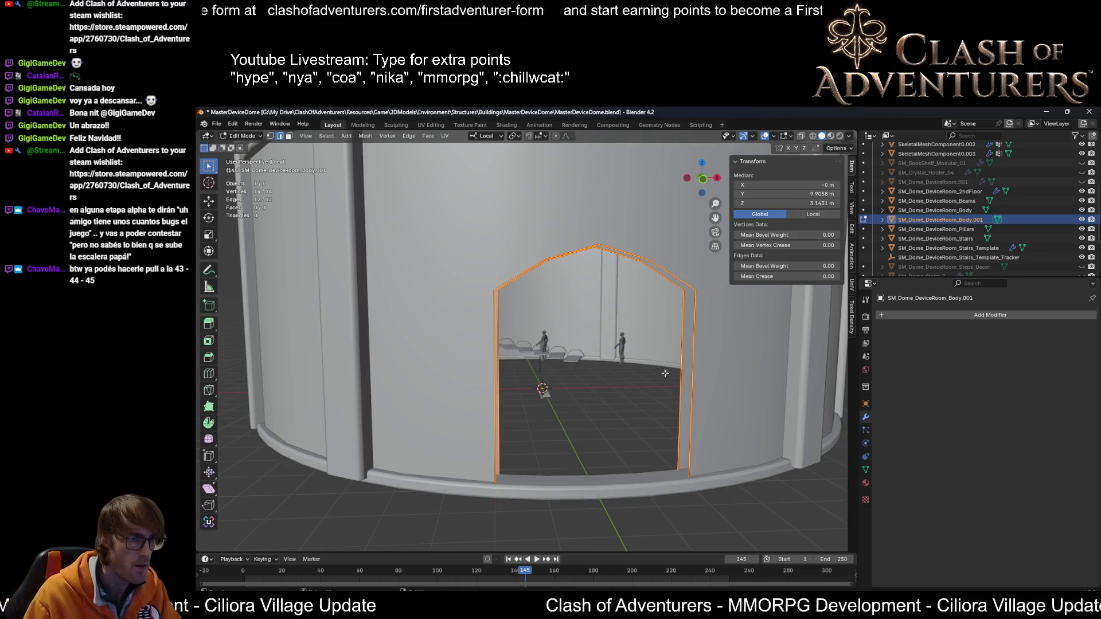
Step: Extrude the arch outline edges in place and enlarge the copy to 1.251 to form a frame band
key(e)
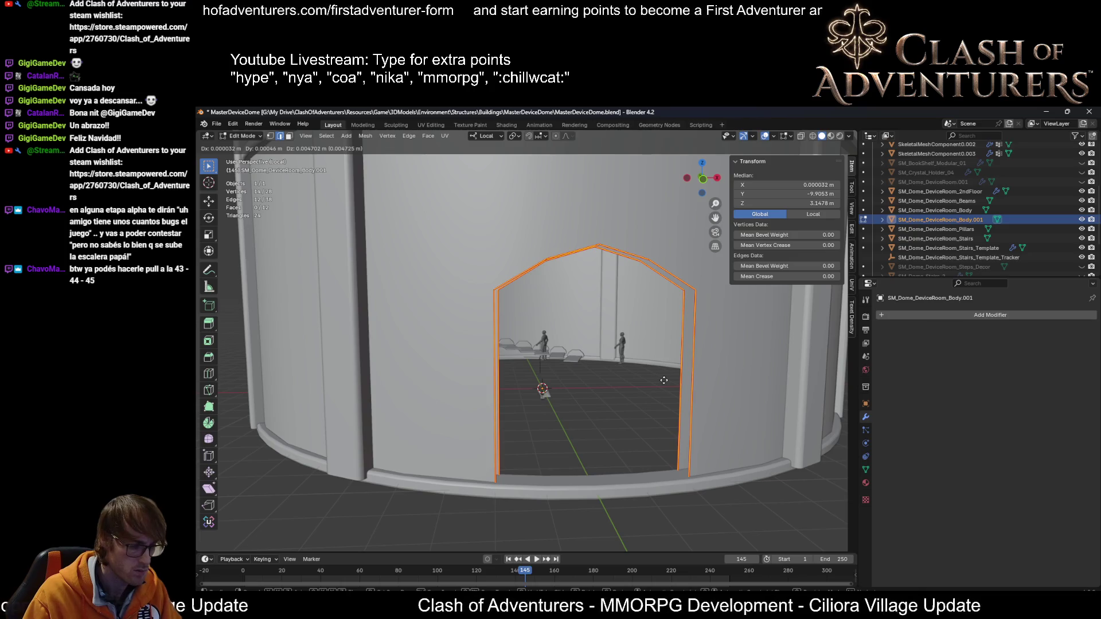
key(shift+y)
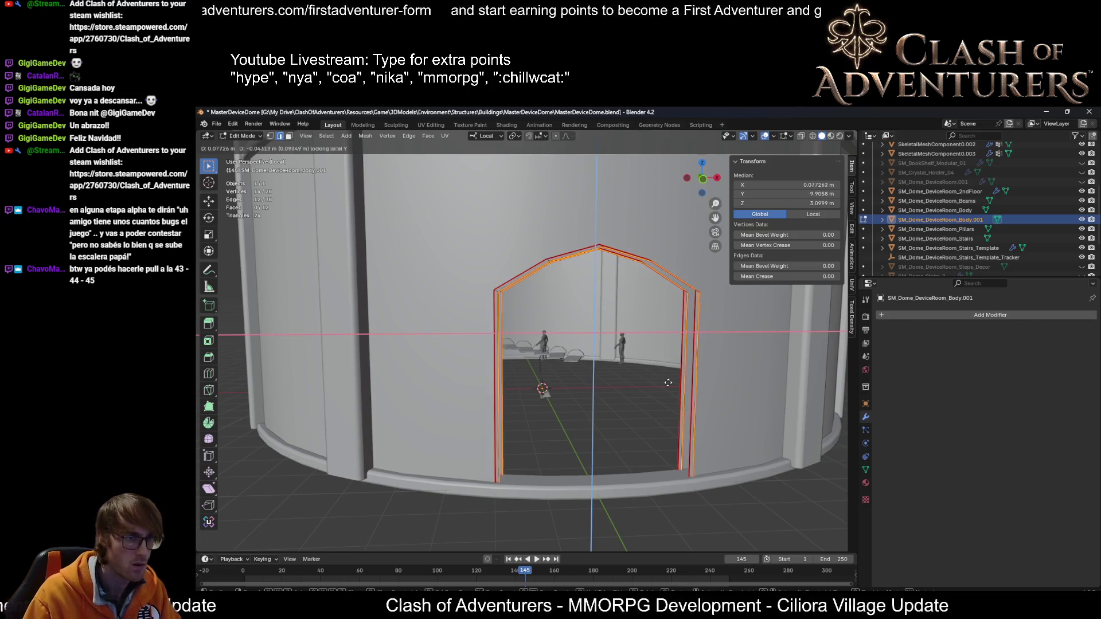
key(Escape)
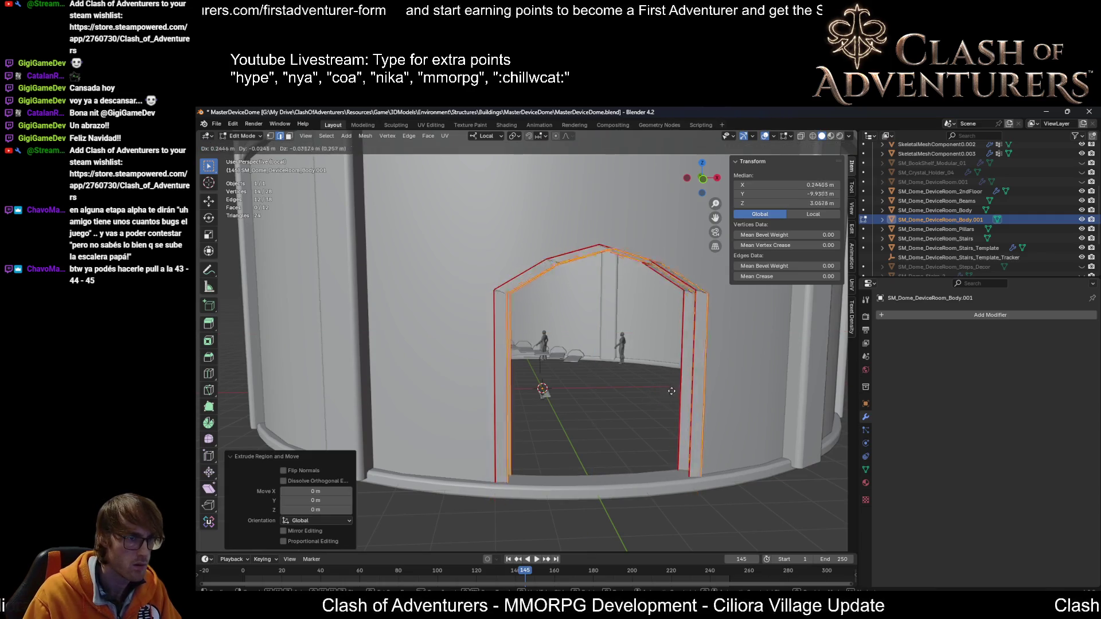
key(s)
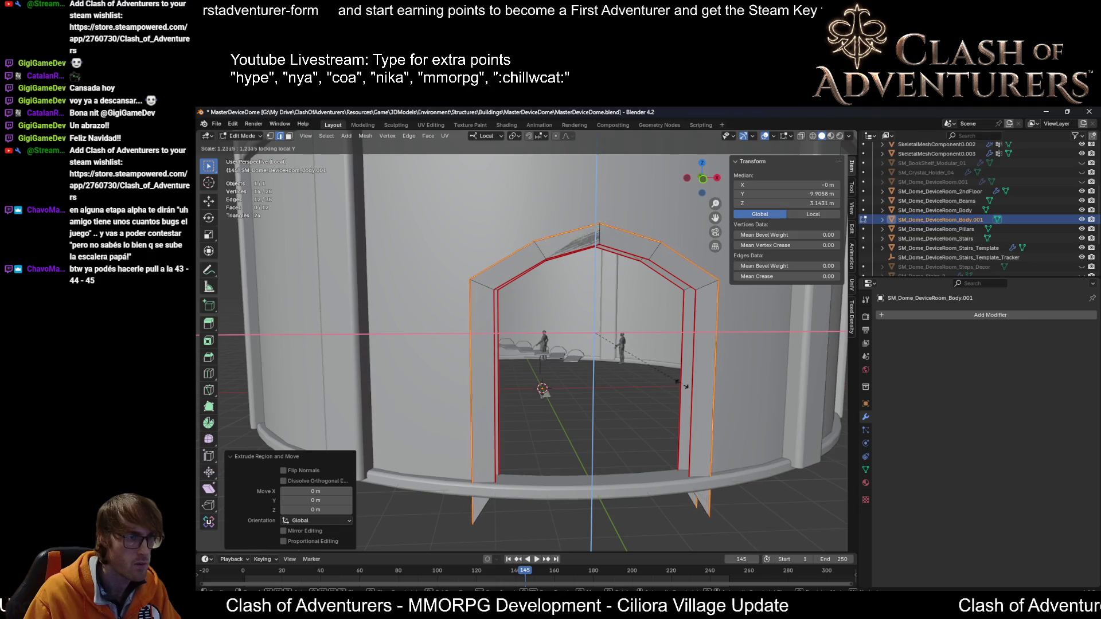
click(681, 385)
mouse_move(681, 385)
middle_down()
mouse_move(716, 406)
mouse_move(565, 328)
mouse_move(618, 361)
mouse_move(733, 375)
mouse_move(653, 342)
middle_up()
Step: Deepen the arch frame edges along the local Y axis by 2.061
key(s)
key(y)
key(y)
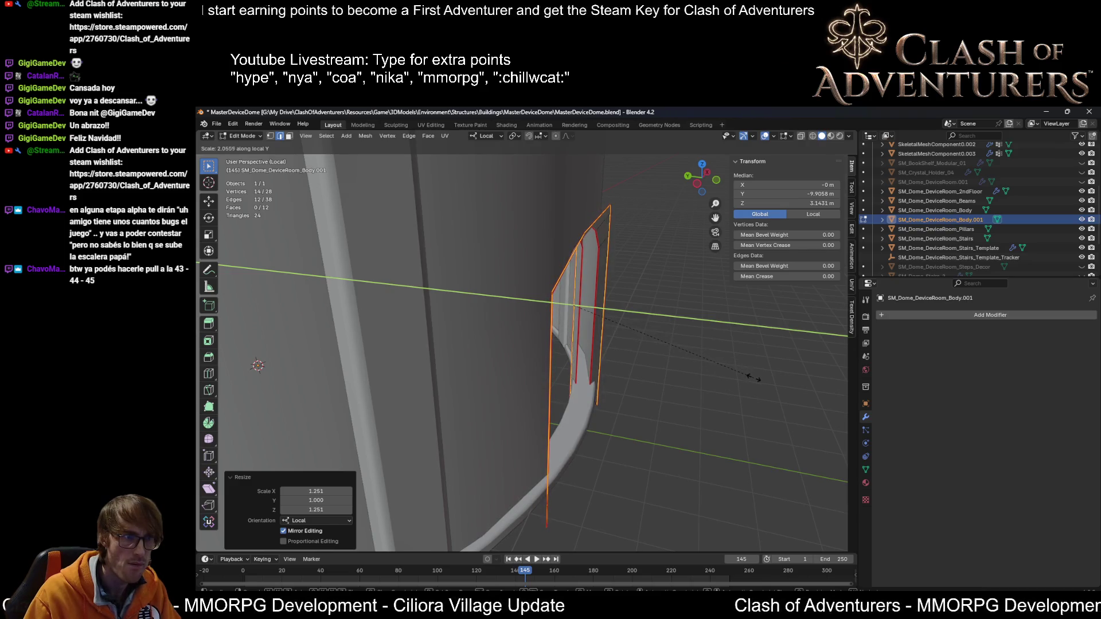
click(754, 377)
middle_drag(754, 378, 655, 364)
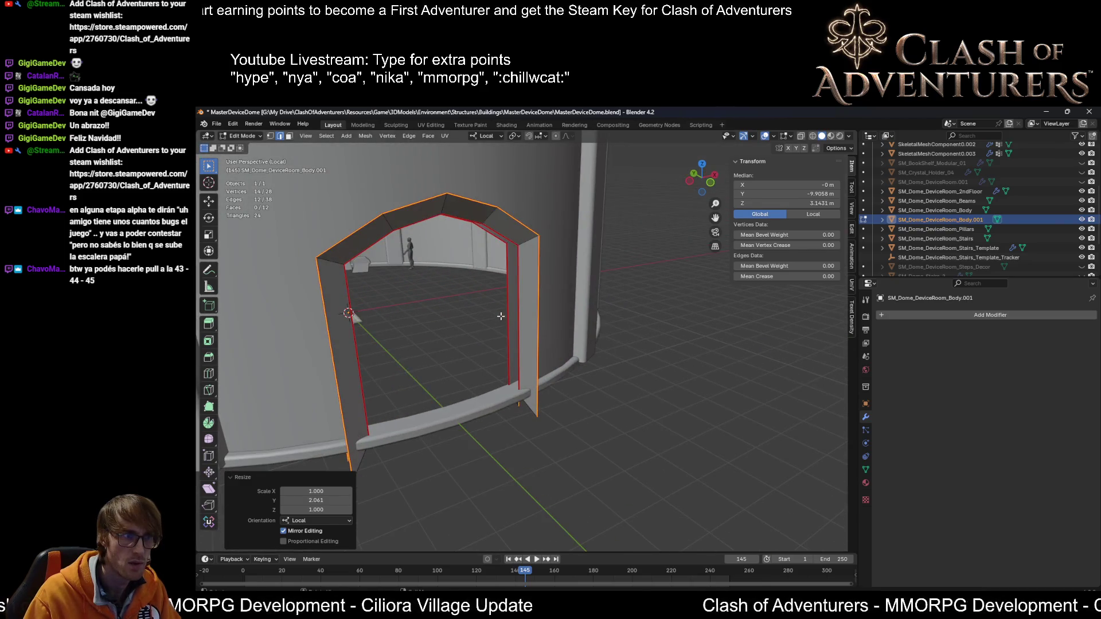
middle_drag(501, 316, 466, 308)
mouse_move(556, 353)
middle_down()
mouse_move(523, 337)
mouse_move(542, 412)
middle_up()
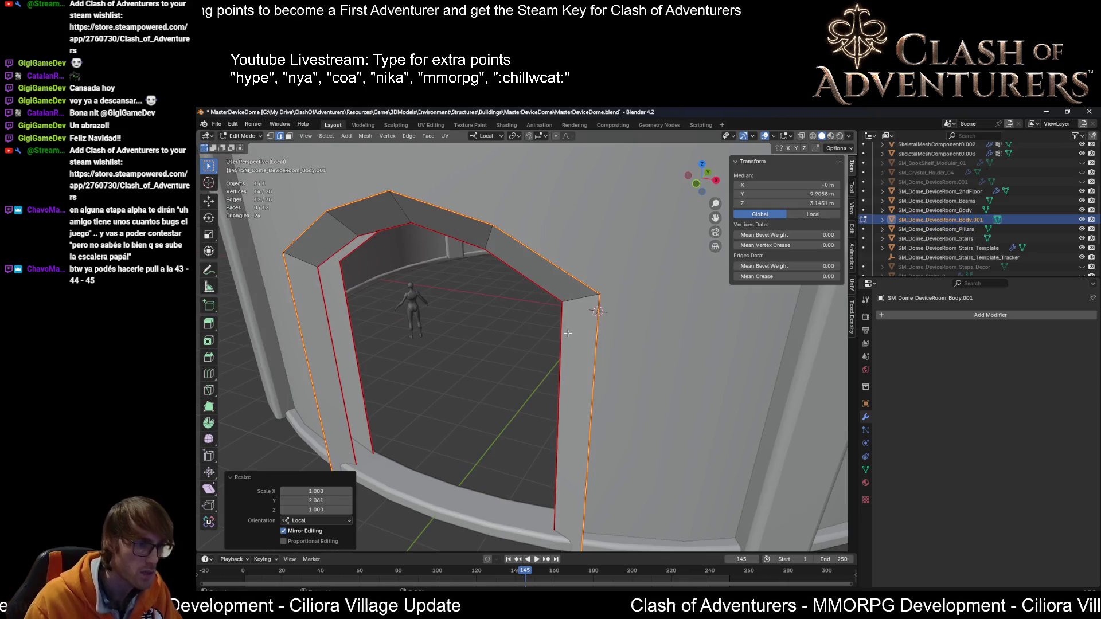
Step: Select the two inner arch loops and scale them along Y by 1.459
alt+click(351, 310)
alt+shift+click(325, 313)
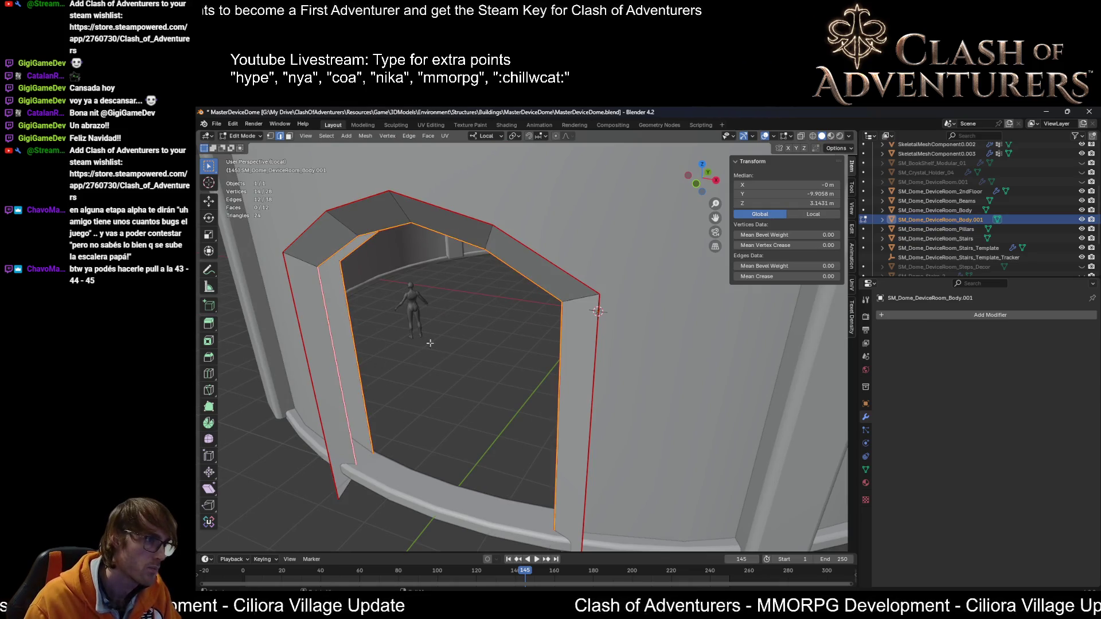
key(s)
key(y)
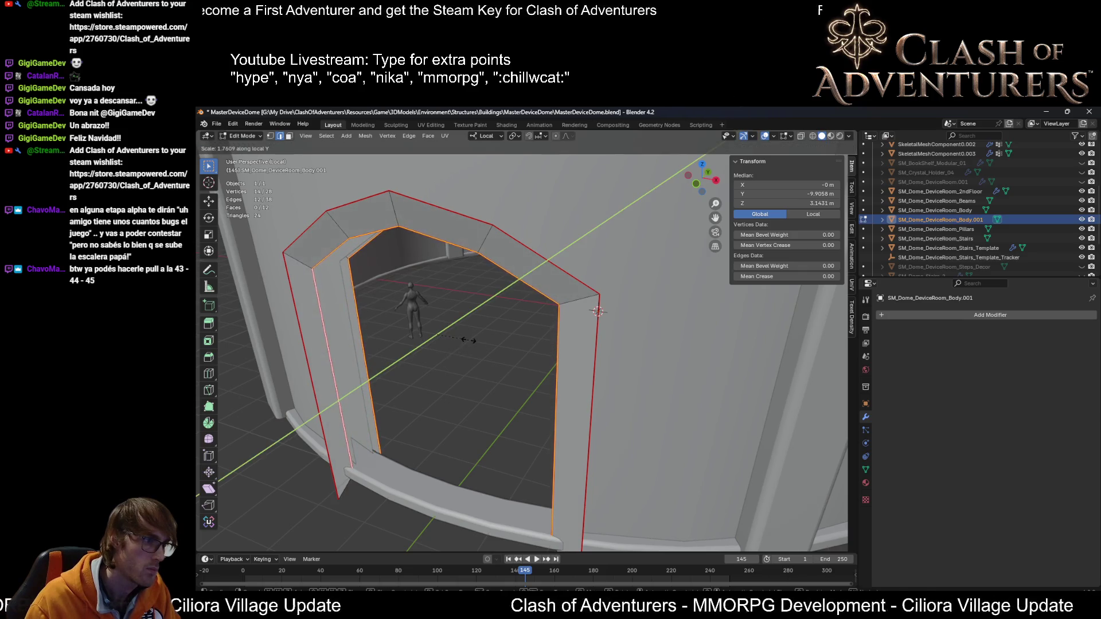
click(464, 340)
middle_drag(463, 340, 595, 374)
Step: Narrow the inner arch loops along X to 0.906
key(s)
key(x)
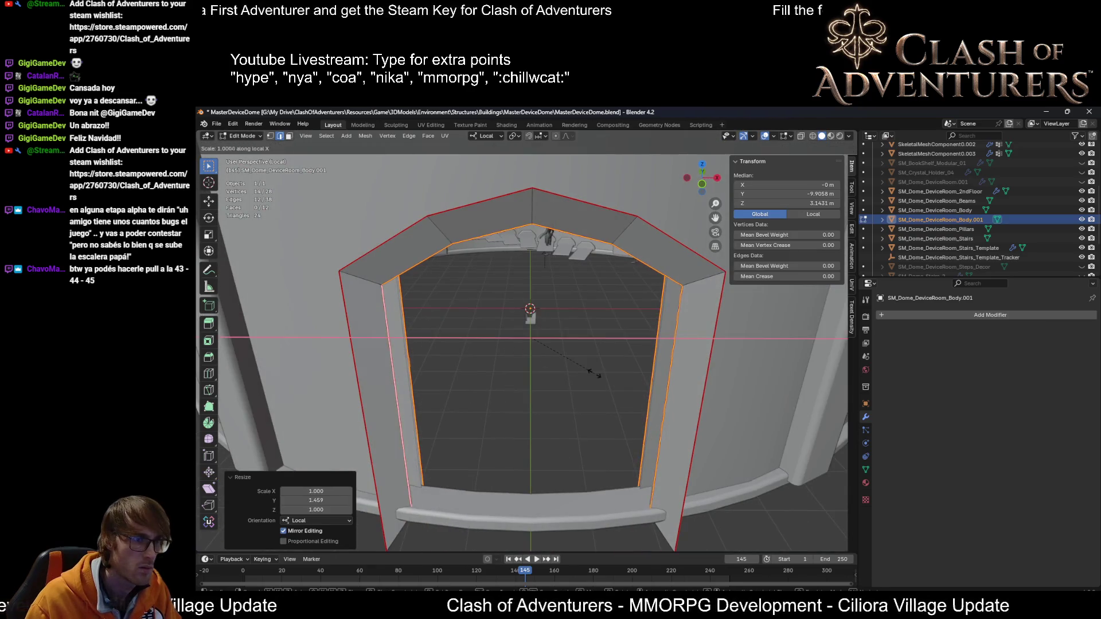
click(582, 368)
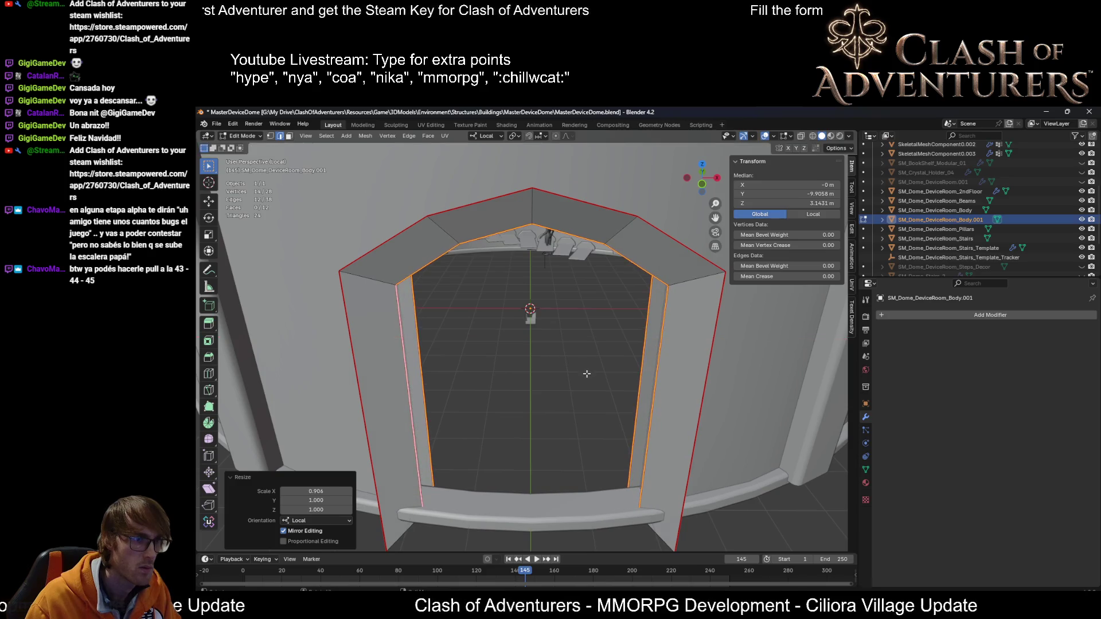
mouse_move(582, 369)
middle_down()
mouse_move(637, 337)
mouse_move(660, 383)
middle_up()
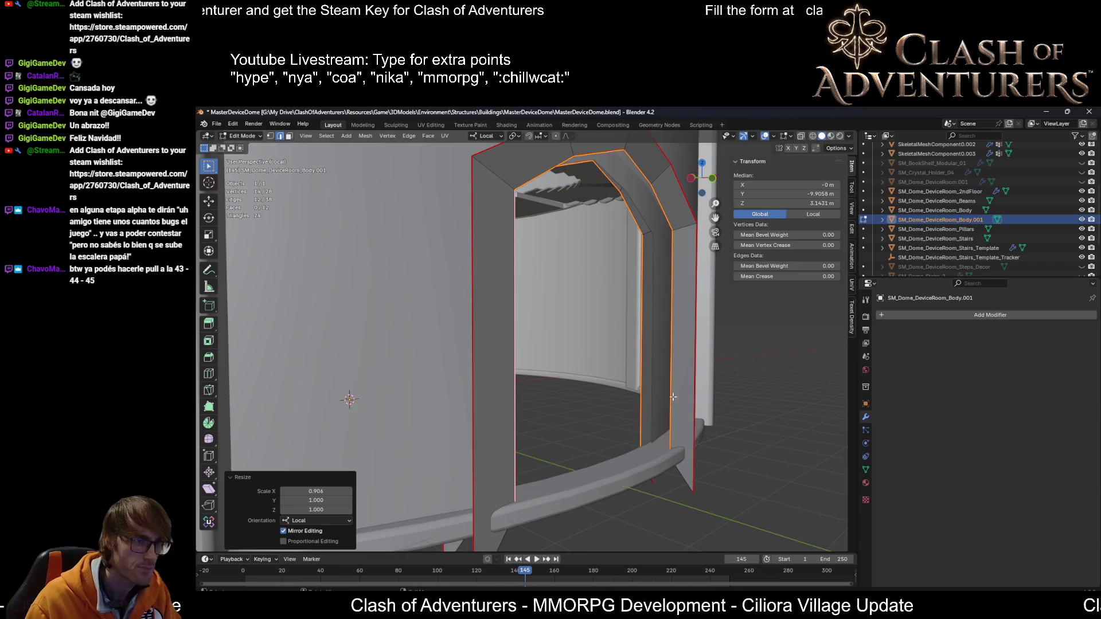
Step: With X-ray on, fill a face between the pillar's inner bottom vertices and the arch corner's top vertex
key(1)
key(alt+z)
click(671, 456)
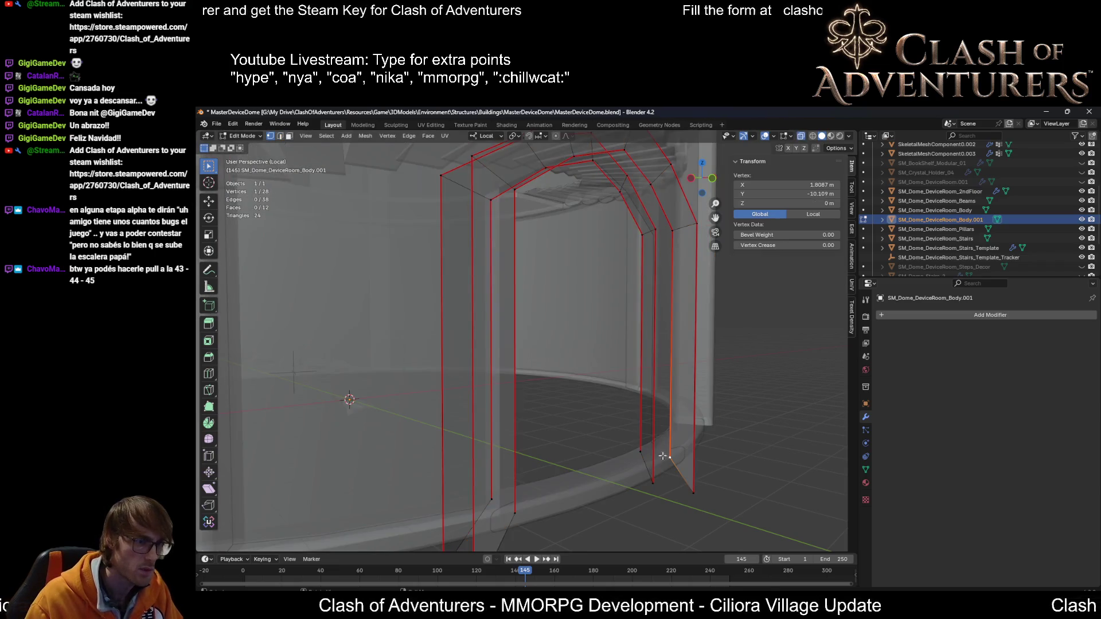
shift+click(643, 451)
middle_drag(683, 453, 665, 447)
shift+click(639, 234)
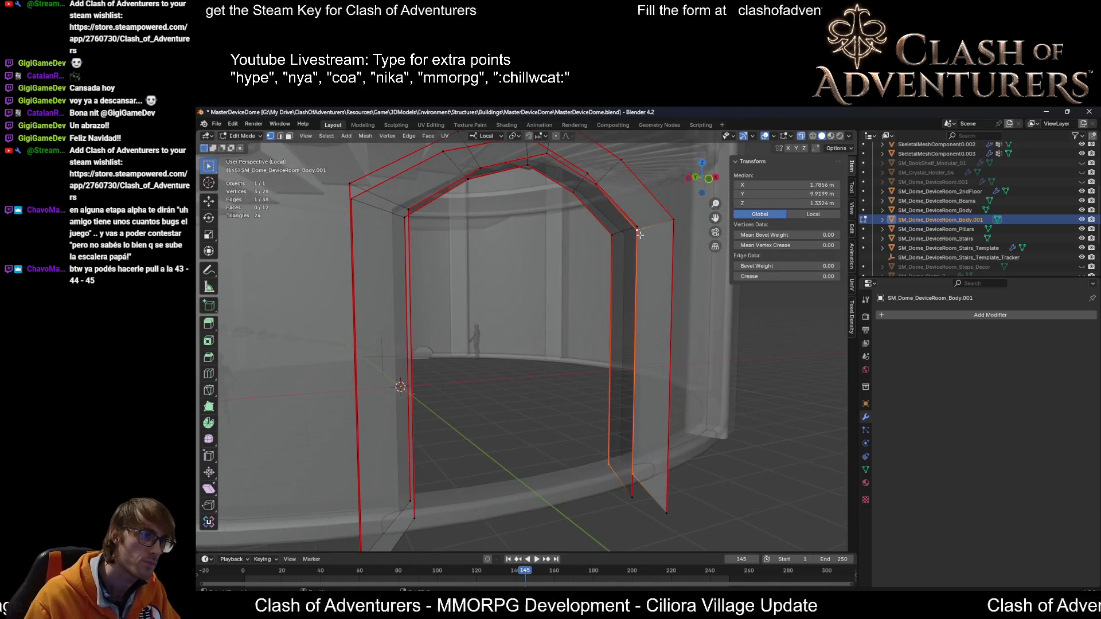
key(f)
Step: Bridge the selected top edges of the inner arch with faces using Bridge Edge Loops
key(2)
click(622, 236)
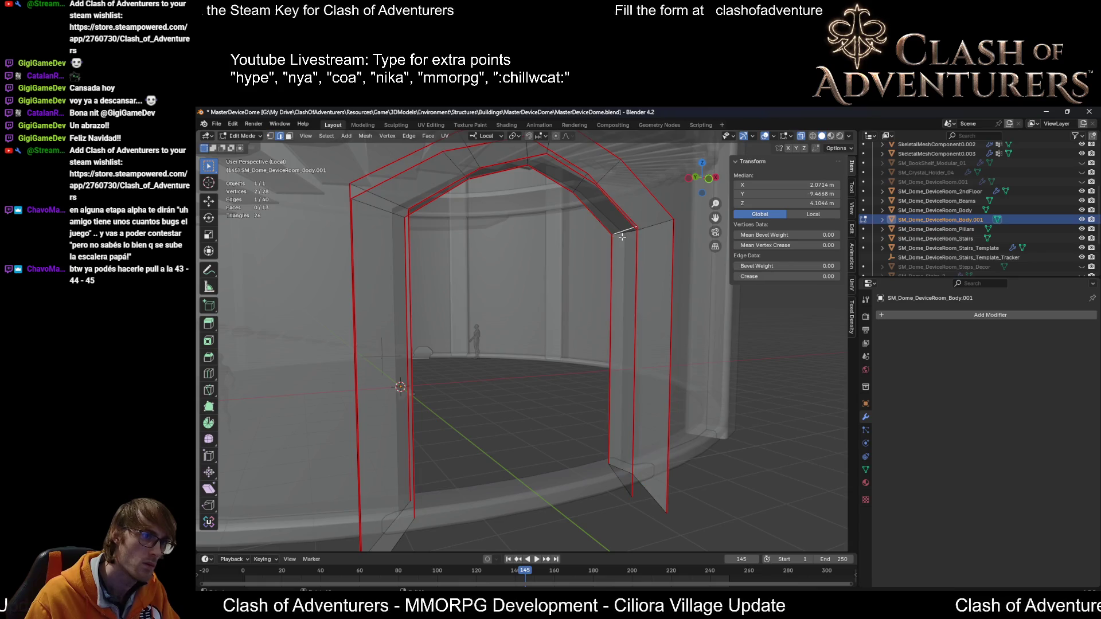
click(626, 241)
mouse_move(625, 241)
middle_down()
mouse_move(645, 246)
mouse_move(631, 236)
middle_up()
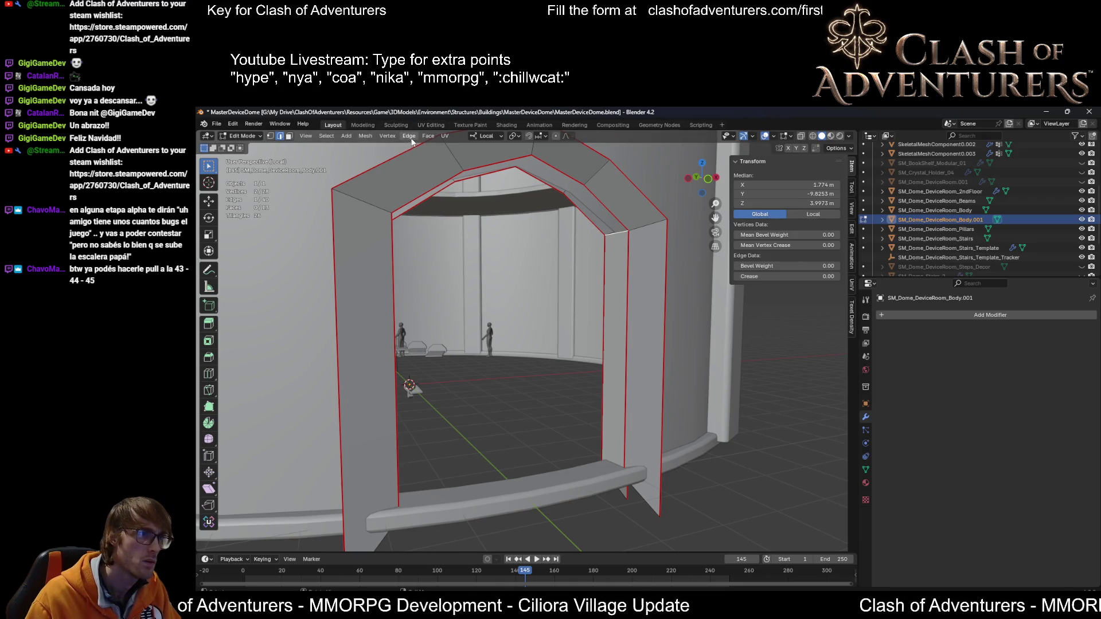
click(410, 139)
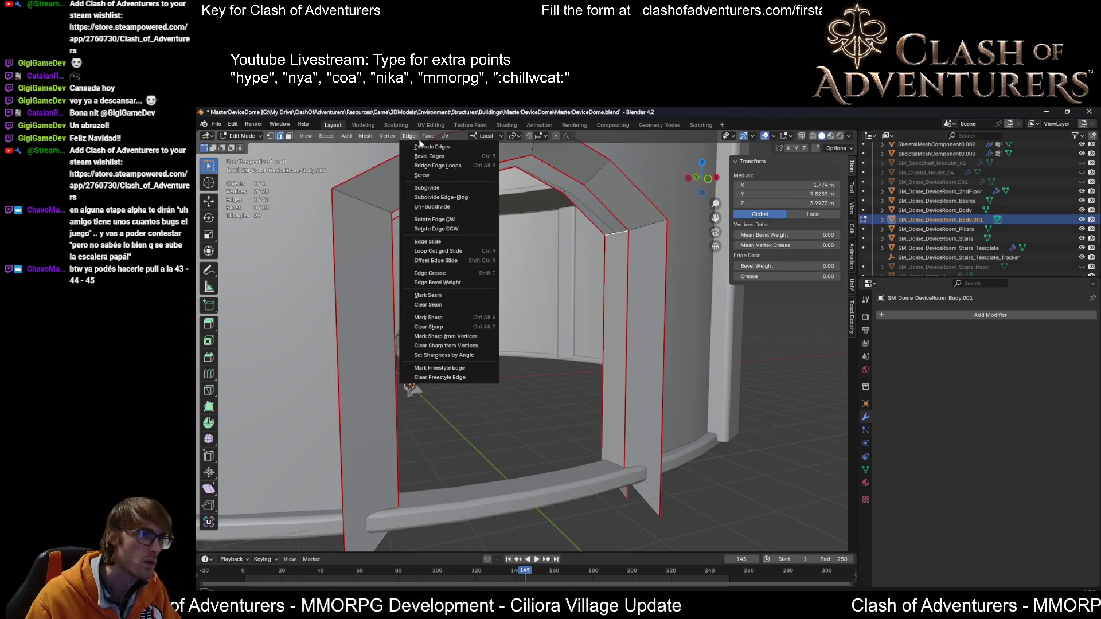
click(464, 166)
middle_drag(653, 278, 662, 283)
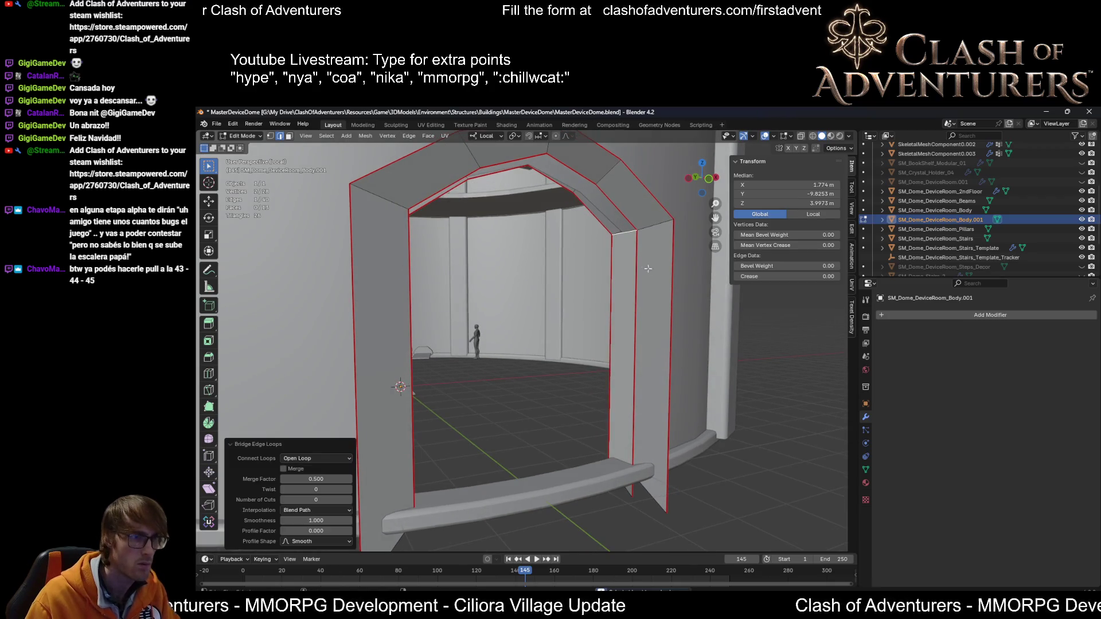
middle_drag(628, 244, 629, 217)
Step: Bridge the right inner edge loop of the arch with faces
click(610, 206)
alt+click(603, 195)
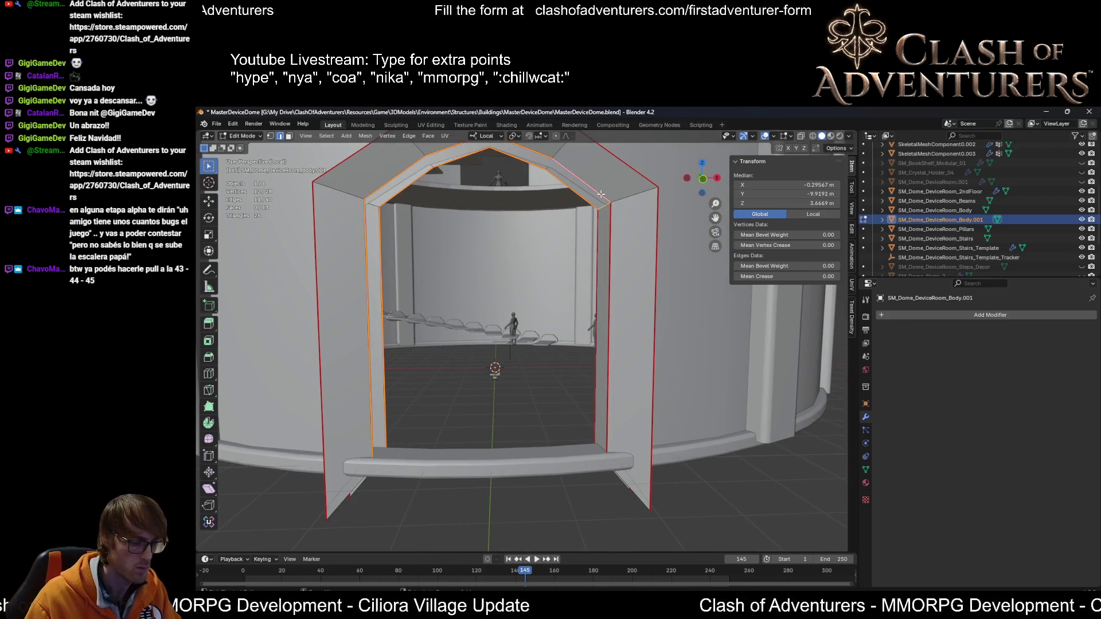
key(shift+r)
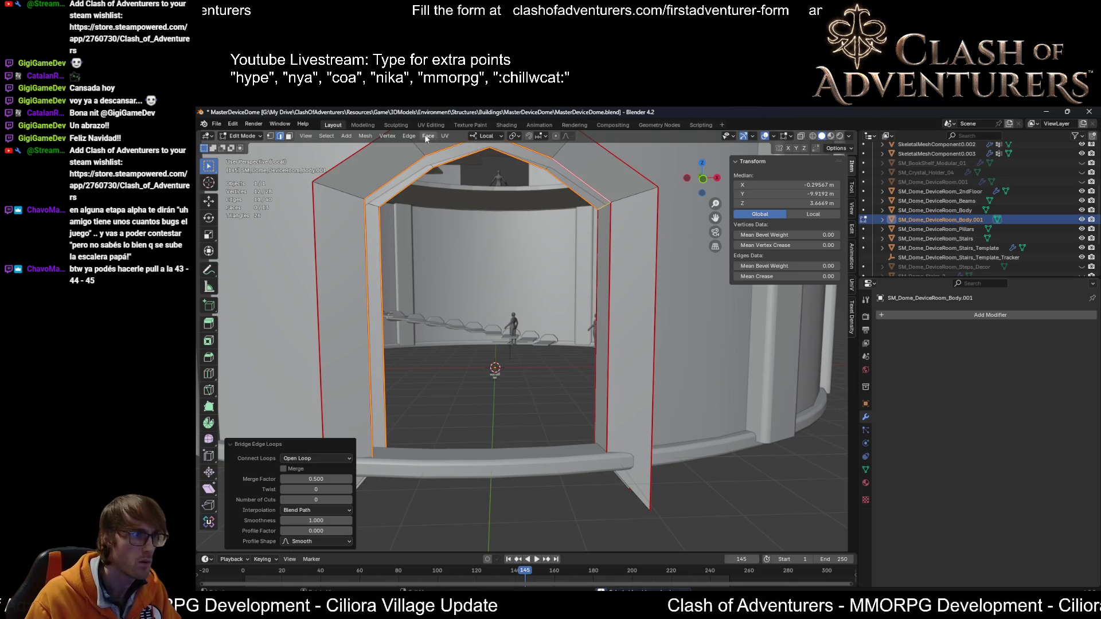
click(409, 136)
click(427, 136)
click(409, 137)
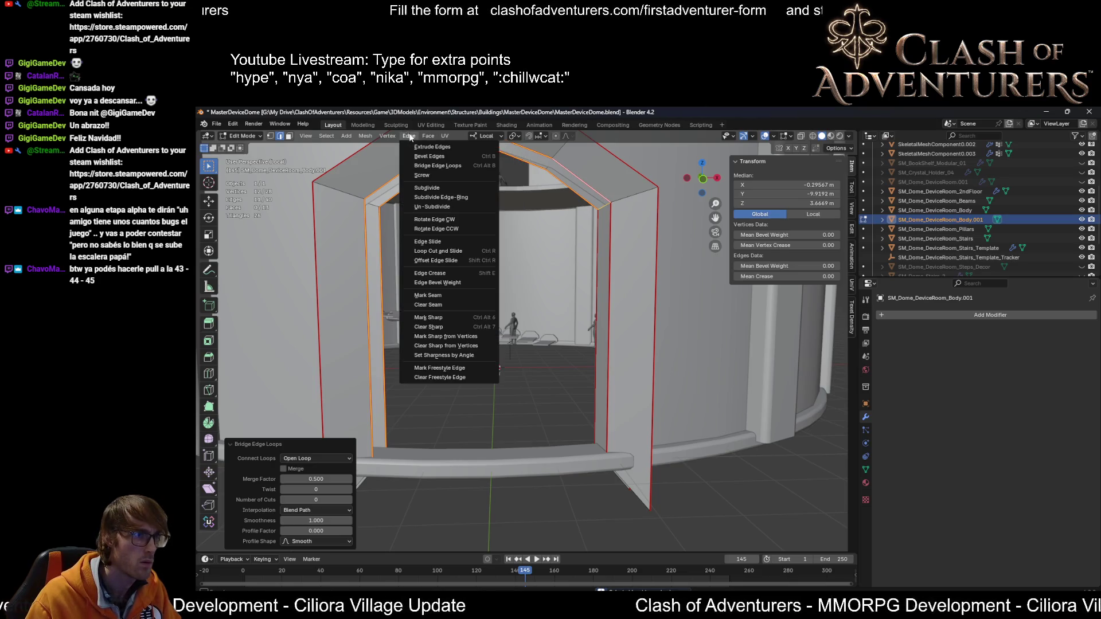
click(442, 167)
Step: Bridge another single arch edge into faces with Bridge Edge Loops
key(KP_Decimal)
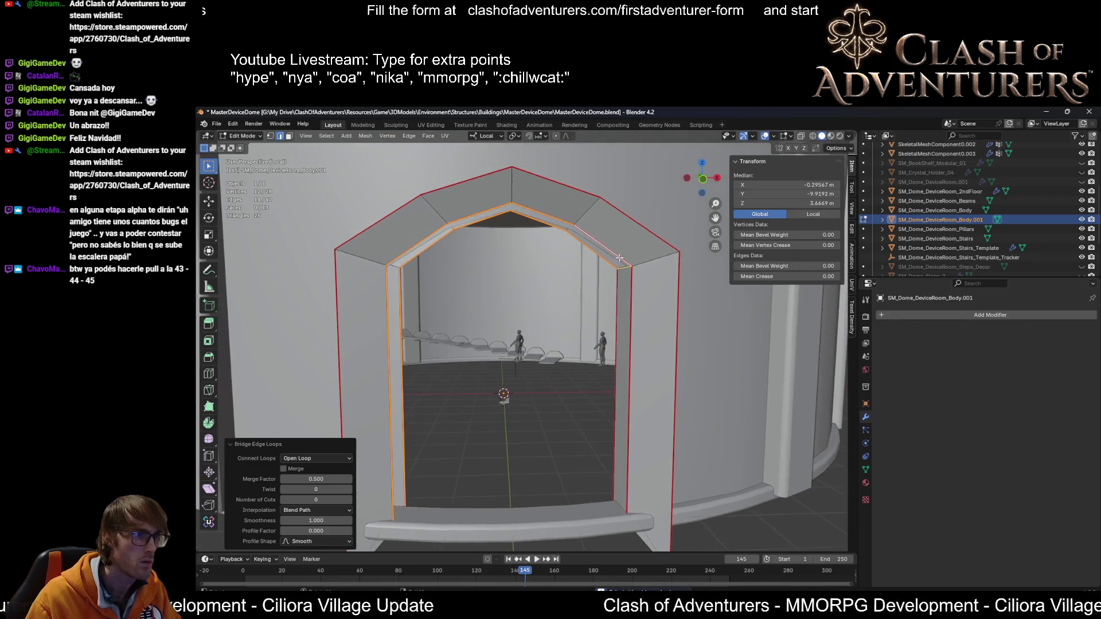
click(603, 240)
scroll(605, 240, up, 5)
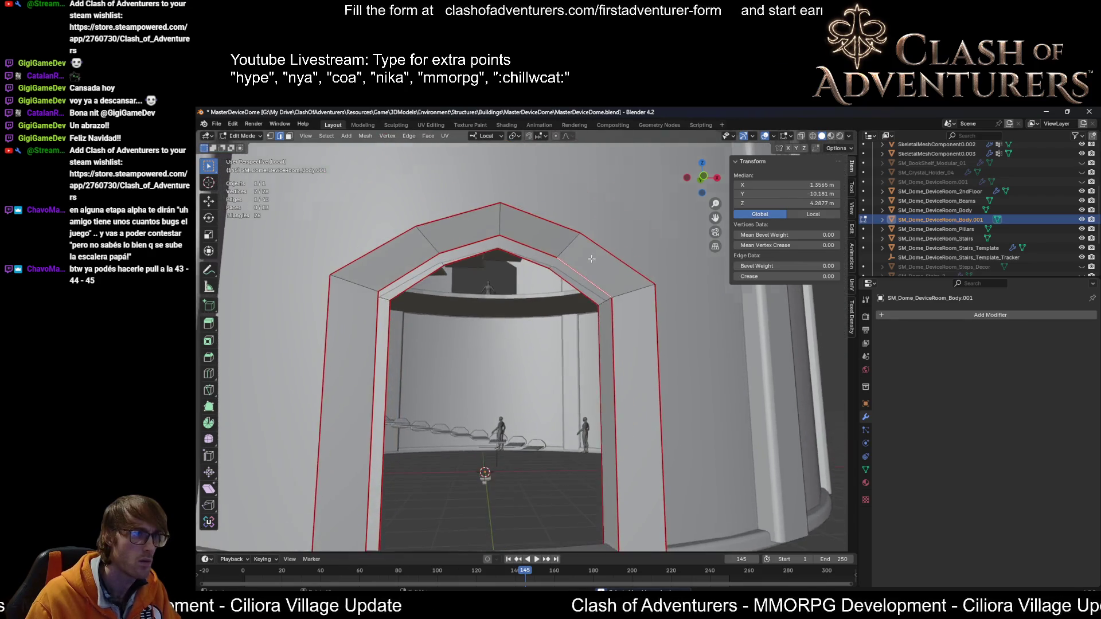
middle_drag(606, 240, 714, 289)
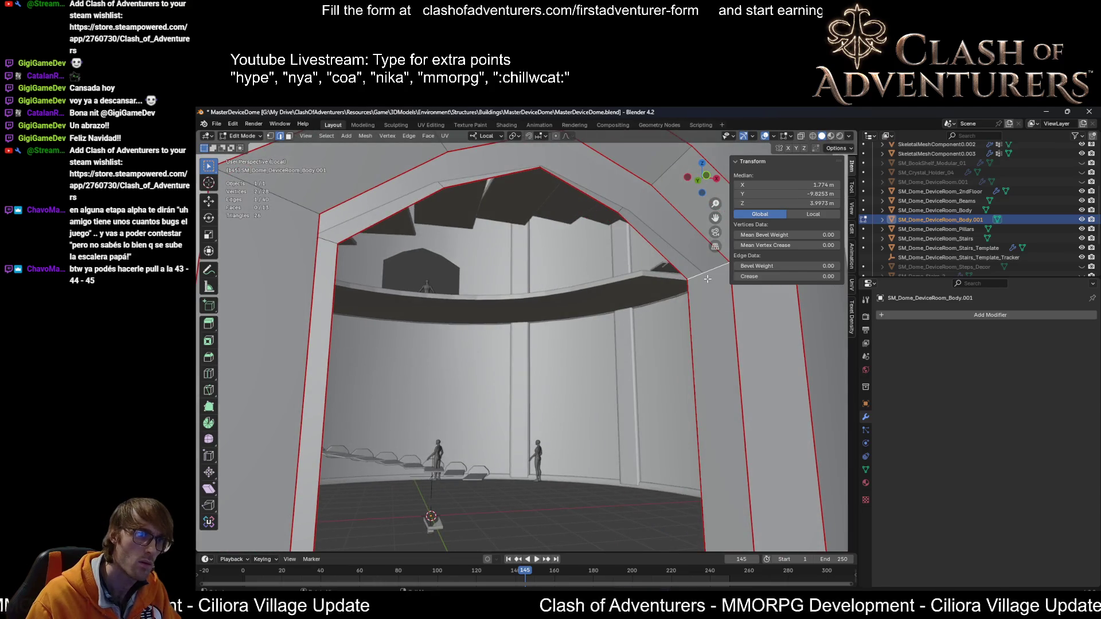
click(411, 137)
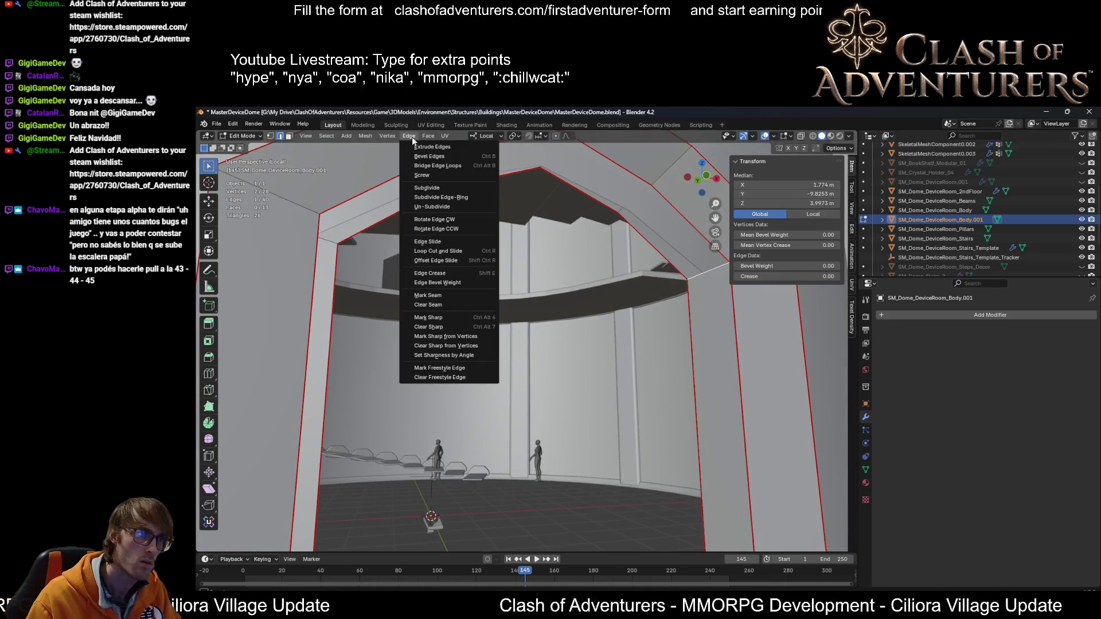
click(455, 166)
Step: Join successive vertices across the arch top with new edges using F
key(1)
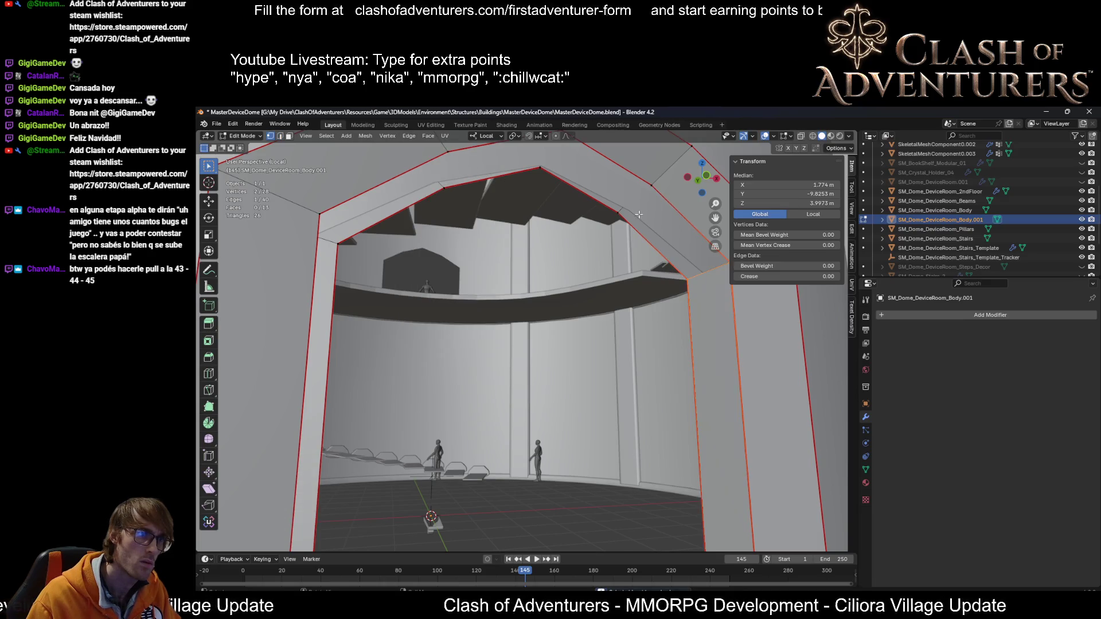
click(616, 215)
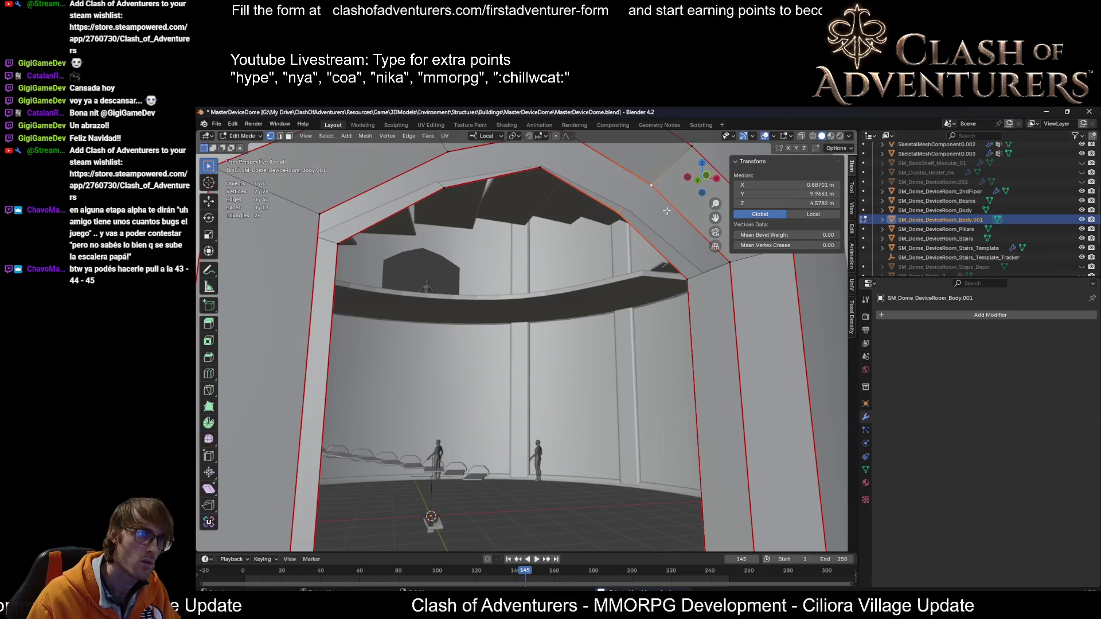
key(f)
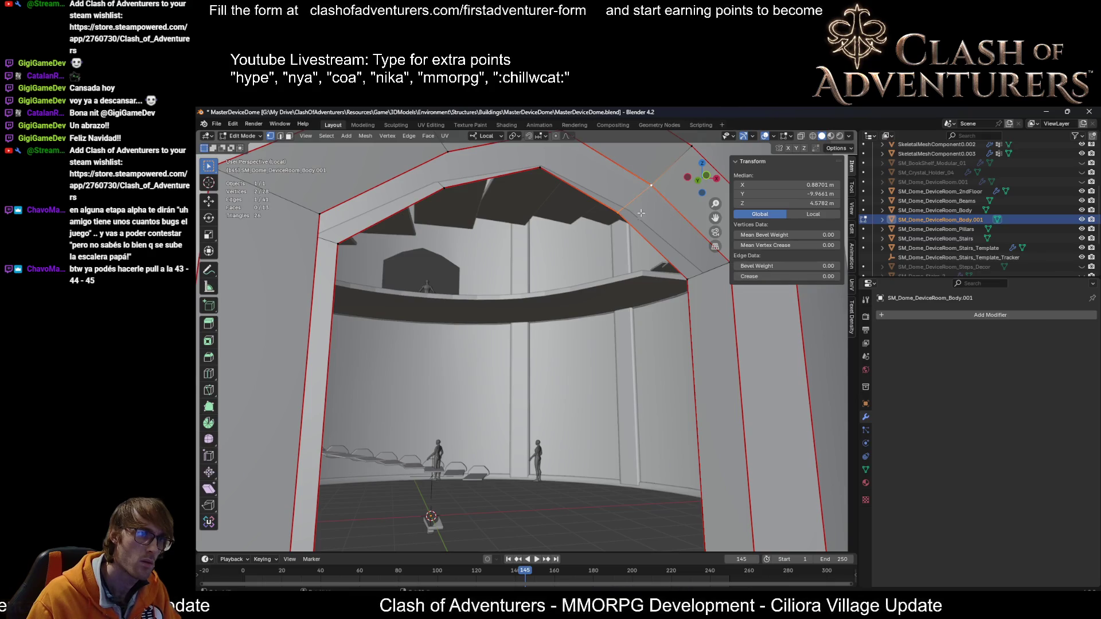
middle_drag(673, 219, 606, 250)
click(554, 216)
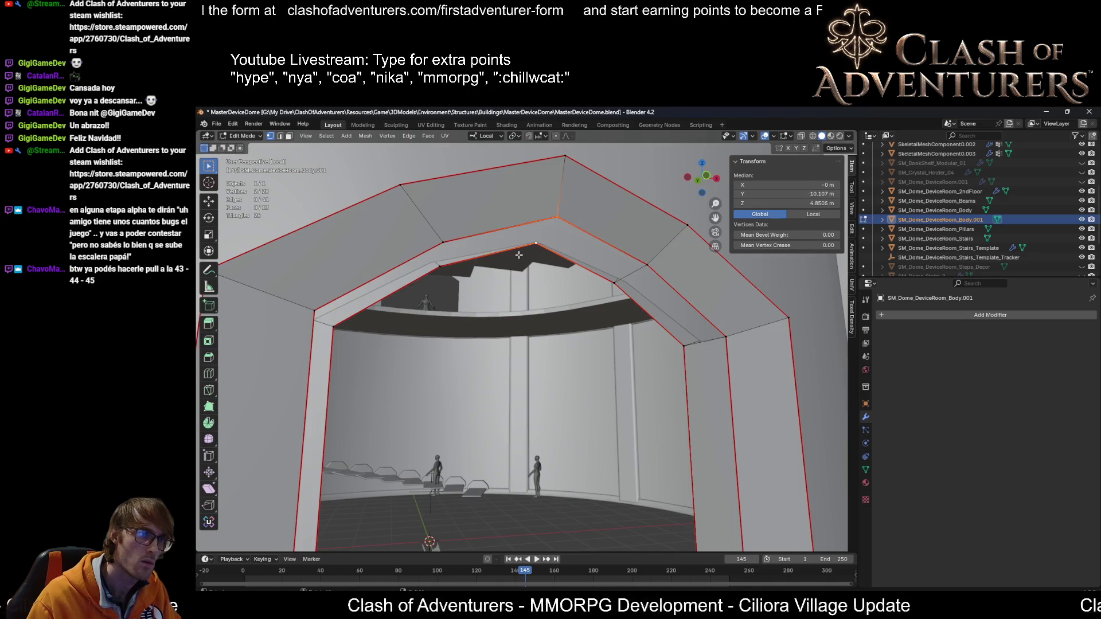
key(f)
click(443, 244)
key(f)
mouse_move(489, 261)
middle_down()
mouse_move(396, 269)
mouse_move(465, 384)
mouse_move(489, 312)
mouse_move(544, 377)
mouse_move(493, 436)
mouse_move(456, 450)
middle_up()
click(386, 272)
key(f)
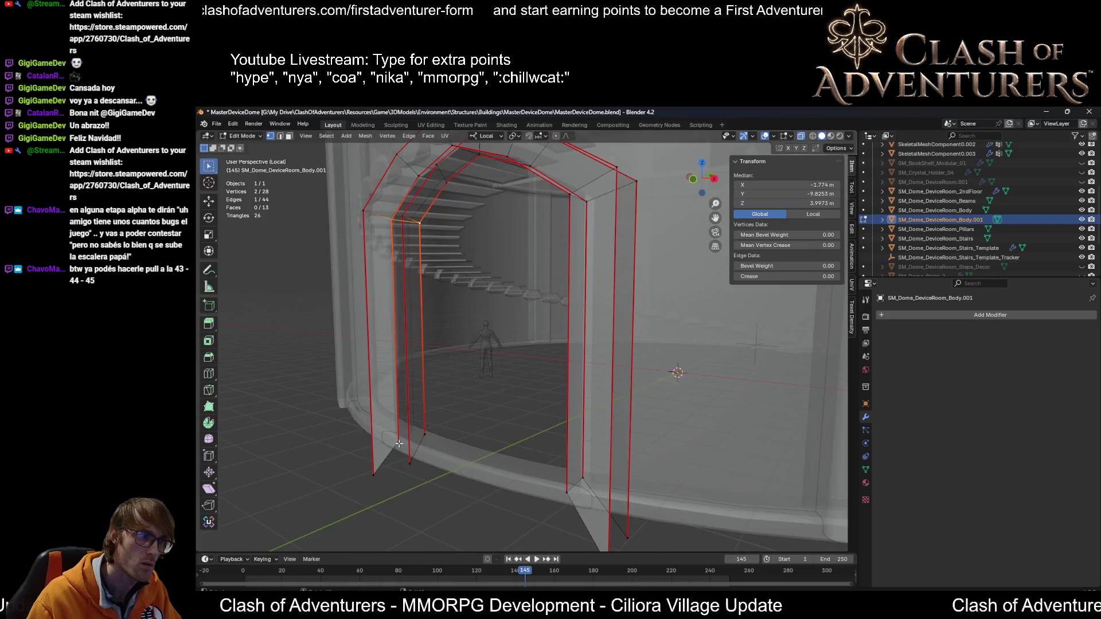
Step: Join the pillar's two bottom vertices with an edge and fill the first arch face
click(399, 443)
shift+click(425, 435)
key(f)
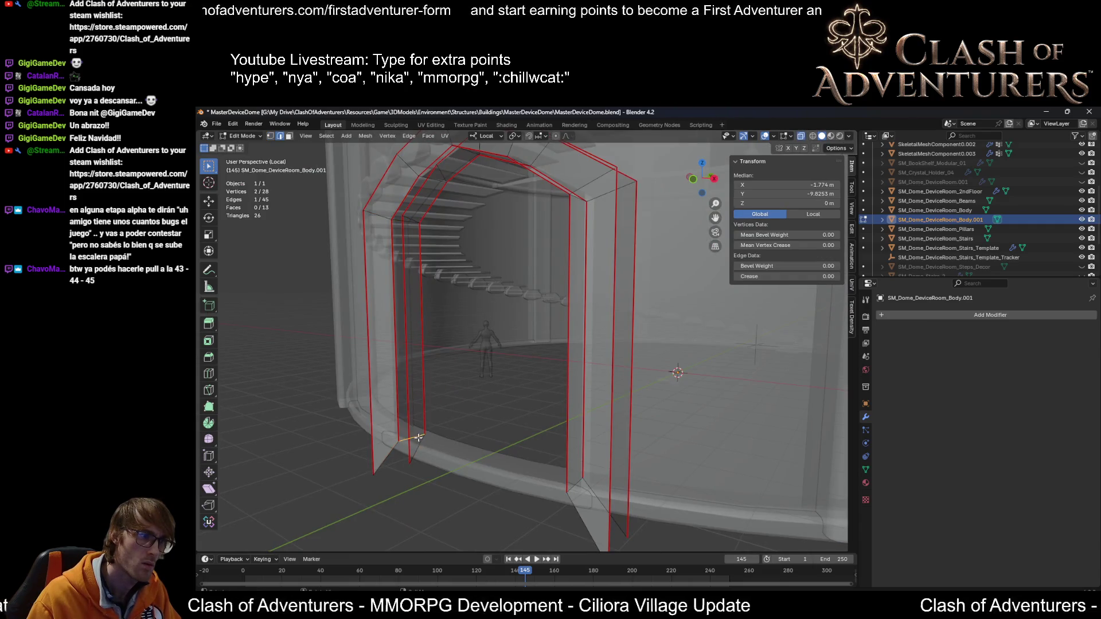
mouse_move(425, 439)
middle_down()
mouse_move(440, 440)
mouse_move(406, 459)
mouse_move(416, 460)
middle_up()
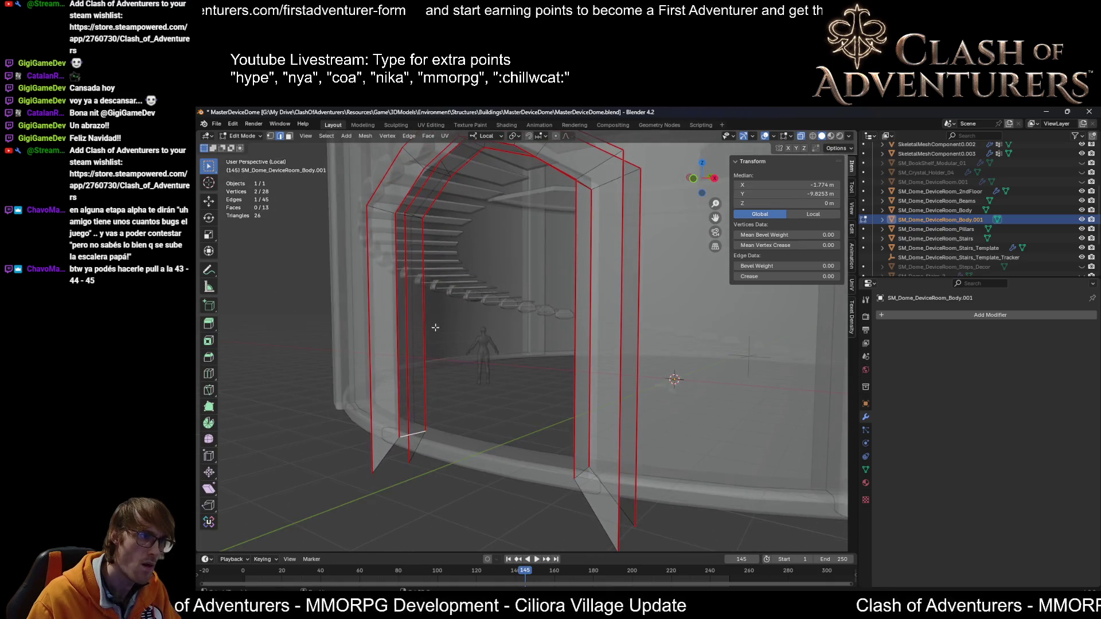
mouse_move(435, 328)
middle_down()
mouse_move(440, 307)
mouse_move(469, 312)
mouse_move(455, 305)
middle_up()
middle_drag(458, 261, 435, 271)
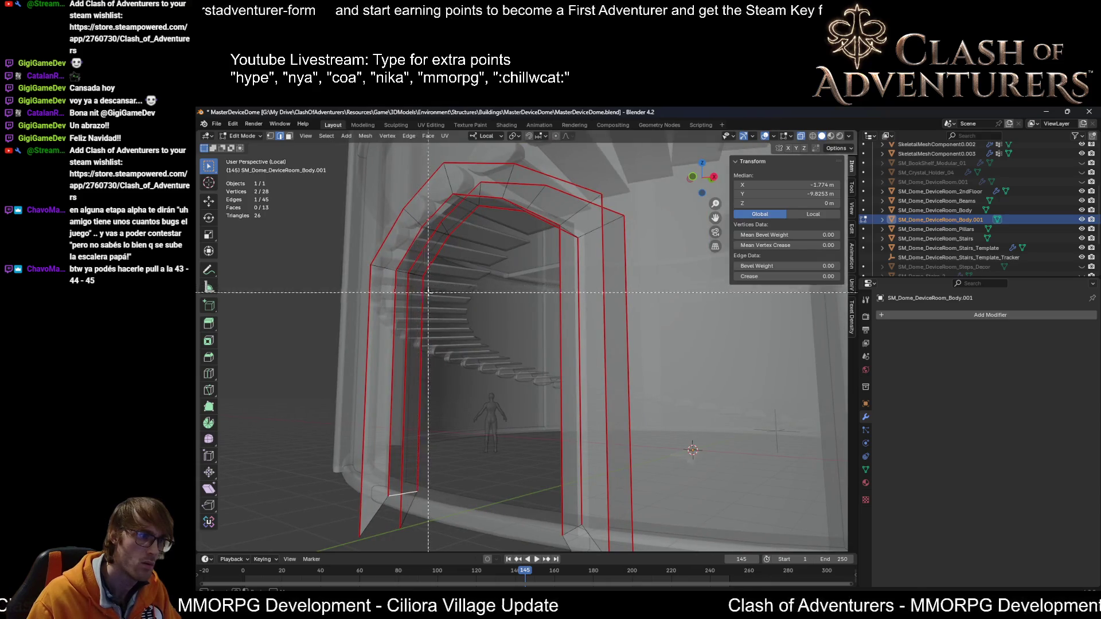
middle_drag(420, 274, 458, 312)
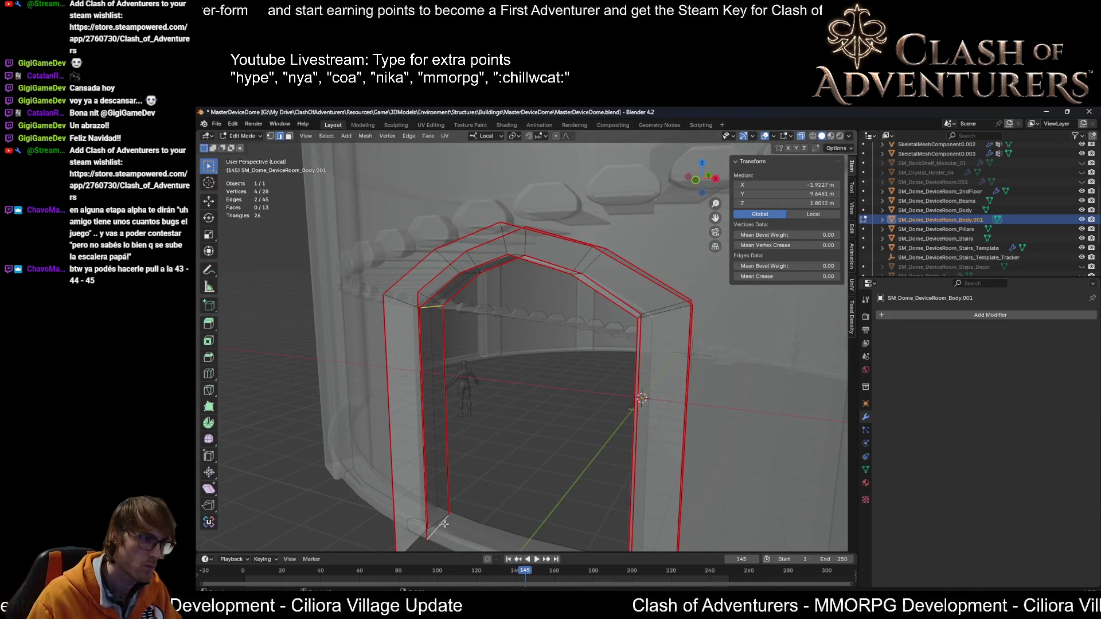
key(f)
Step: Fill a face between the arch's short inner edge and its top edge
middle_drag(445, 524, 446, 239)
click(445, 239)
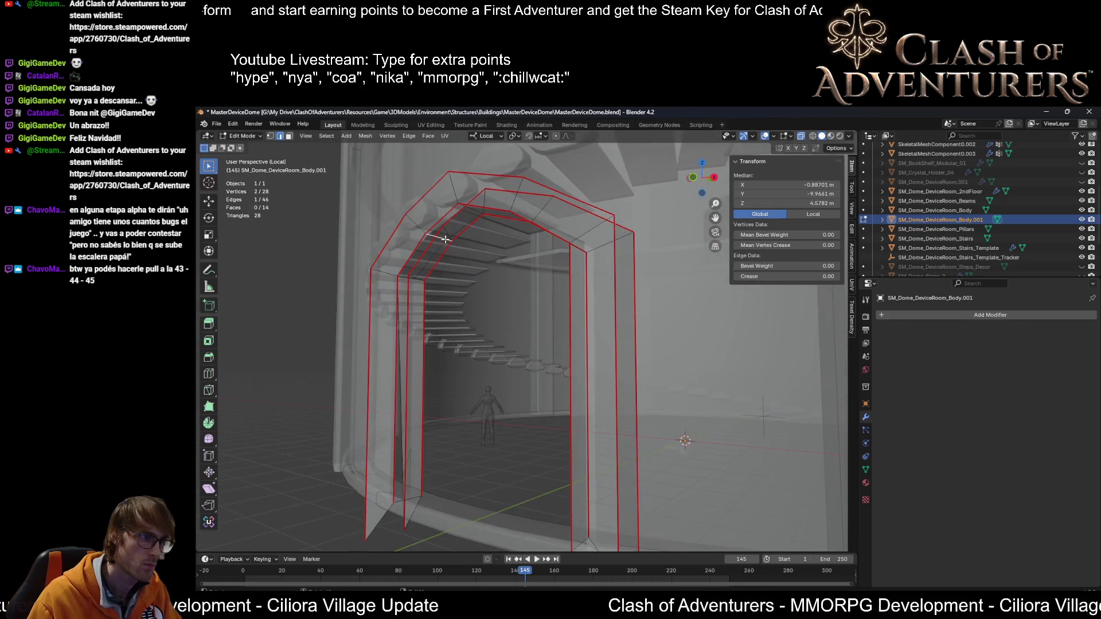
click(414, 280)
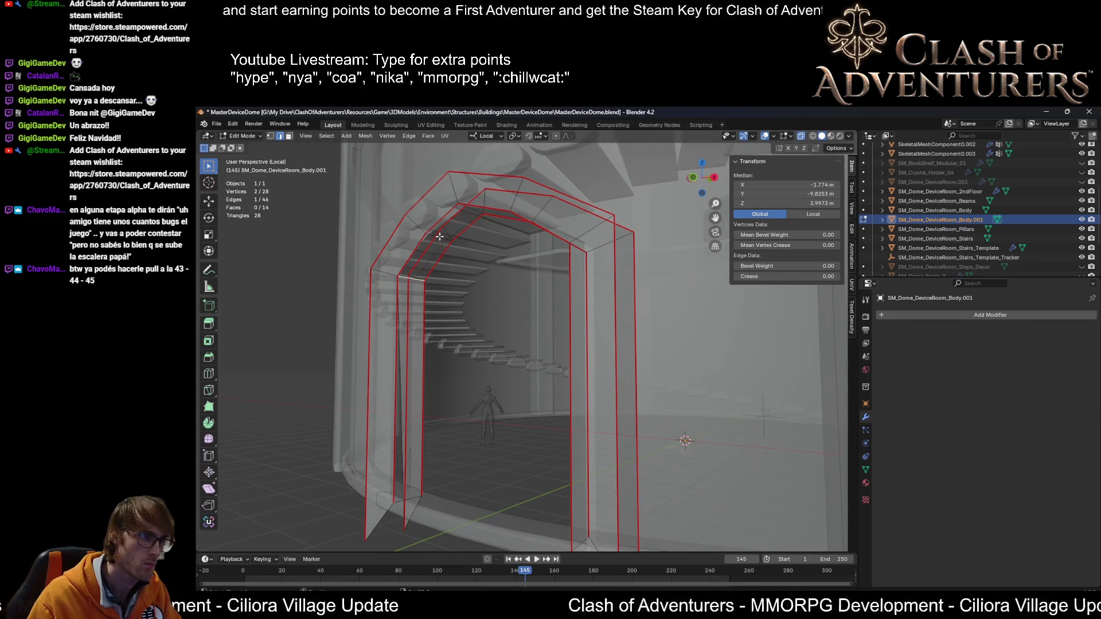
shift+click(439, 237)
key(f)
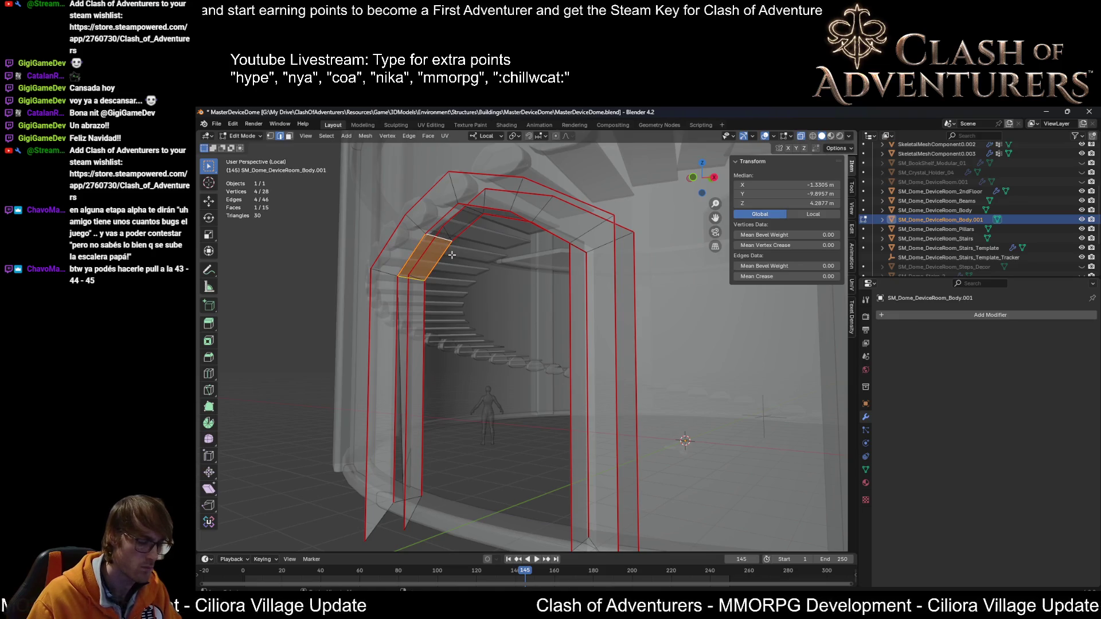
Step: Fill the remaining gaps along the arch top edge by edge, ending on the vertical panel
middle_drag(452, 254, 588, 250)
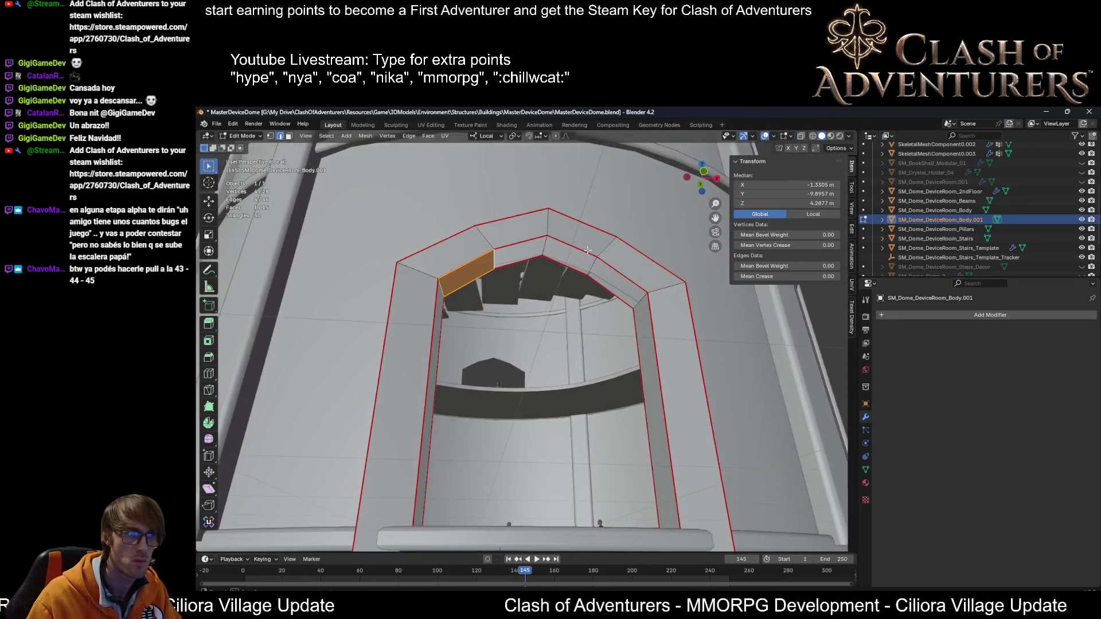
scroll(539, 228, up, 2)
click(469, 216)
middle_drag(469, 215, 593, 229)
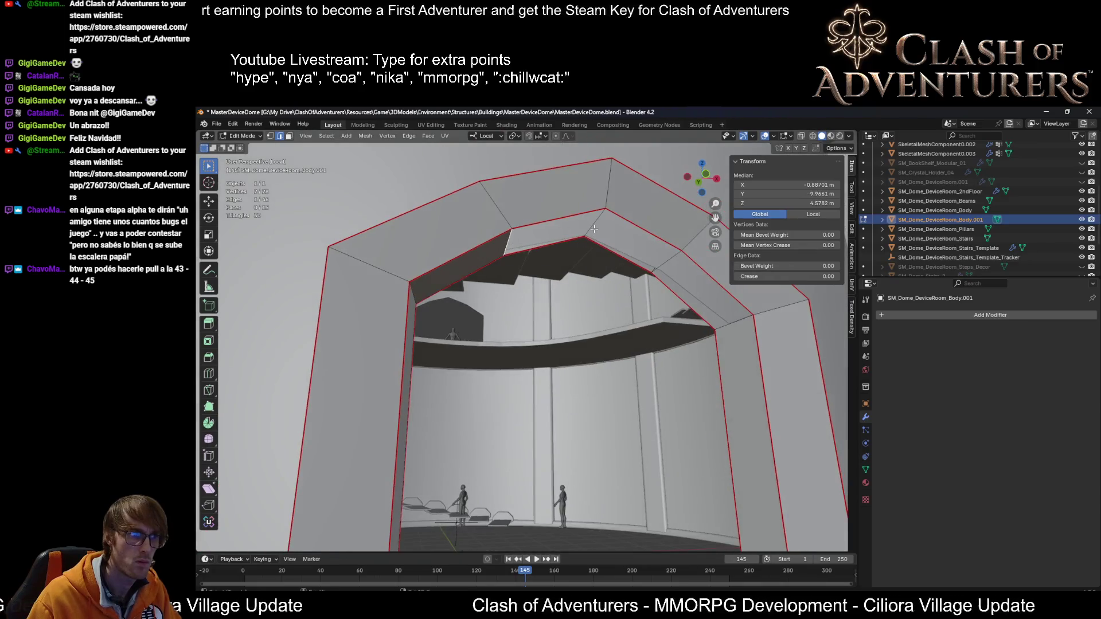
key(f)
click(599, 227)
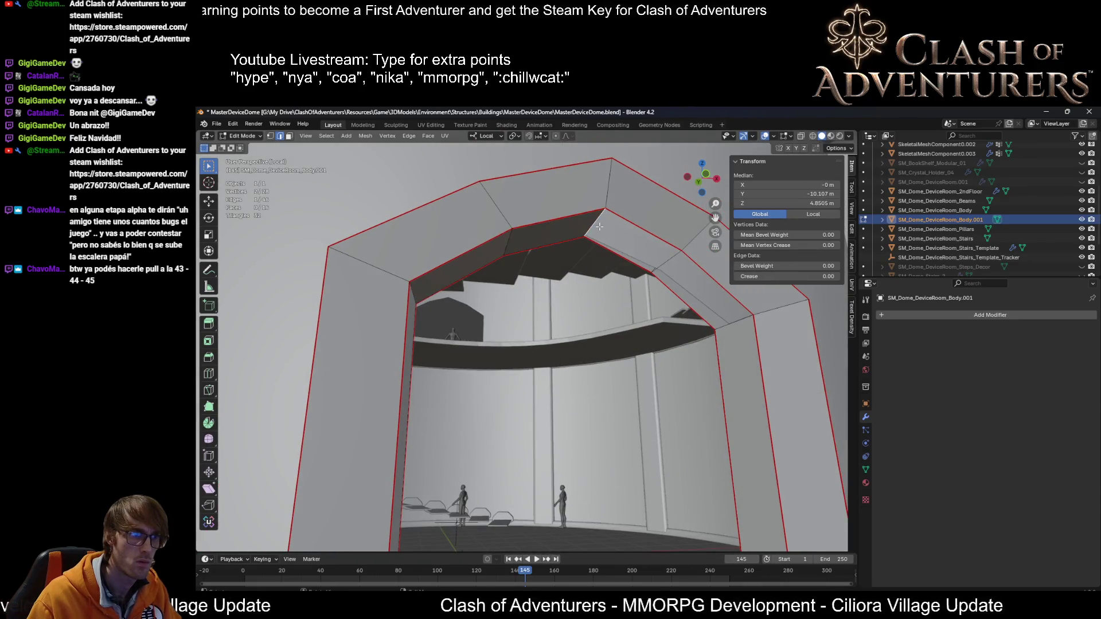
key(f)
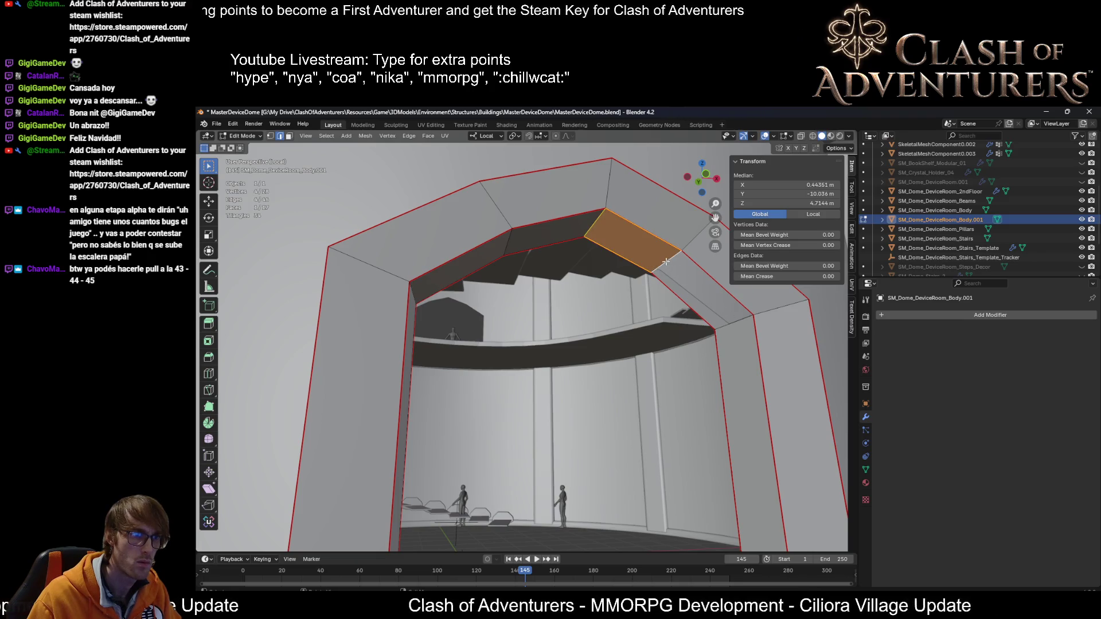
click(720, 324)
key(f)
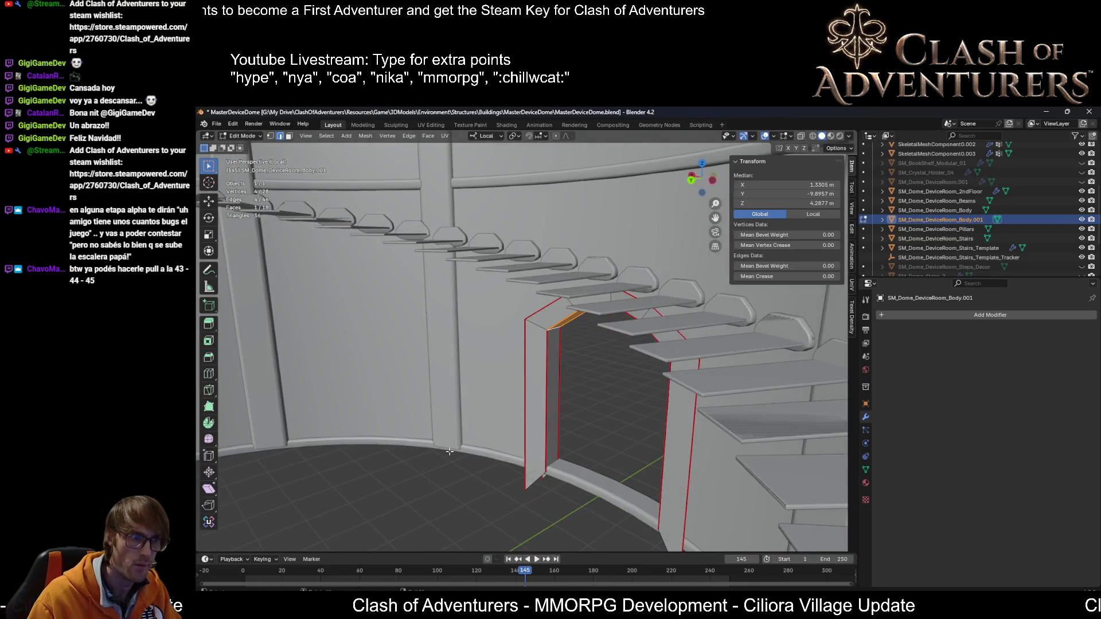
mouse_move(449, 452)
middle_down()
mouse_move(506, 437)
mouse_move(536, 447)
mouse_move(356, 458)
middle_up()
click(535, 445)
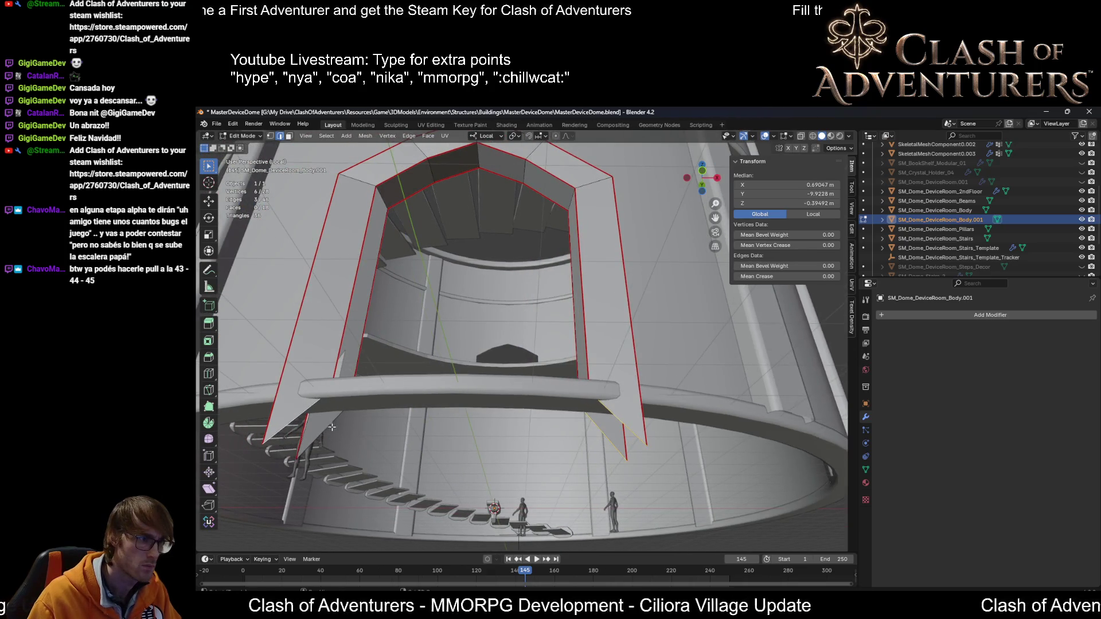
Step: Flatten the legs' bottom vertices with S Z 0 and move them to height 0
key(s)
key(z)
key(0)
key(Return)
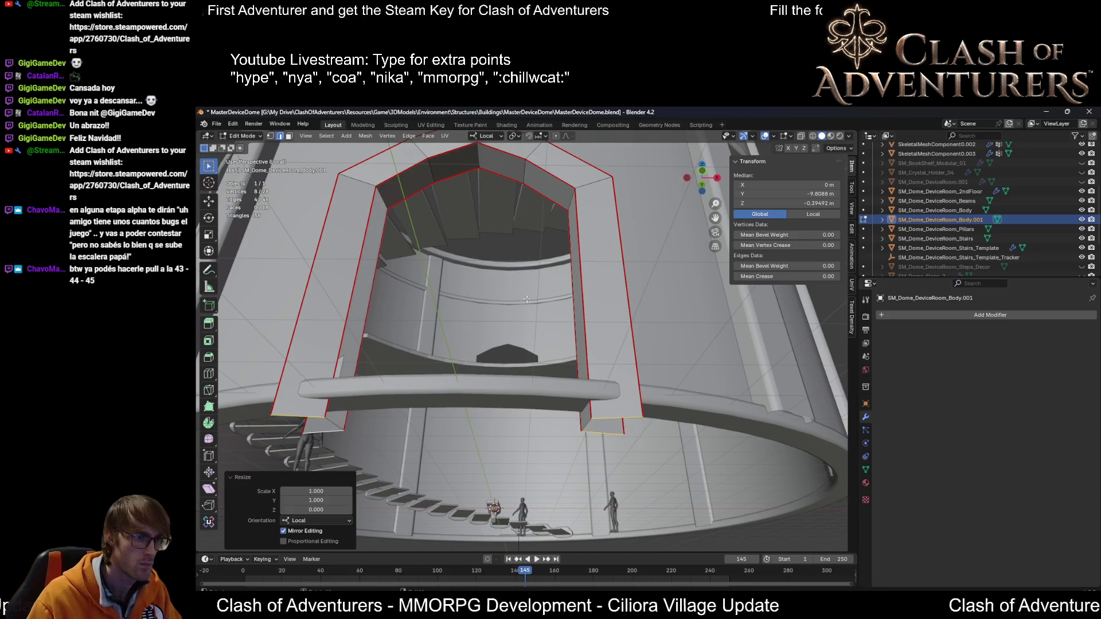
middle_drag(526, 298, 572, 296)
key(g)
key(z)
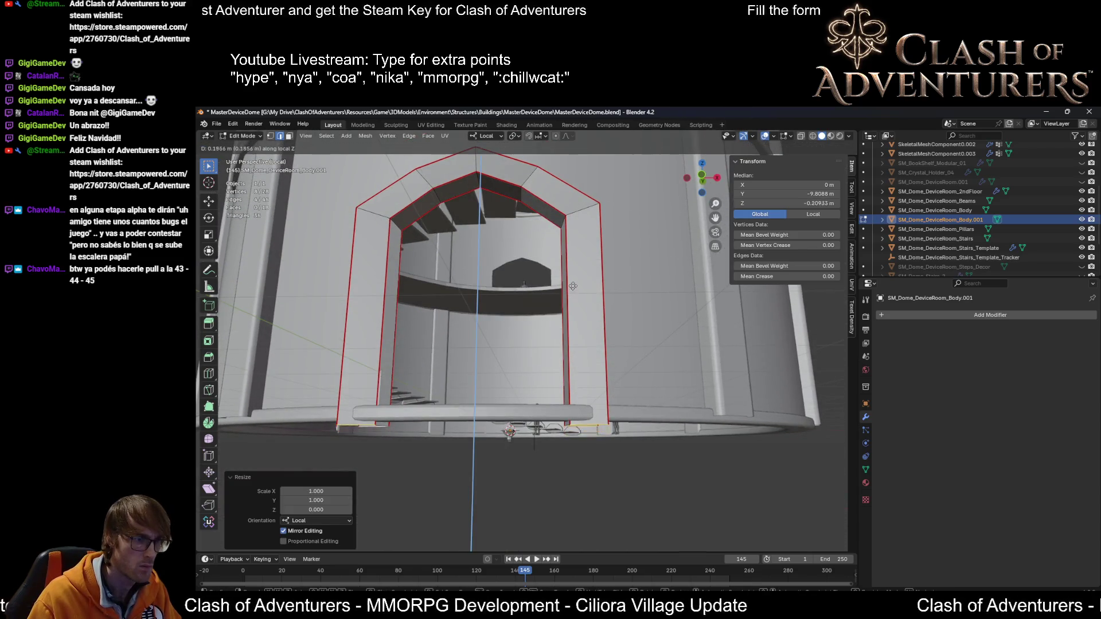
click(573, 275)
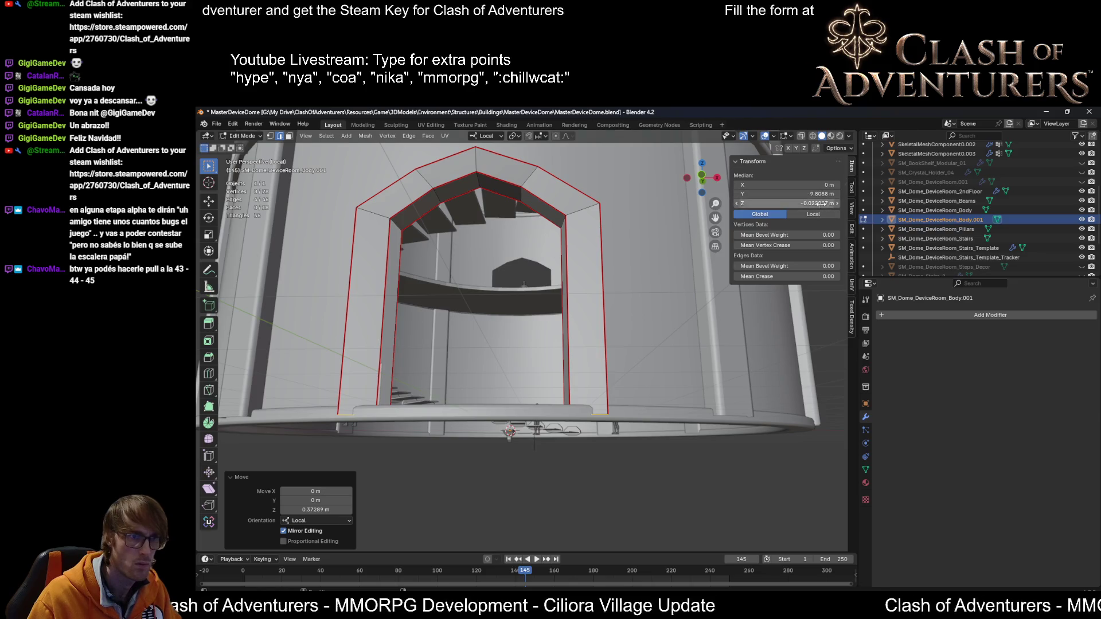
key(Return)
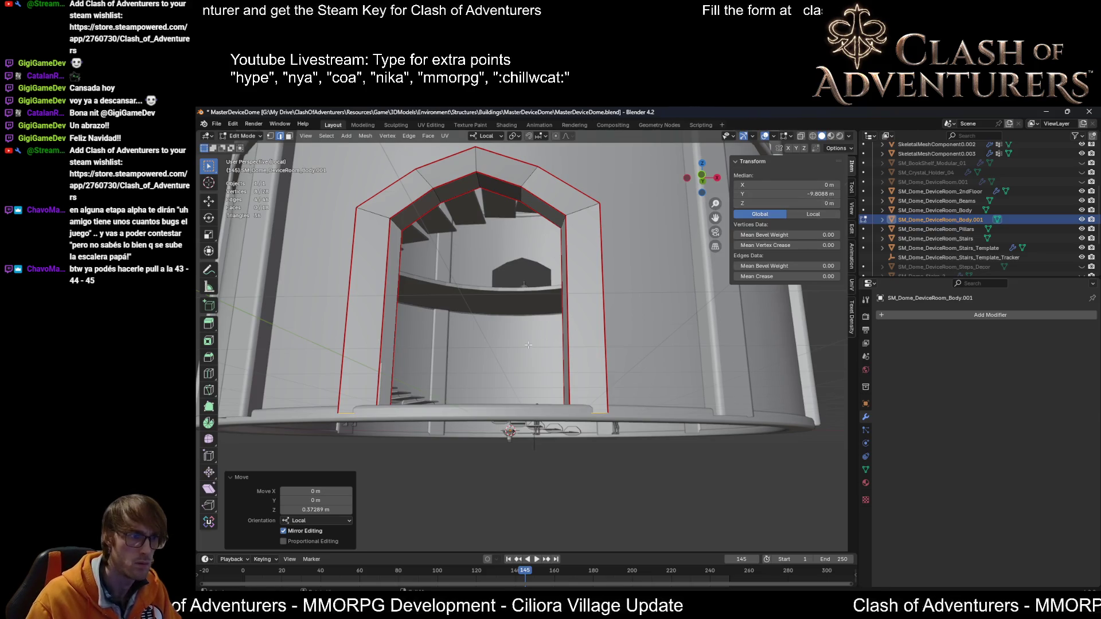
Step: Inspect the frame against the wall pillars, floor and interior stairs, undoing an edge-loop selection
mouse_move(574, 344)
middle_down()
mouse_move(433, 365)
mouse_move(553, 341)
mouse_move(637, 264)
mouse_move(617, 244)
mouse_move(636, 243)
mouse_move(561, 251)
mouse_move(611, 278)
middle_up()
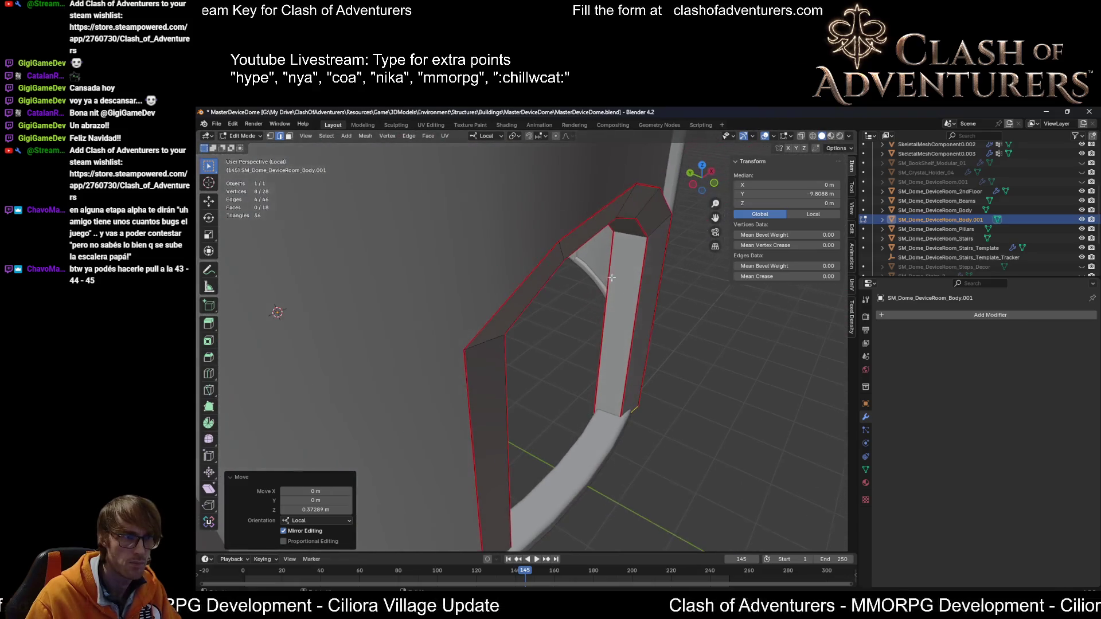
alt+click(606, 202)
mouse_move(606, 202)
middle_down()
mouse_move(707, 199)
mouse_move(689, 194)
mouse_move(679, 232)
middle_up()
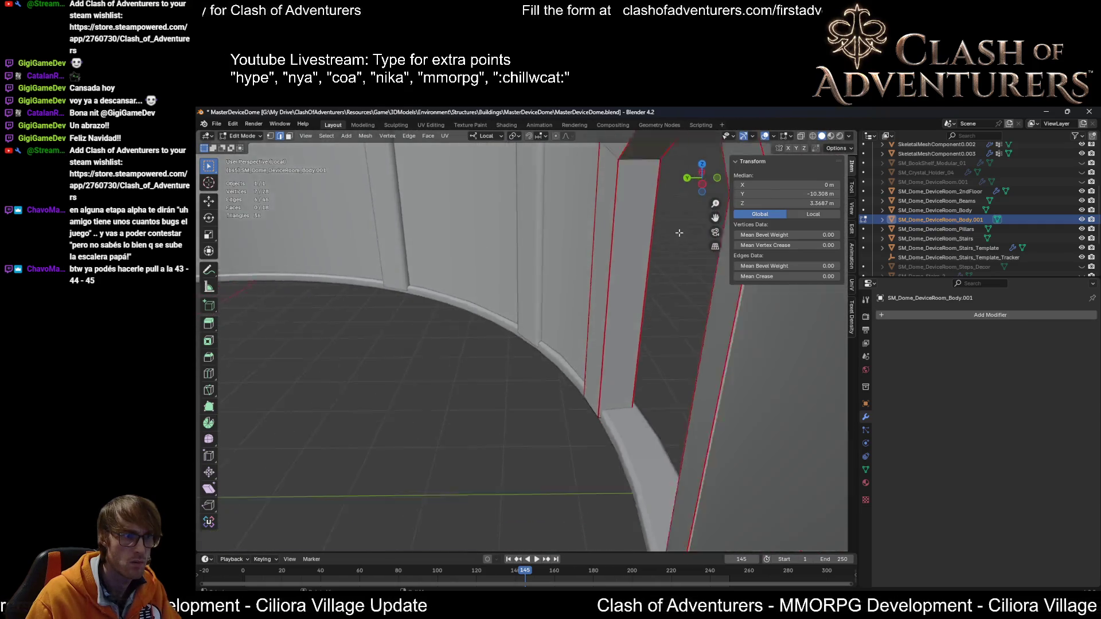
scroll(679, 233, up, 5)
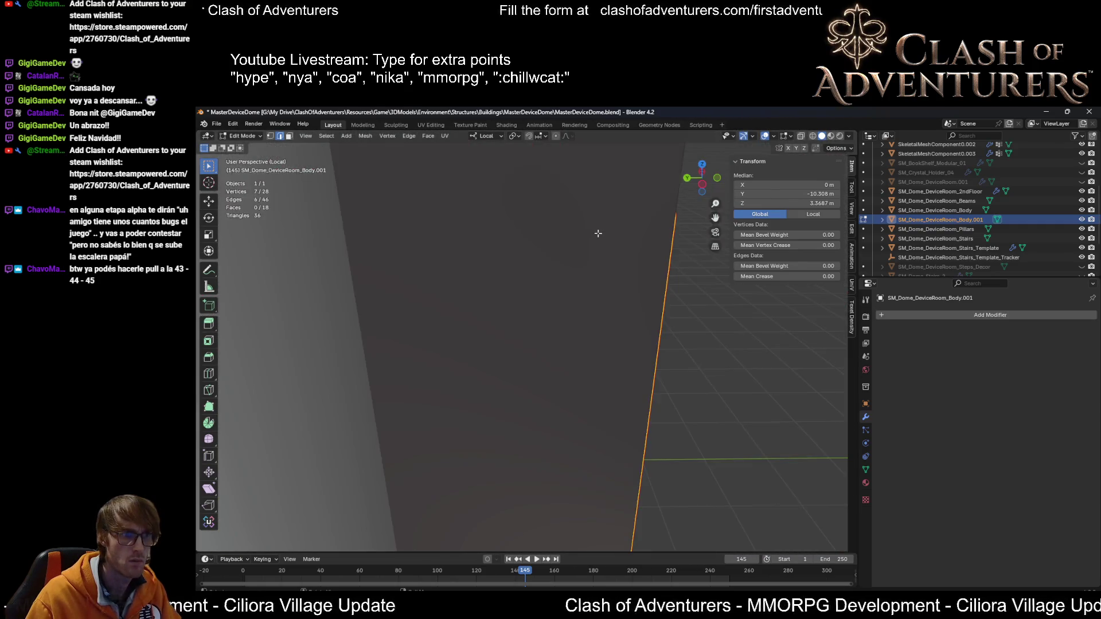
scroll(598, 234, down, 5)
middle_drag(598, 234, 765, 260)
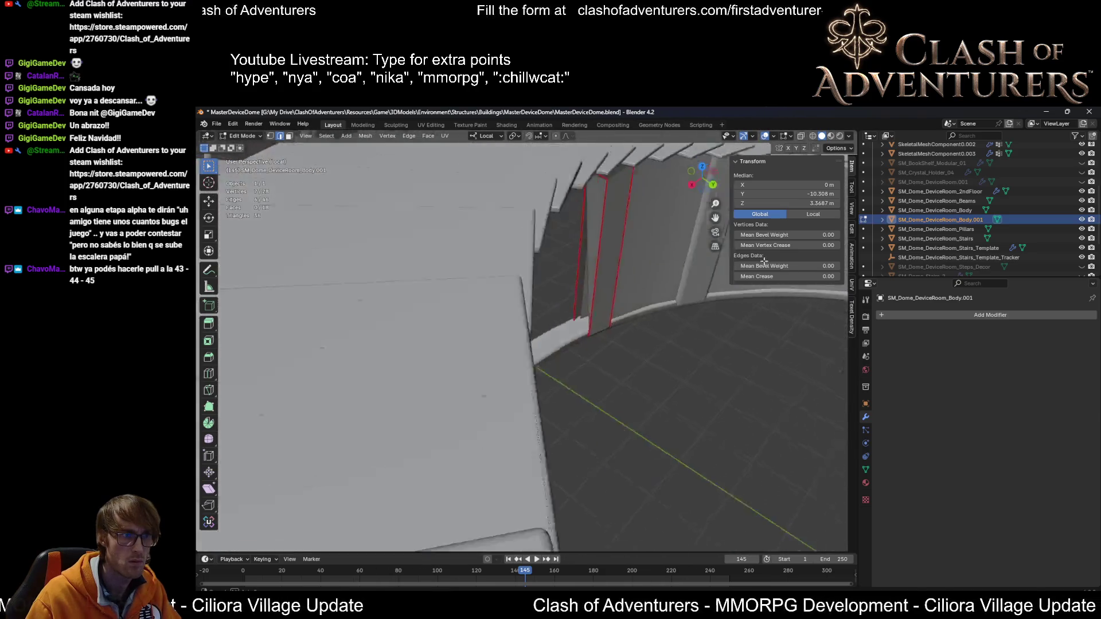
scroll(572, 232, down, 5)
scroll(573, 232, up, 5)
scroll(573, 233, down, 5)
scroll(548, 238, up, 2)
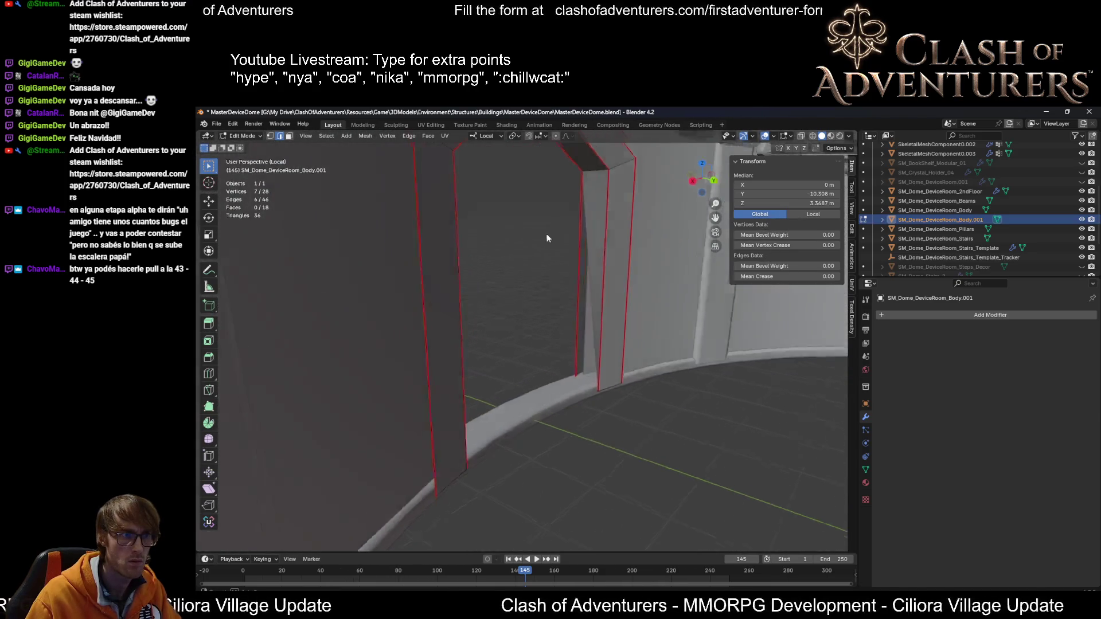
mouse_move(546, 238)
middle_down()
mouse_move(651, 219)
mouse_move(641, 226)
middle_up()
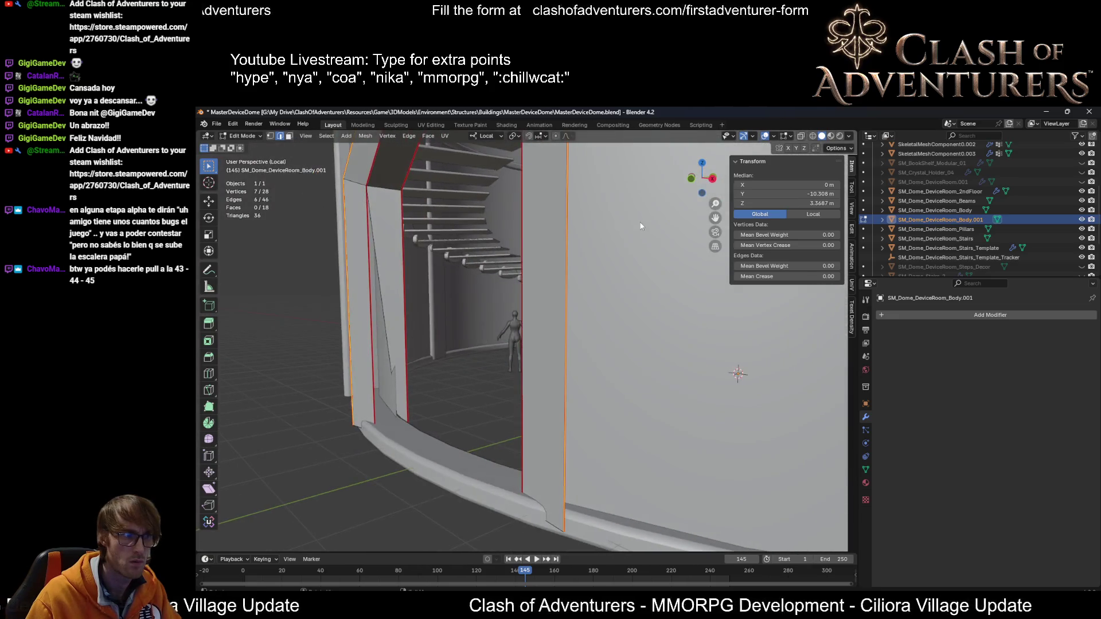
key(ctrl+z)
middle_drag(490, 280, 516, 284)
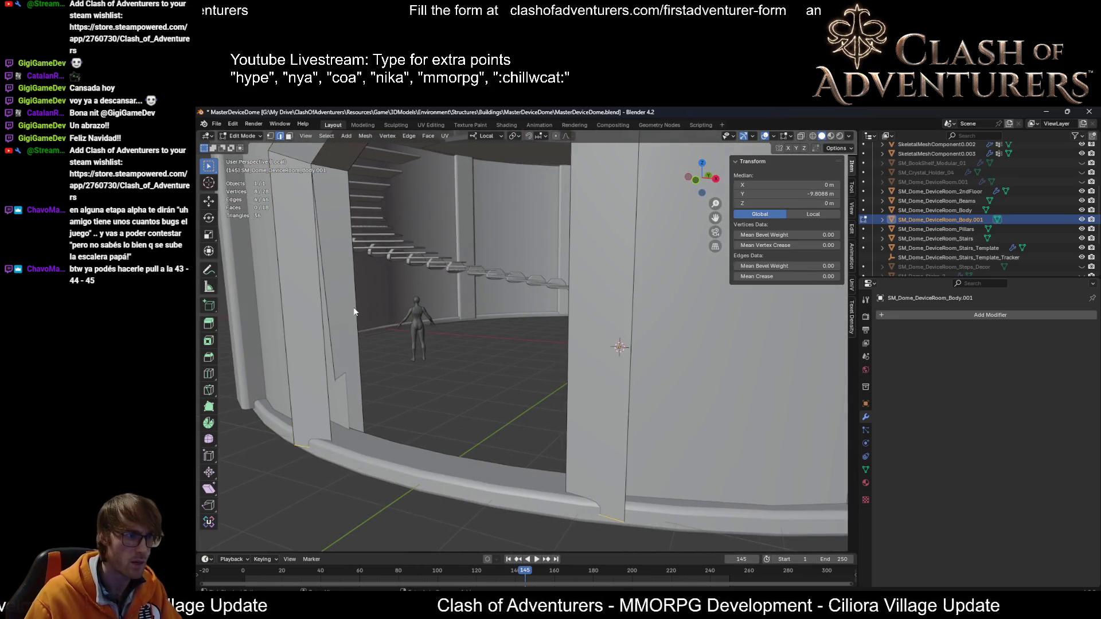
Step: Delete the wall face beside the doorway in face select mode
middle_drag(349, 332, 381, 337)
key(3)
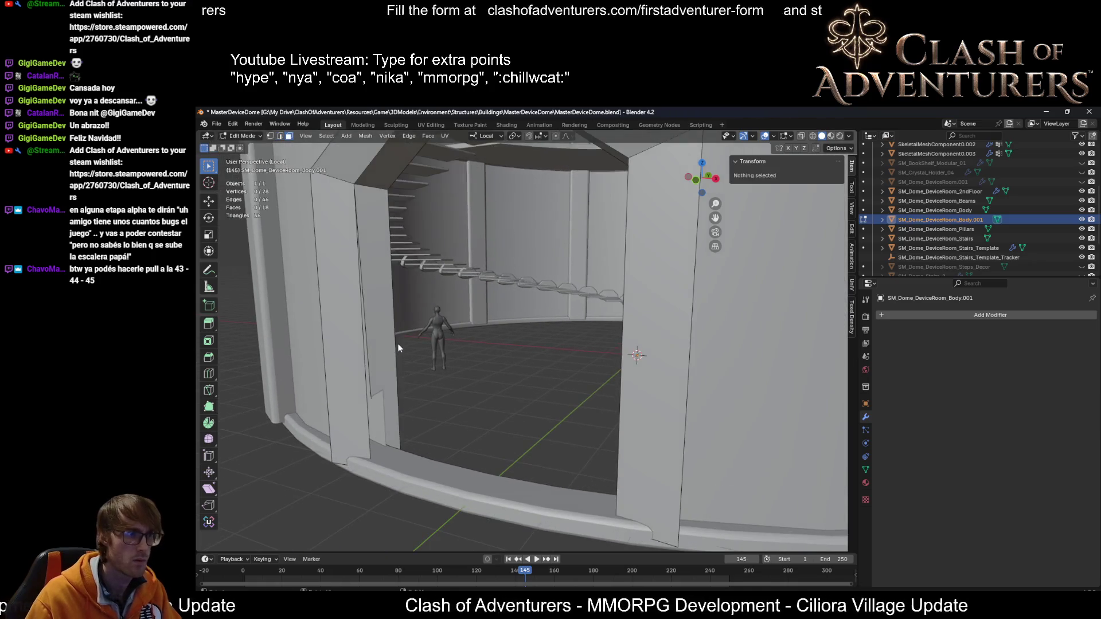
click(386, 340)
key(x)
click(377, 349)
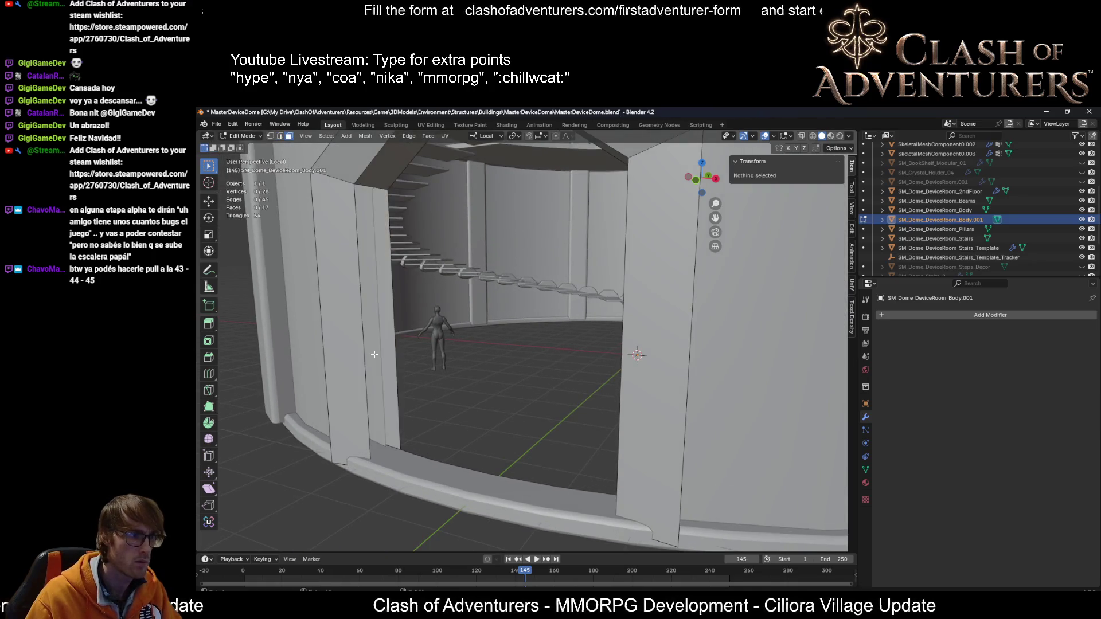
Step: Fill a new face across four doorway vertices using X-ray, then deselect all
middle_drag(423, 302, 394, 249)
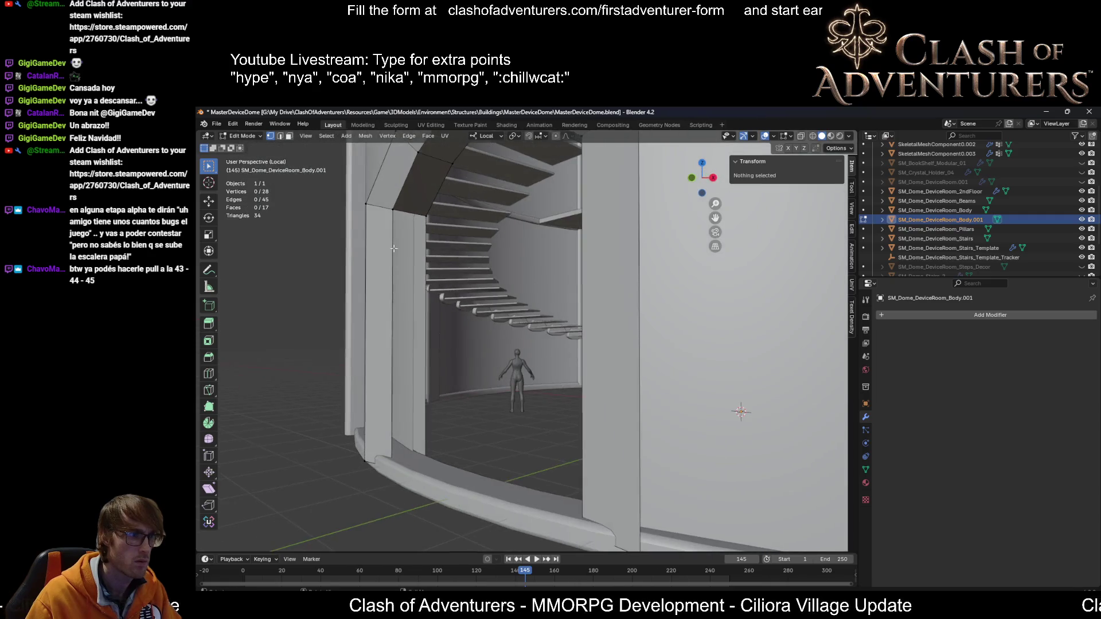
click(393, 210)
shift+click(426, 216)
key(alt+z)
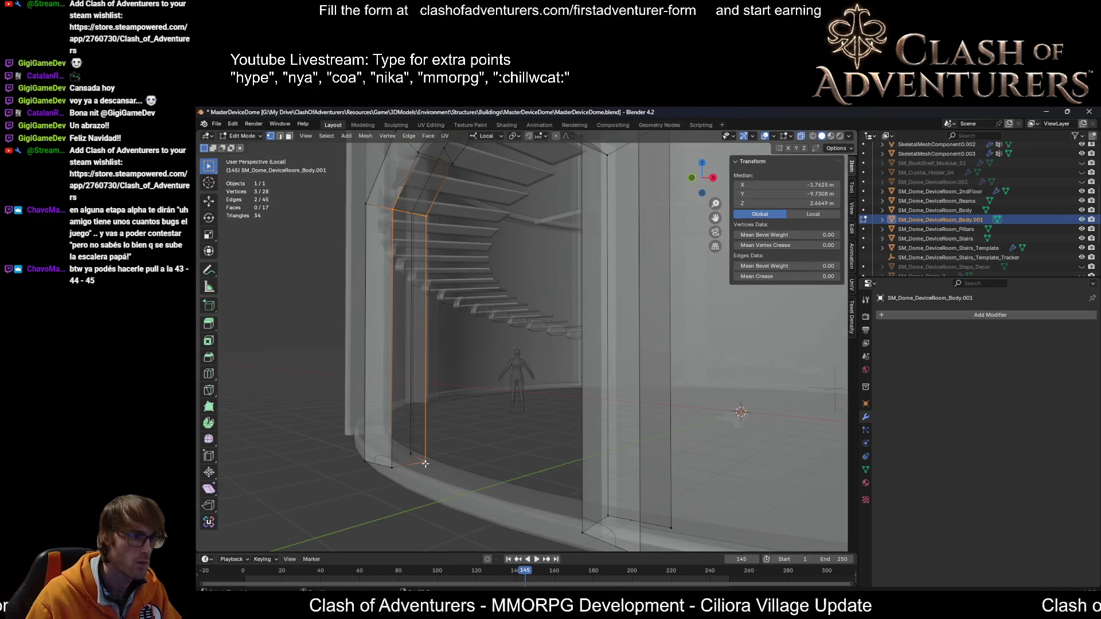
key(f)
middle_drag(456, 428, 502, 400)
key(alt+z)
key(alt+a)
Step: Connect two door frame vertices near the dome wall with a new edge
mouse_move(461, 363)
middle_down()
mouse_move(572, 353)
mouse_move(596, 338)
mouse_move(590, 353)
mouse_move(564, 311)
mouse_move(556, 373)
middle_up()
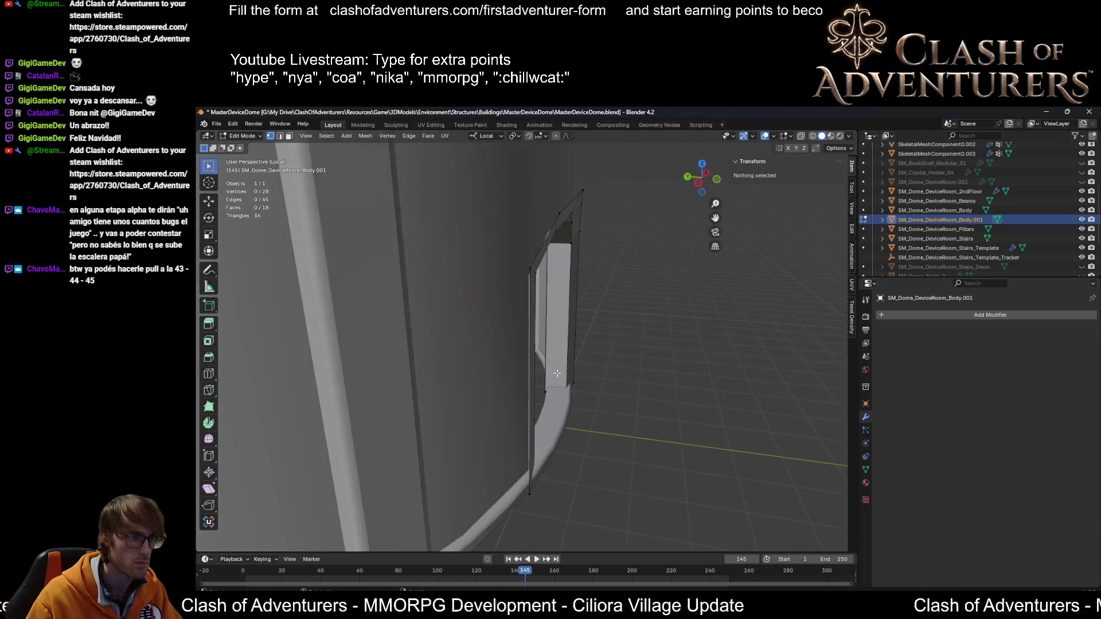
mouse_move(532, 470)
middle_down()
mouse_move(519, 448)
mouse_move(529, 342)
mouse_move(521, 321)
middle_up()
click(518, 447)
key(f)
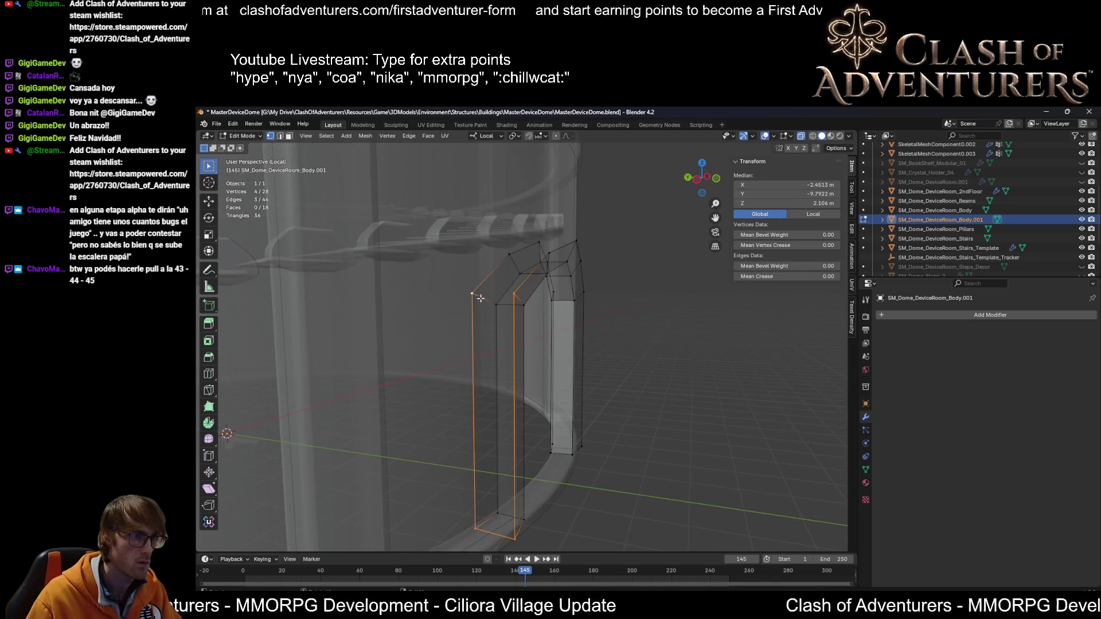
Step: Fill three new faces across the top of the door frame
key(f)
middle_drag(504, 312, 537, 319)
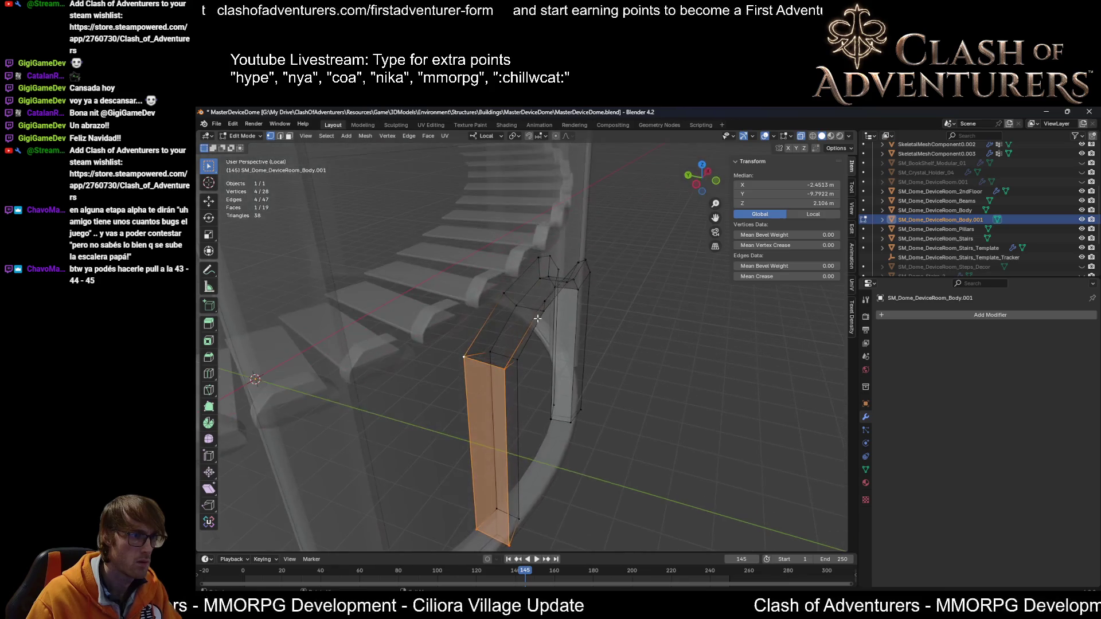
click(543, 302)
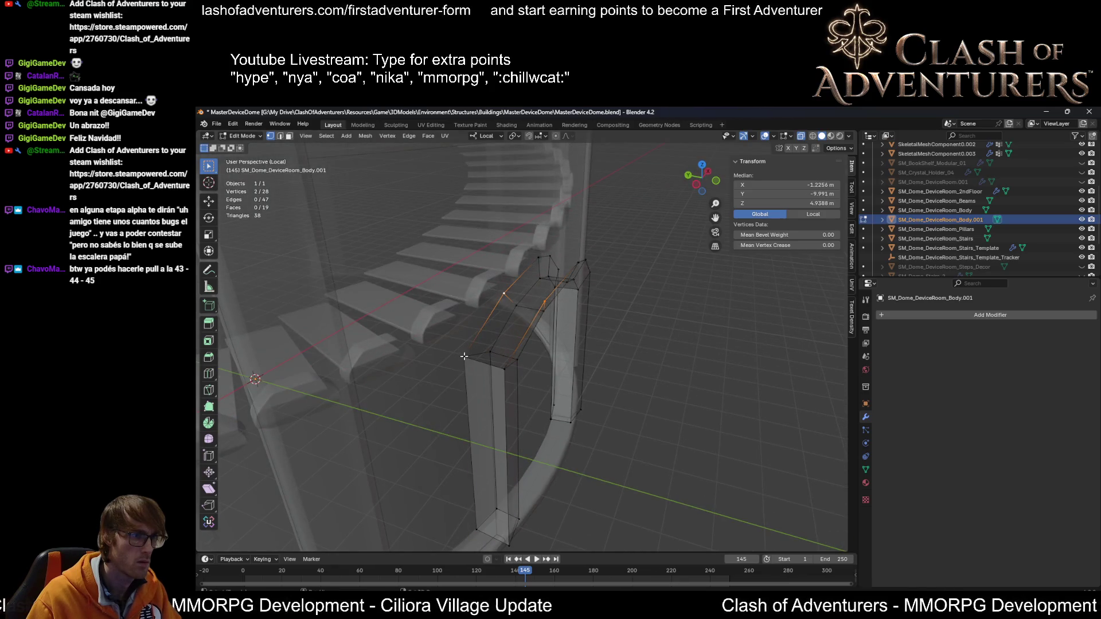
key(f)
middle_drag(464, 356, 563, 317)
click(564, 308)
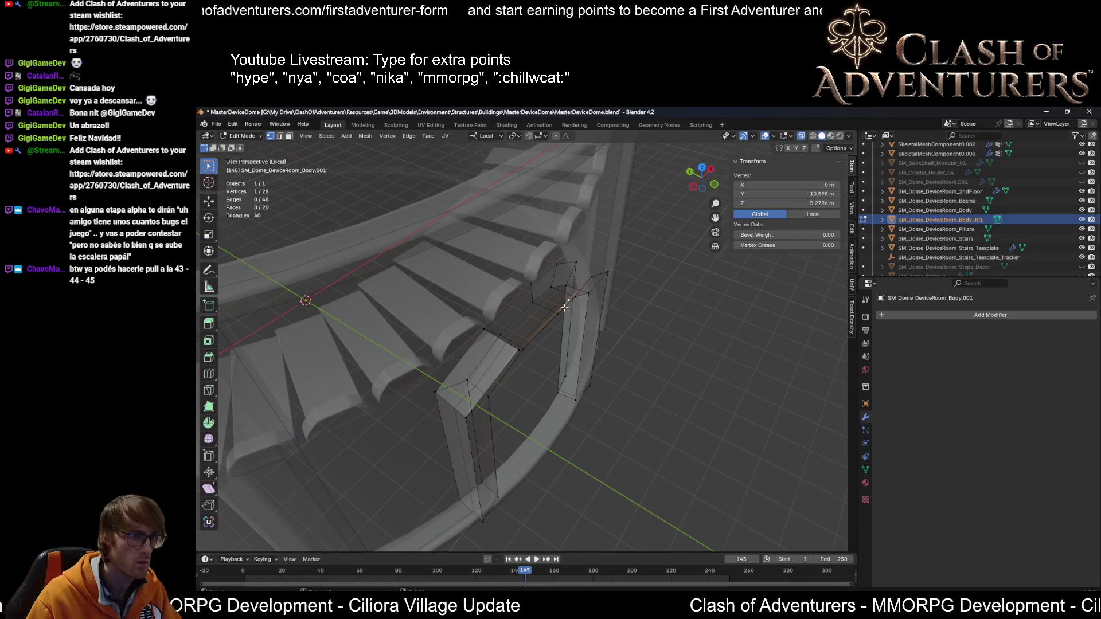
shift+click(485, 327)
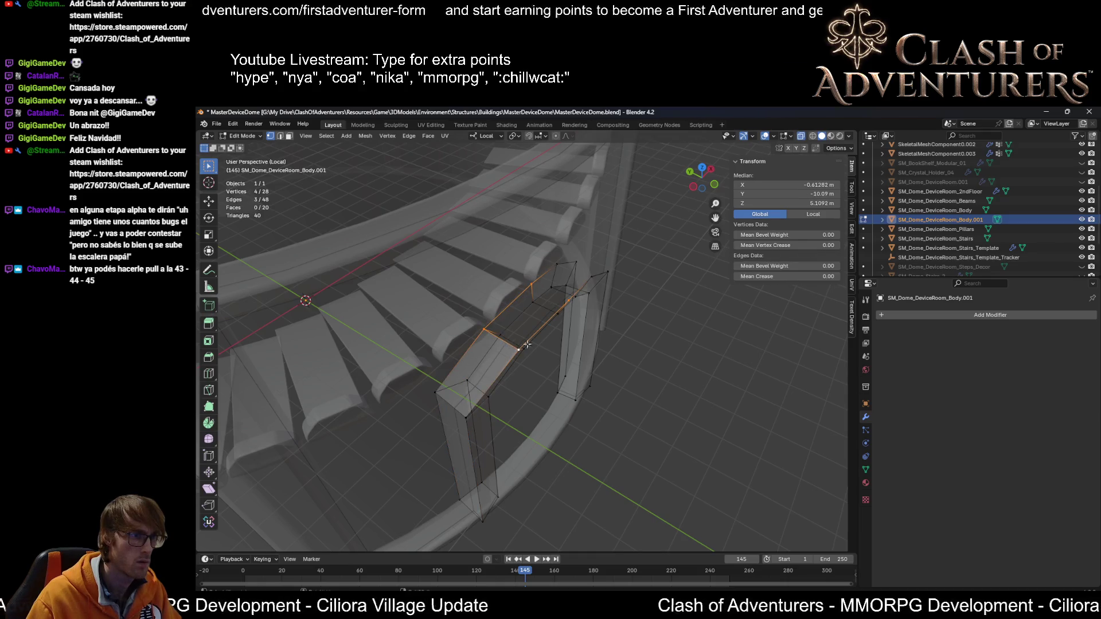
key(f)
Step: Fill two more arch faces from the corner vertices on the other side
middle_drag(527, 344, 535, 310)
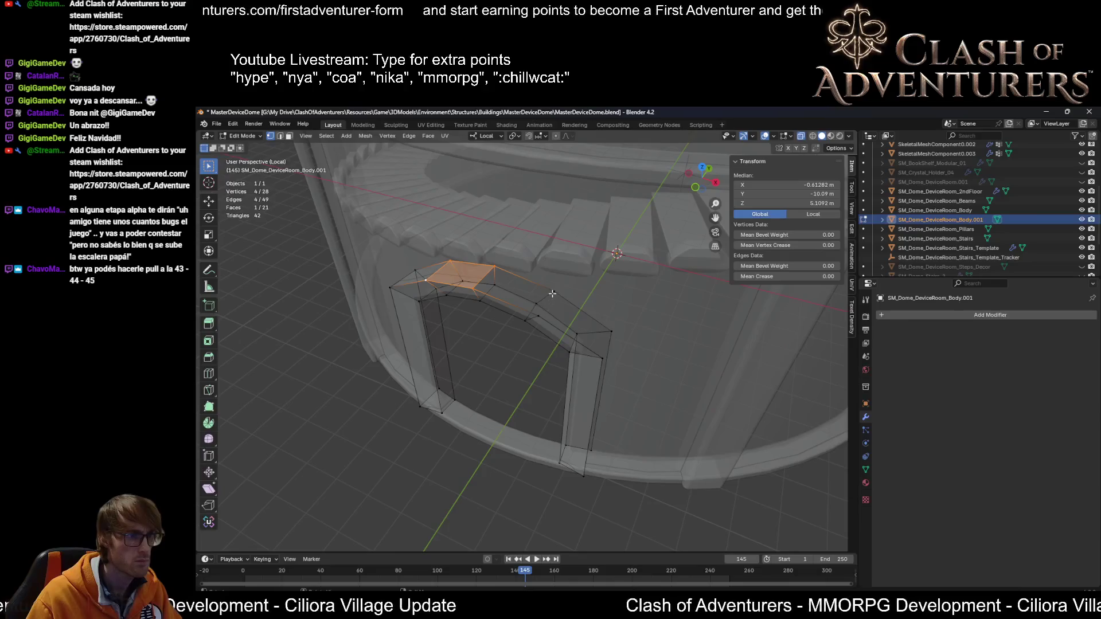
click(552, 294)
click(494, 267)
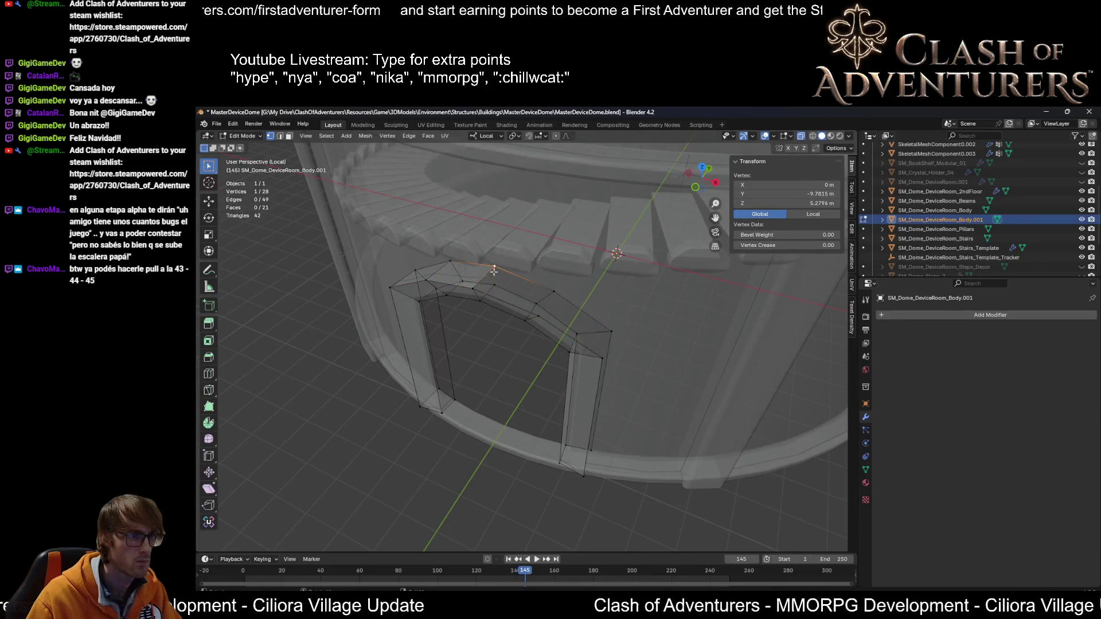
shift+click(474, 289)
key(f)
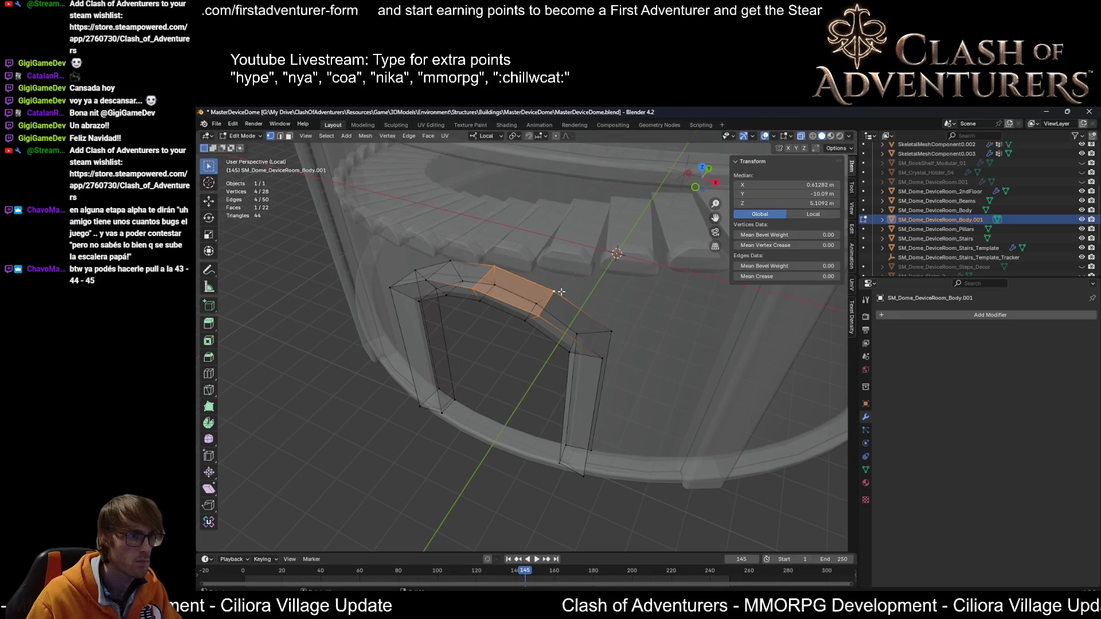
click(554, 292)
shift+click(611, 332)
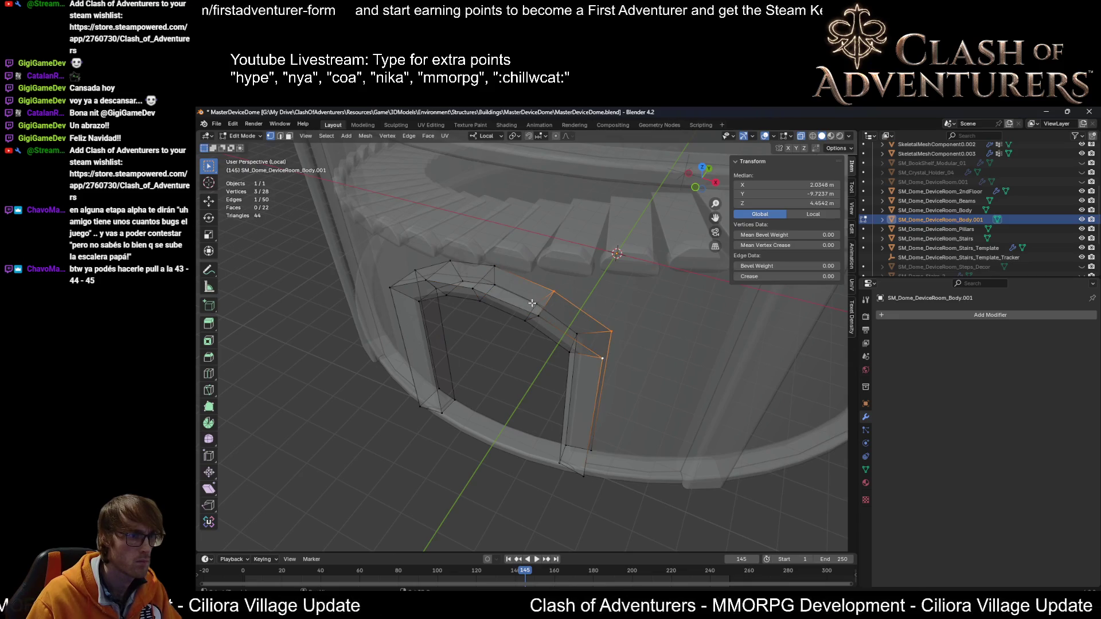
middle_drag(576, 326, 540, 295)
scroll(538, 293, up, 1)
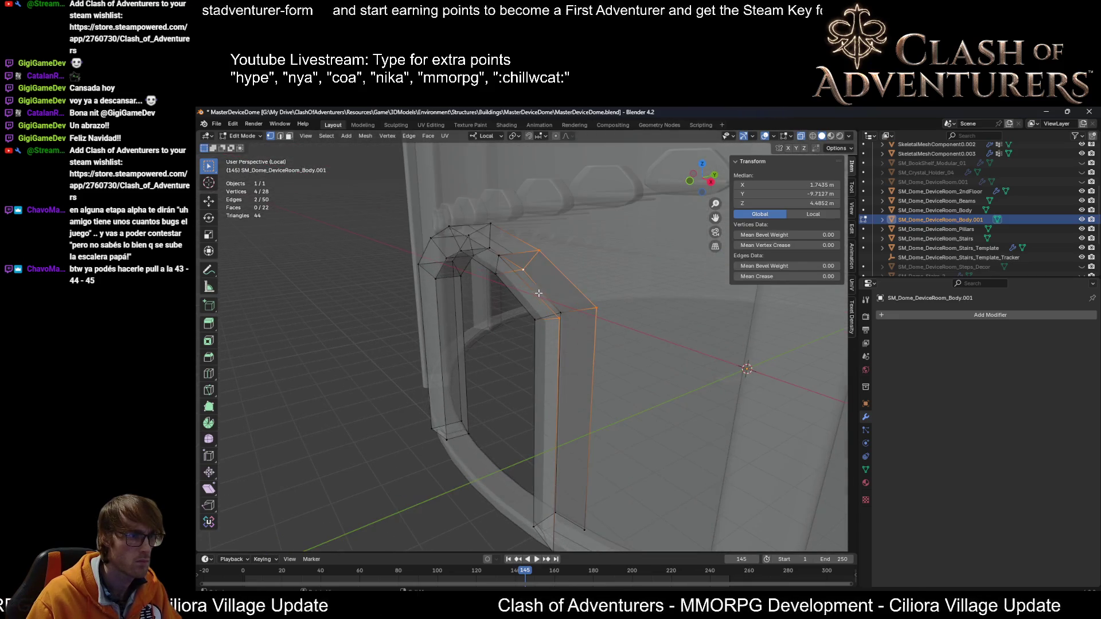
key(f)
Step: Fill the outer pillar face between its top and bottom vertices
middle_drag(497, 259, 582, 273)
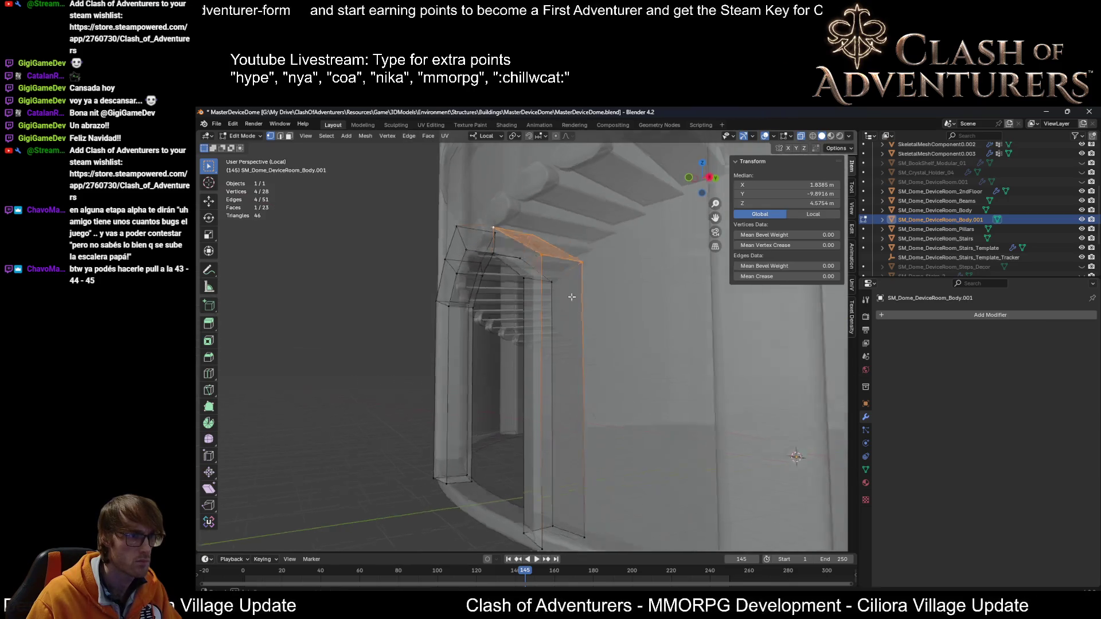
click(581, 273)
middle_drag(599, 439, 611, 406)
shift+click(584, 487)
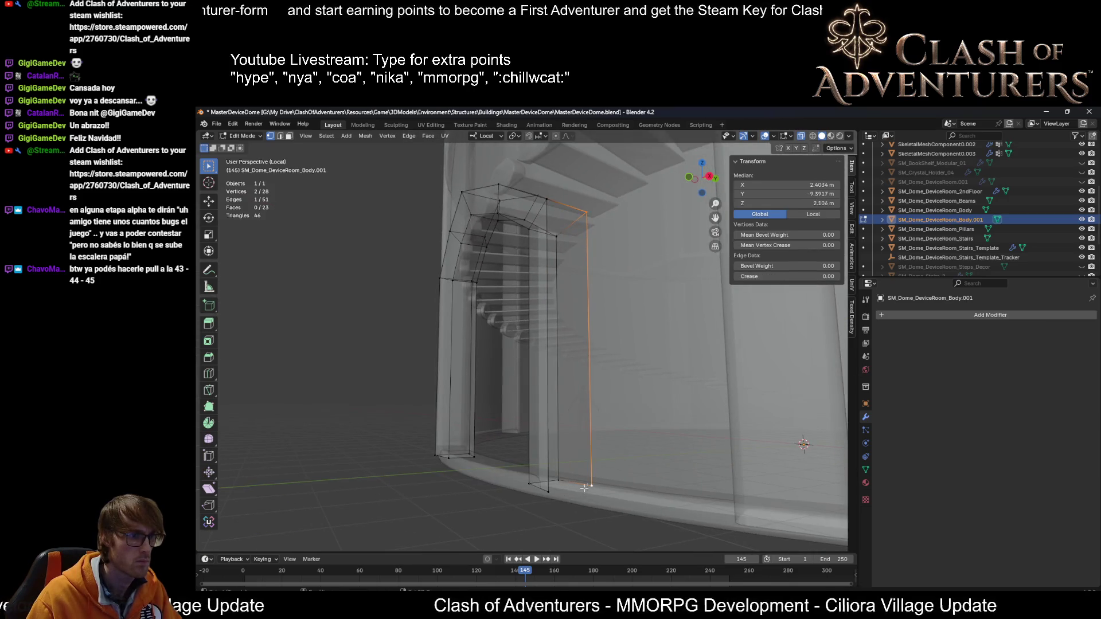
middle_drag(554, 489, 600, 454)
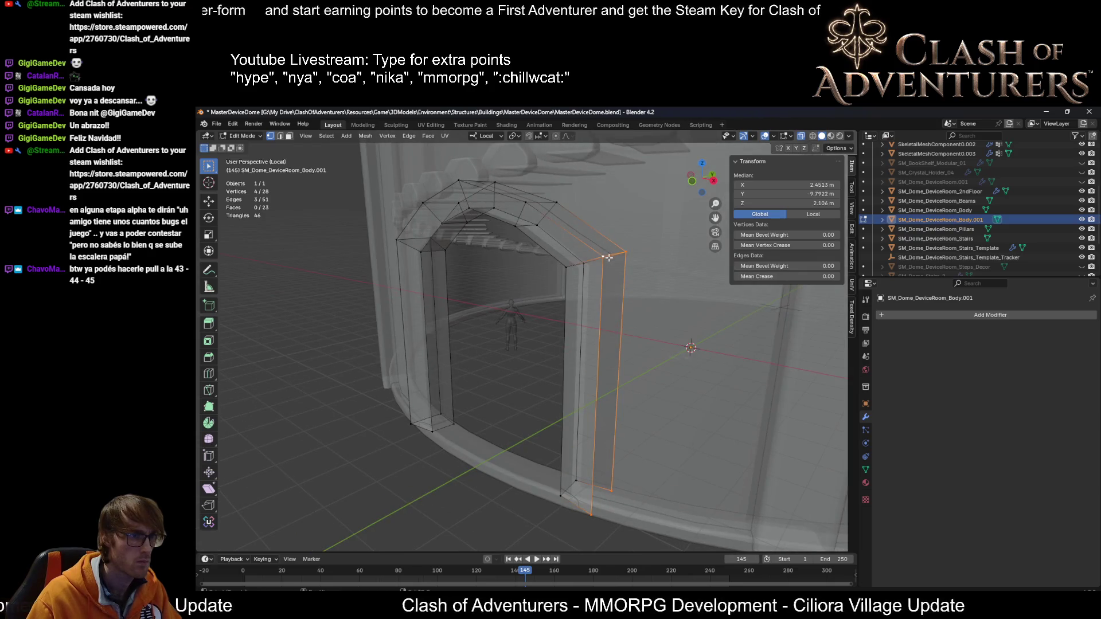
key(f)
mouse_move(608, 258)
middle_down()
mouse_move(580, 337)
mouse_move(542, 272)
middle_up()
scroll(580, 337, up, 2)
Step: Turn off X-ray and widen the arch's inner face loop to 1.049 on X
key(alt+z)
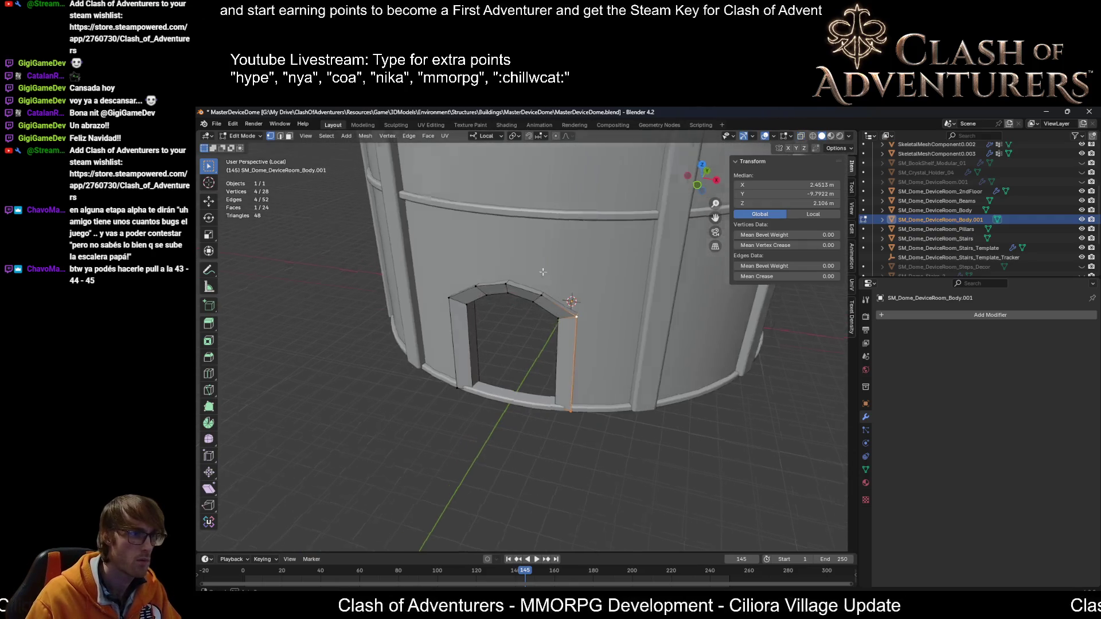
scroll(542, 272, up, 5)
mouse_move(388, 258)
middle_down()
mouse_move(484, 268)
mouse_move(521, 243)
mouse_move(670, 248)
mouse_move(686, 350)
mouse_move(626, 293)
middle_up()
scroll(485, 267, up, 3)
scroll(484, 267, down, 5)
scroll(521, 243, up, 5)
scroll(671, 249, up, 3)
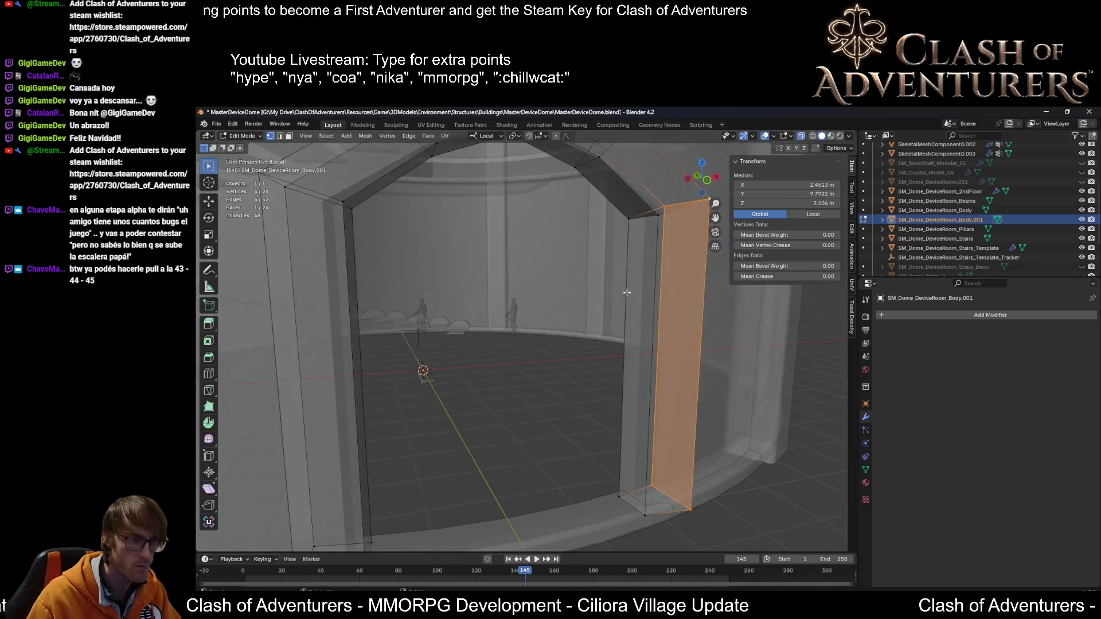
alt+click(640, 214)
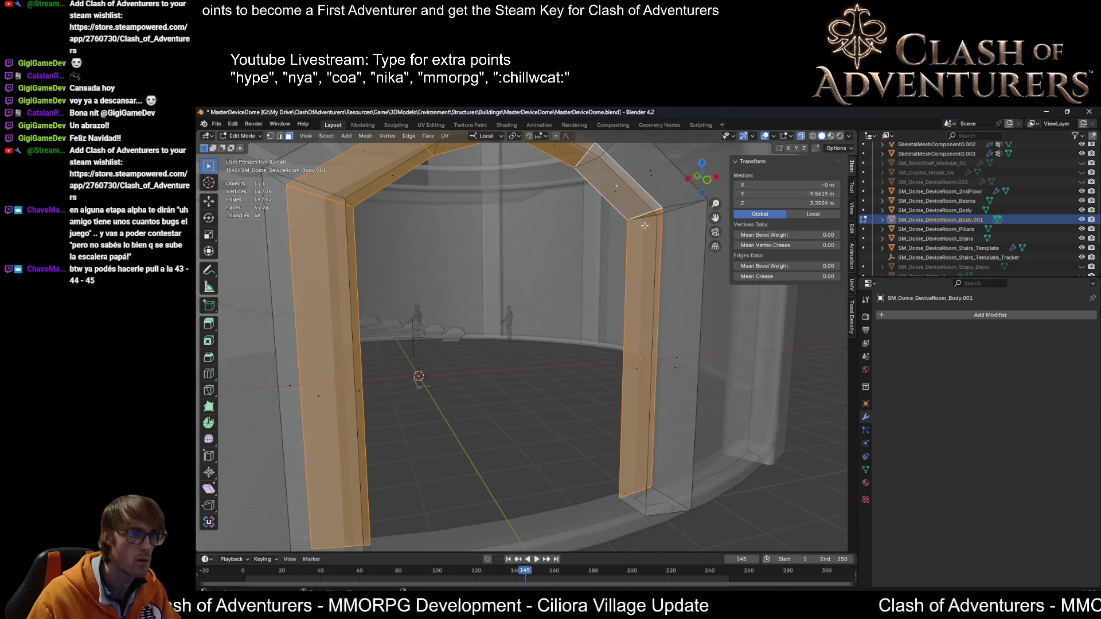
key(ctrl+KP_7)
mouse_move(628, 240)
middle_down()
mouse_move(620, 360)
mouse_move(632, 389)
middle_up()
key(s)
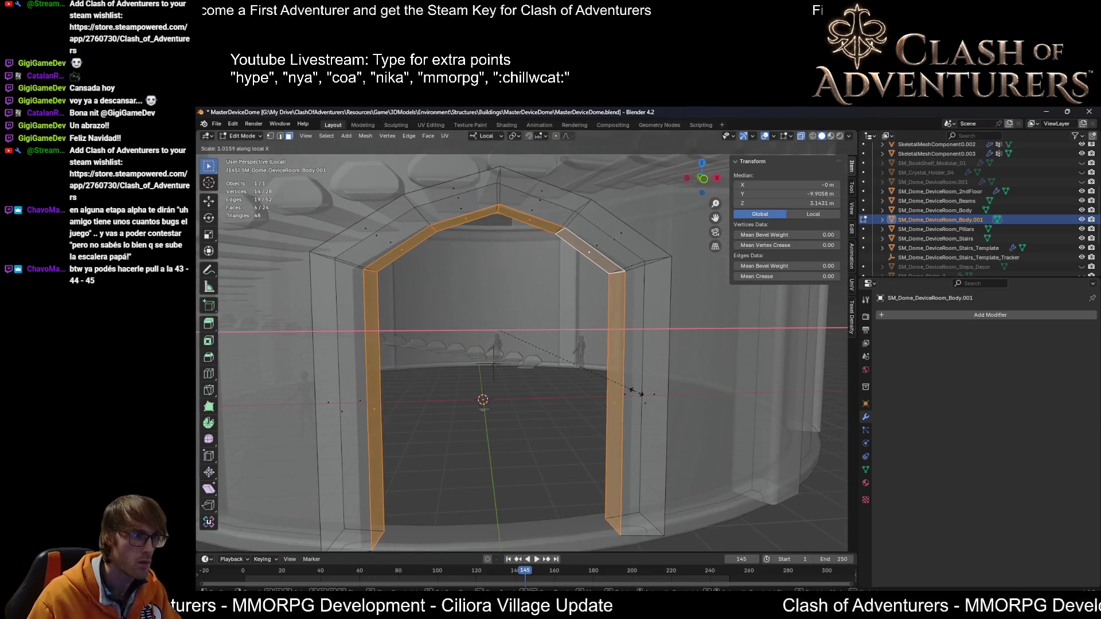
click(646, 394)
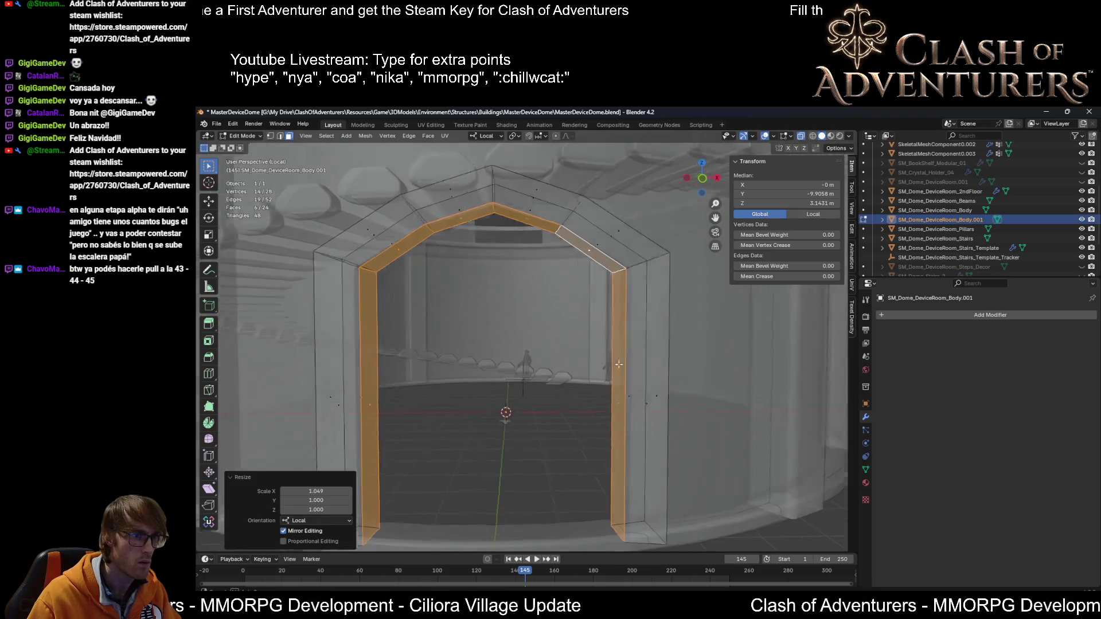
Step: Stretch the pillar face to 1.847 along its local Y axis
mouse_move(645, 393)
middle_down()
mouse_move(571, 264)
mouse_move(628, 429)
mouse_move(573, 405)
middle_up()
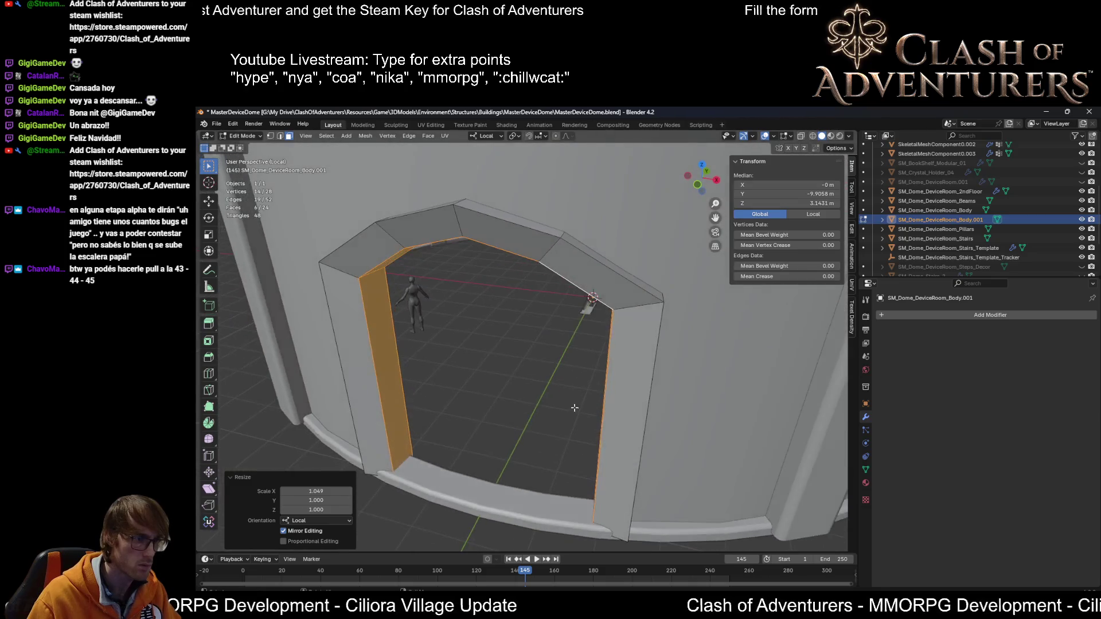
key(s)
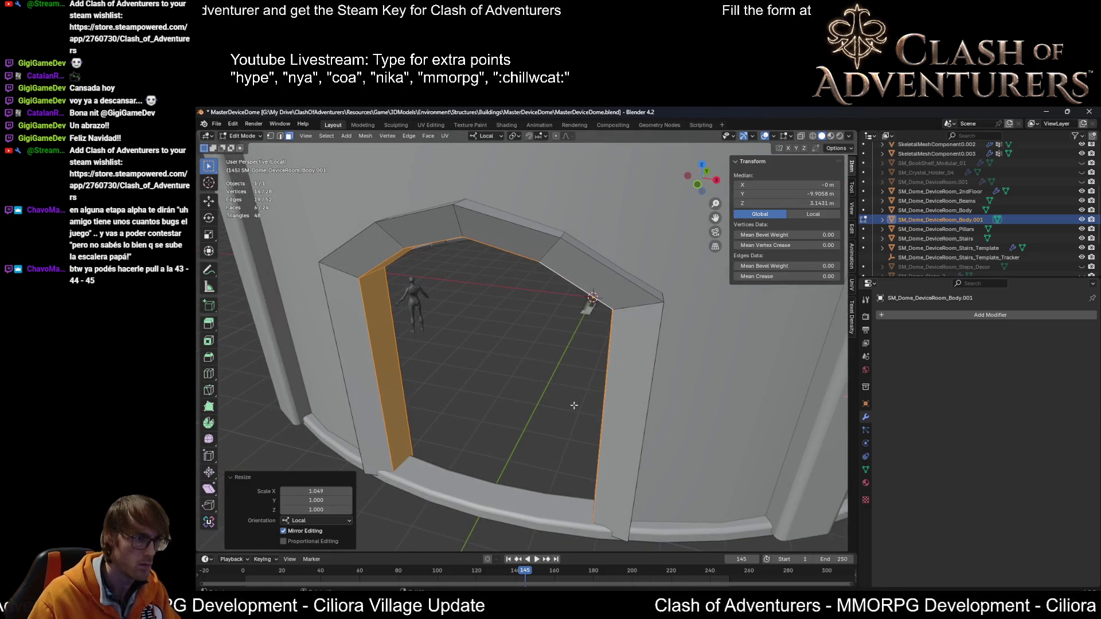
key(y)
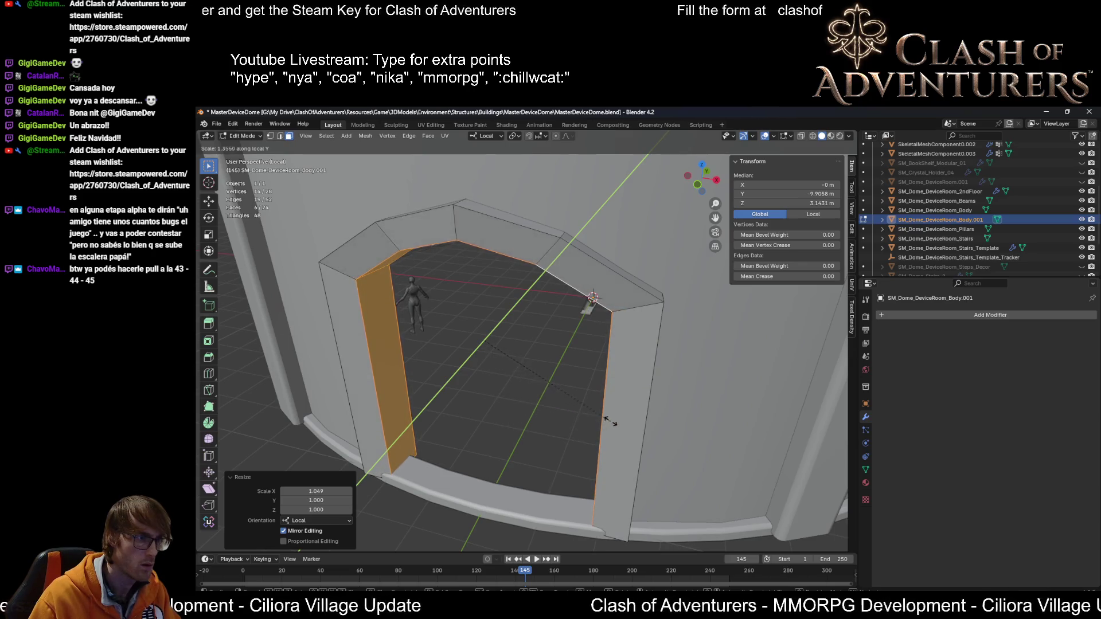
click(680, 400)
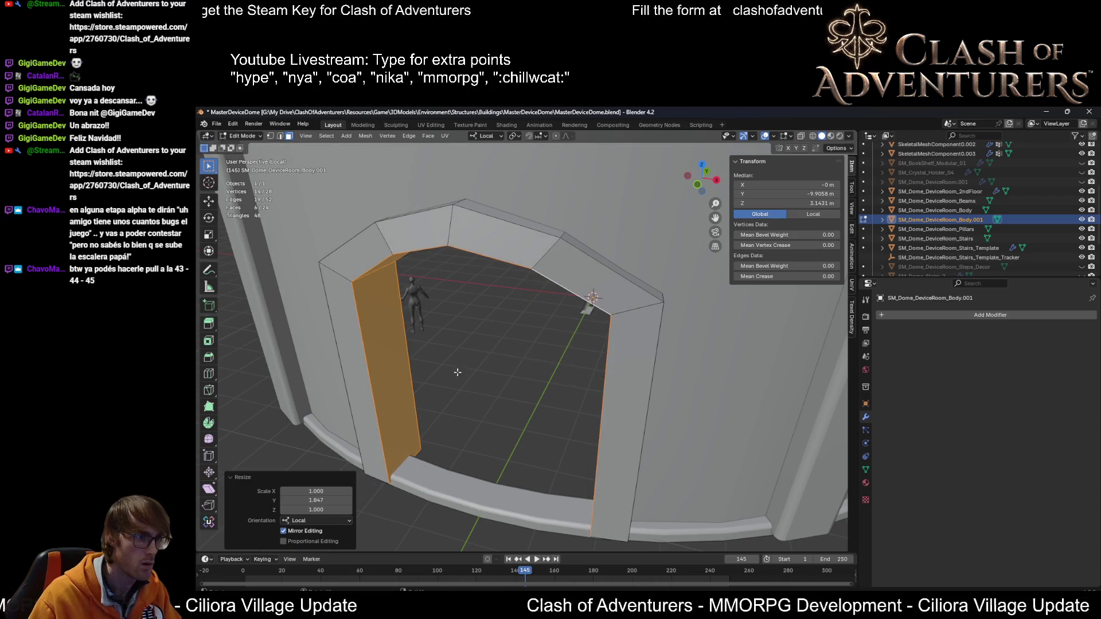
middle_drag(401, 340, 695, 311)
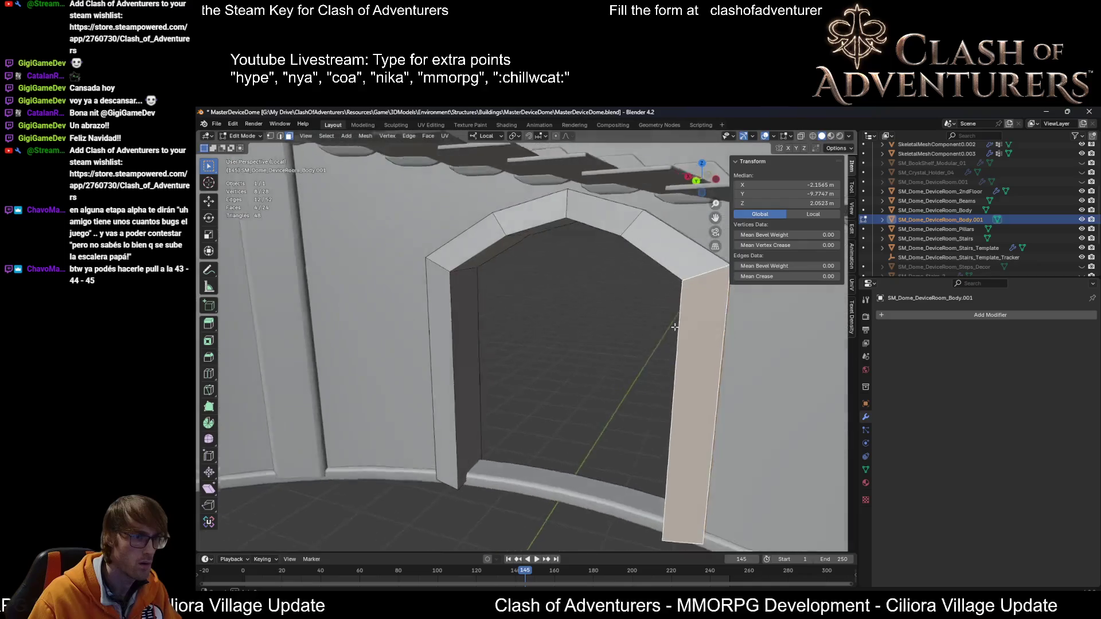
Step: Select the arch edge loop in edge mode and shift it slightly along Y
click(695, 310)
key(2)
alt+click(671, 274)
middle_drag(671, 274, 618, 293)
scroll(619, 293, down, 5)
middle_drag(745, 292, 730, 312)
key(g)
key(y)
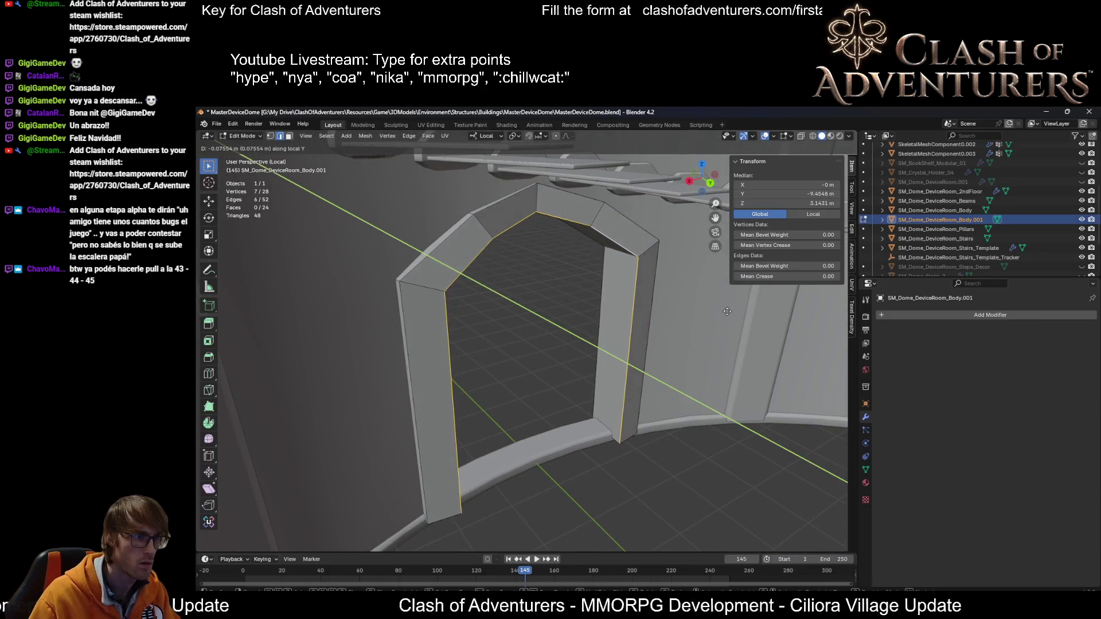
click(727, 310)
Step: Scale the arch edges to zero along local Y to flatten them, checking from several angles
key(s)
key(x)
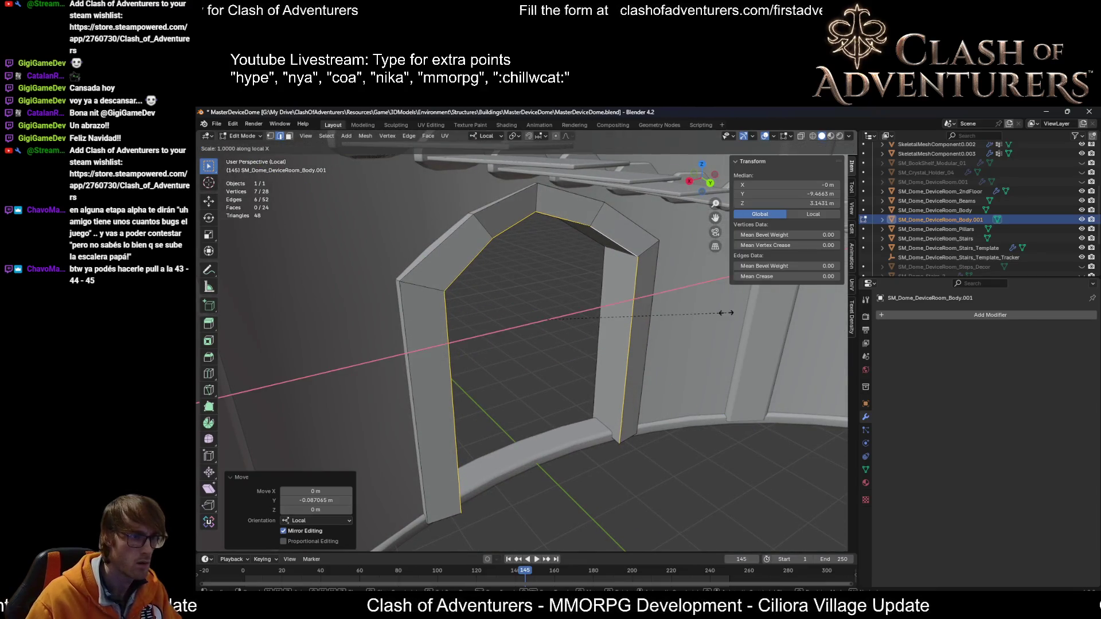
text(zy)
text(0)
key(Return)
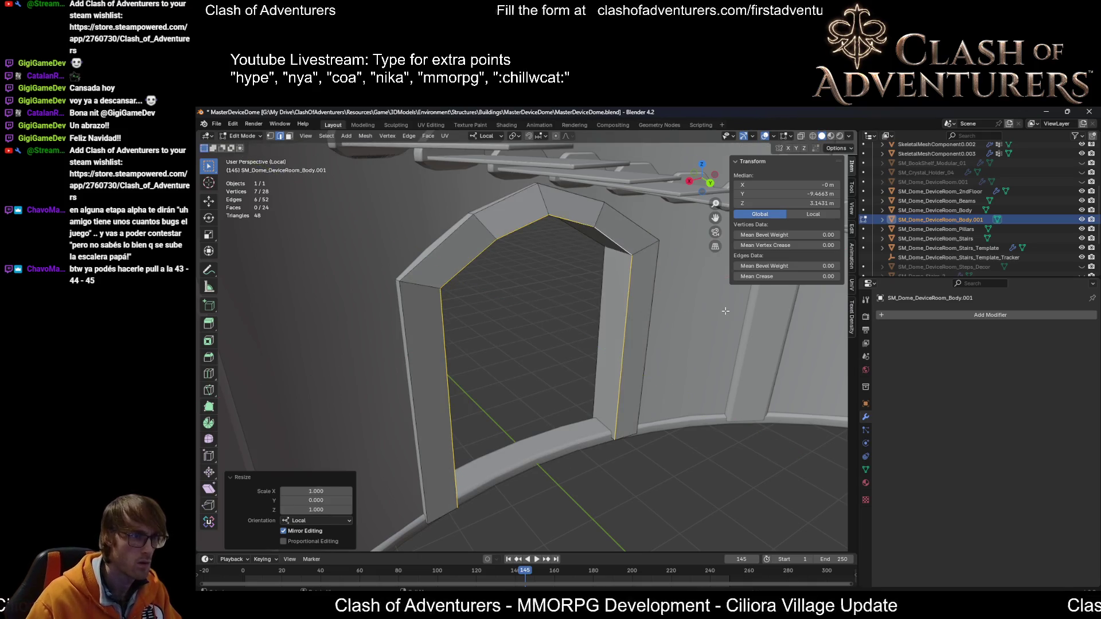
middle_drag(657, 324, 711, 286)
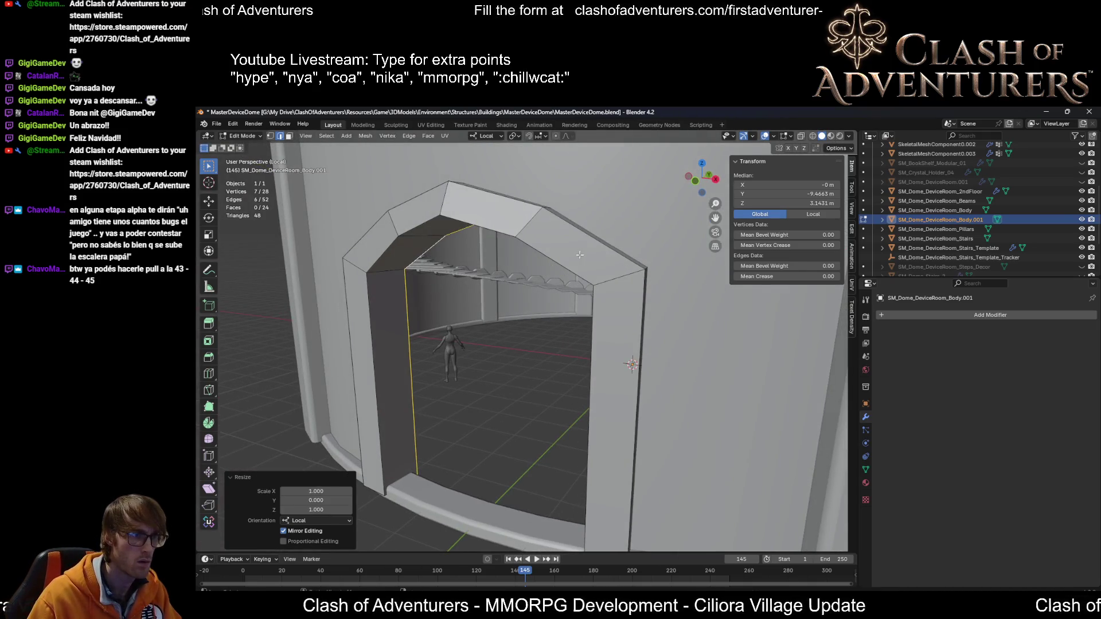
middle_drag(579, 255, 543, 258)
mouse_move(526, 255)
middle_down()
mouse_move(815, 270)
mouse_move(241, 273)
mouse_move(255, 275)
middle_up()
key(r)
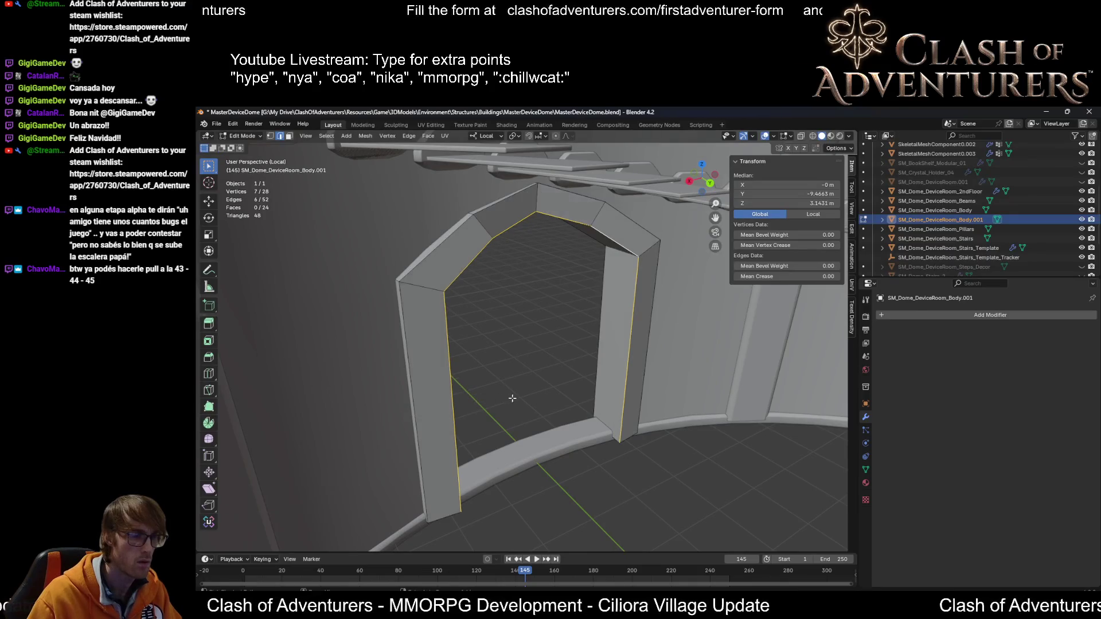
mouse_move(559, 408)
middle_down()
mouse_move(600, 404)
mouse_move(605, 374)
middle_up()
key(s)
key(y)
key(0)
key(Return)
scroll(606, 374, up, 5)
scroll(597, 375, down, 4)
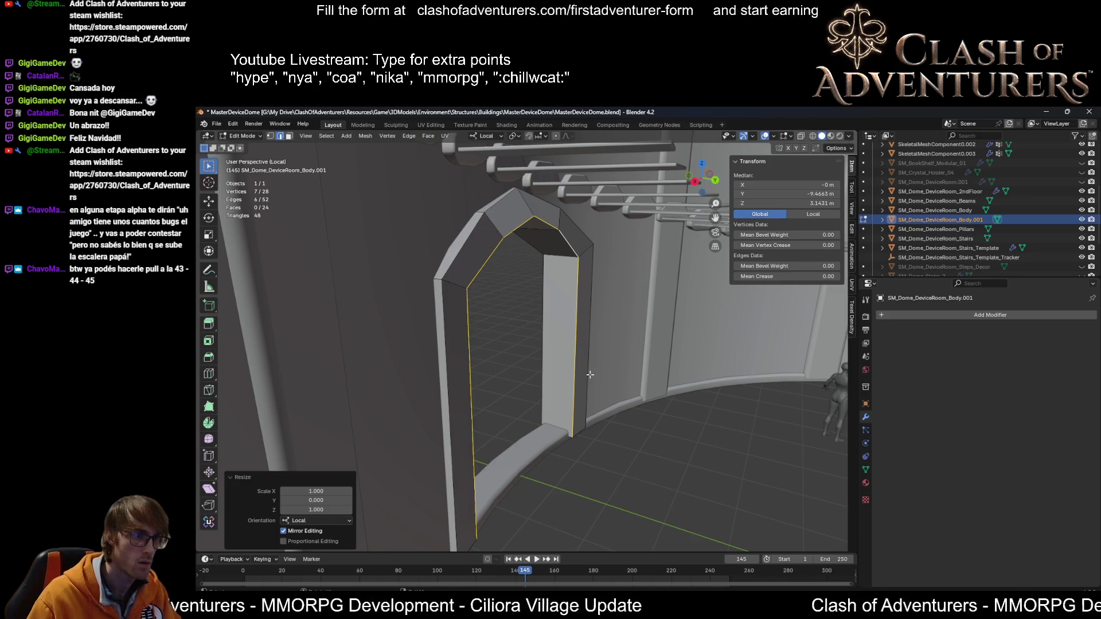
Step: Push the flattened arch edges about 0.087 m deeper along local Y
key(g)
key(y)
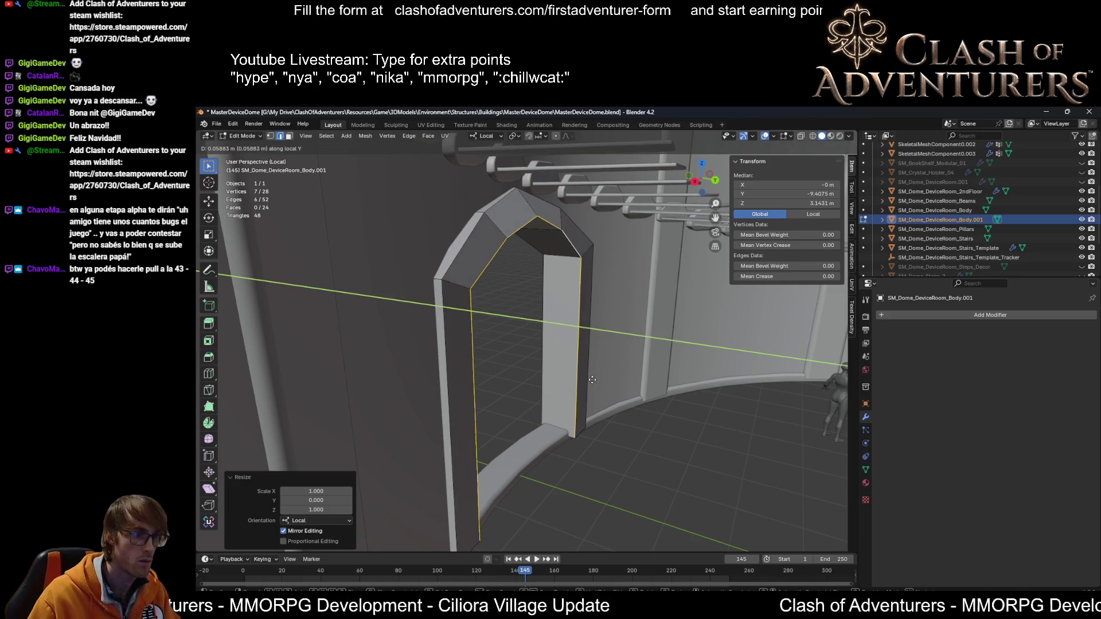
click(593, 380)
mouse_move(594, 380)
middle_down()
mouse_move(498, 428)
mouse_move(501, 260)
mouse_move(658, 290)
mouse_move(523, 291)
mouse_move(519, 388)
middle_up()
Step: Re-flatten the arch edges and shift them −0.081 m along local Y
key(s)
key(y)
key(0)
key(Return)
key(g)
key(y)
click(664, 290)
middle_drag(530, 439, 500, 329)
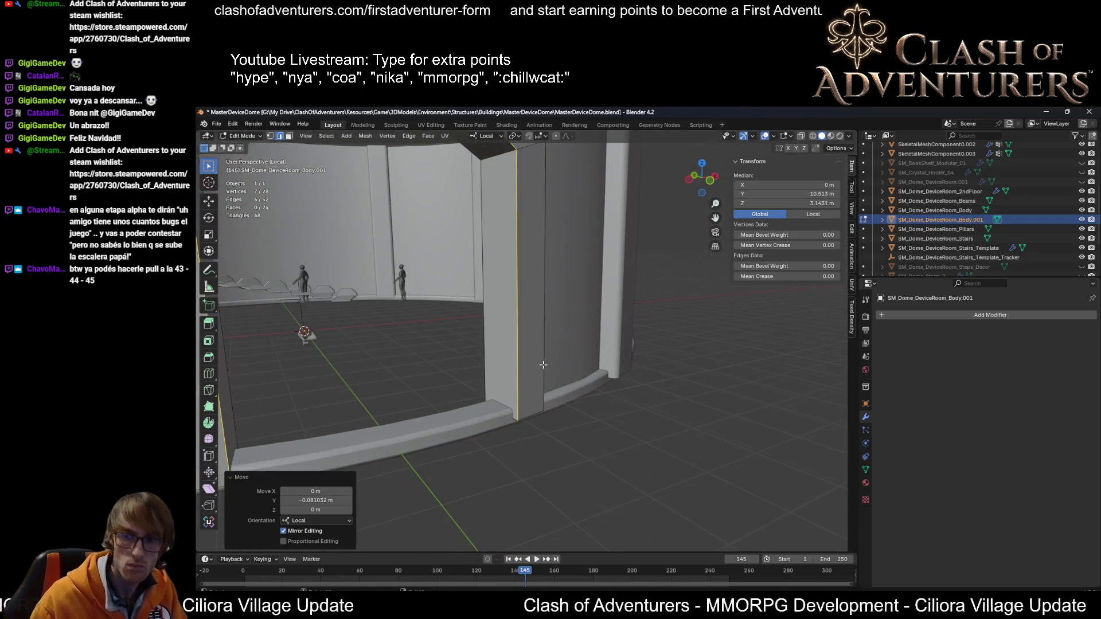
middle_drag(543, 365, 555, 398)
middle_drag(551, 445, 434, 394)
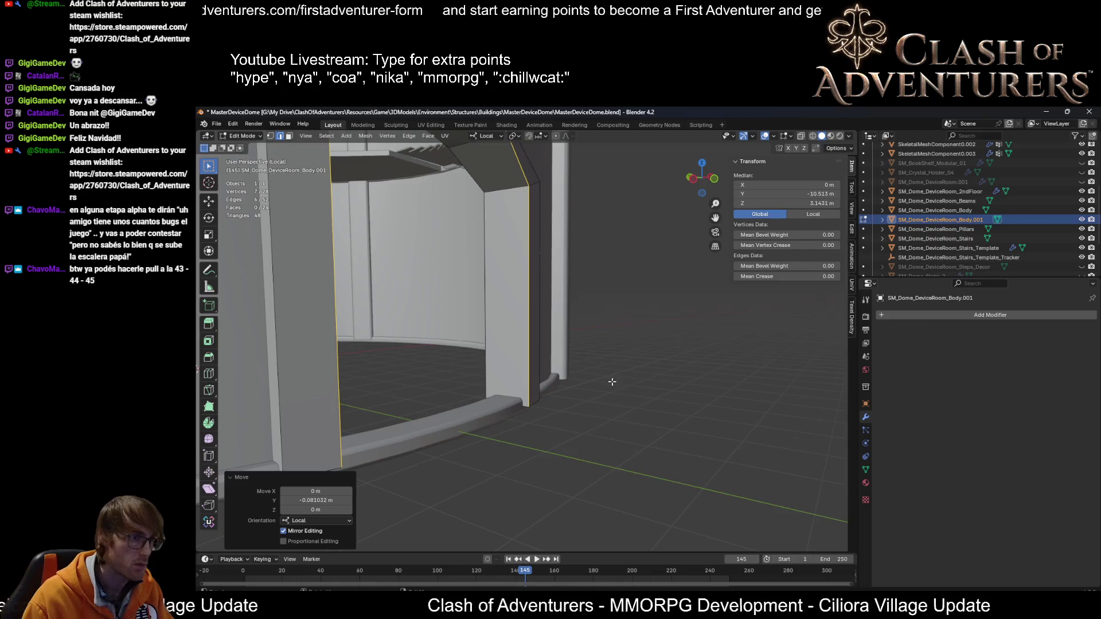
middle_drag(612, 382, 607, 437)
Step: Raise the SM_Dome_DeviceRoom_Beams object about 0.18 m in Z, then lower it slightly
middle_drag(579, 402, 652, 414)
key(Tab)
click(652, 413)
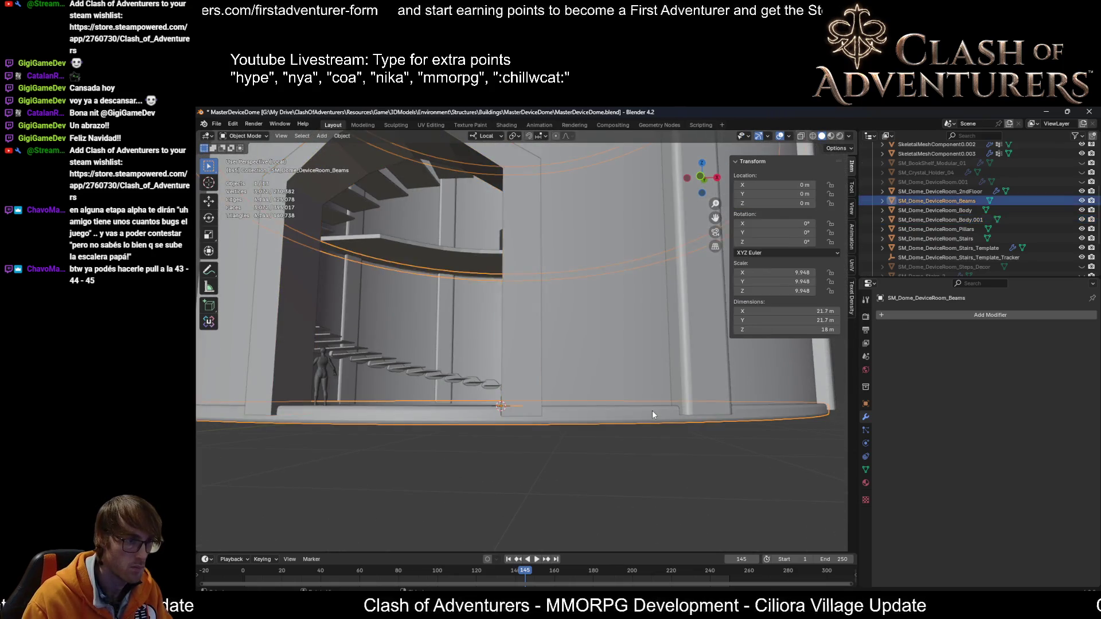
scroll(652, 411, up, 3)
key(g)
key(z)
key(z)
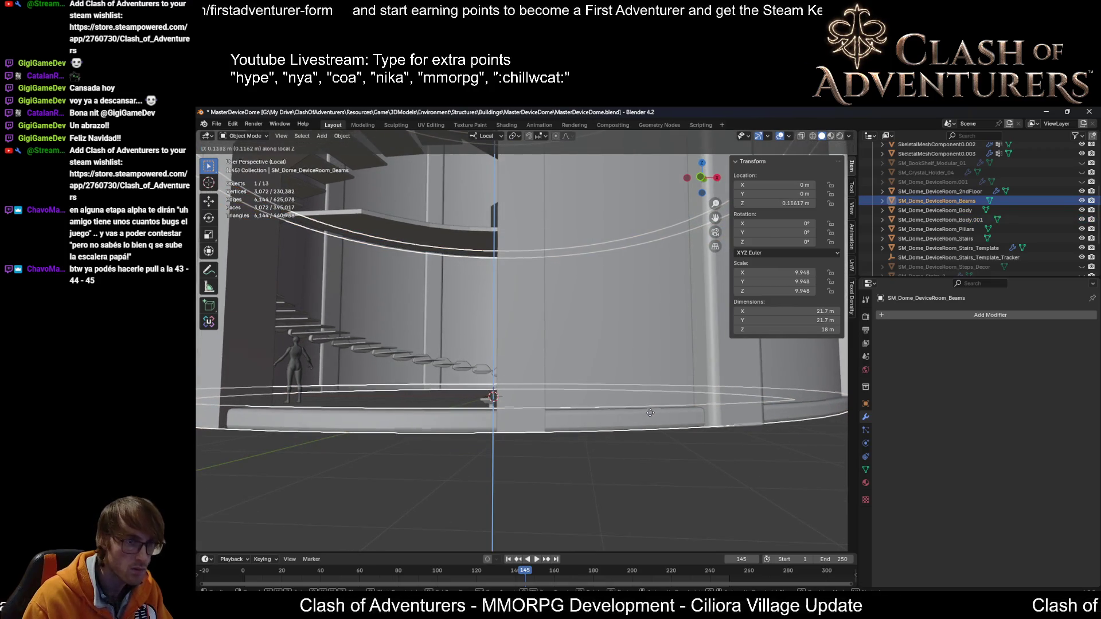
click(648, 410)
mouse_move(649, 410)
middle_down()
mouse_move(593, 423)
mouse_move(658, 431)
mouse_move(568, 379)
middle_up()
key(g)
key(z)
key(z)
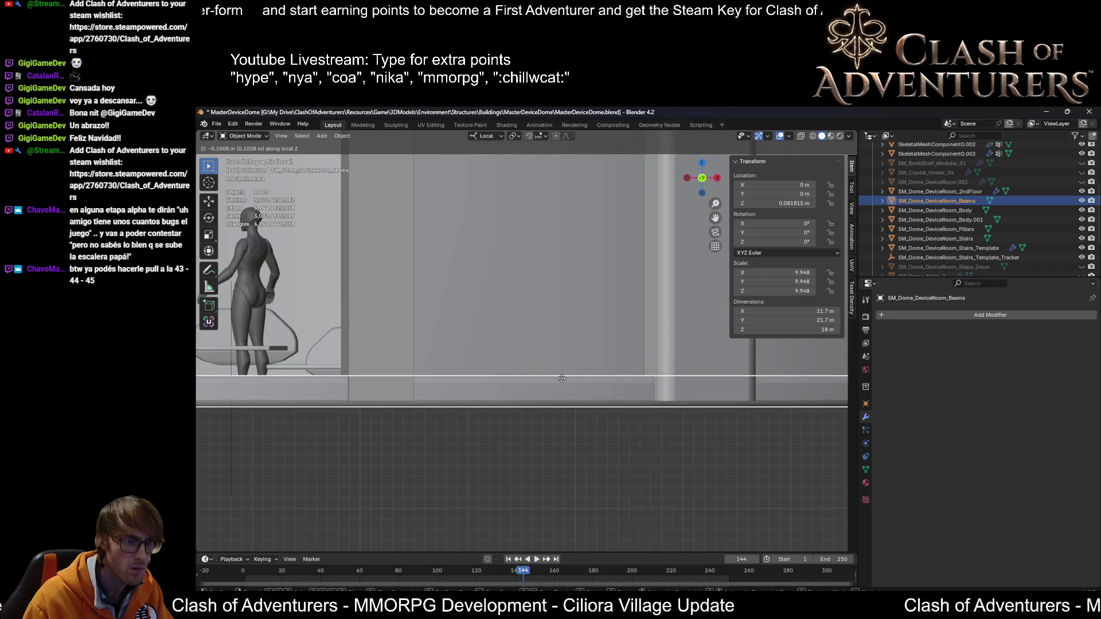
click(562, 378)
Step: Delete a grown face-loop strip from the beams mesh, leaving a gap
key(Tab)
mouse_move(654, 415)
middle_down()
mouse_move(669, 424)
mouse_move(650, 423)
mouse_move(666, 416)
middle_up()
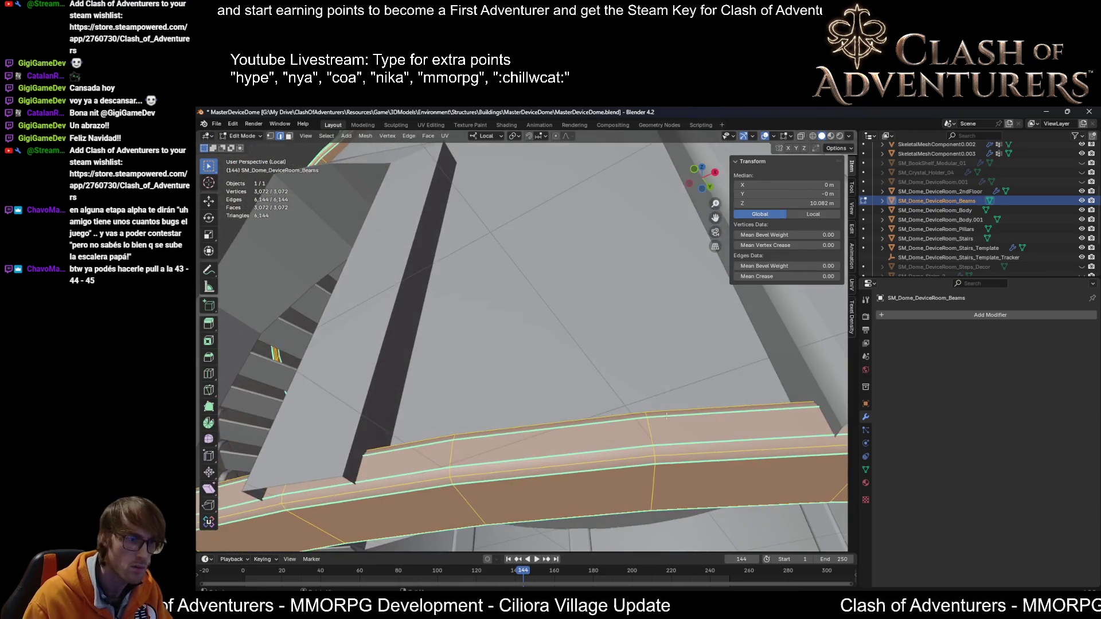
key(3)
alt+click(652, 487)
key(ctrl+KP_Add)
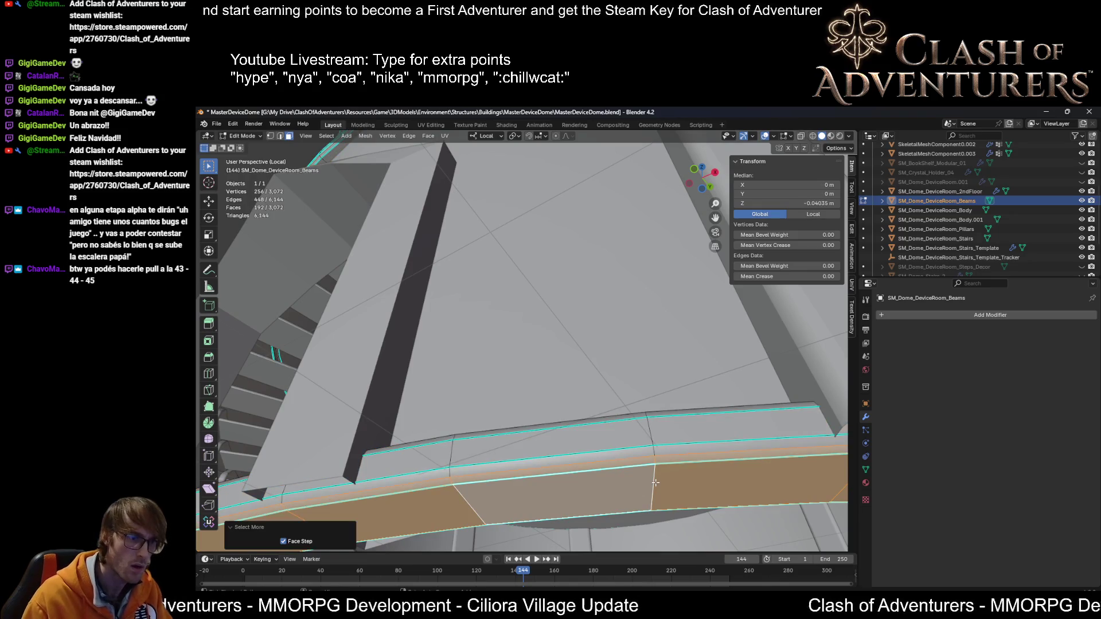
key(ctrl+KP_Add)
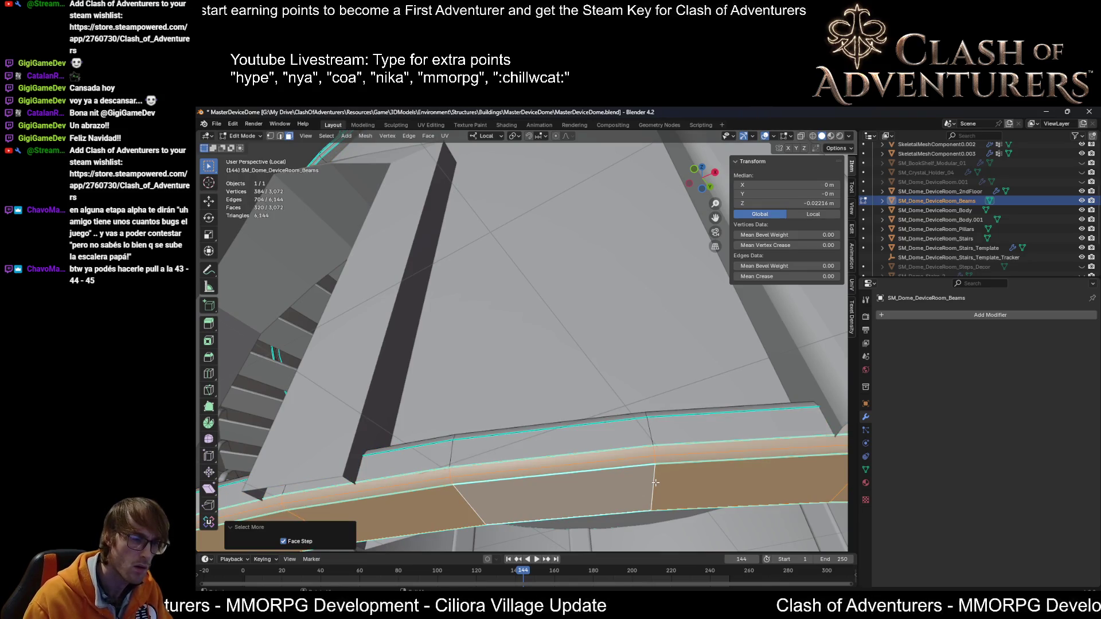
key(ctrl+KP_Subtract)
key(x)
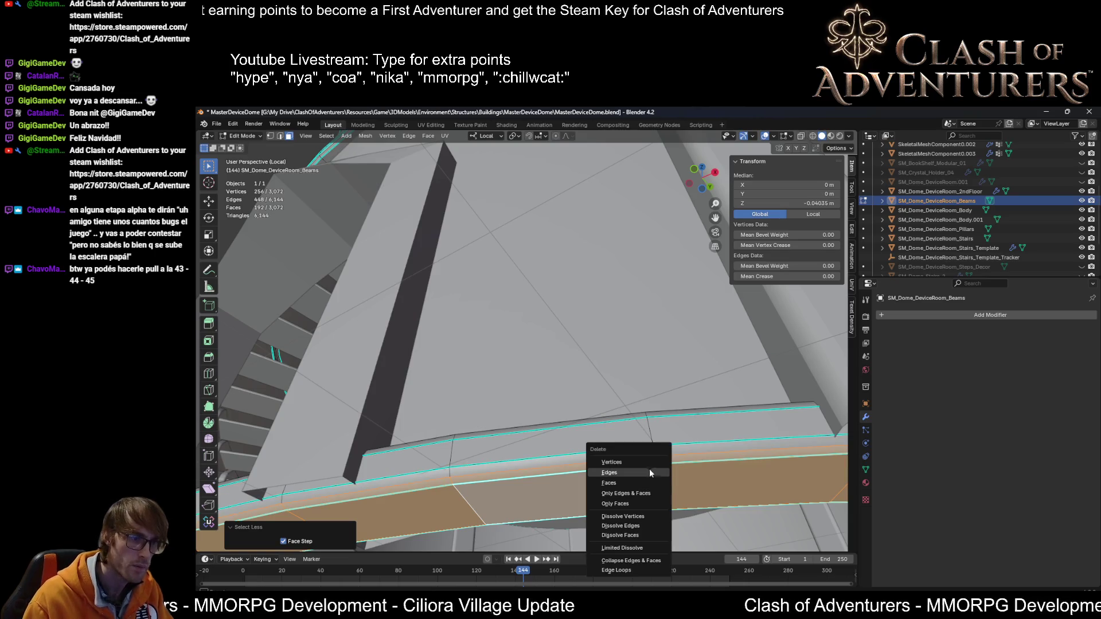
click(644, 464)
mouse_move(644, 463)
middle_down()
mouse_move(661, 476)
mouse_move(661, 450)
mouse_move(694, 459)
mouse_move(654, 474)
middle_up()
Step: Mark an edge loop along the beam as sharp
key(2)
alt+click(664, 456)
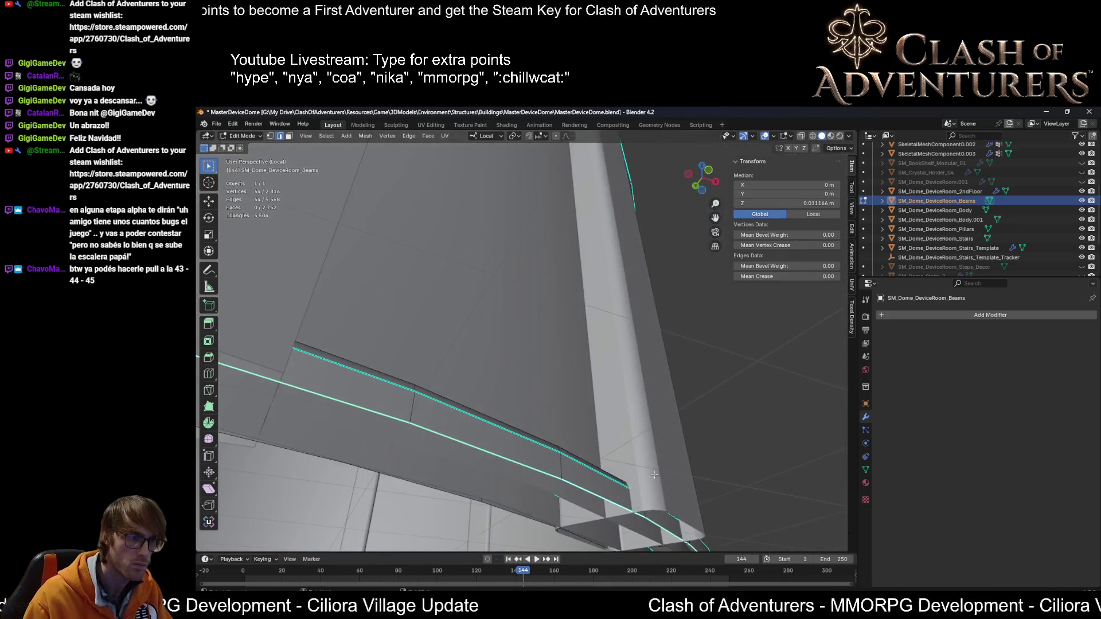
mouse_move(516, 509)
middle_down()
mouse_move(637, 521)
mouse_move(652, 502)
mouse_move(555, 440)
middle_up()
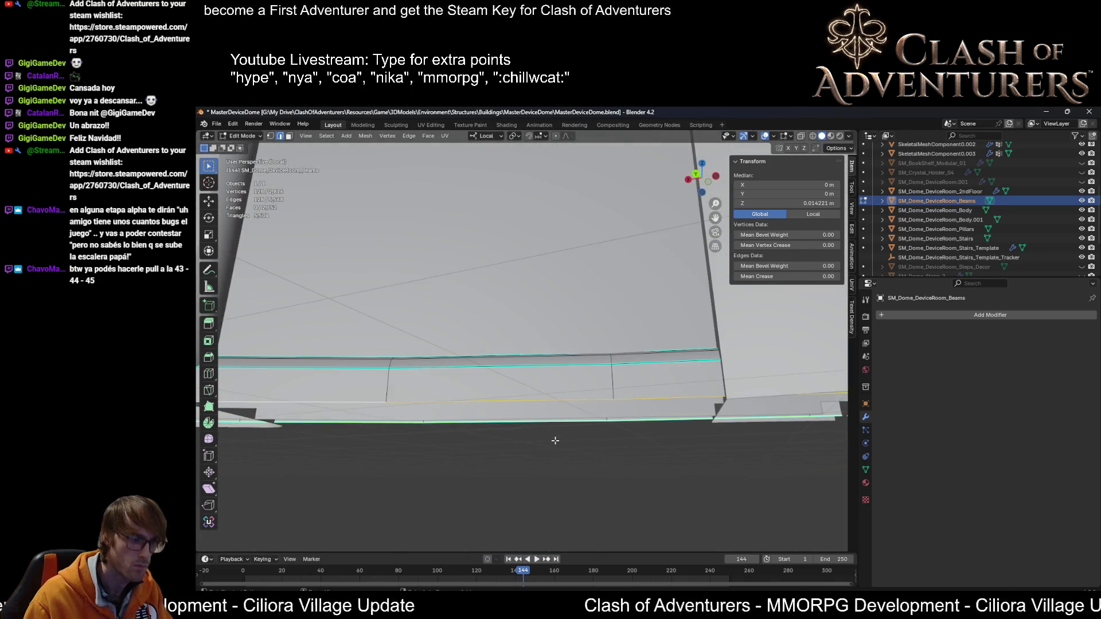
key(shift+r)
middle_drag(609, 384, 680, 387)
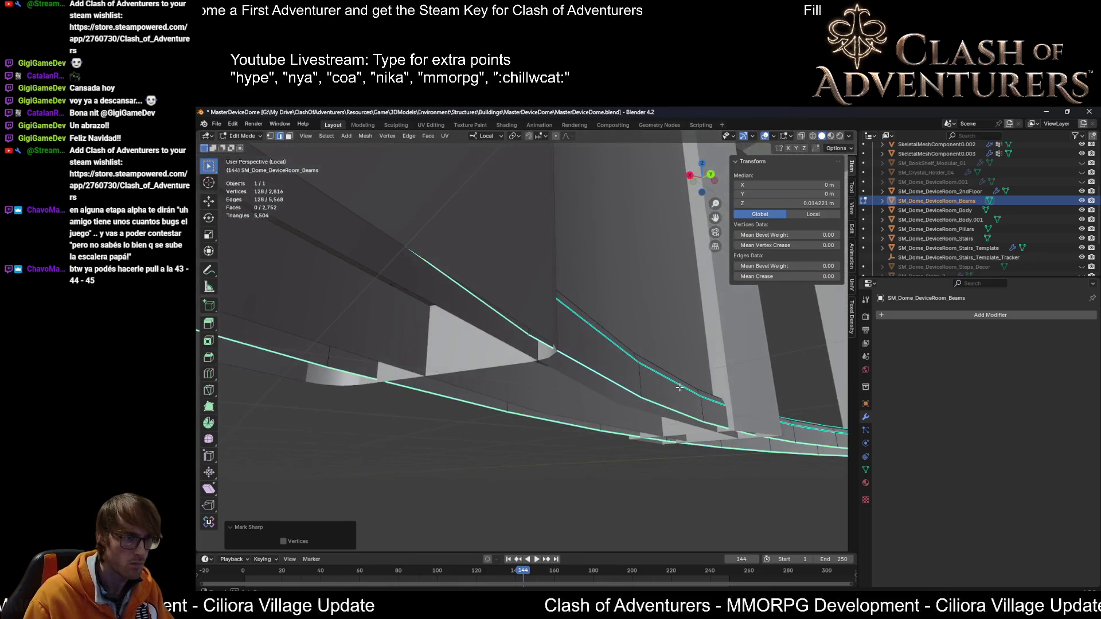
Step: Mark a beam edge loop as a UV seam and select another loop
click(680, 420)
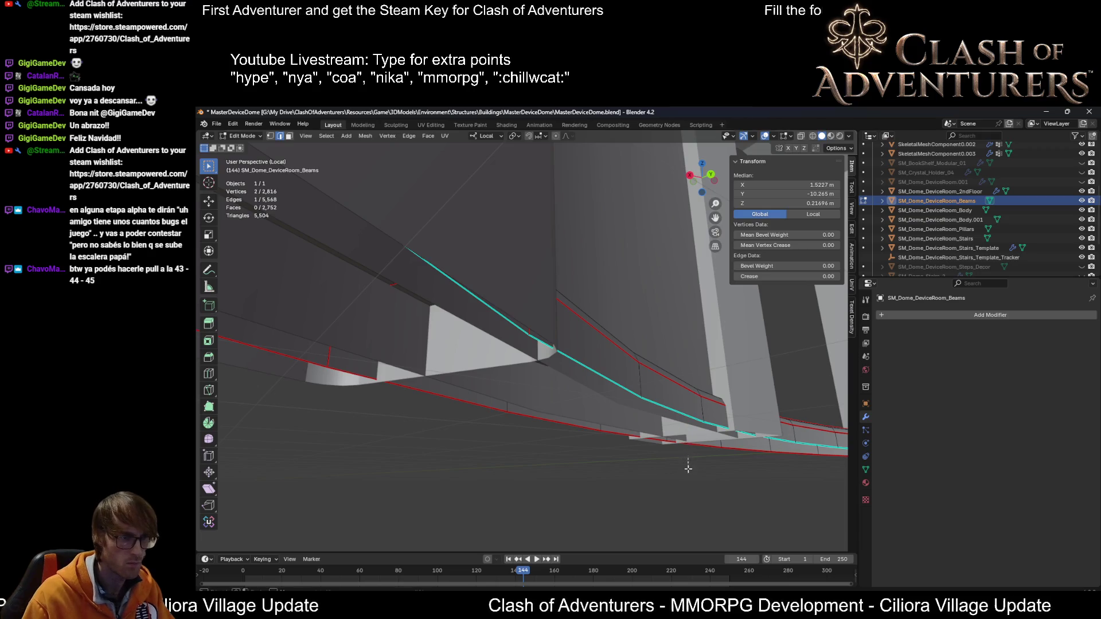
alt+click(681, 411)
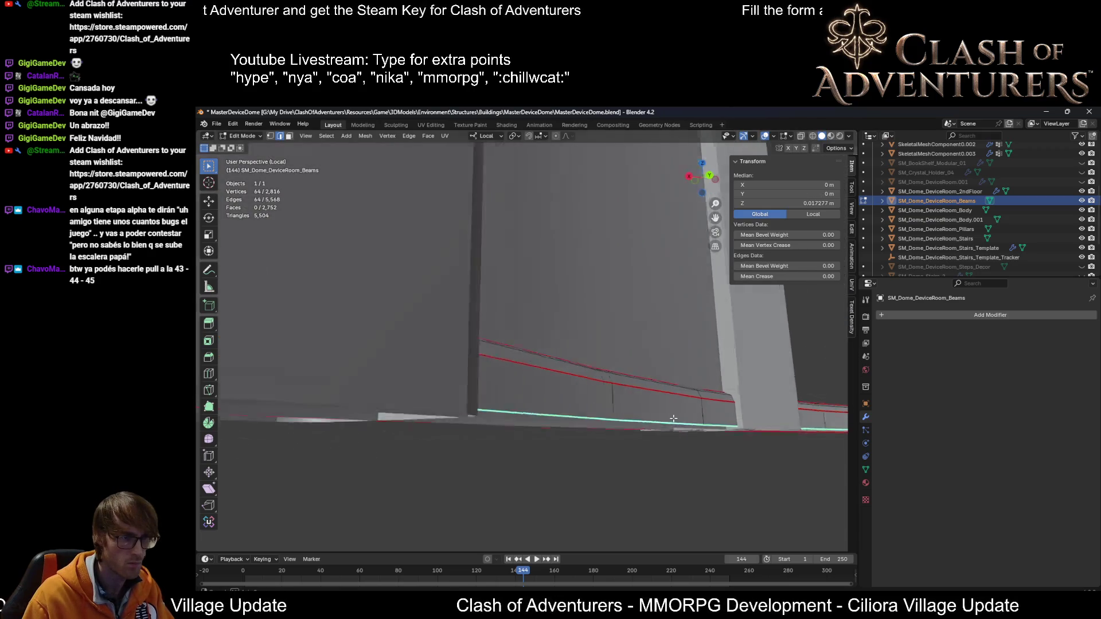
scroll(677, 417, up, 3)
key(u)
click(642, 509)
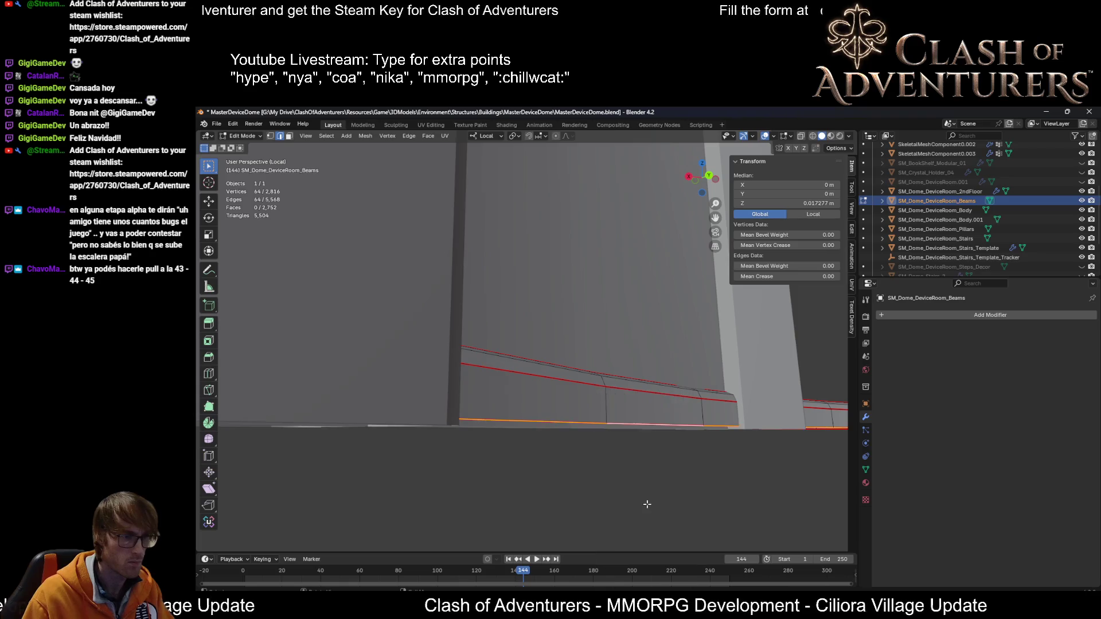
mouse_move(646, 504)
middle_down()
mouse_move(577, 191)
mouse_move(539, 219)
middle_up()
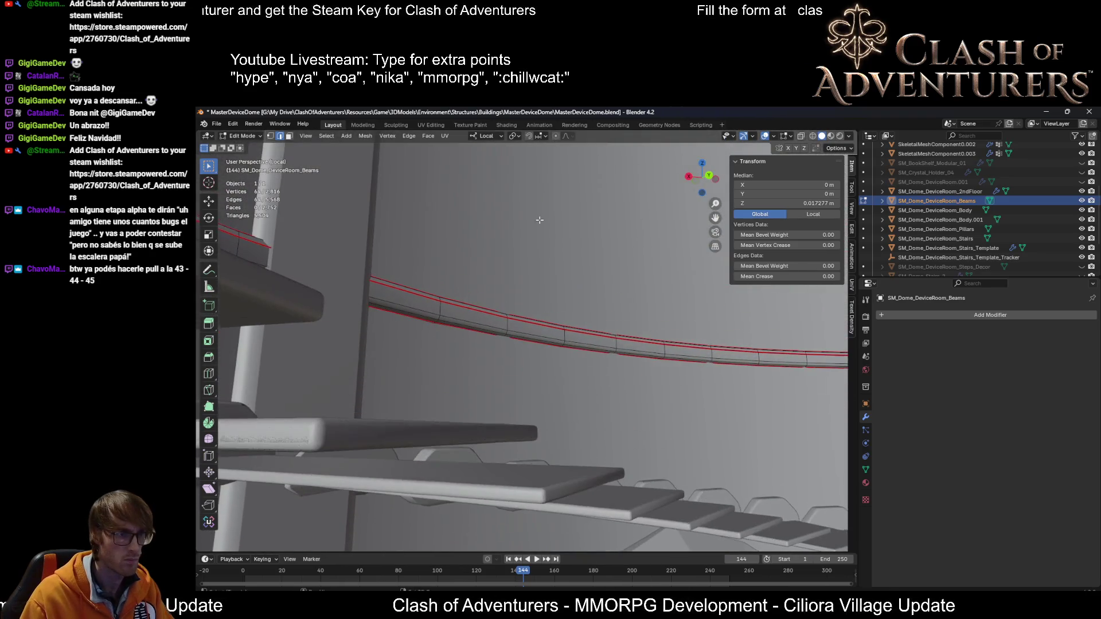
scroll(564, 266, up, 3)
mouse_move(418, 246)
middle_down()
mouse_move(496, 315)
mouse_move(546, 294)
mouse_move(488, 289)
mouse_move(486, 270)
mouse_move(518, 229)
mouse_move(498, 164)
middle_up()
alt+click(500, 302)
Step: Mark the lower beam's edge loop as a UV seam
right_click(478, 366)
key(Escape)
scroll(628, 266, down, 1)
click(616, 235)
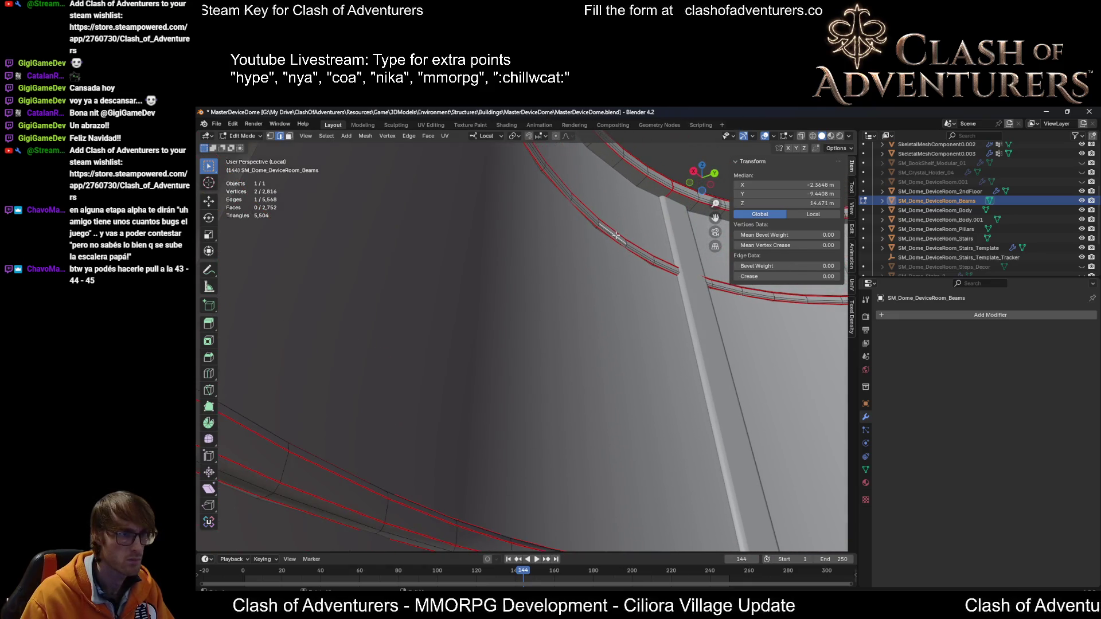
key(KP_Decimal)
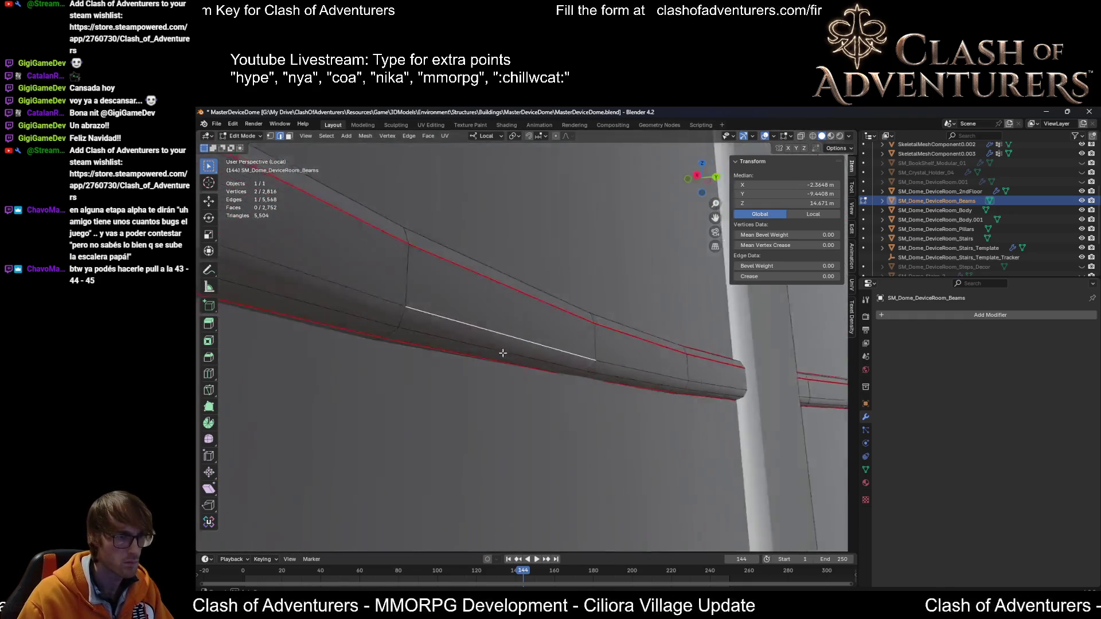
middle_drag(502, 354, 532, 369)
alt+click(511, 337)
key(u)
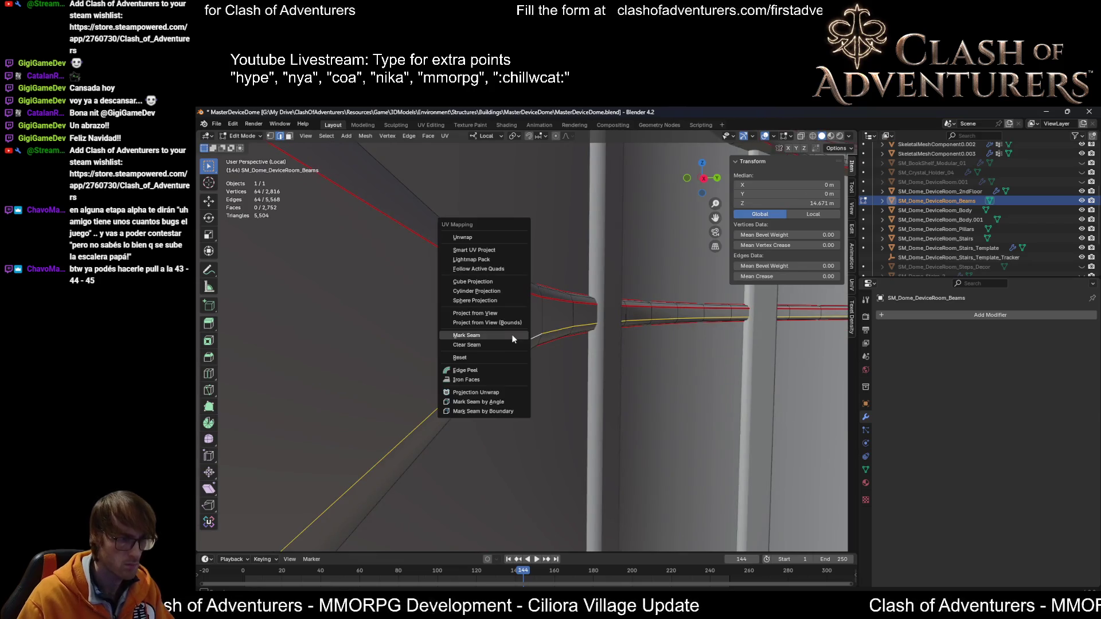
click(511, 335)
Step: Mark a further edge loop on the beam as a UV seam via the right-click menu
mouse_move(512, 334)
middle_down()
mouse_move(540, 277)
mouse_move(521, 289)
middle_up()
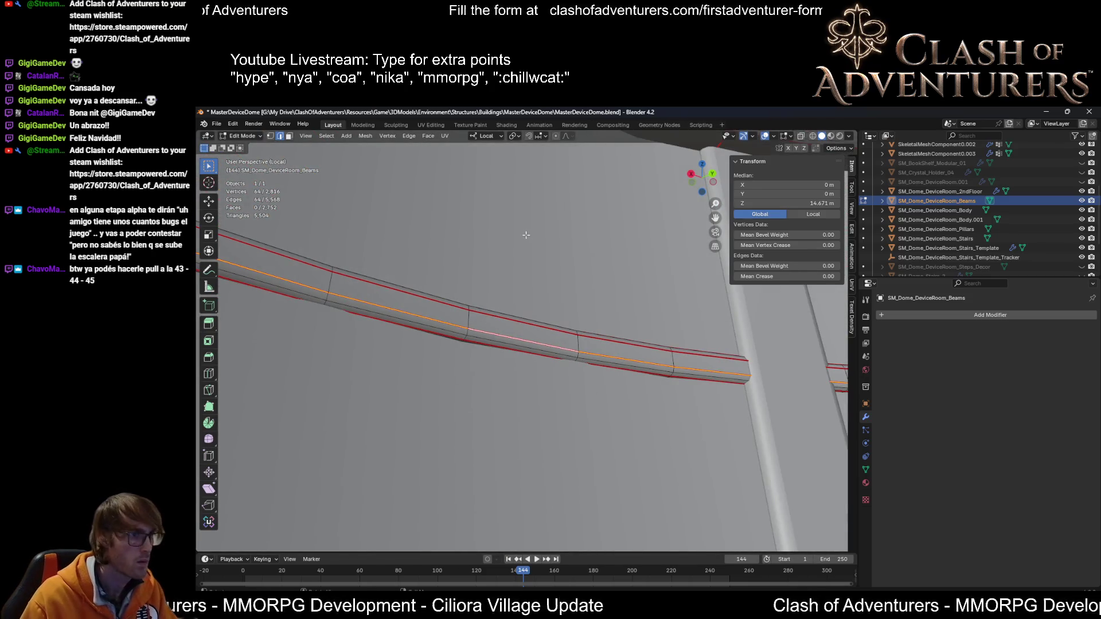
mouse_move(526, 235)
middle_down()
mouse_move(538, 327)
mouse_move(515, 357)
middle_up()
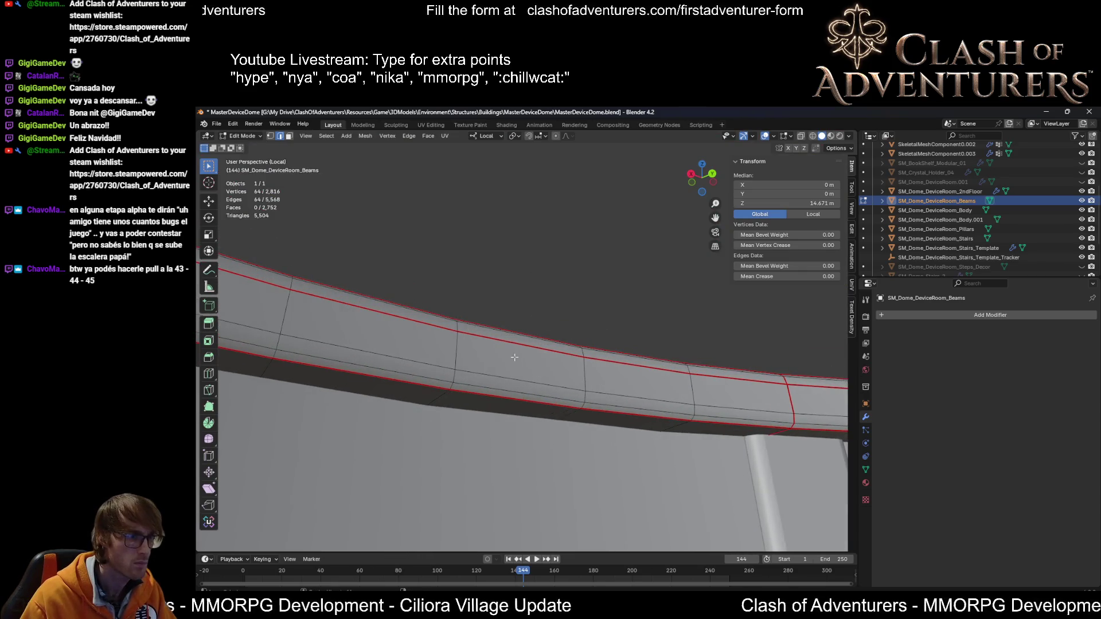
click(522, 380)
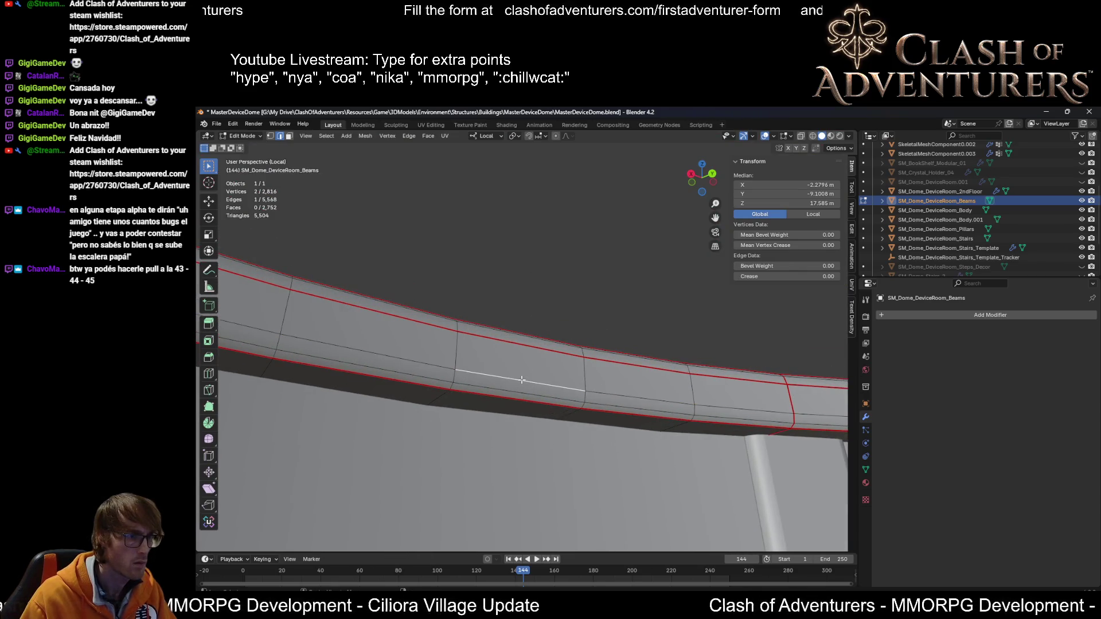
alt+click(521, 380)
right_click(521, 379)
click(521, 379)
mouse_move(521, 378)
middle_down()
mouse_move(610, 277)
mouse_move(545, 436)
mouse_move(601, 142)
middle_up()
mouse_move(578, 400)
middle_down()
mouse_move(526, 328)
mouse_move(568, 351)
mouse_move(627, 350)
mouse_move(601, 376)
mouse_move(662, 392)
middle_up()
Step: Flatten the beam's bottom edge loops to zero height and set them at Z 0
alt+shift+click(665, 394)
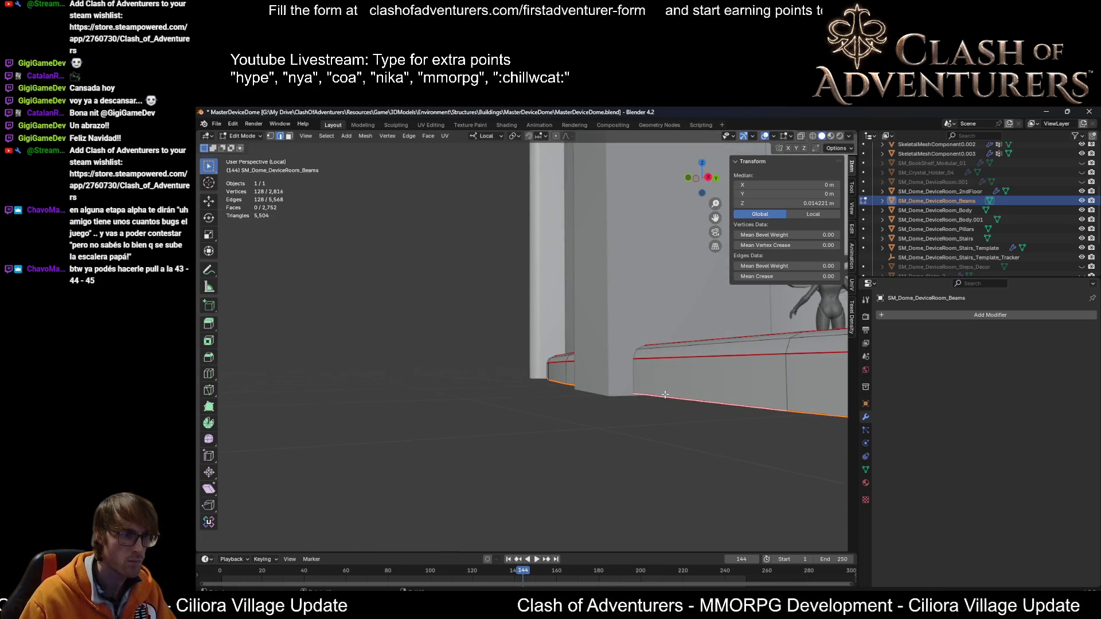
key(s)
key(z)
key(0)
key(Return)
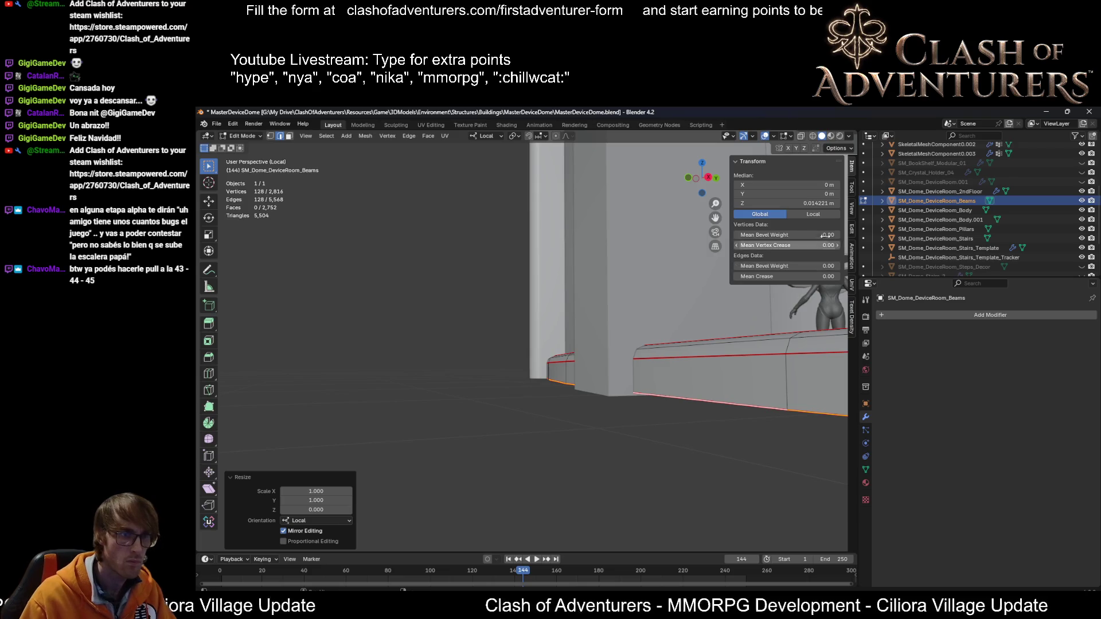
key(BackSpace)
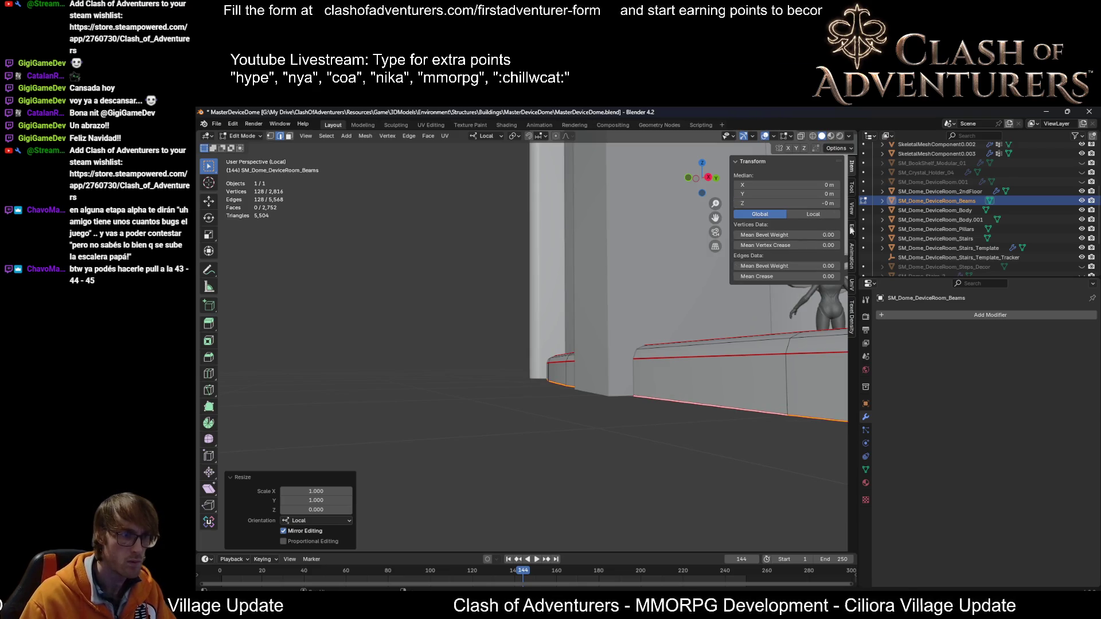
Step: Delete the beam segment crossing the doorway, using X-ray to reach it
click(770, 411)
scroll(770, 396, down, 5)
mouse_move(770, 396)
middle_down()
mouse_move(646, 446)
mouse_move(636, 437)
middle_up()
key(ctrl+KP_Add)
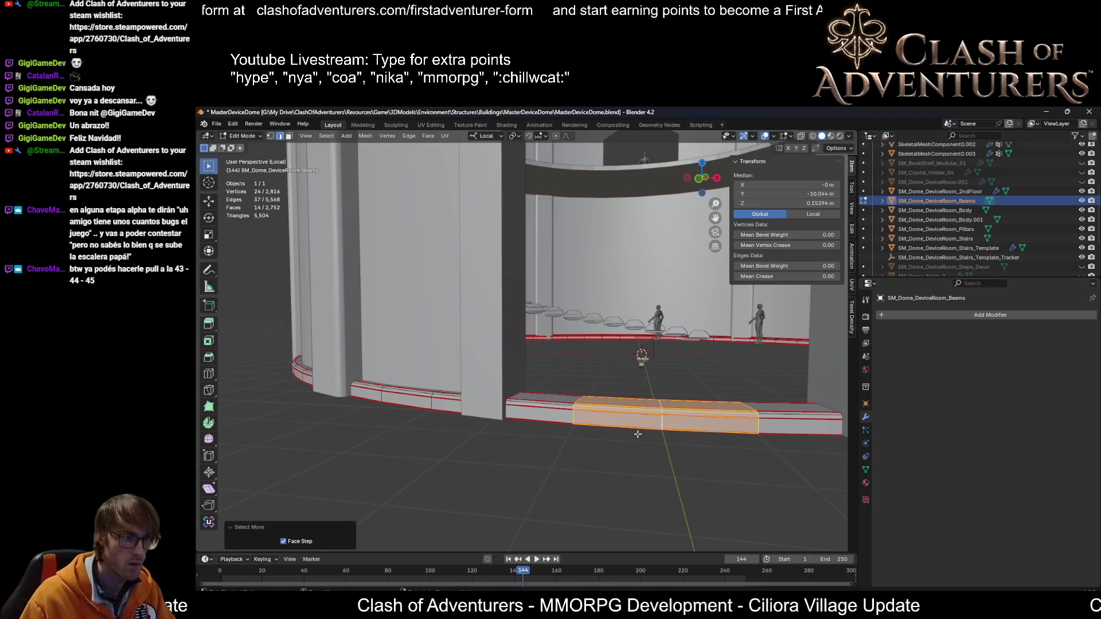
key(ctrl+KP_Add)
middle_drag(634, 405, 617, 408)
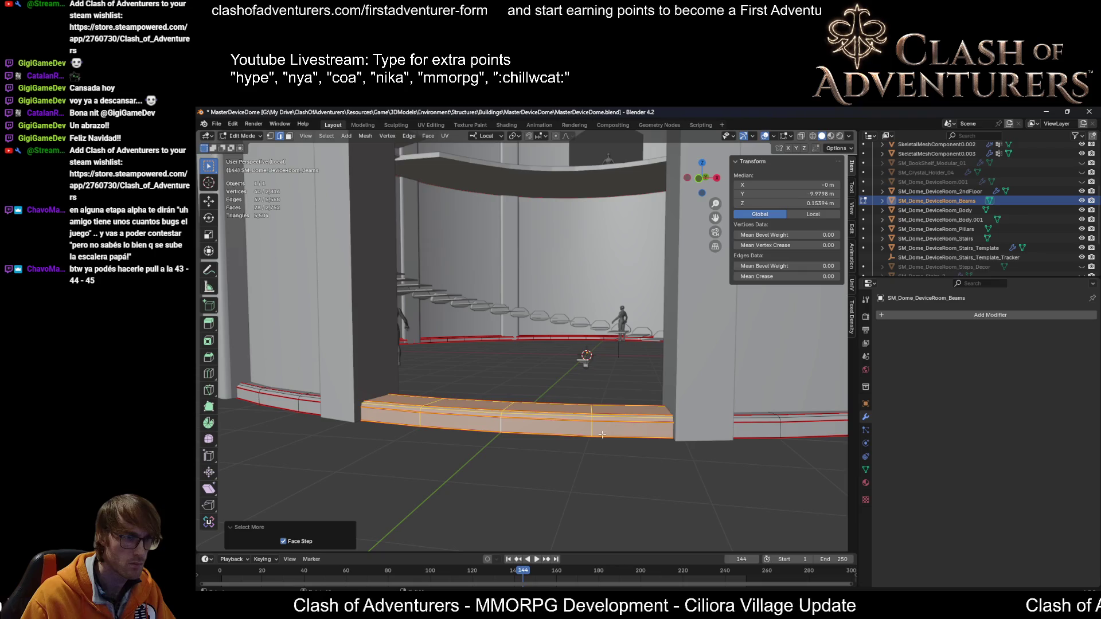
key(alt+z)
key(alt+z)
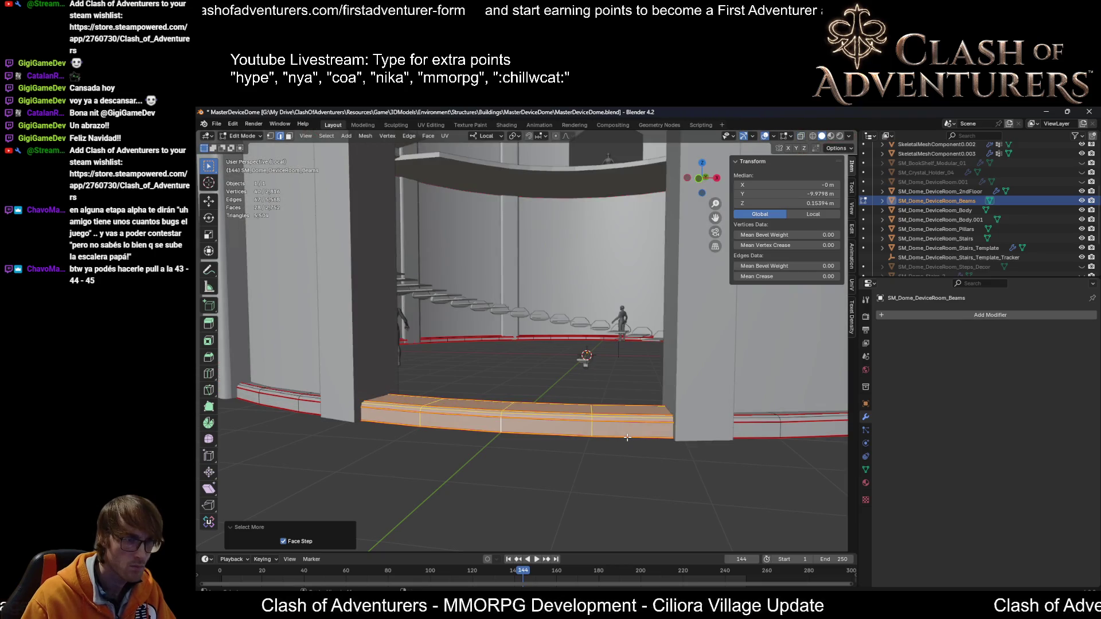
click(502, 425)
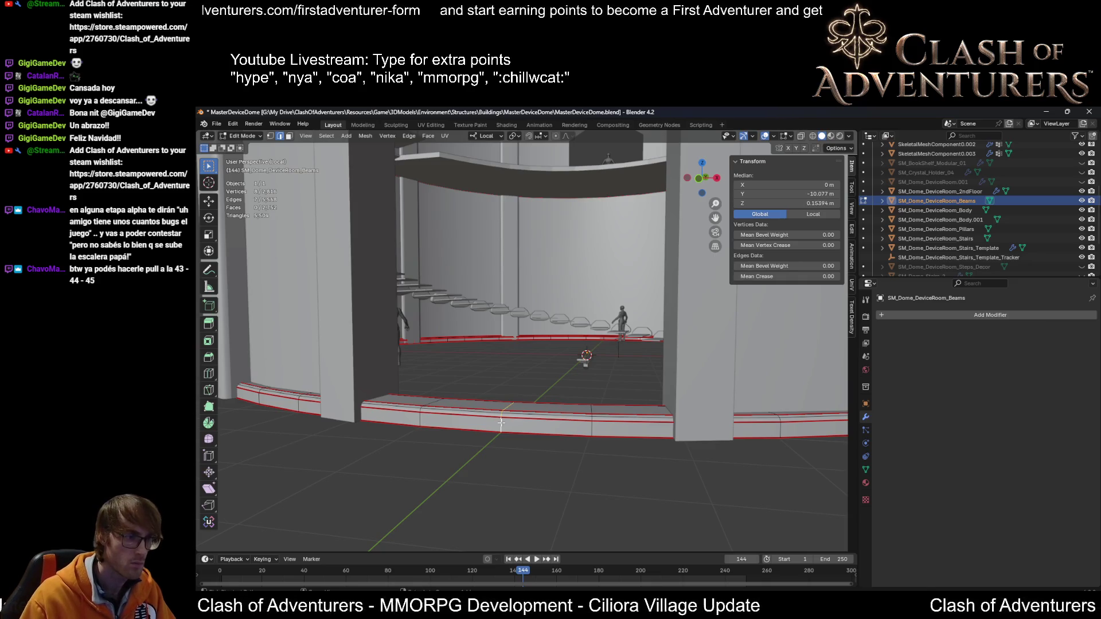
key(x)
click(502, 422)
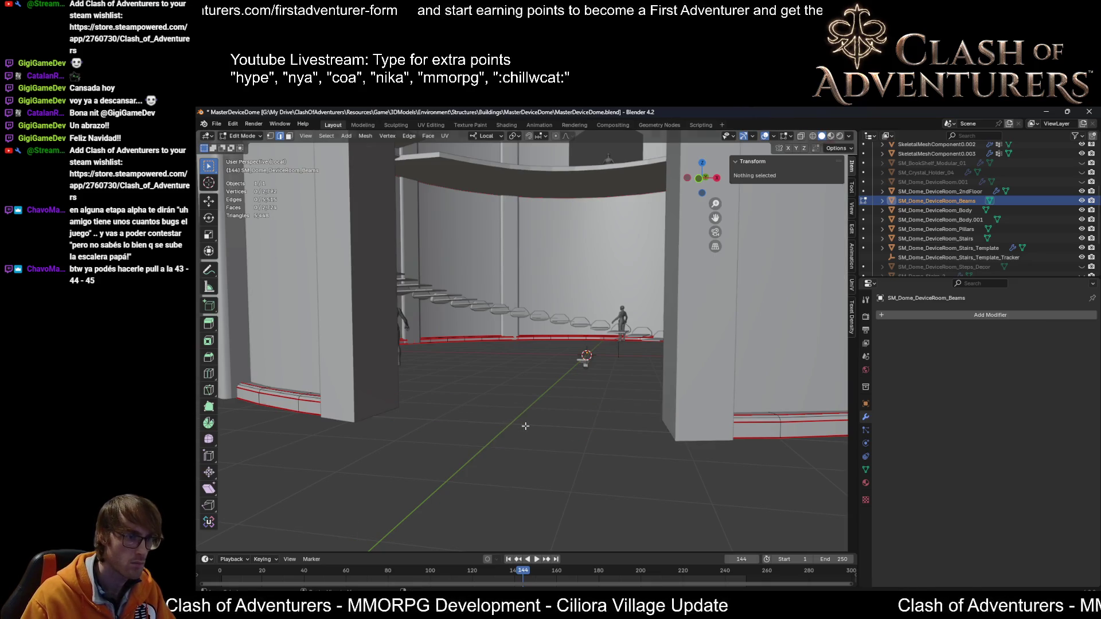
key(alt+z)
key(alt+z)
key(alt+z)
key(alt+z)
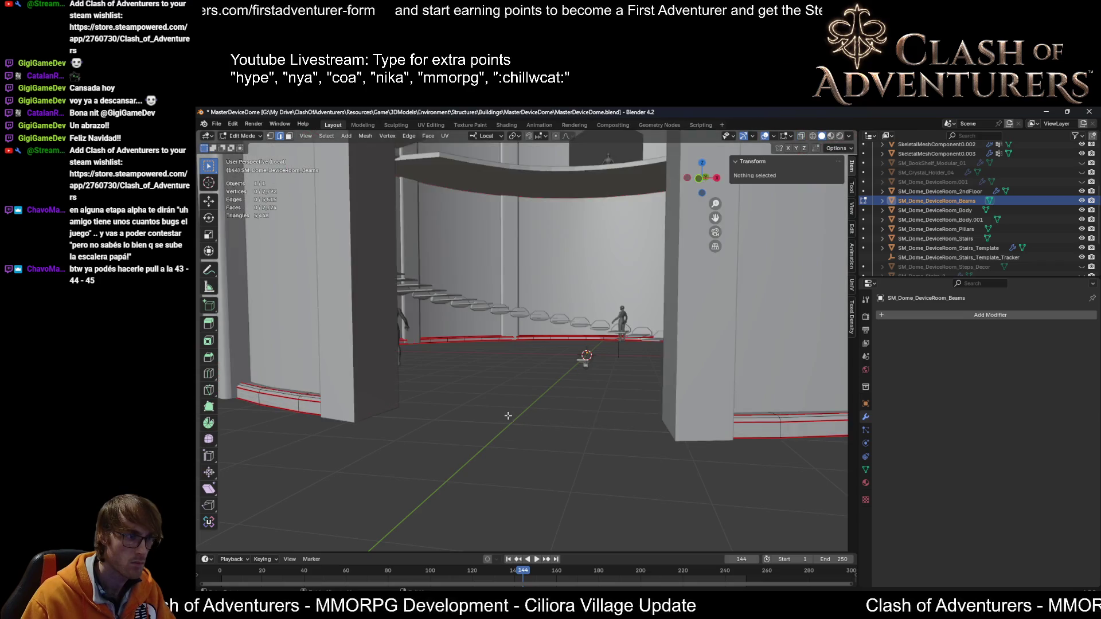
mouse_move(646, 428)
middle_down()
mouse_move(516, 454)
mouse_move(493, 486)
middle_up()
Step: Return to object mode, select the arch object and save the file
key(alt+z)
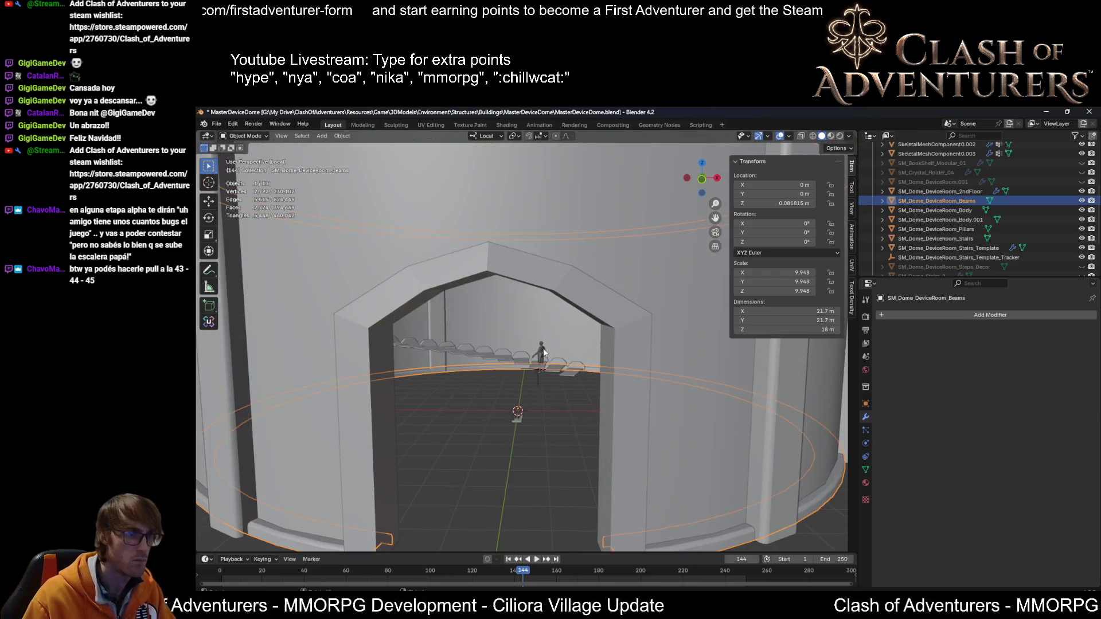
key(alt+z)
key(Tab)
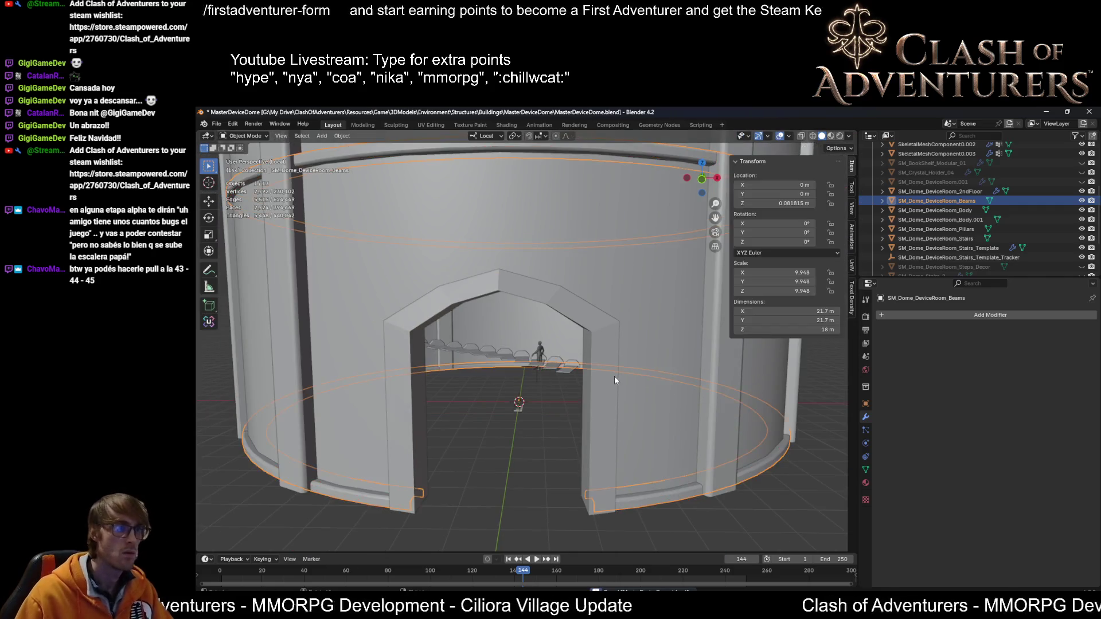
click(610, 376)
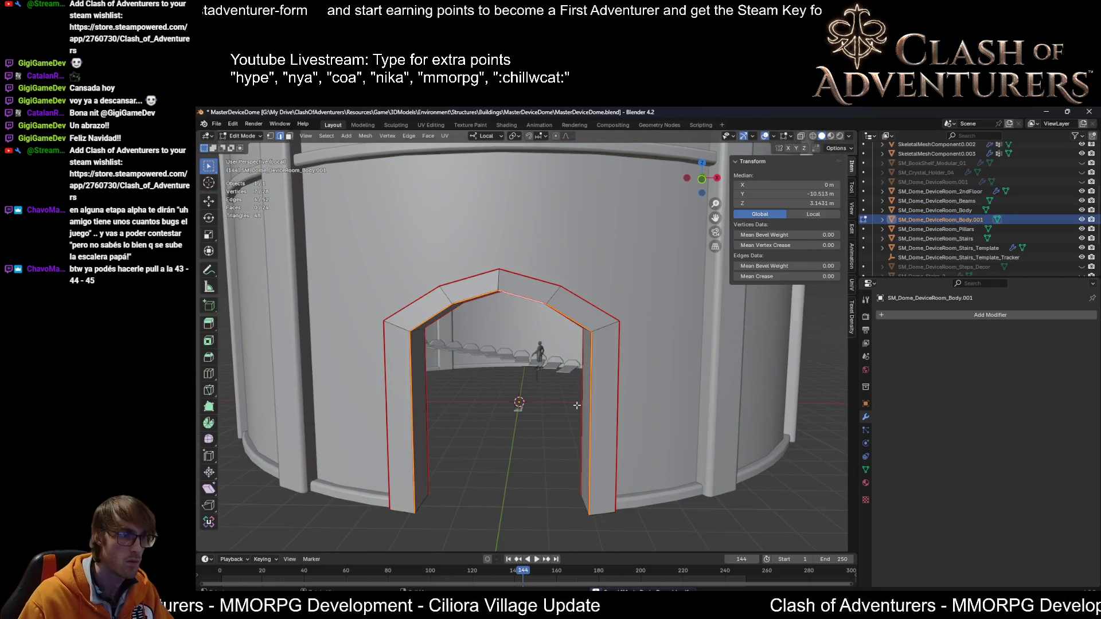
key(ctrl+s)
middle_drag(547, 389, 532, 380)
scroll(532, 381, down, 3)
Step: Briefly enter and leave edit mode on the arch, then select the beams ring
key(Tab)
middle_drag(525, 431, 626, 442)
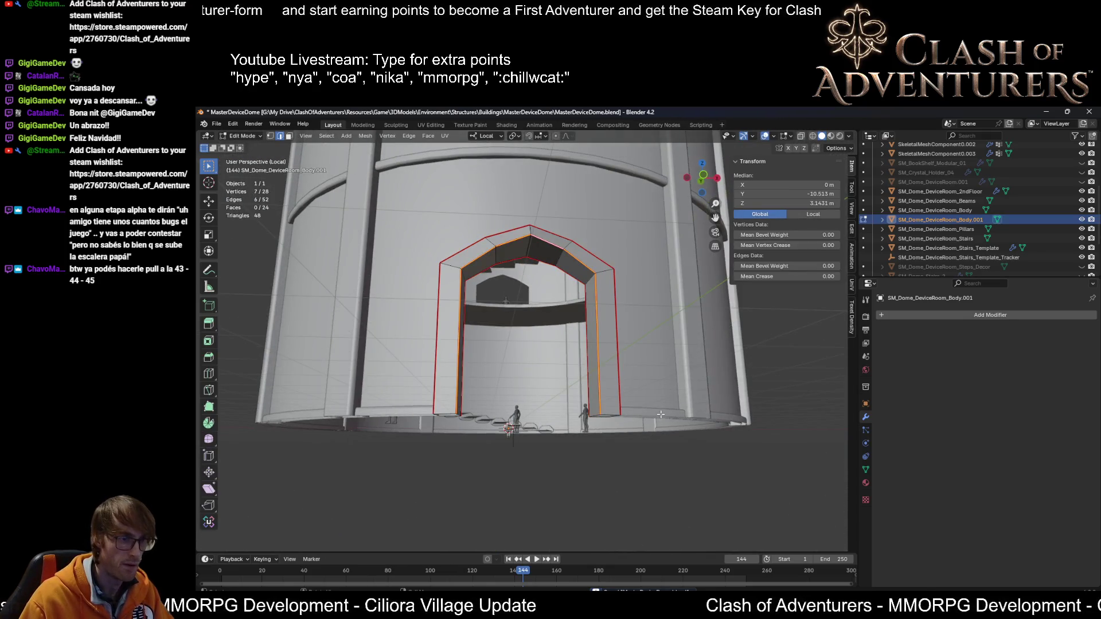
key(Tab)
scroll(665, 424, up, 2)
click(675, 434)
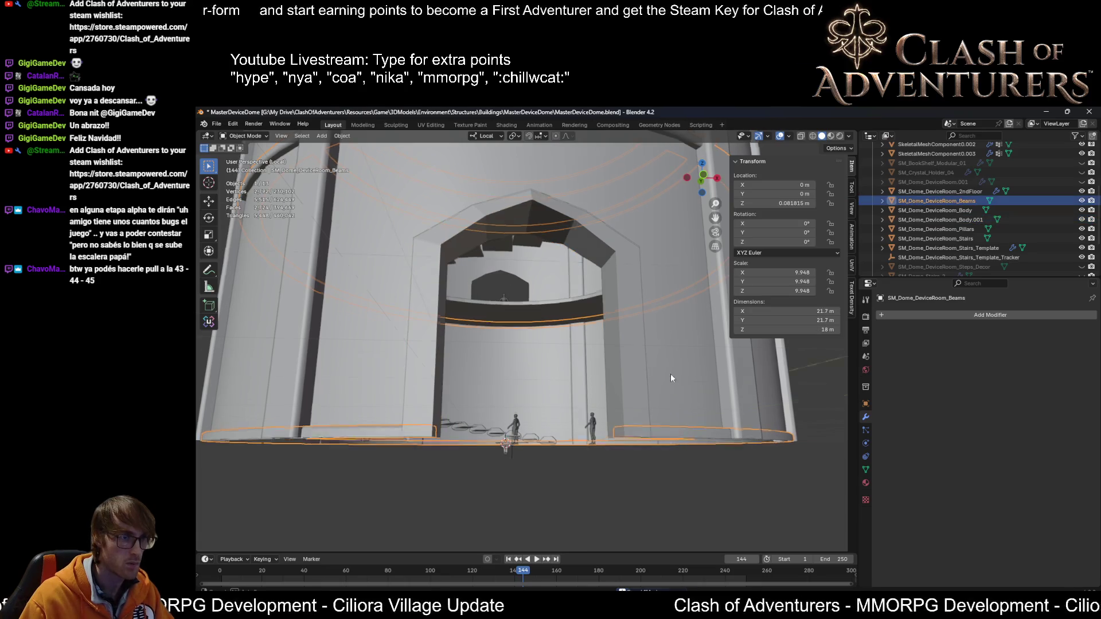
mouse_move(671, 378)
middle_down()
mouse_move(659, 332)
mouse_move(665, 384)
middle_up()
scroll(587, 372, up, 4)
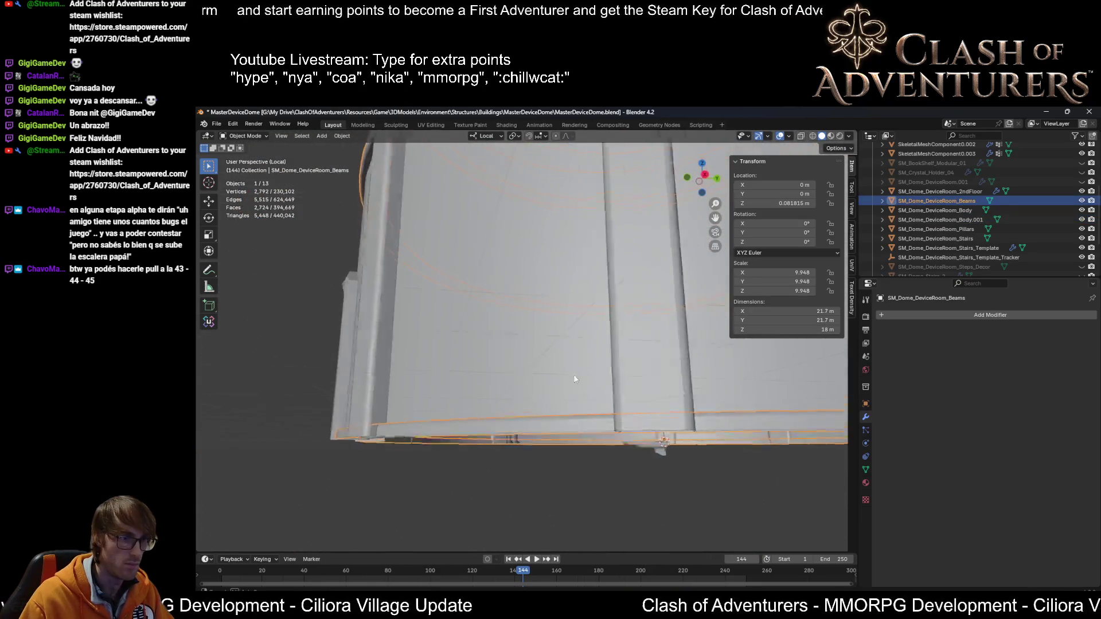
scroll(575, 379, down, 5)
middle_drag(575, 379, 649, 388)
Step: Select the whole beams mesh in UV Editing to display its UVs
click(430, 122)
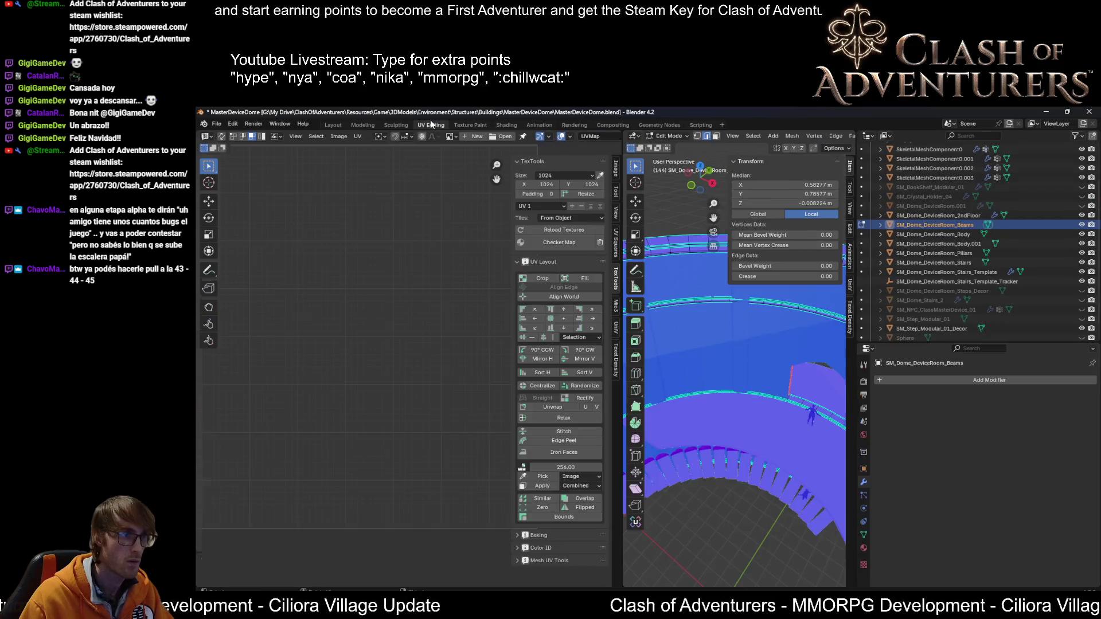
scroll(723, 364, down, 3)
key(a)
scroll(722, 363, down, 2)
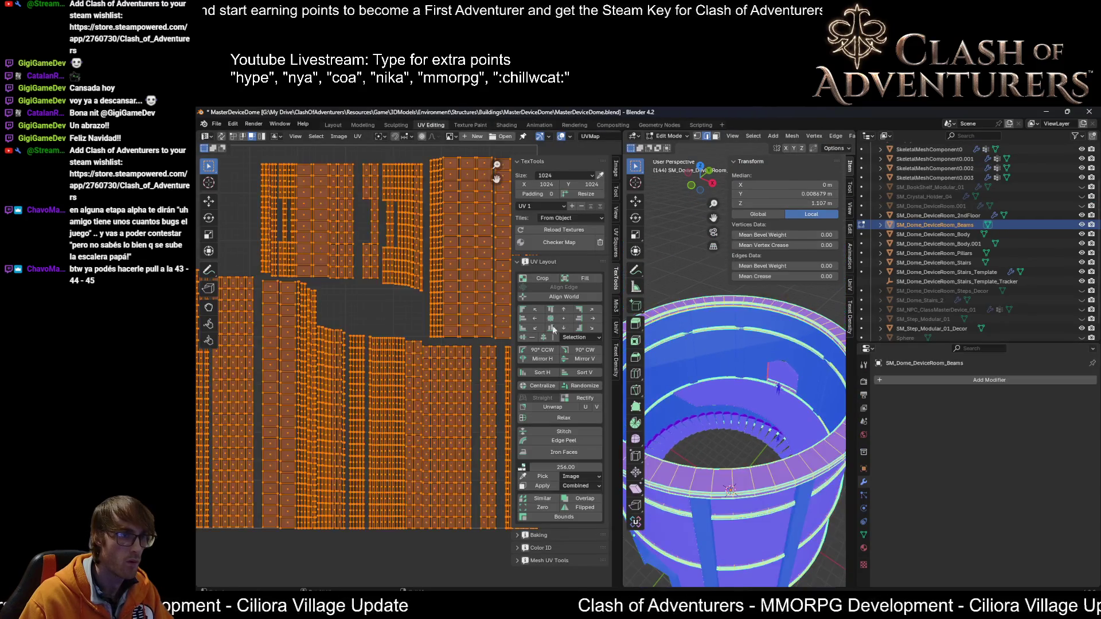
scroll(384, 274, up, 3)
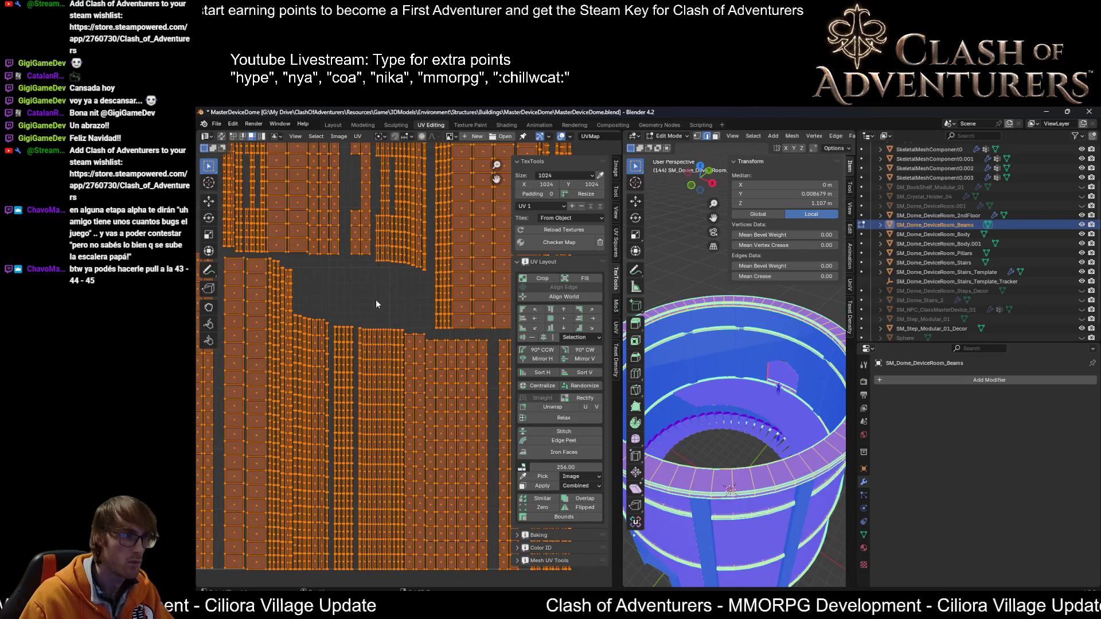
scroll(376, 300, down, 3)
middle_drag(343, 380, 408, 380)
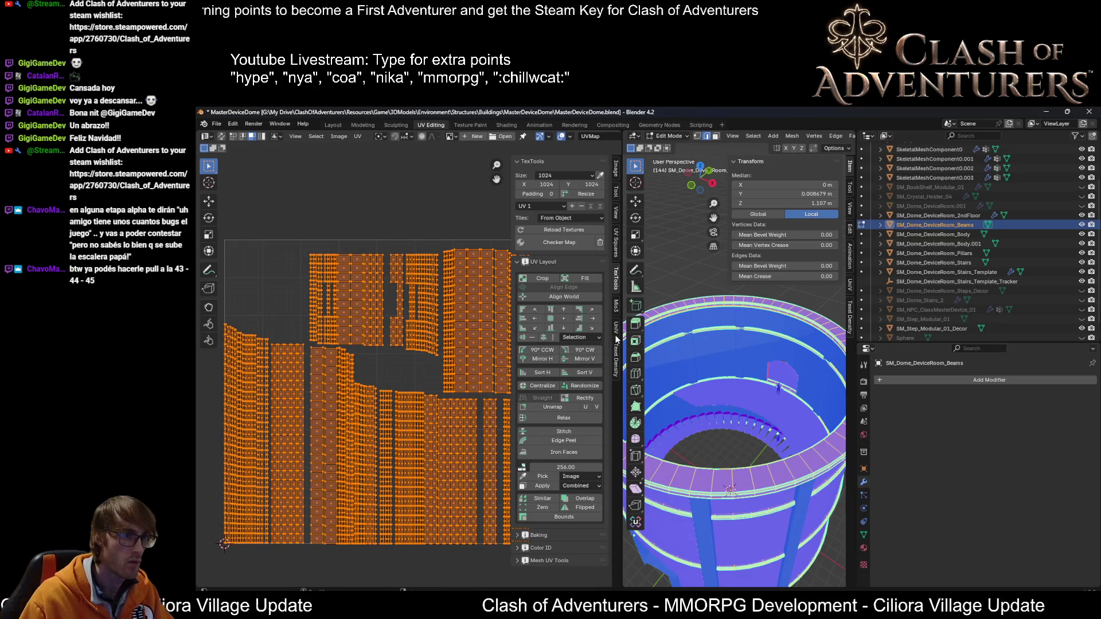
Step: Give the beam islands uniform texel density, then stack and repack them with UniV
click(612, 361)
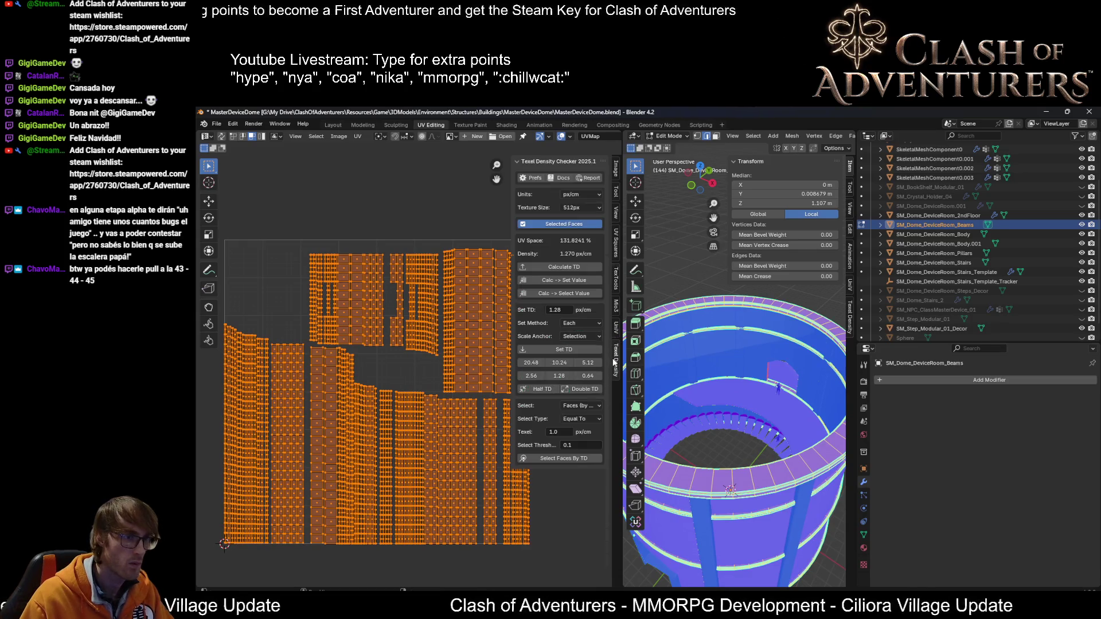
click(615, 333)
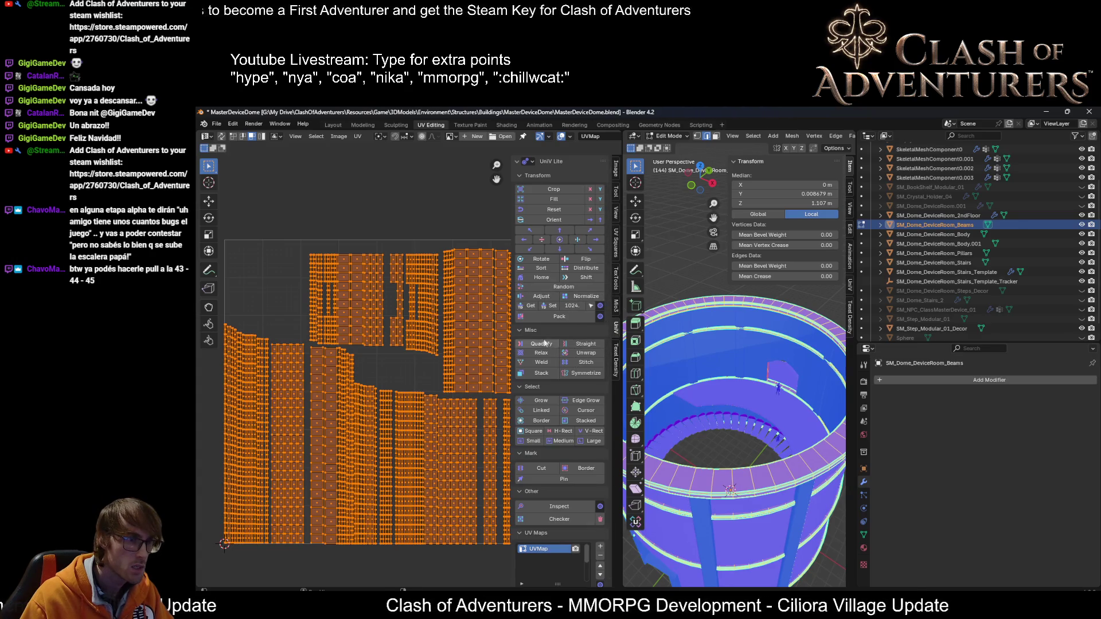
click(551, 307)
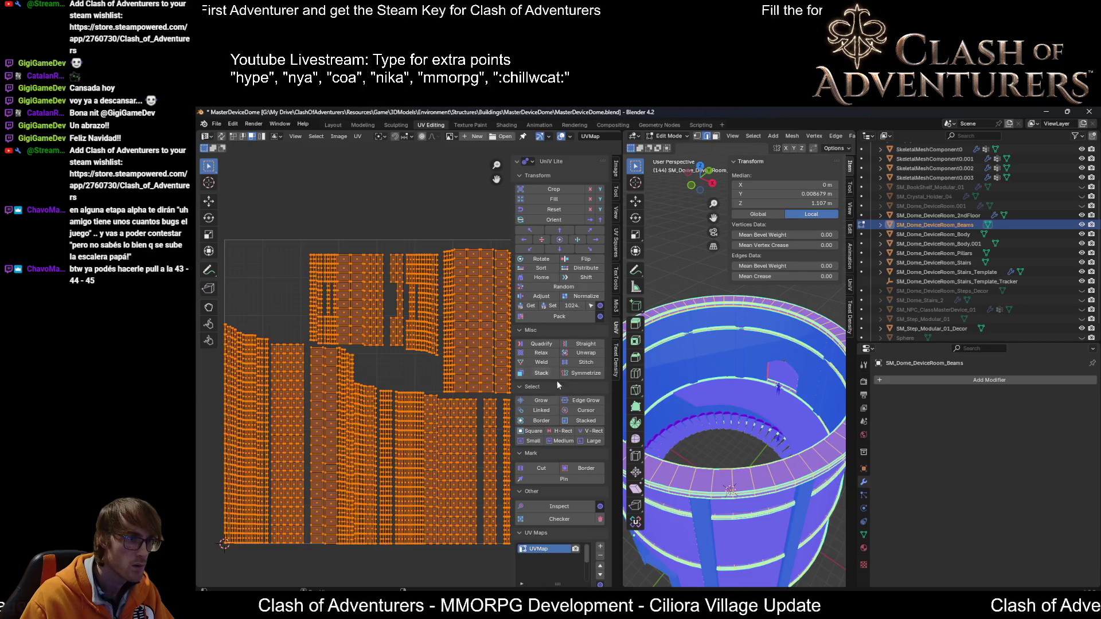
click(538, 373)
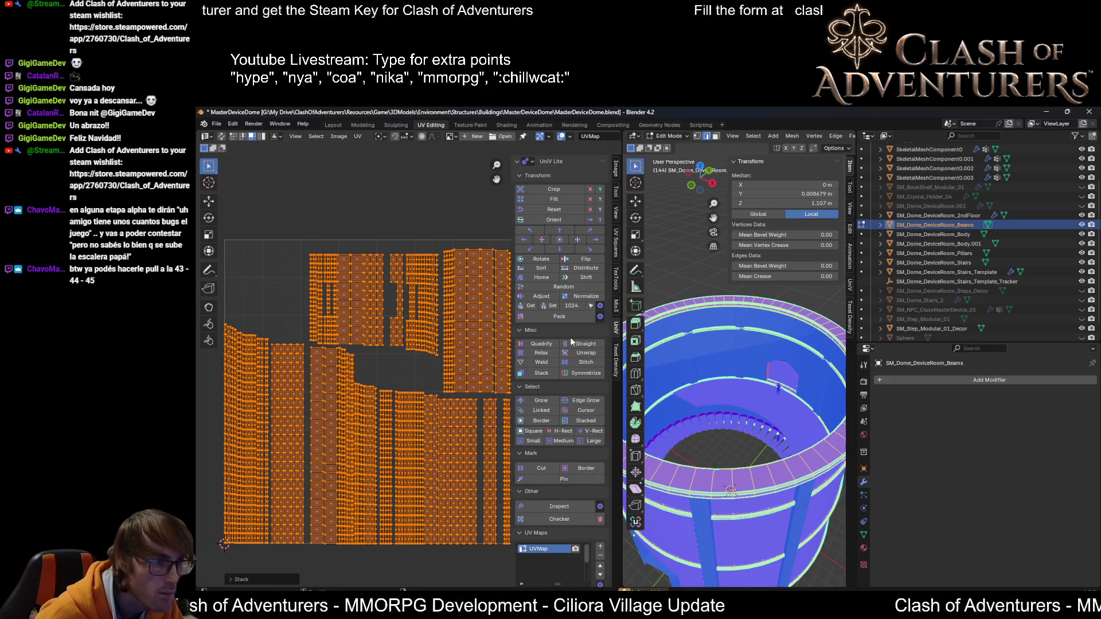
click(551, 317)
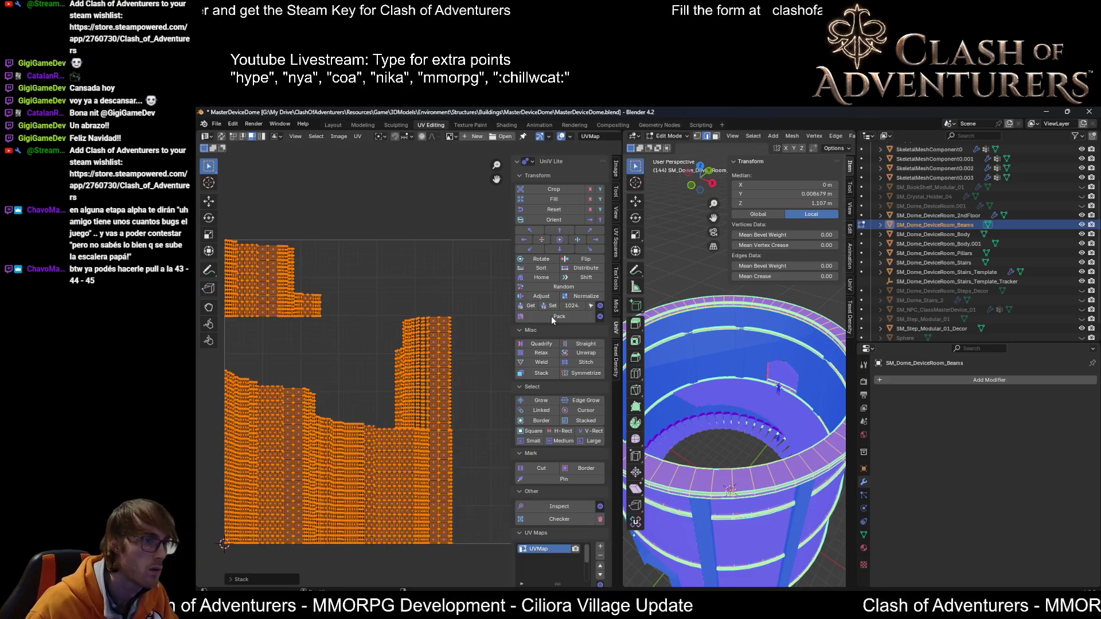
scroll(397, 381, up, 3)
scroll(399, 382, down, 4)
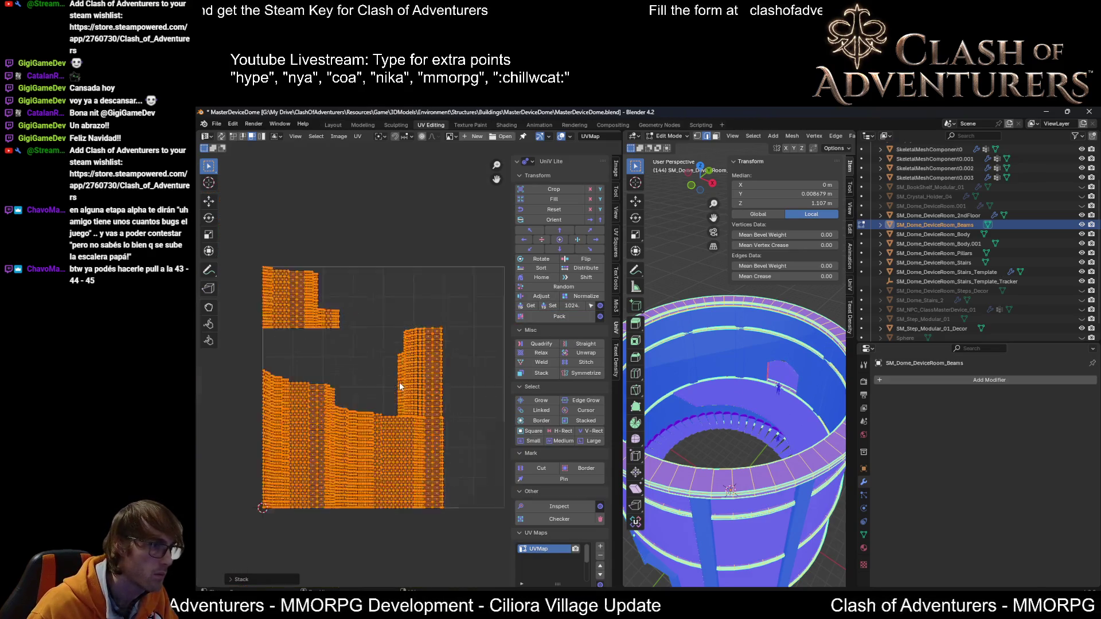
scroll(399, 383, up, 2)
scroll(399, 383, down, 2)
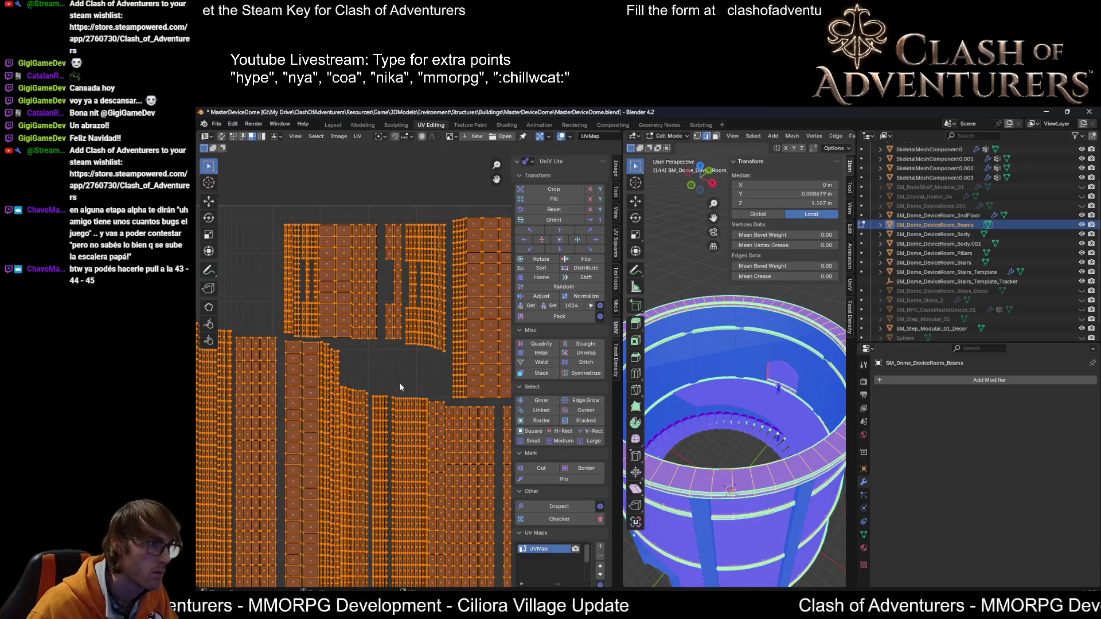
scroll(432, 381, down, 1)
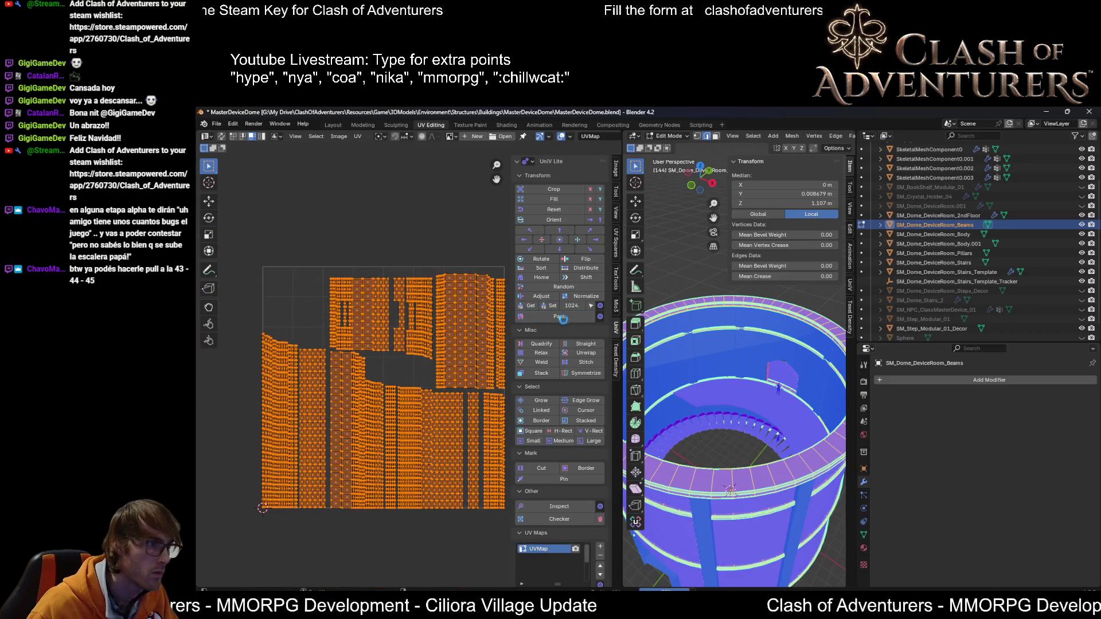
scroll(328, 325, down, 2)
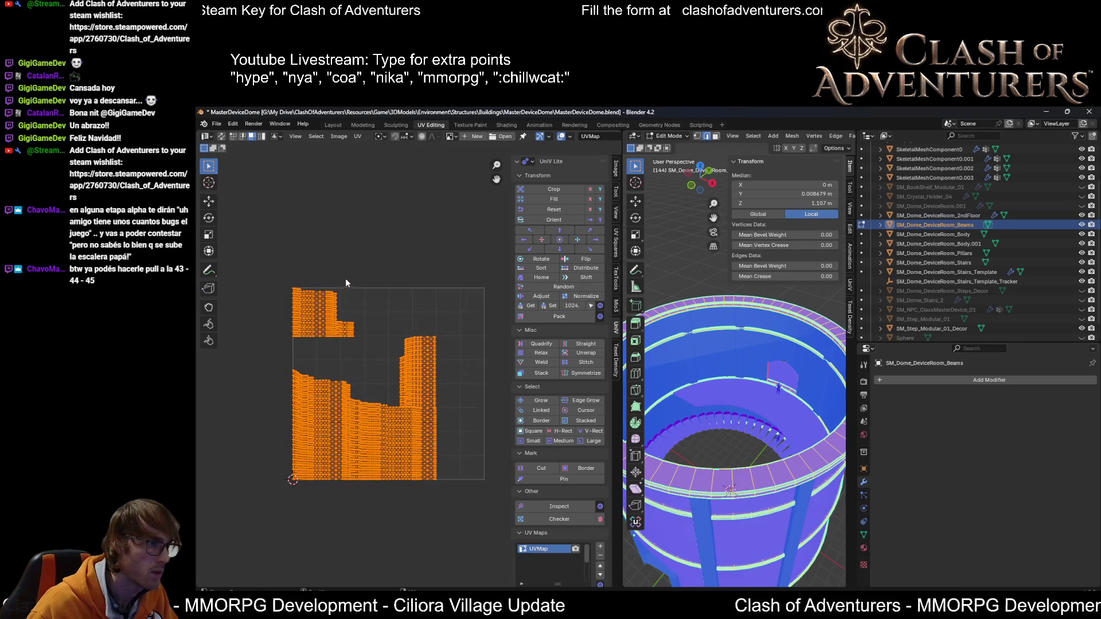
Step: Rotate the upper-left UV island 90° and place it beside the other islands
drag(359, 275, 281, 368)
key(g)
click(322, 378)
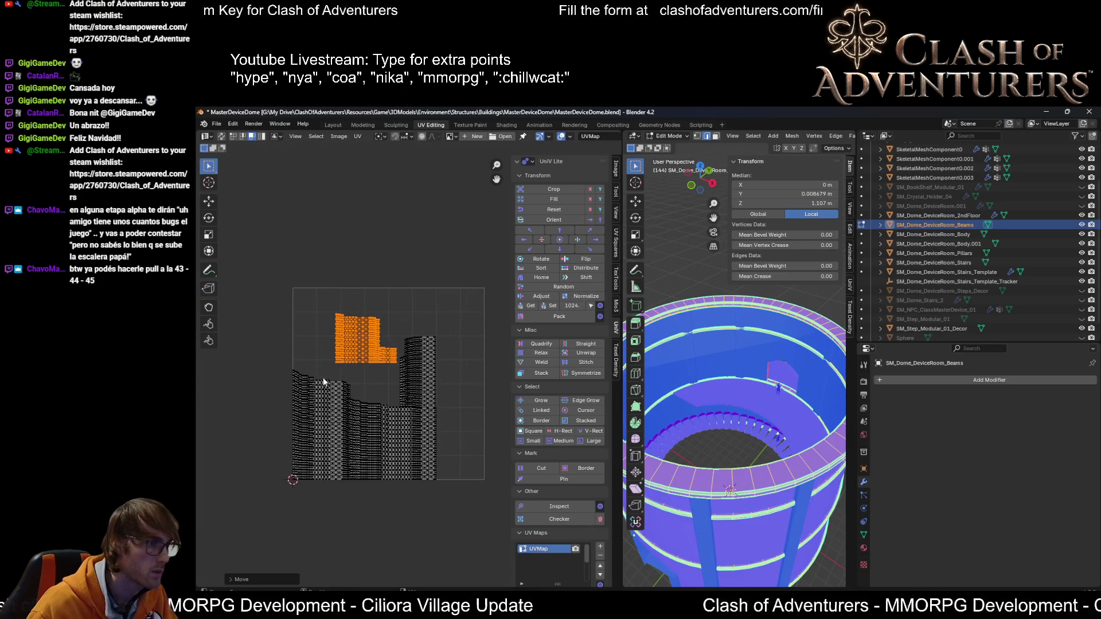
scroll(323, 377, up, 2)
scroll(414, 356, up, 1)
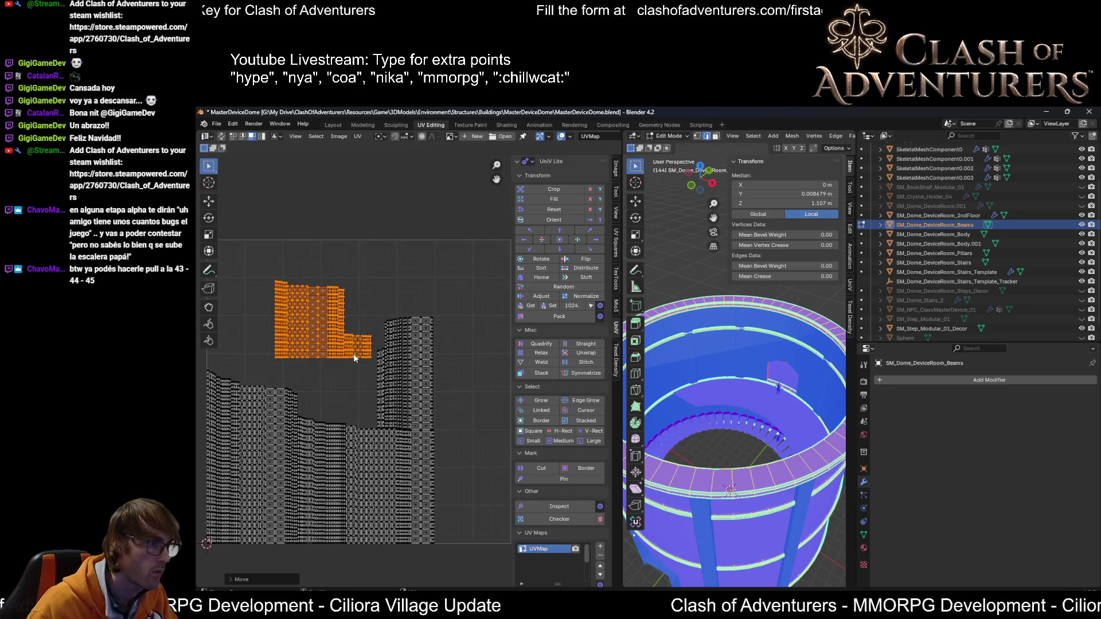
key(r)
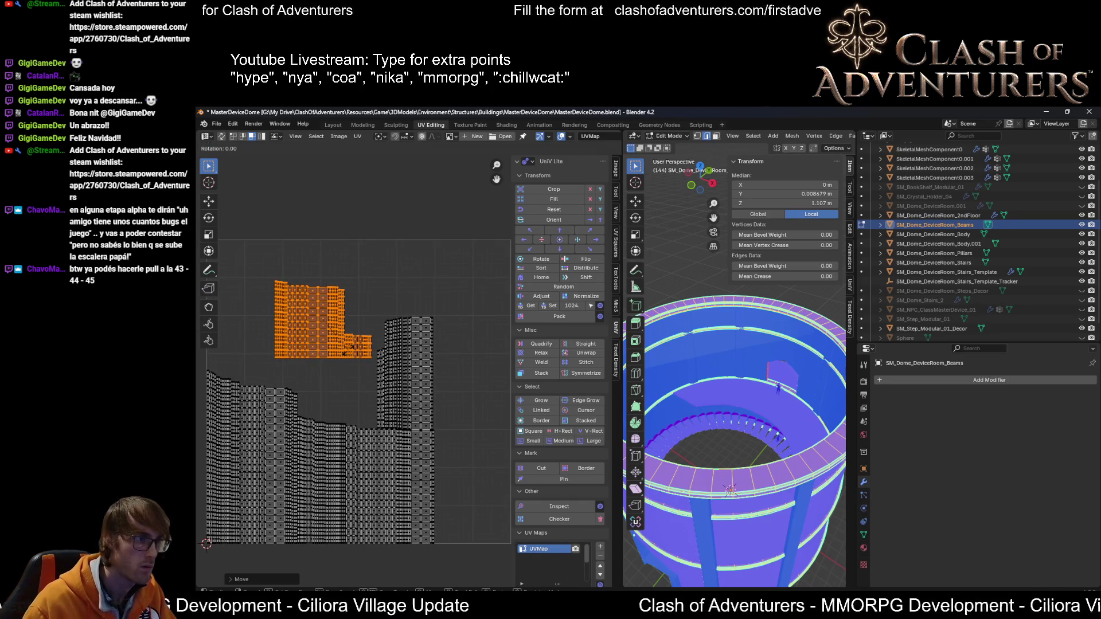
text(90)
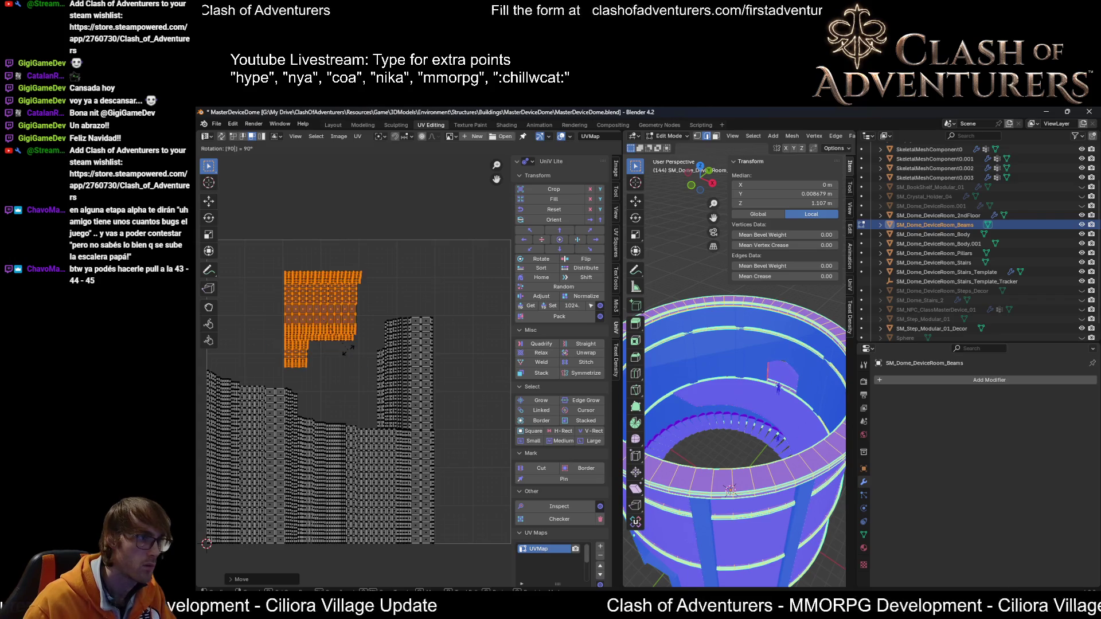
key(Return)
key(r)
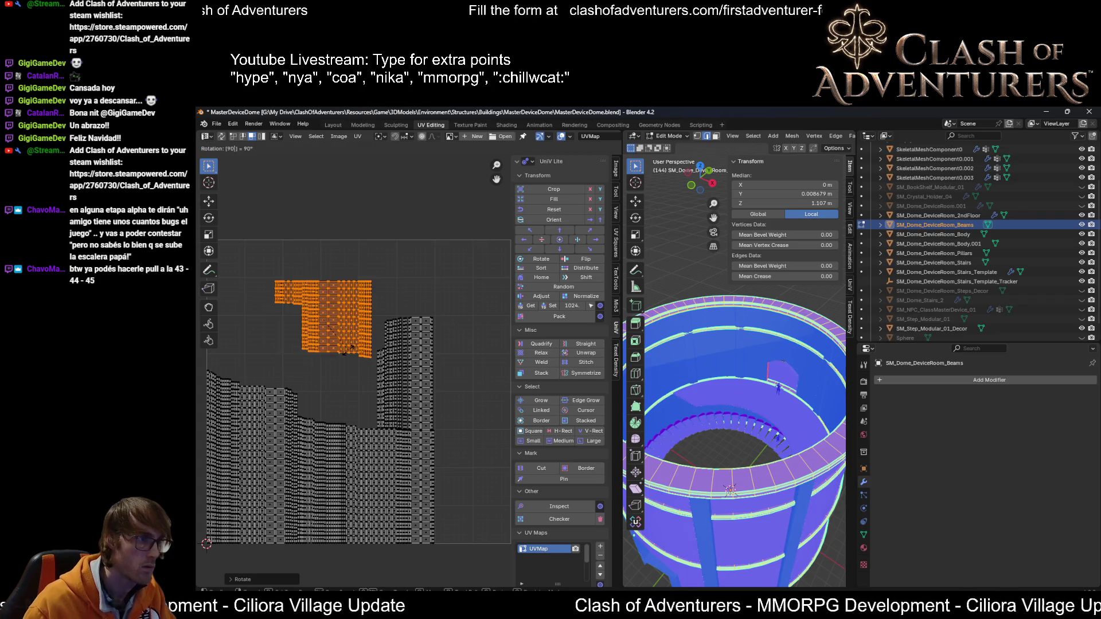
key(g)
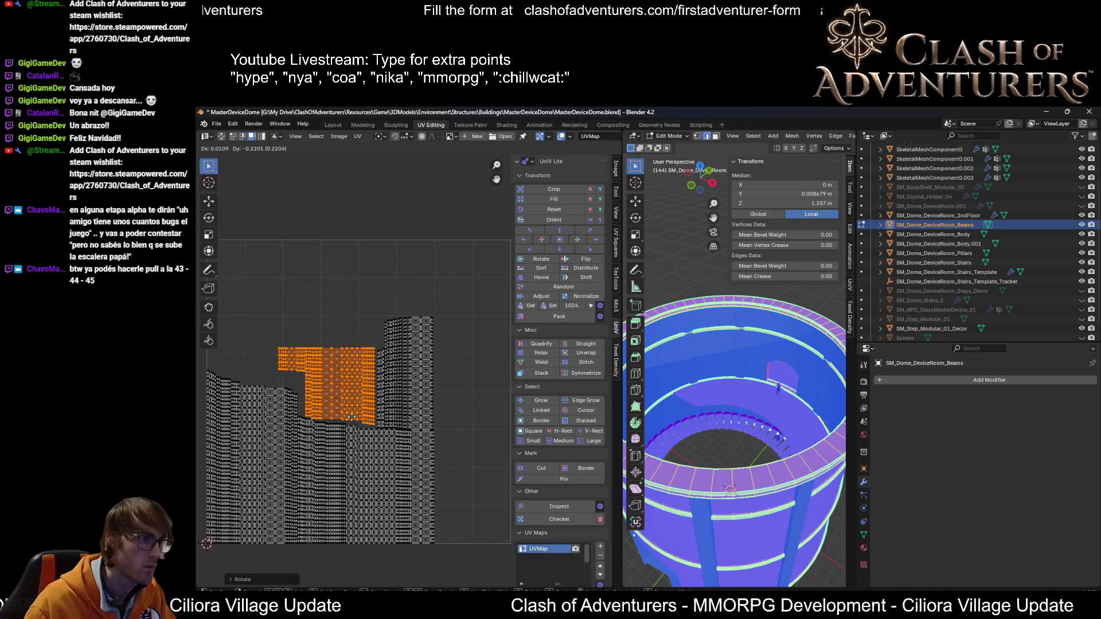
click(352, 416)
scroll(421, 360, down, 3)
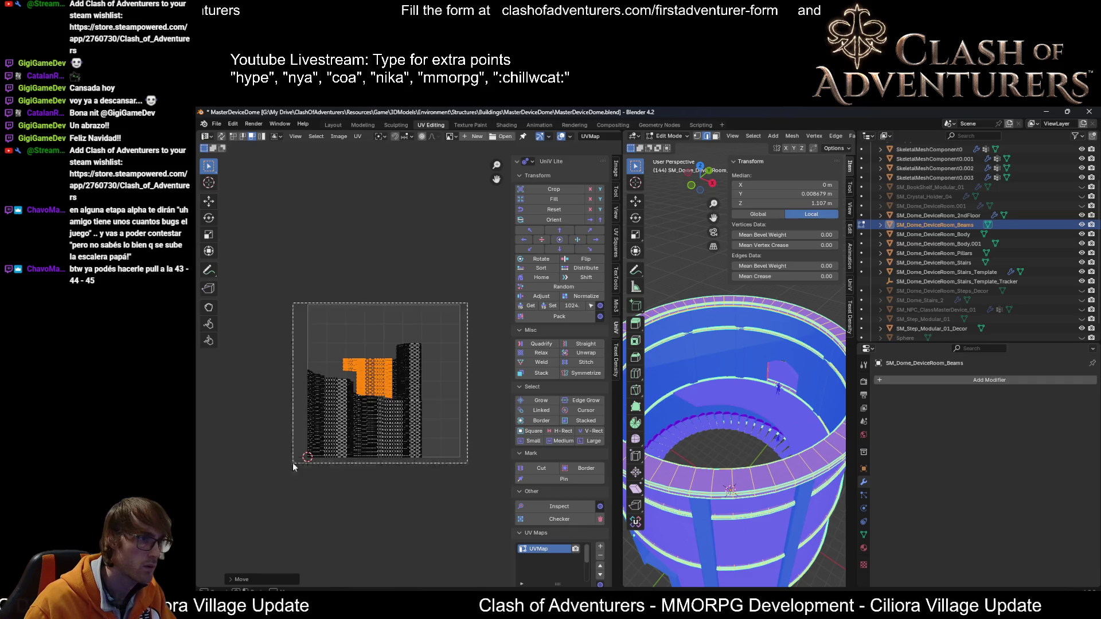
Step: Crop all UV islands with TexTools to fill the UV square, and save the file
key(a)
click(617, 243)
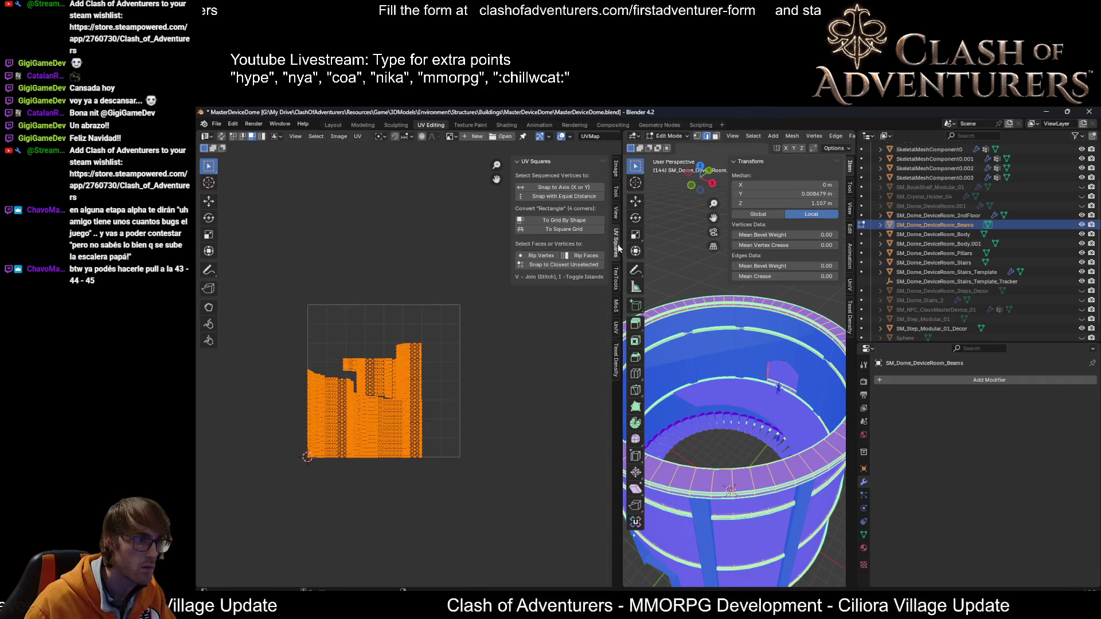
click(617, 276)
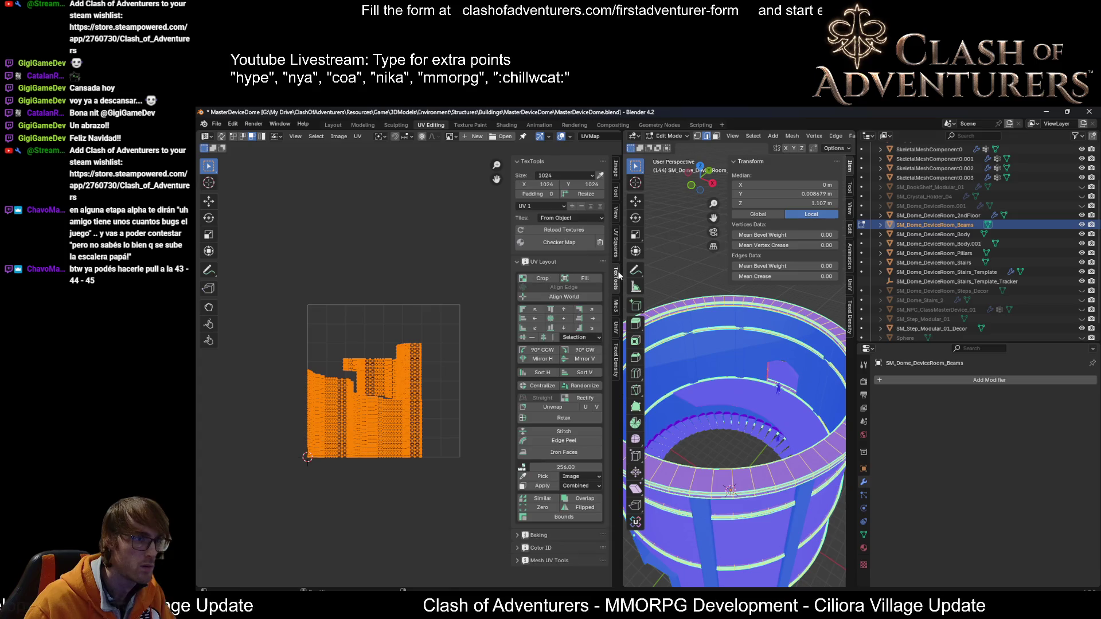
click(543, 278)
scroll(482, 291, up, 4)
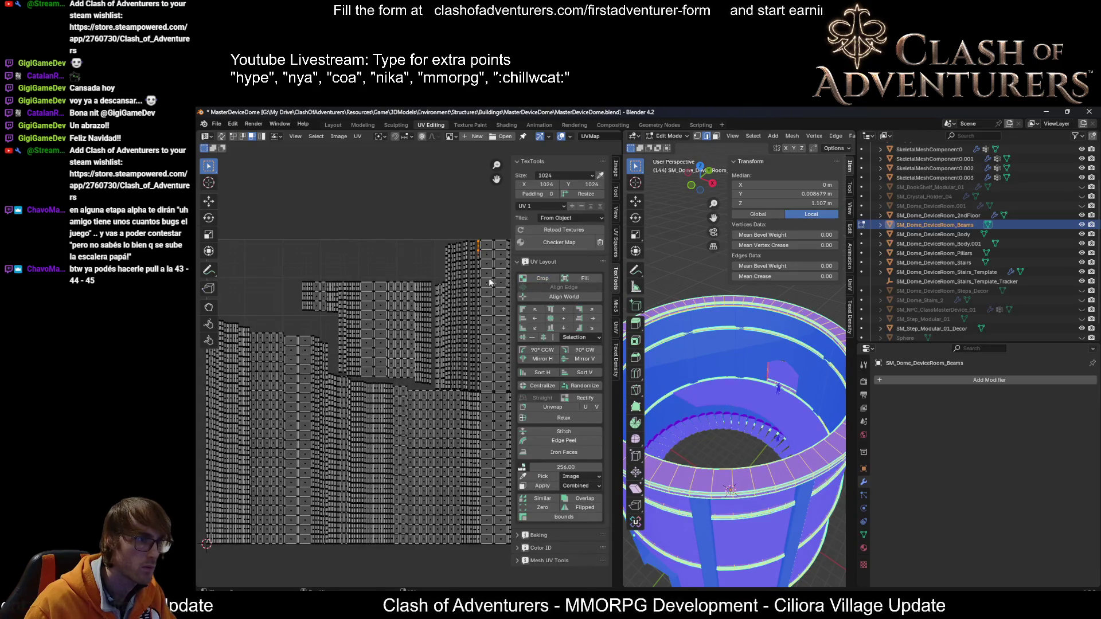
middle_drag(482, 291, 428, 308)
key(ctrl+s)
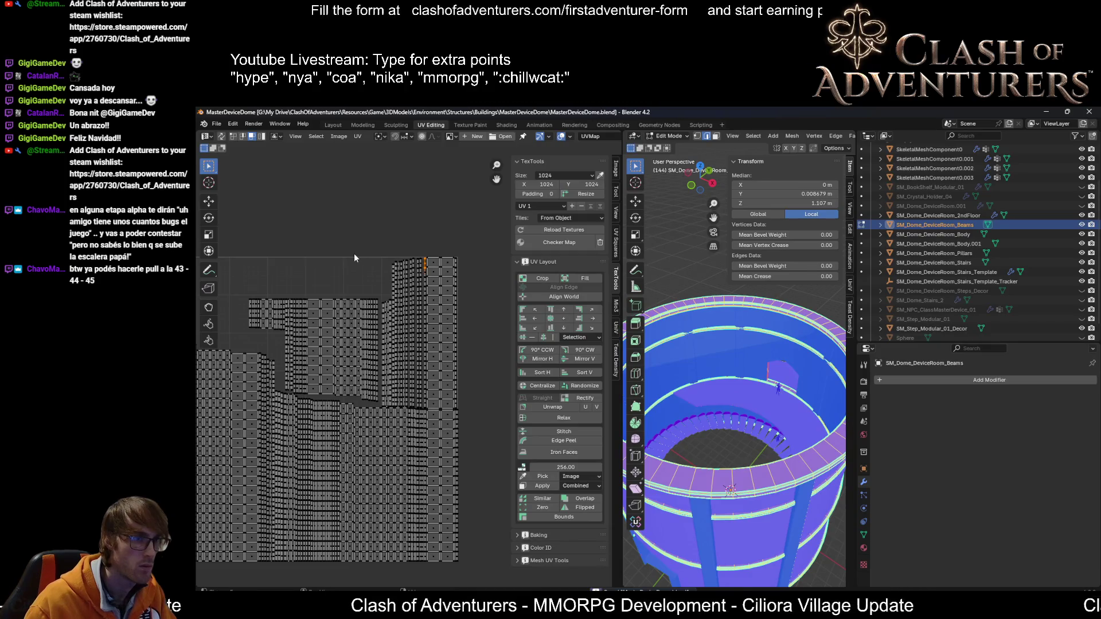
key(Tab)
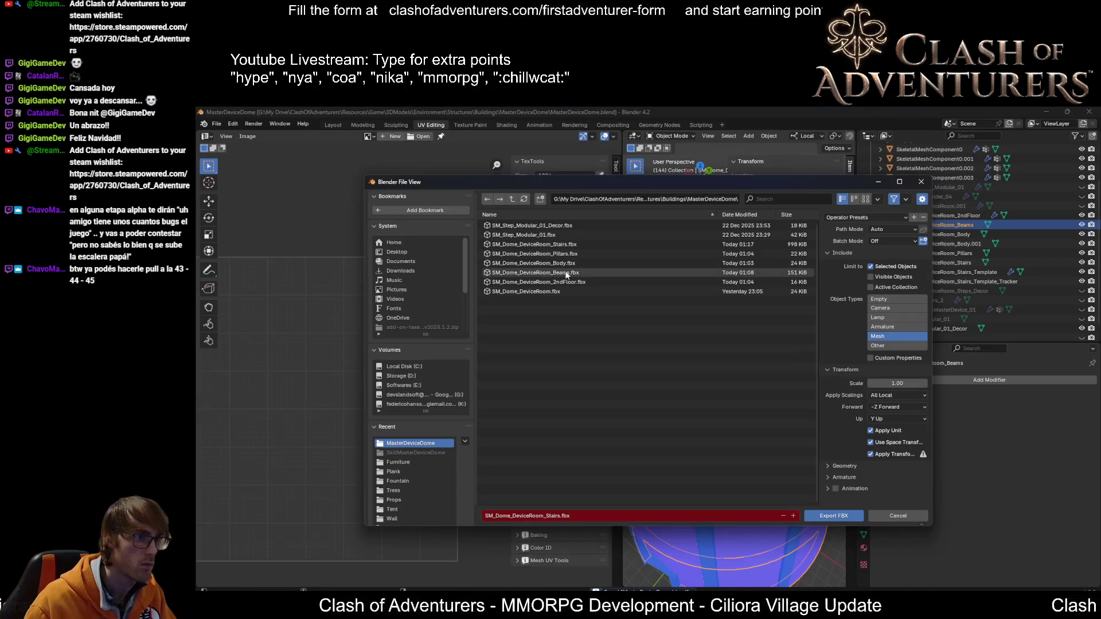
Step: Delete the old Beams FBX file from the export folder and cancel the export
click(576, 272)
key(Delete)
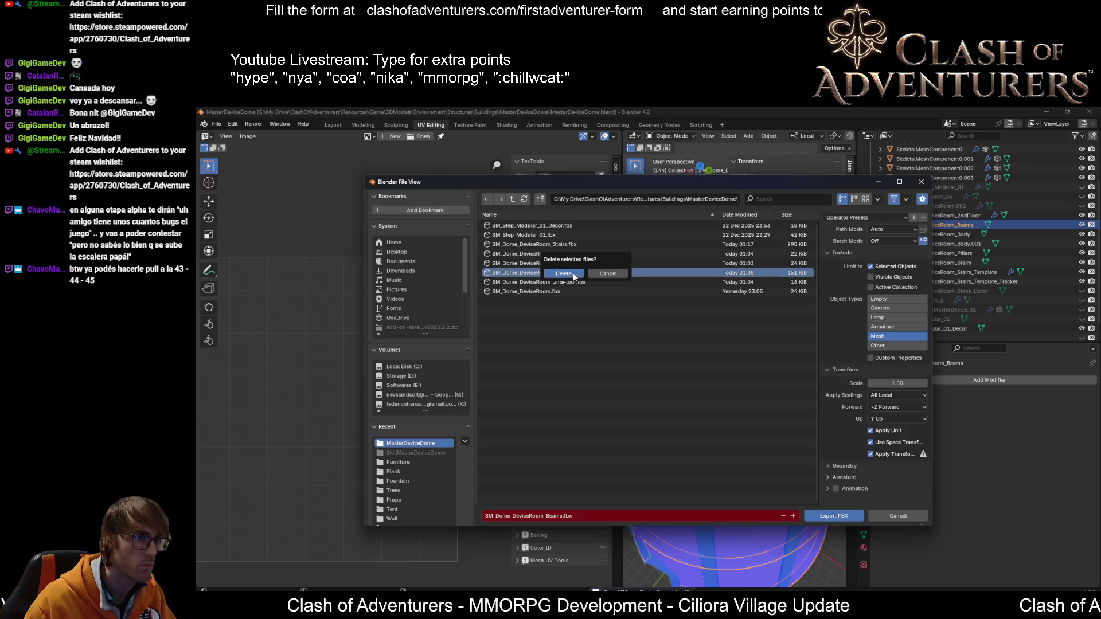
click(577, 273)
click(842, 517)
Step: Apply all transforms to the beams so their scale is 1.000, and save
key(ctrl+s)
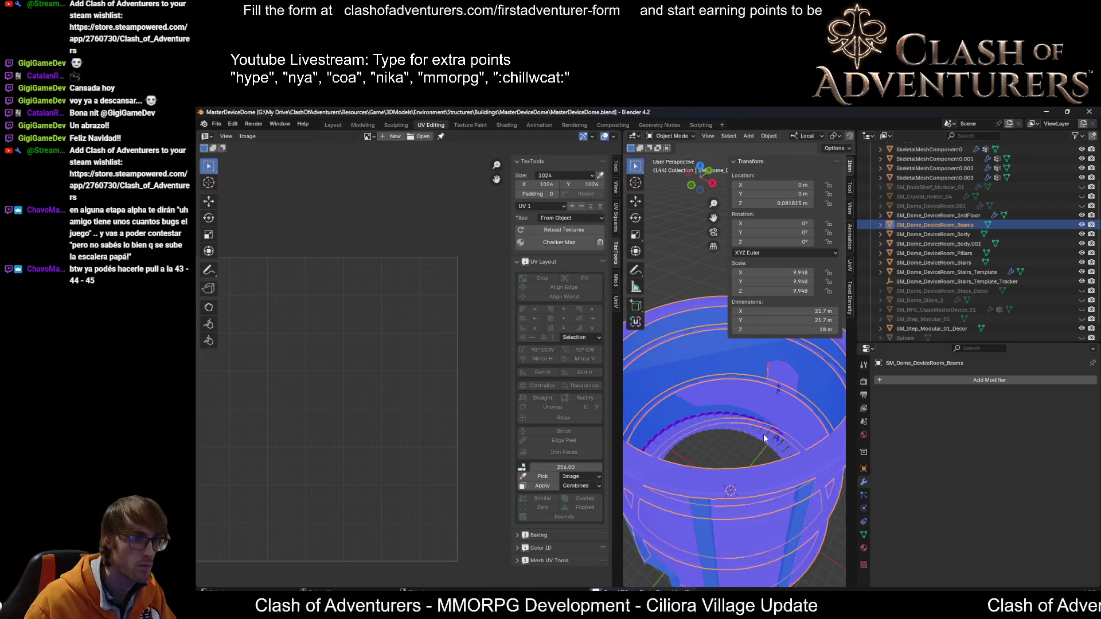
middle_drag(834, 520, 673, 399)
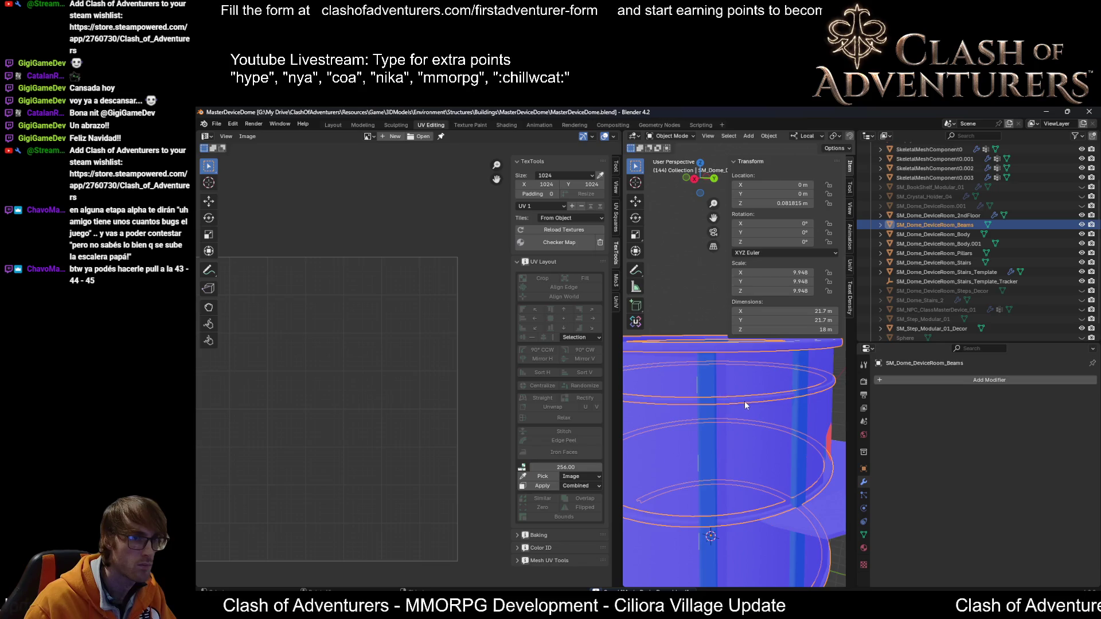
key(ctrl+a)
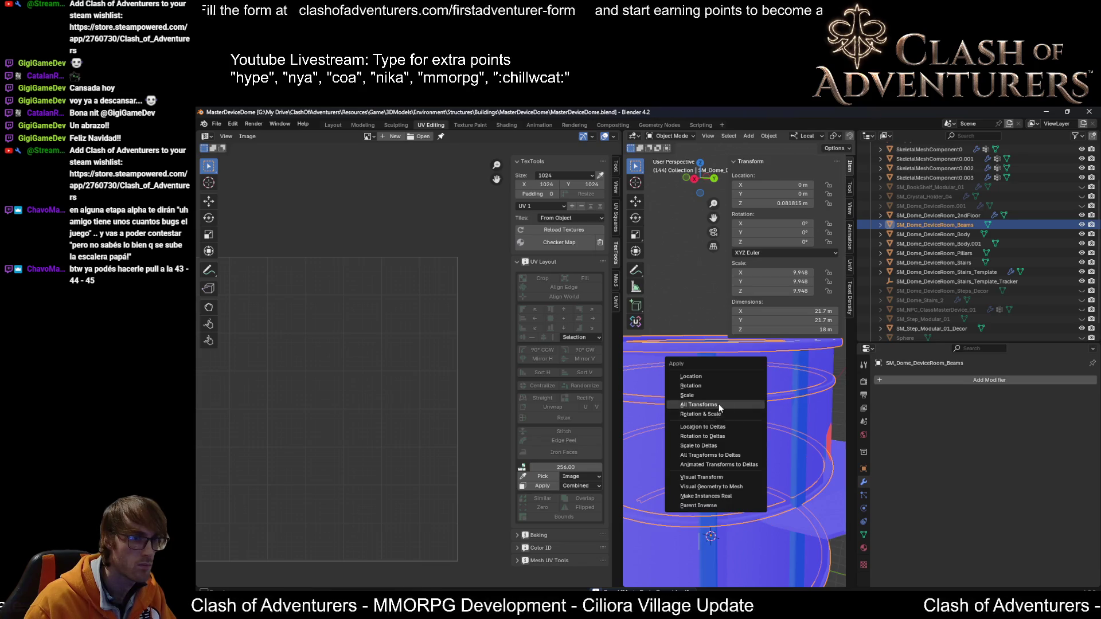
click(718, 405)
key(Tab)
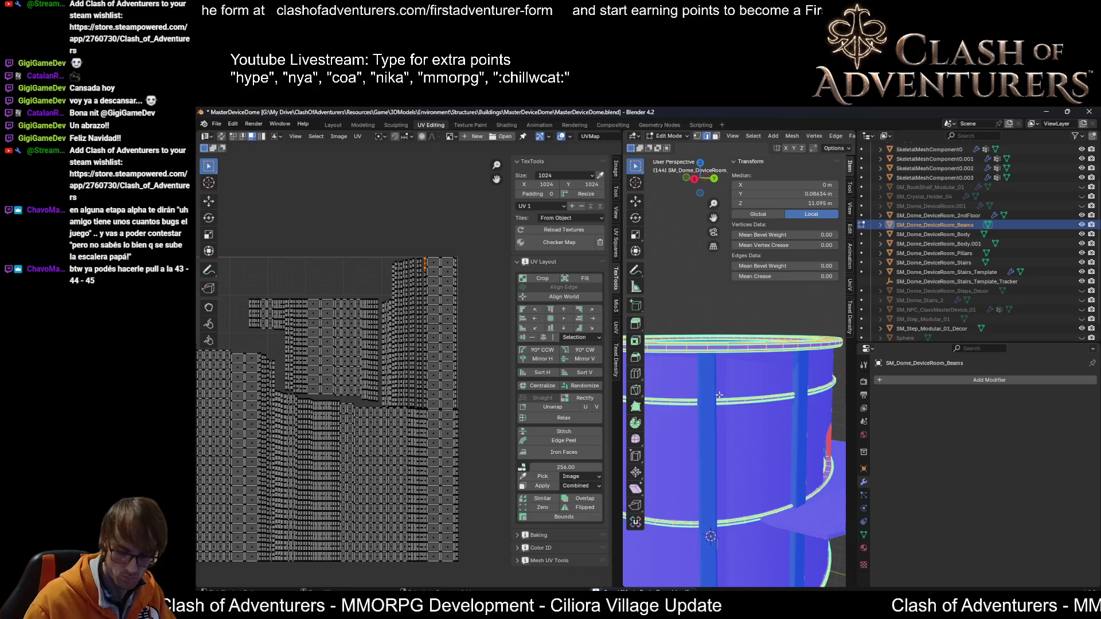
key(ctrl+s)
key(Tab)
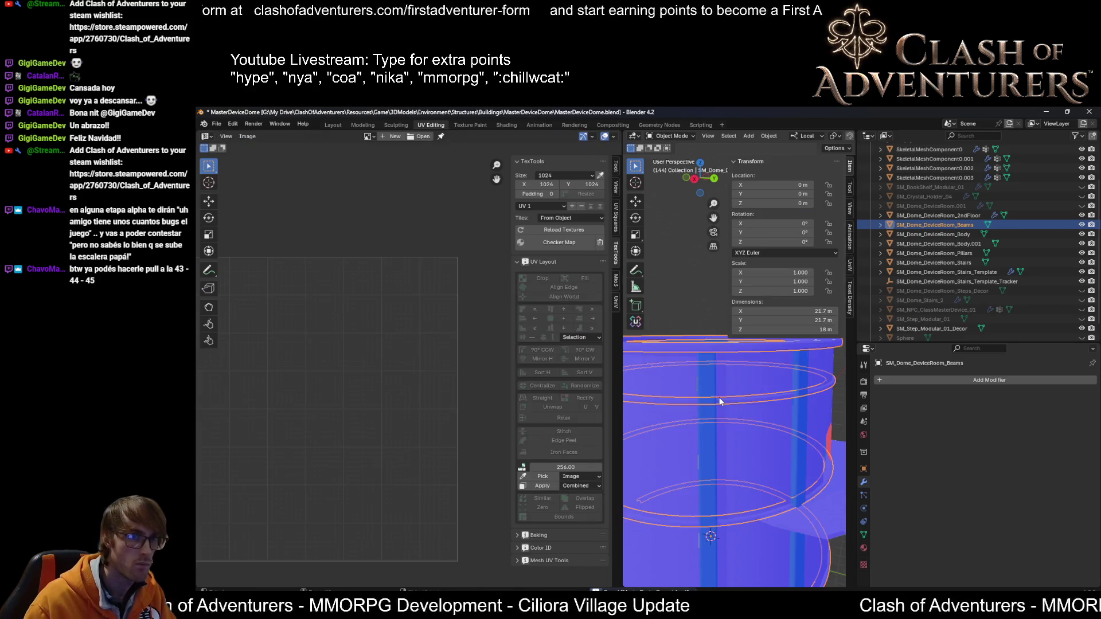
Step: Export the beams as SM_Dome_DeviceRoom_Beams.fbx, replacing the existing file
key(ctrl+e)
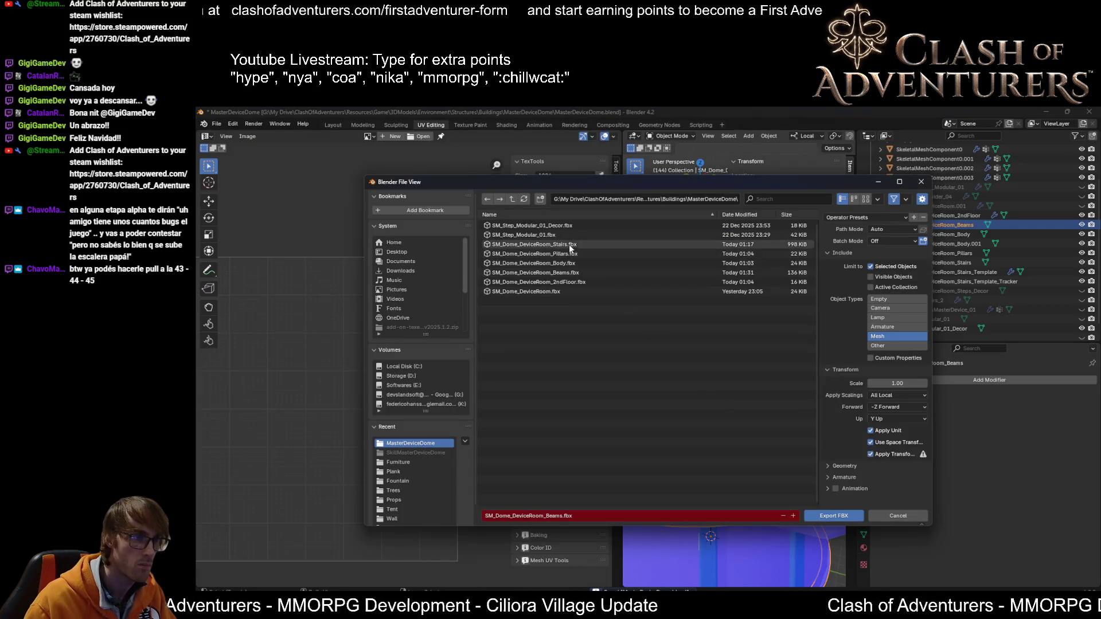
click(573, 271)
key(Delete)
click(573, 268)
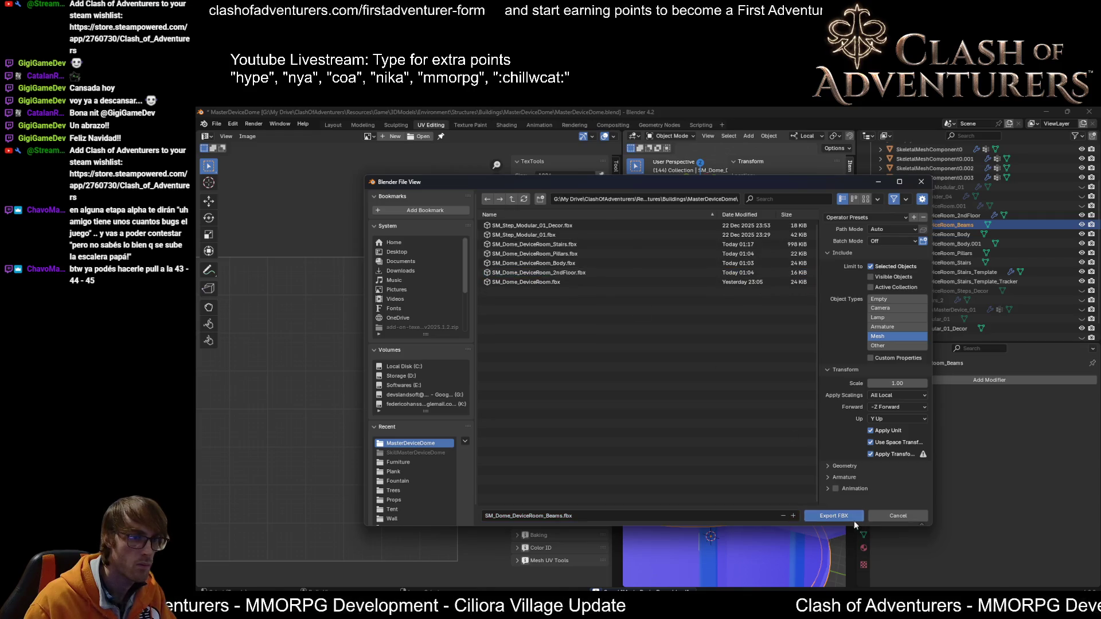
click(843, 516)
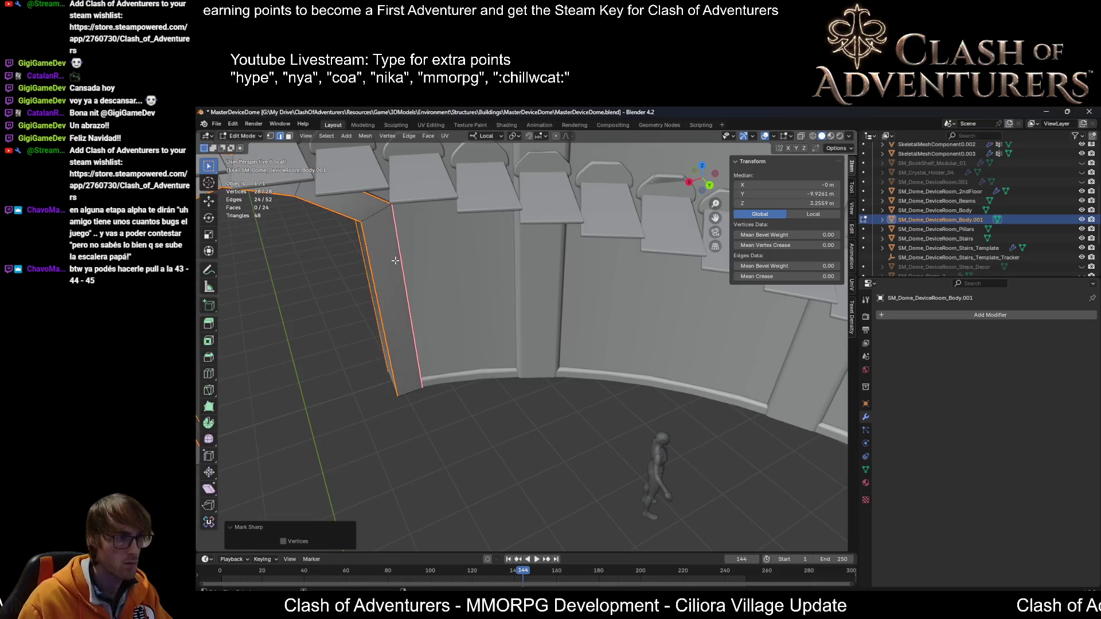
Step: Mark both pillars' bottom edges sharp, then clear the sharp marking from them
mouse_move(482, 344)
middle_down()
mouse_move(436, 279)
mouse_move(402, 321)
middle_up()
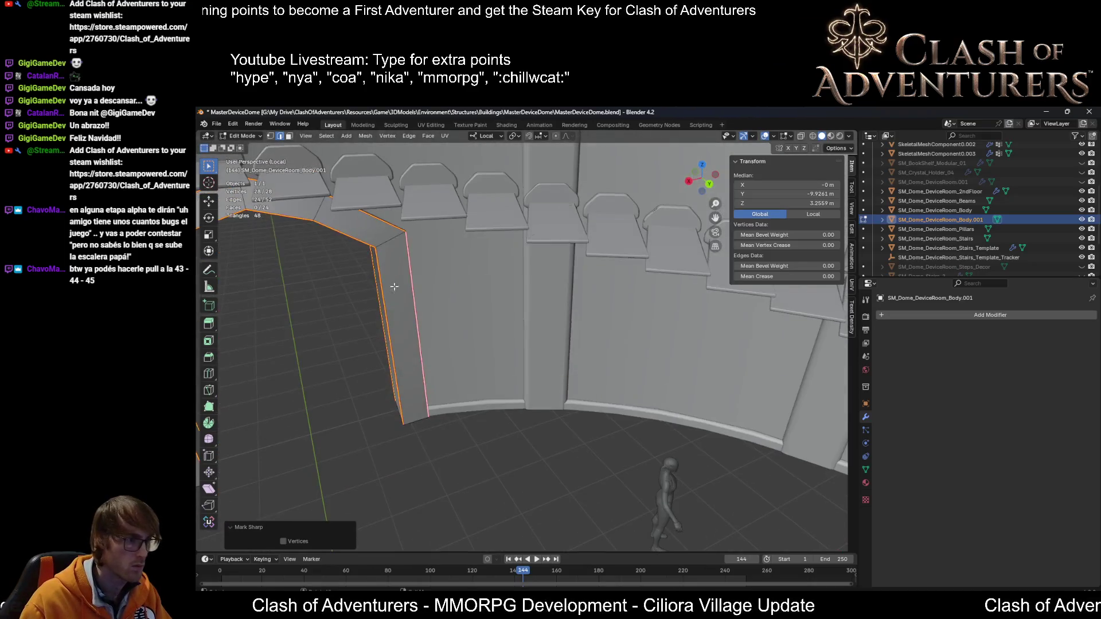
click(367, 395)
middle_drag(367, 395, 360, 394)
key(shift+ctrl+m)
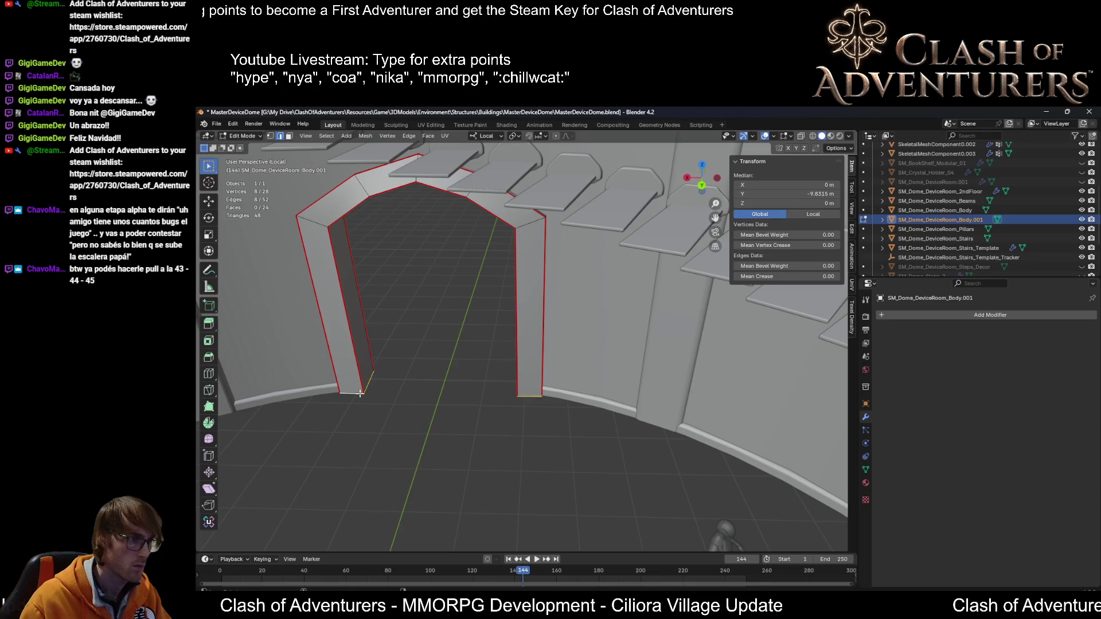
key(shift+r)
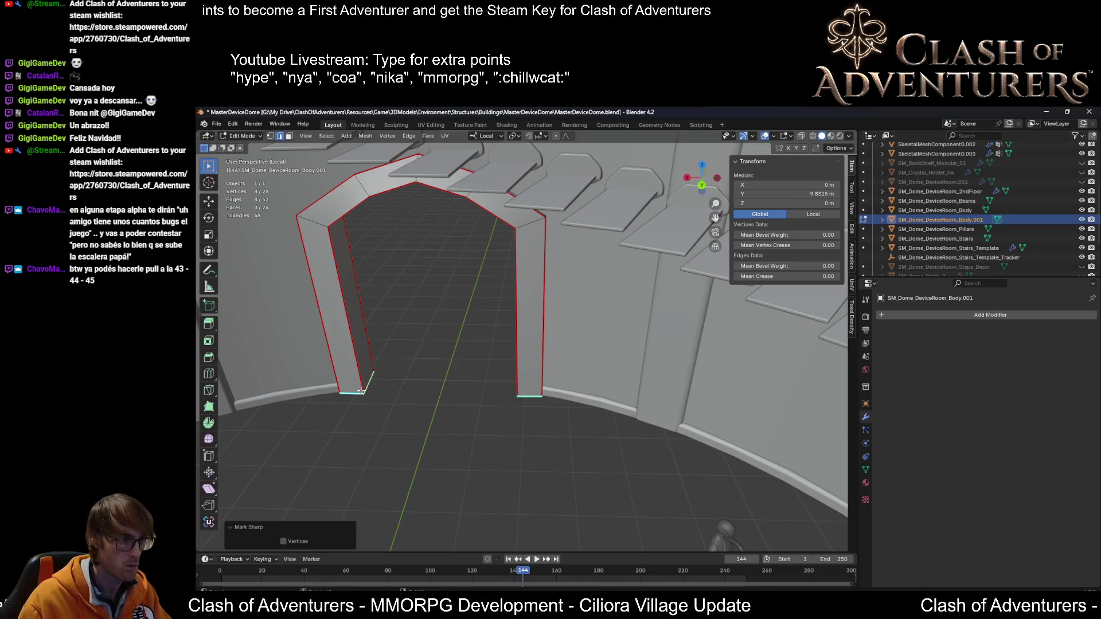
right_click(359, 358)
click(346, 353)
Step: Turn on the Face Orientation overlay to check the arch faces' direction
mouse_move(346, 354)
middle_down()
mouse_move(409, 331)
mouse_move(618, 303)
middle_up()
mouse_move(662, 387)
middle_down()
mouse_move(612, 323)
mouse_move(652, 293)
mouse_move(620, 337)
middle_up()
scroll(612, 322, up, 3)
scroll(612, 323, down, 3)
key(shift+alt+f)
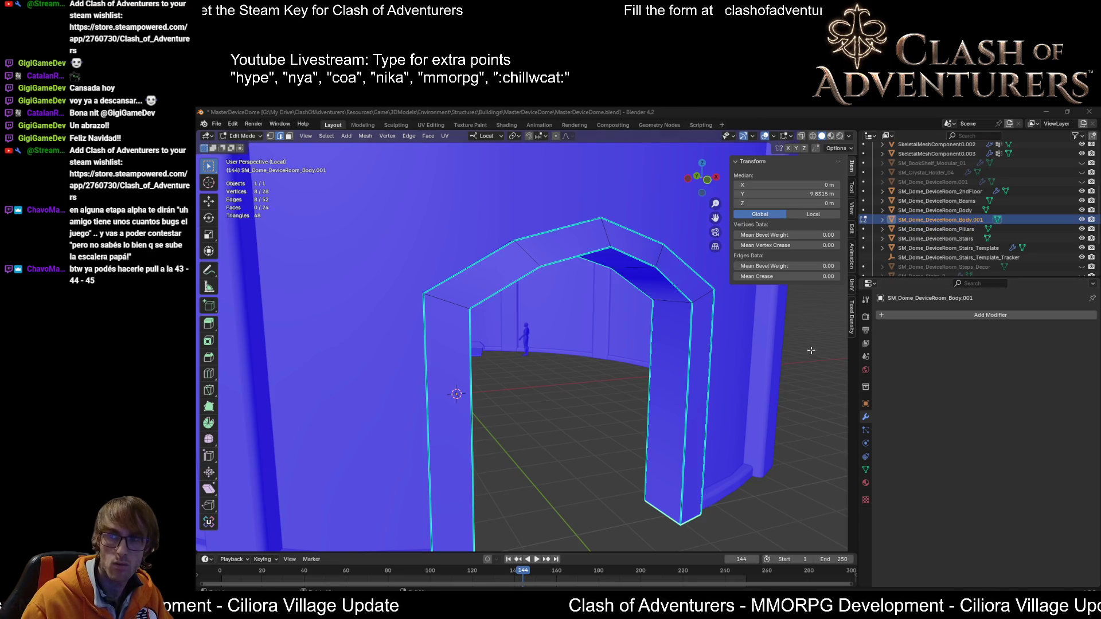
Step: Deselect all of the arch geometry
scroll(810, 350, down, 6)
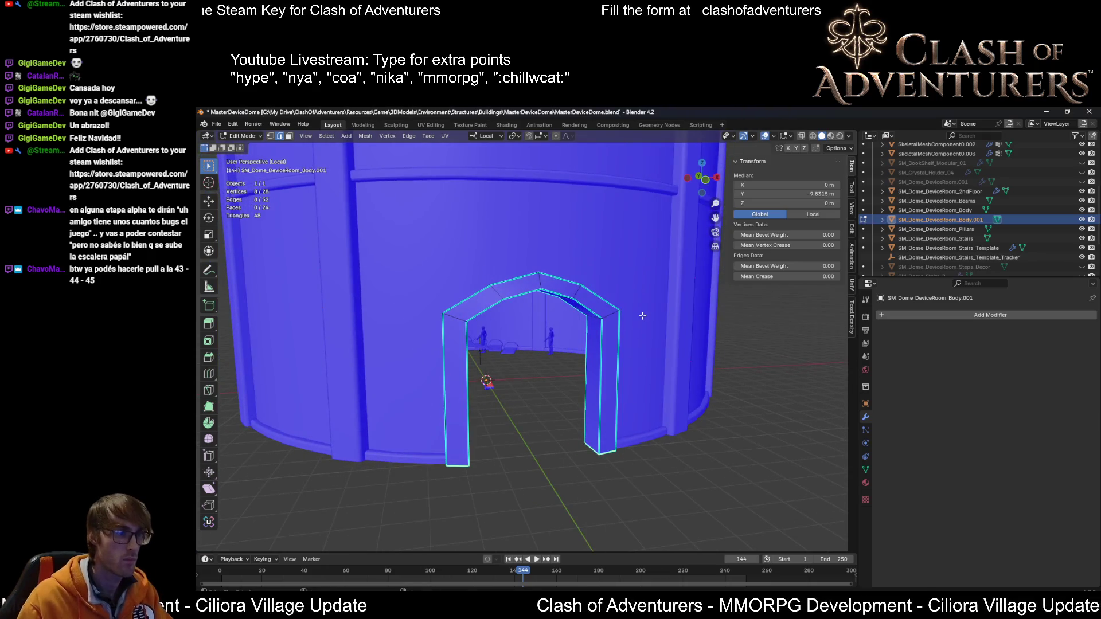
scroll(635, 325, up, 2)
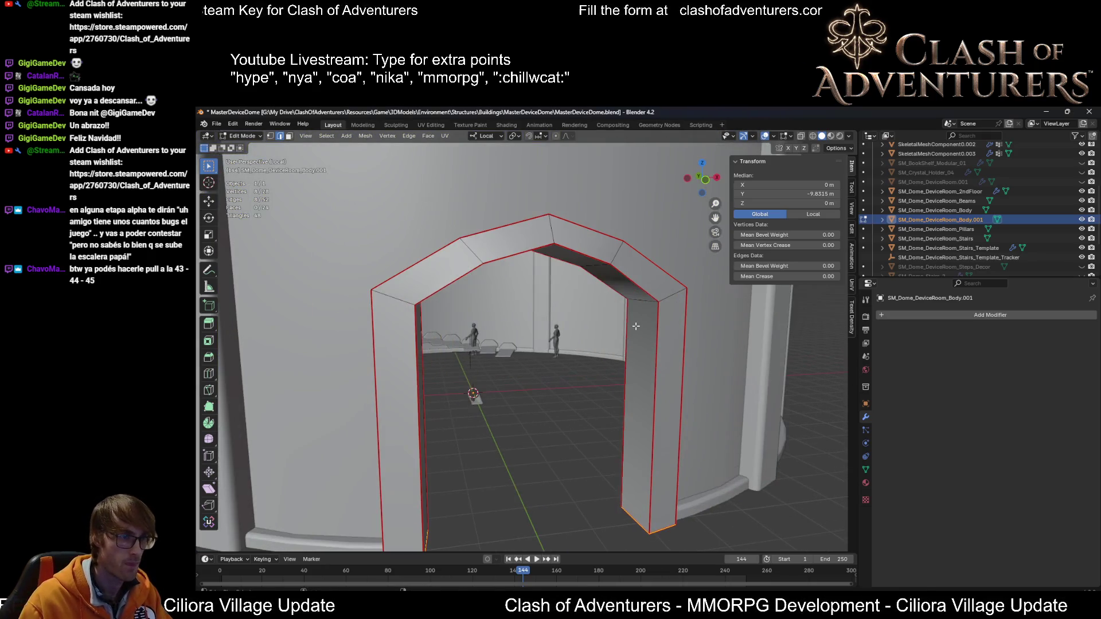
scroll(638, 353, down, 4)
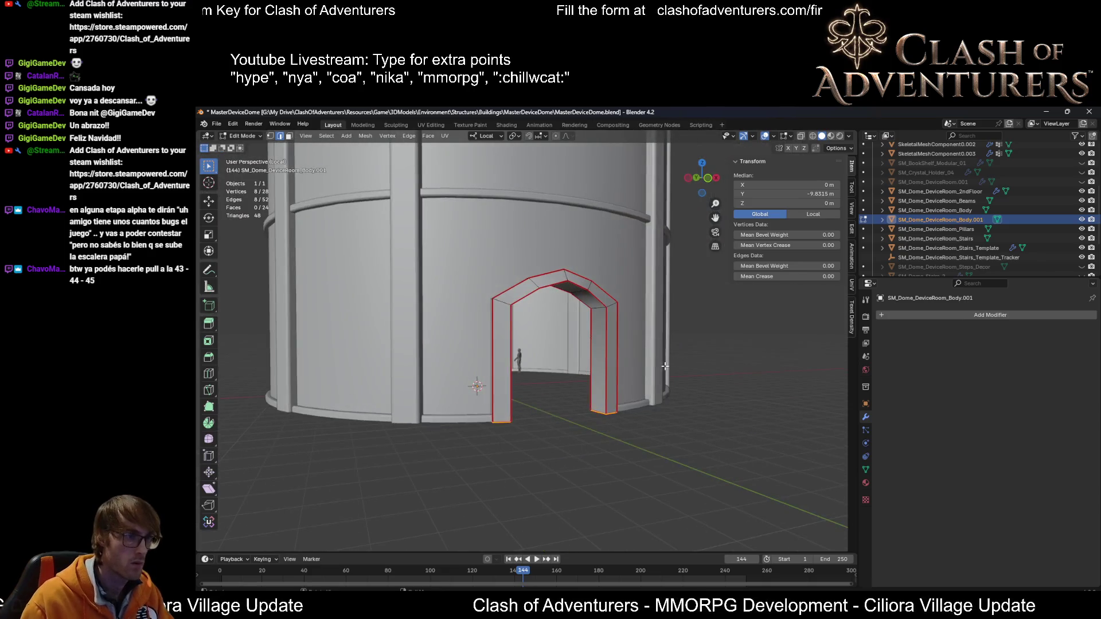
key(alt+a)
scroll(645, 388, up, 5)
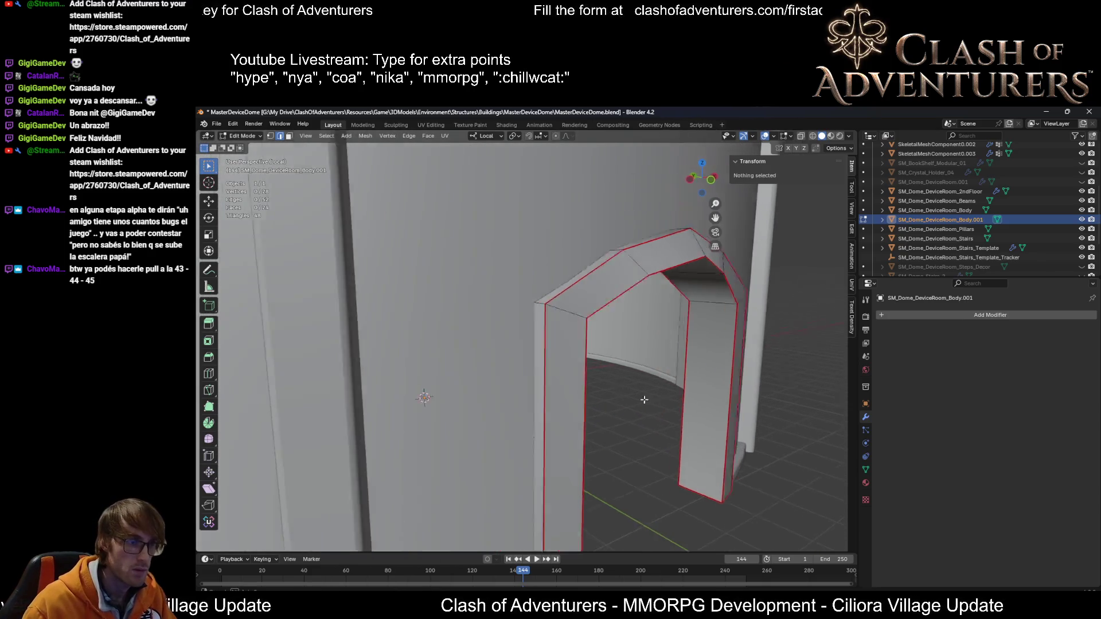
scroll(646, 395, up, 2)
scroll(644, 367, down, 2)
middle_drag(644, 351, 614, 353)
scroll(608, 289, up, 2)
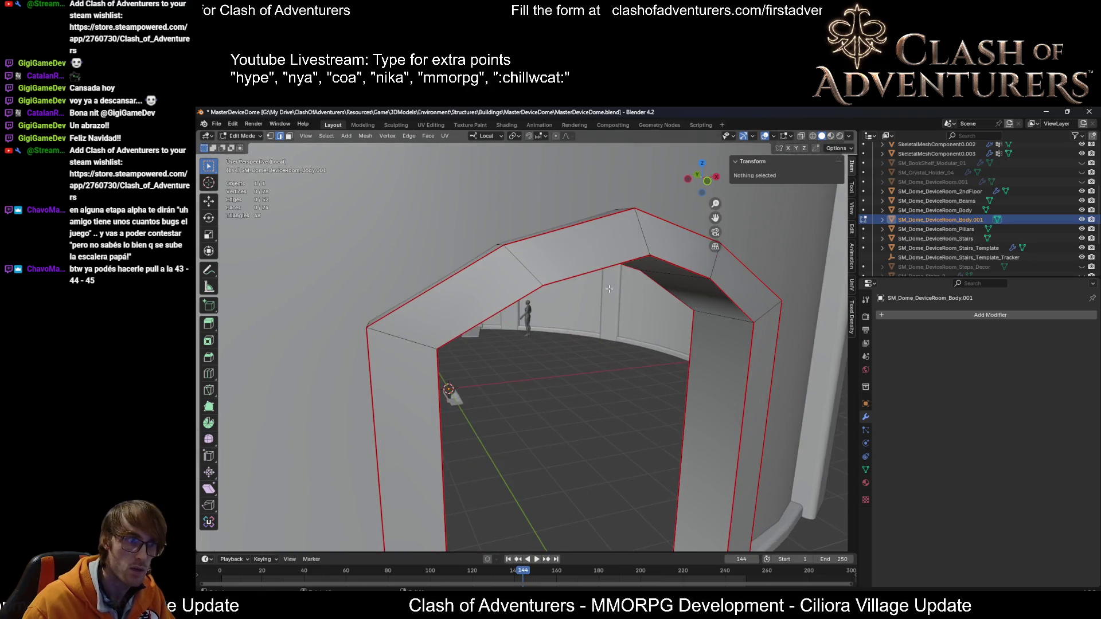
Step: Select the two edge loops around the arch's inner opening and review them from several angles
alt+click(617, 264)
scroll(679, 348, down, 2)
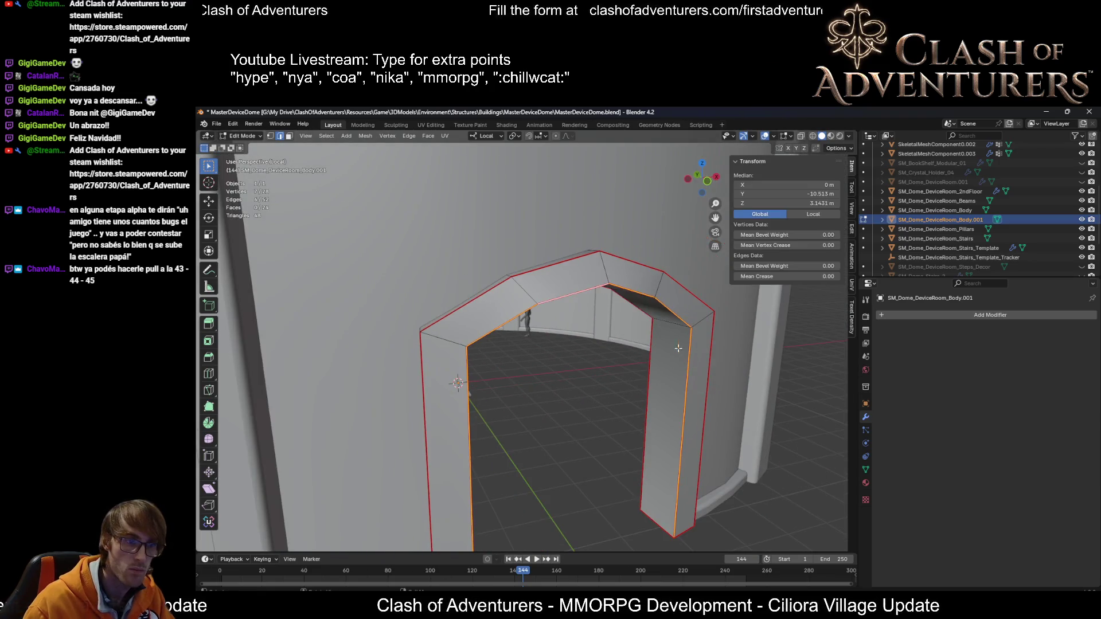
alt+shift+click(654, 361)
mouse_move(654, 362)
middle_down()
mouse_move(639, 394)
mouse_move(701, 386)
mouse_move(646, 383)
middle_up()
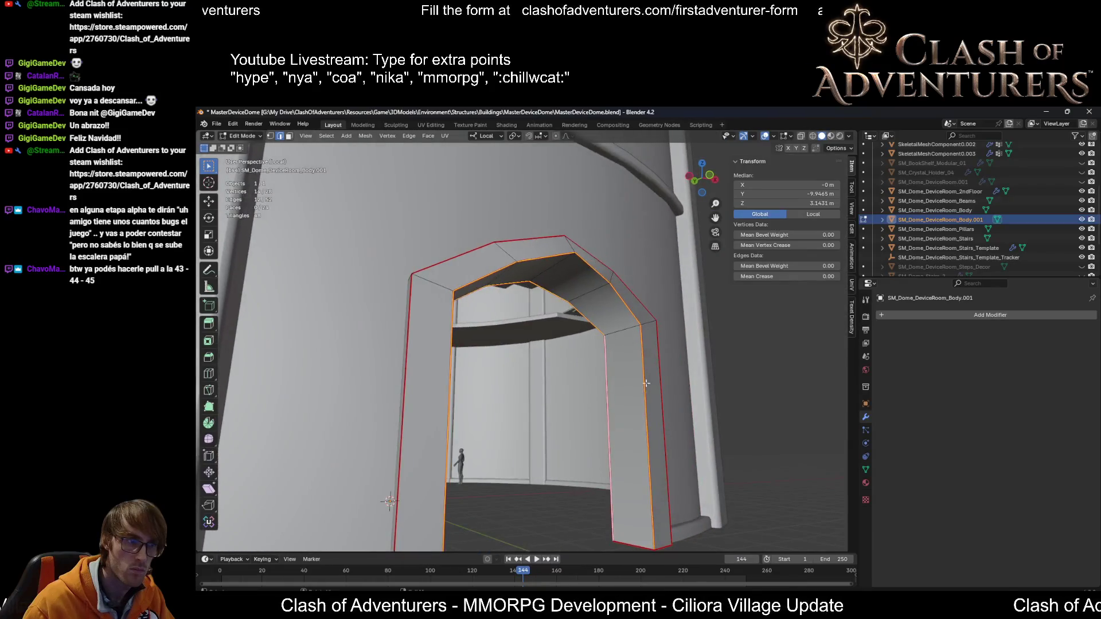
mouse_move(613, 350)
middle_down()
mouse_move(455, 398)
mouse_move(586, 336)
mouse_move(550, 344)
mouse_move(562, 348)
middle_up()
scroll(498, 370, down, 2)
scroll(564, 350, down, 4)
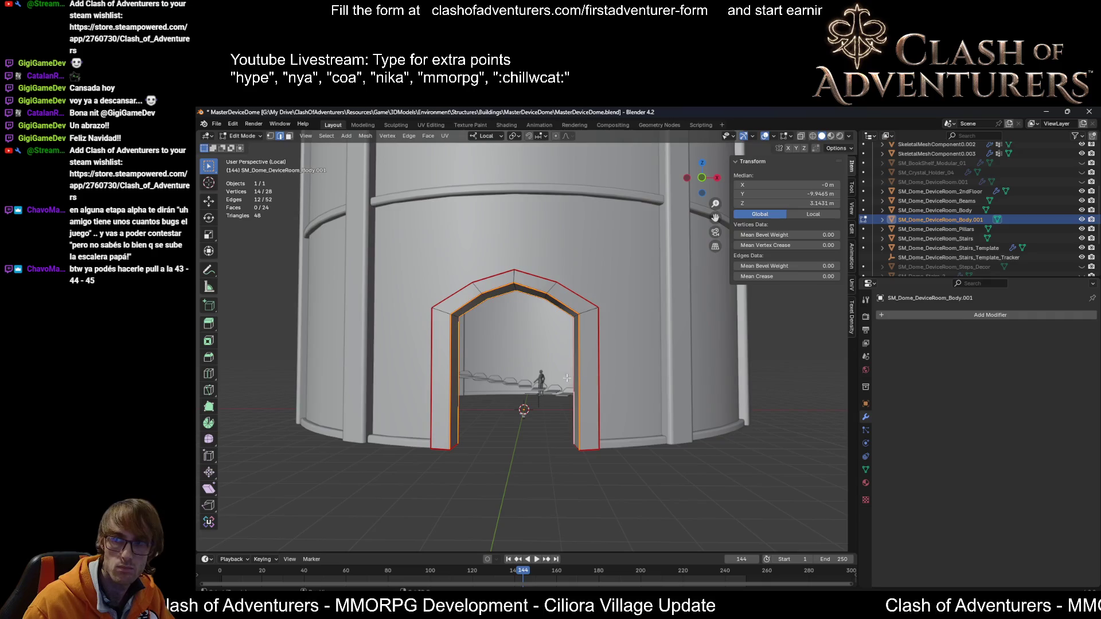
scroll(567, 378, up, 5)
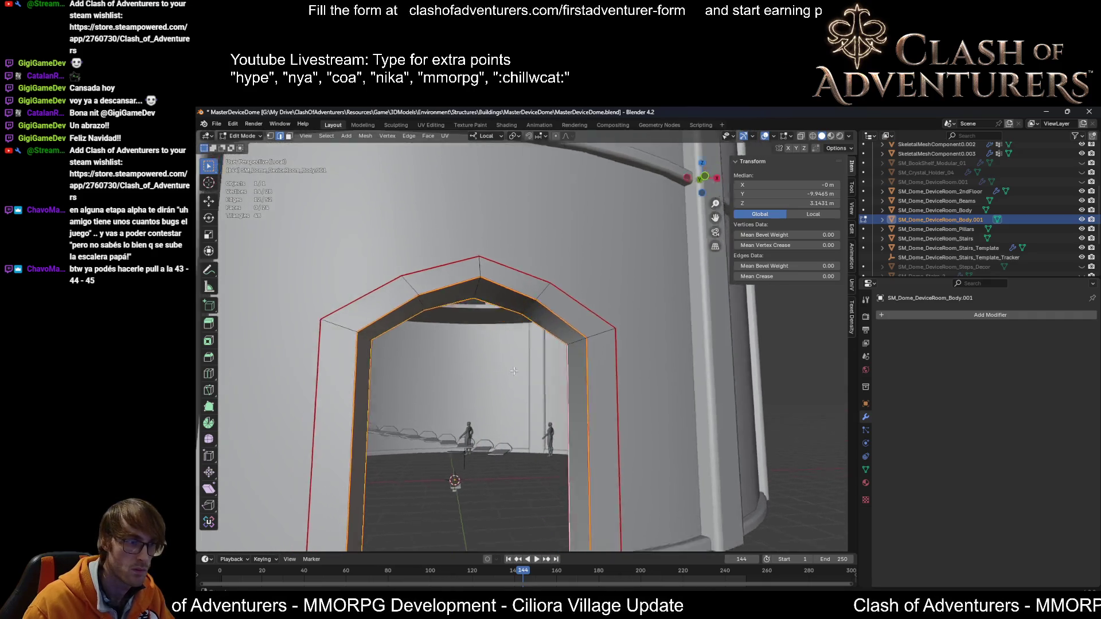
shift+middle_drag(514, 371, 583, 312)
scroll(582, 313, down, 1)
mouse_move(661, 350)
middle_down()
mouse_move(672, 335)
mouse_move(662, 348)
middle_up()
scroll(662, 358, up, 2)
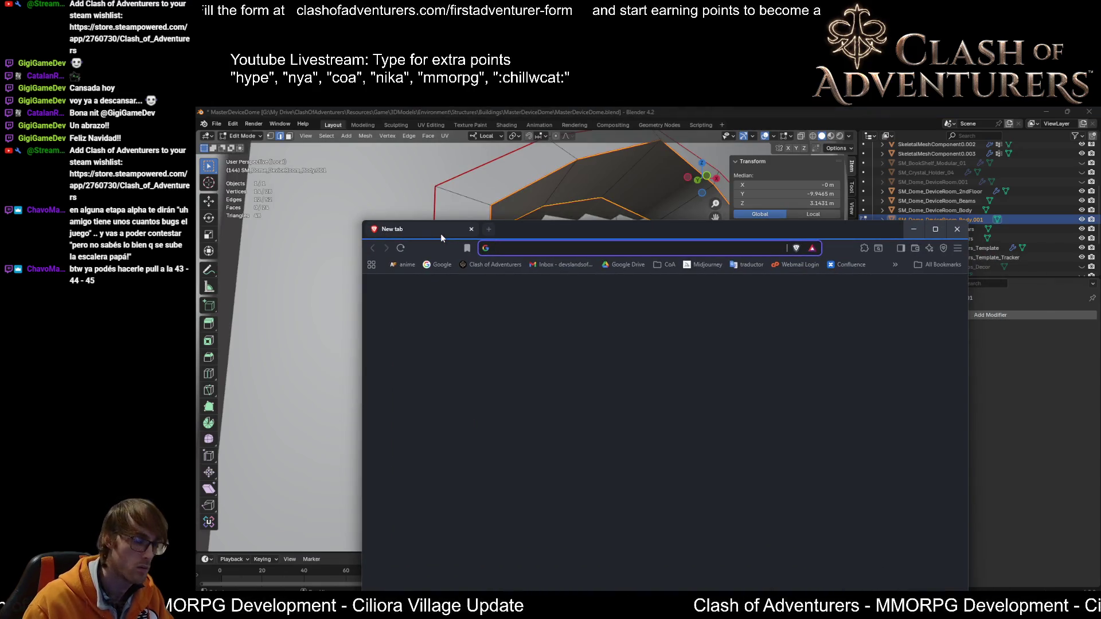
Step: Search Google for 'ancient door frames' and show image results in a maximized window
text(ancient door frame)
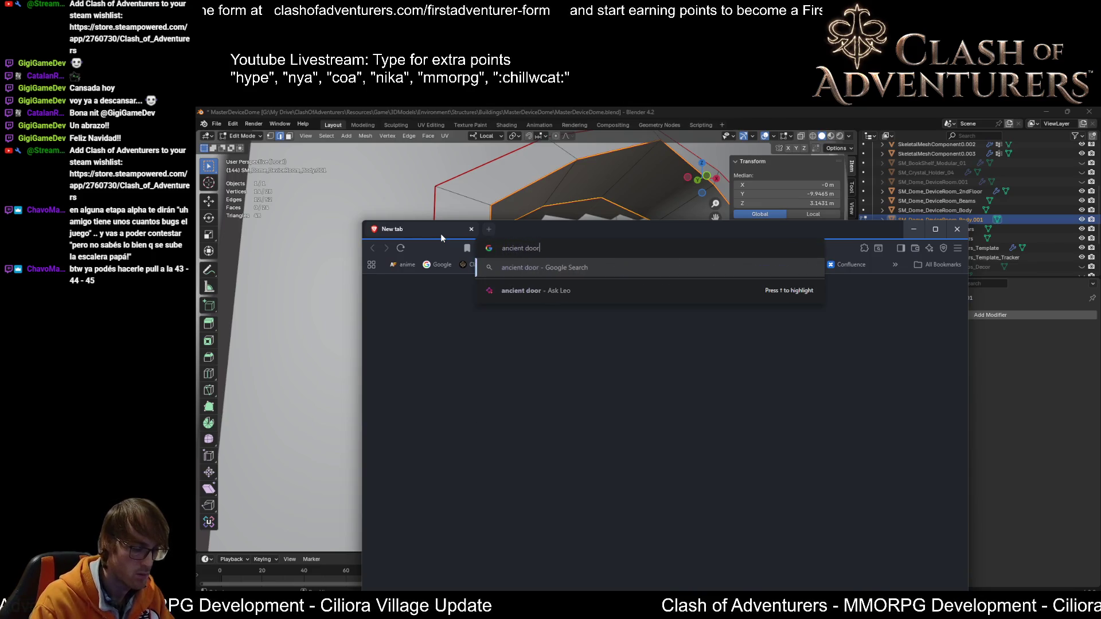
text(s)
key(Return)
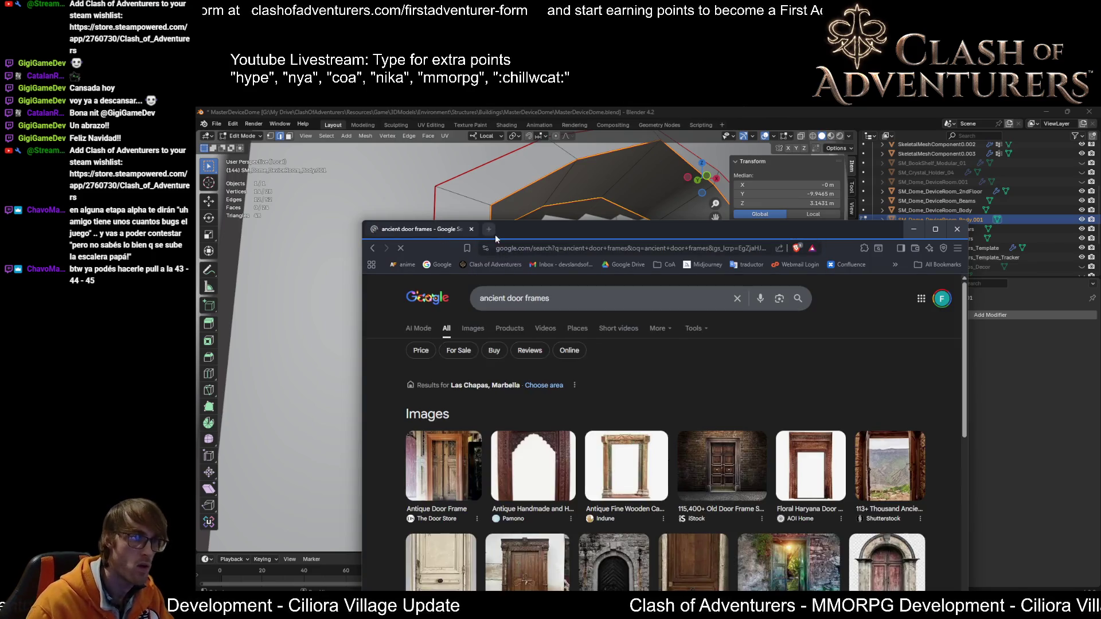
double_click(534, 228)
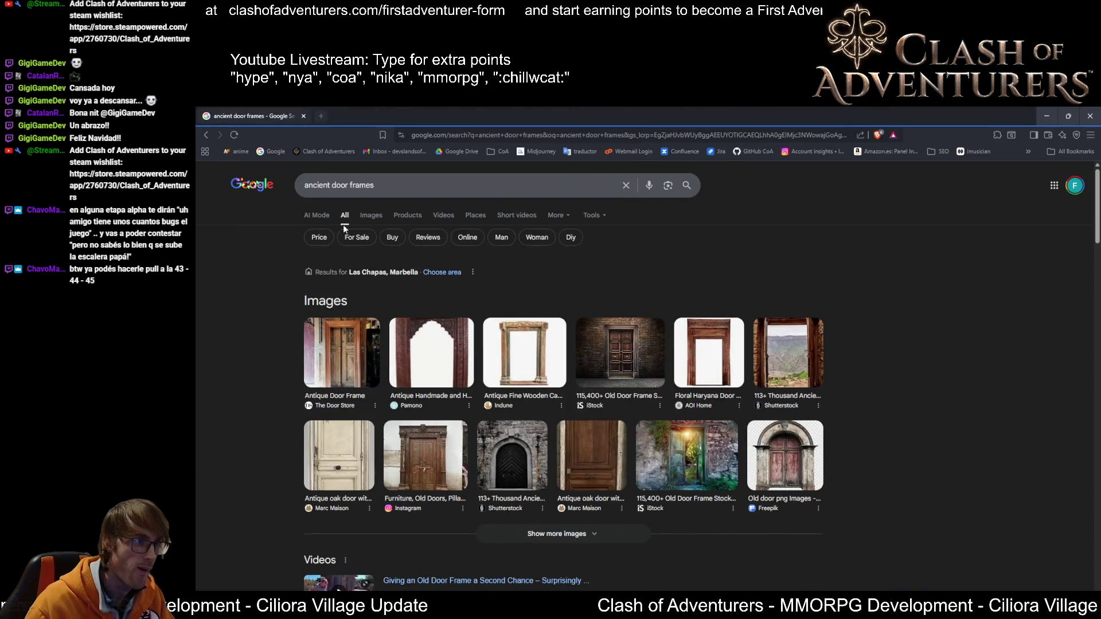
click(376, 218)
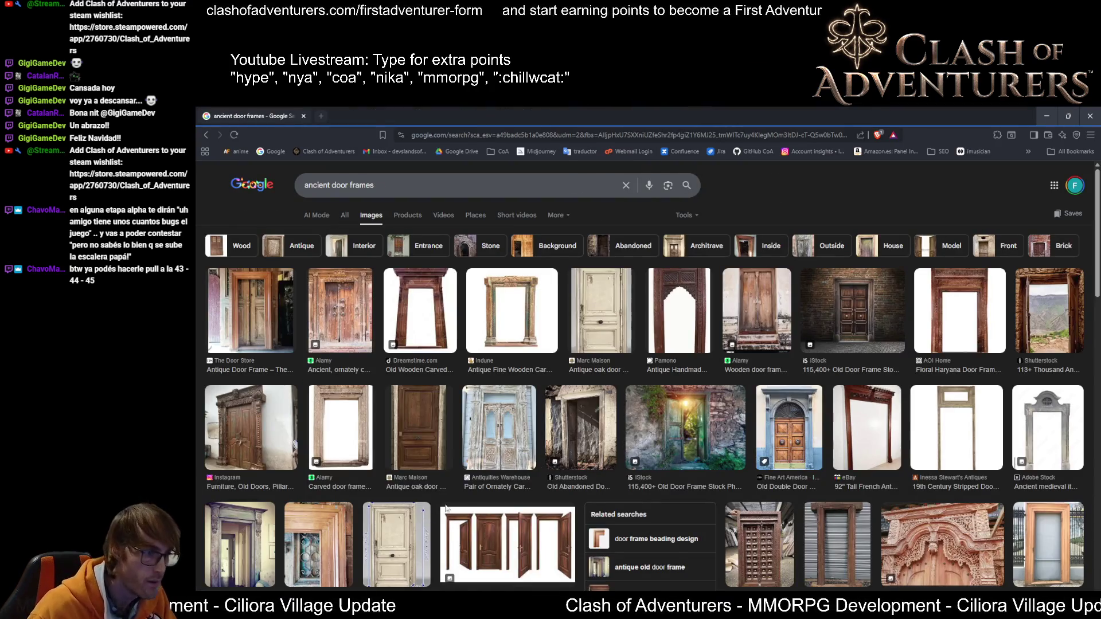
scroll(445, 507, down, 4)
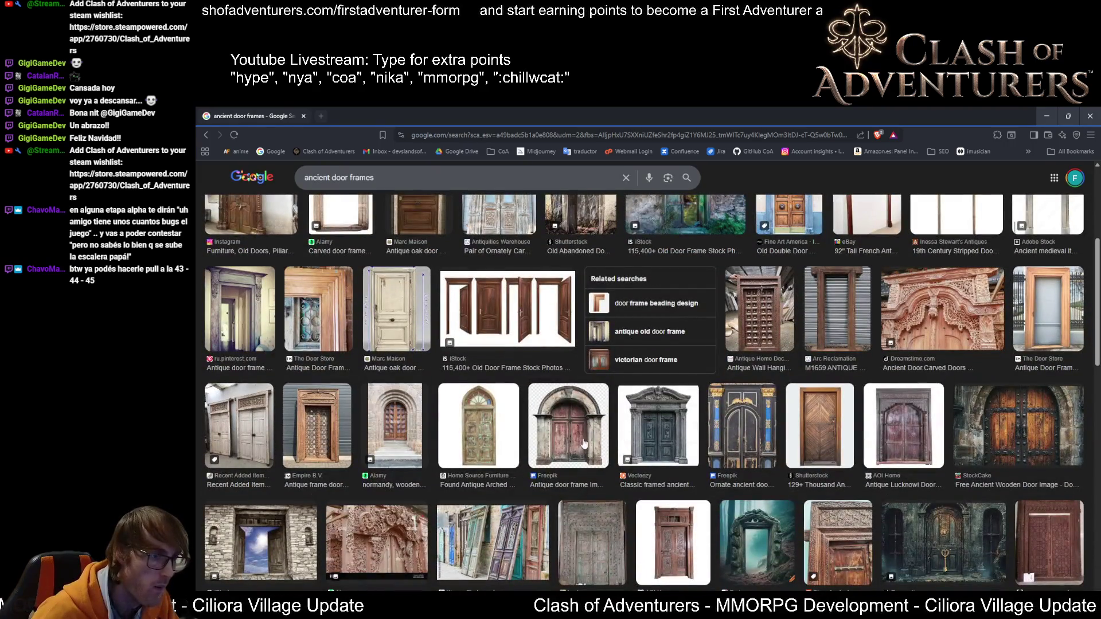
Step: Preview the Normandy arched stone door, then the iStock arched wooden door image
key(alt+Tab)
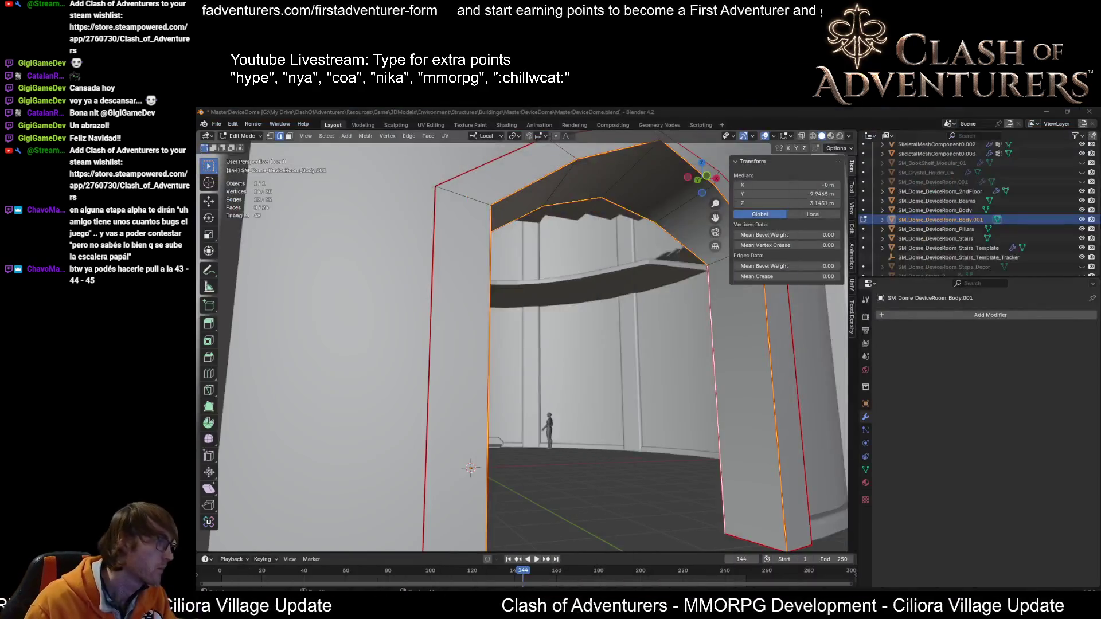
key(alt+Tab)
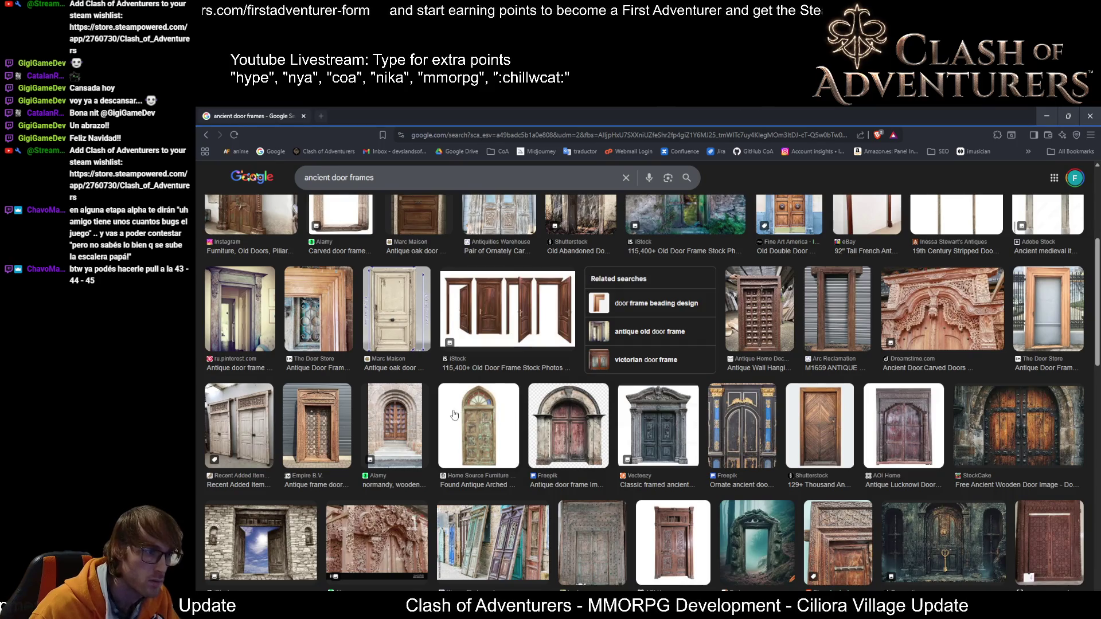
click(396, 407)
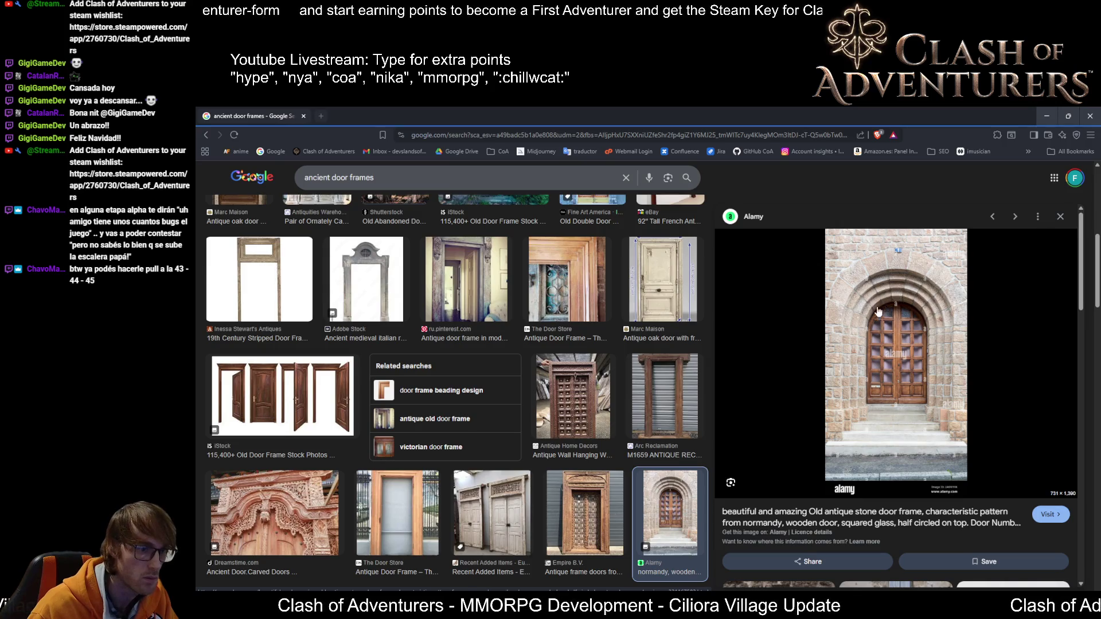
scroll(590, 414, down, 4)
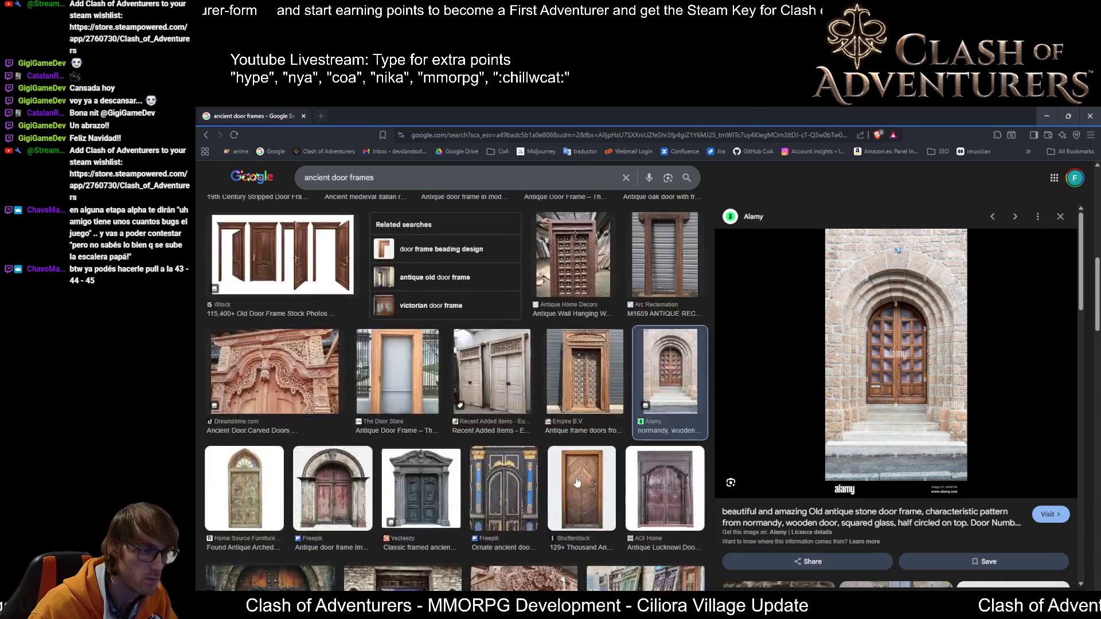
scroll(542, 498, down, 6)
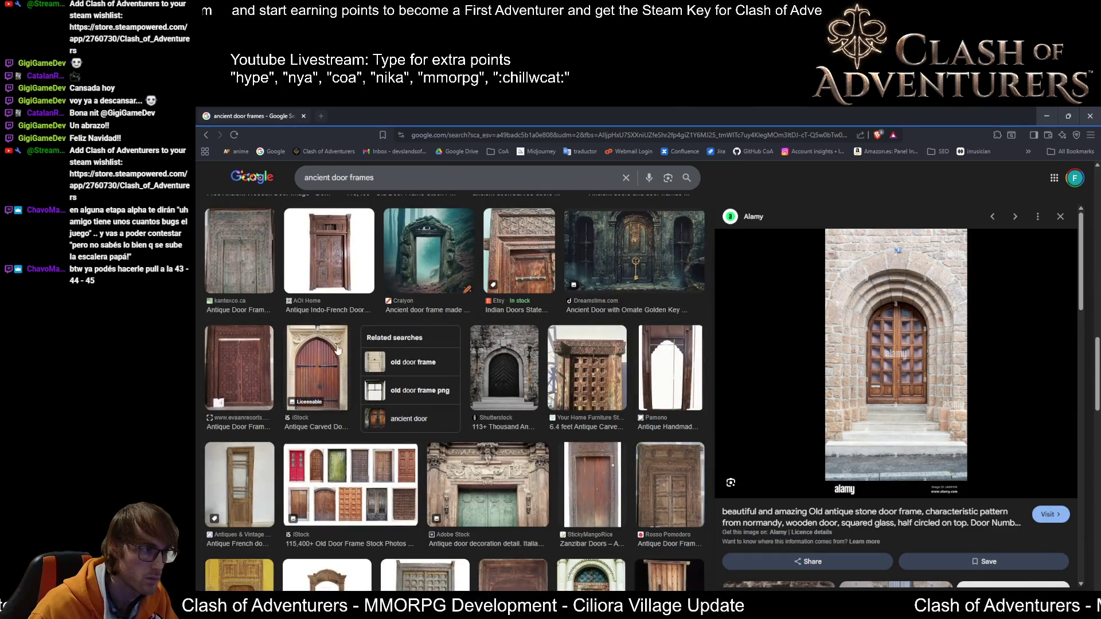
click(312, 395)
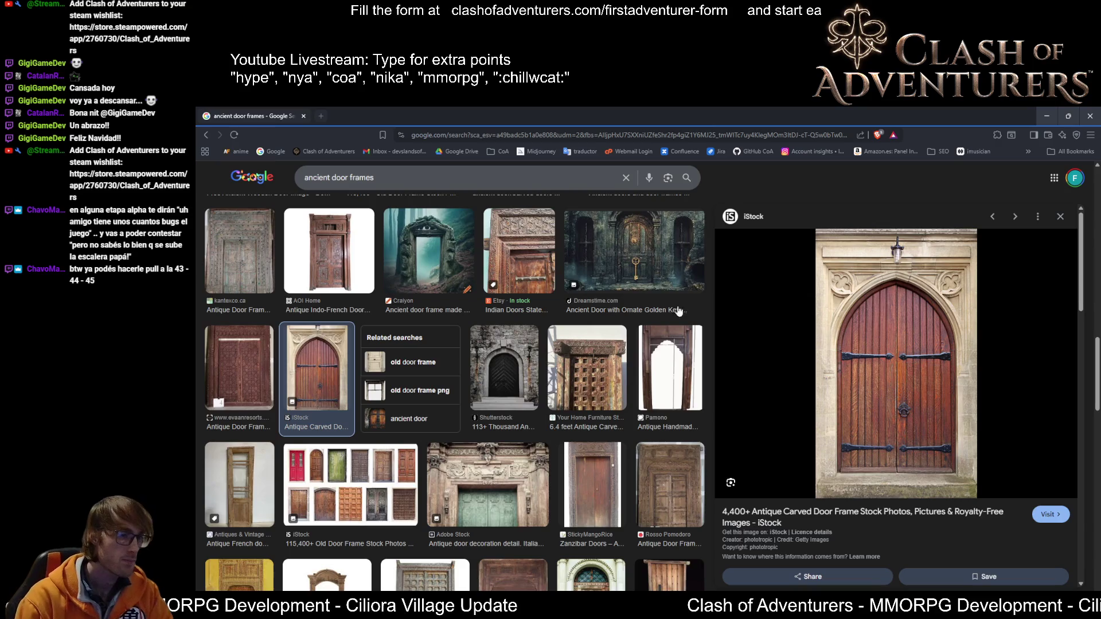
Step: Preview the Roman Temple door and colourful door frames images, then the wooden arched door
key(Right)
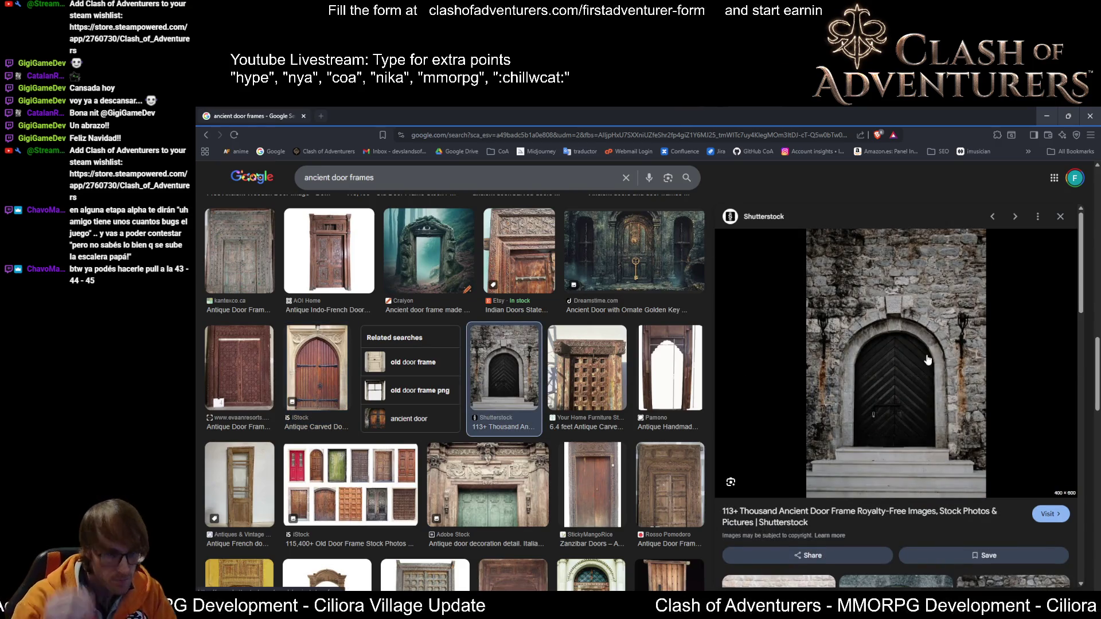
scroll(359, 473, down, 5)
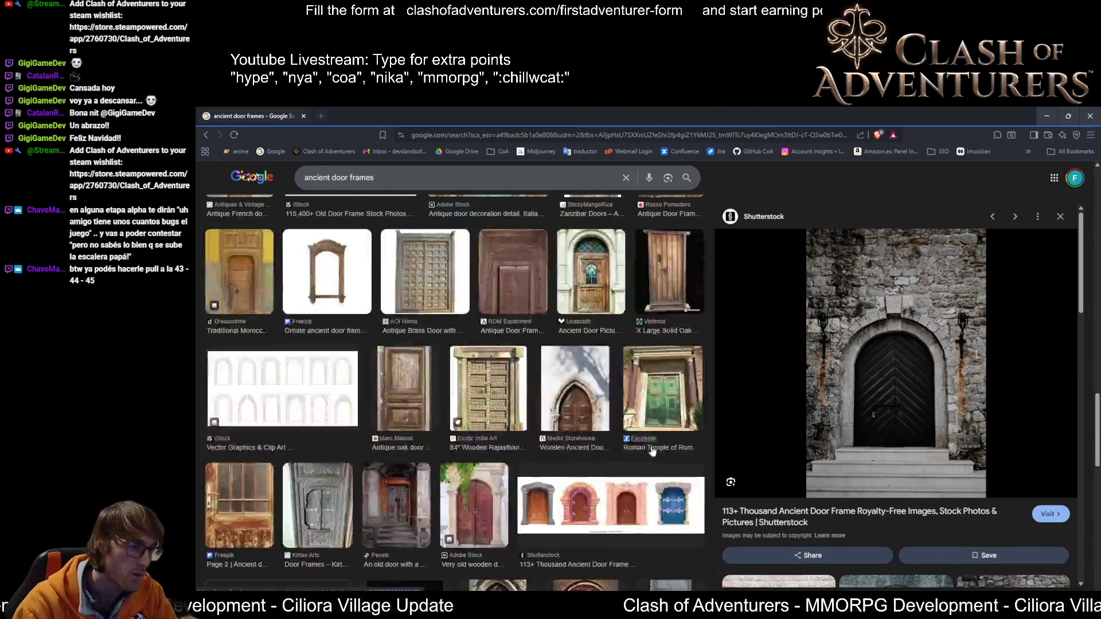
click(664, 390)
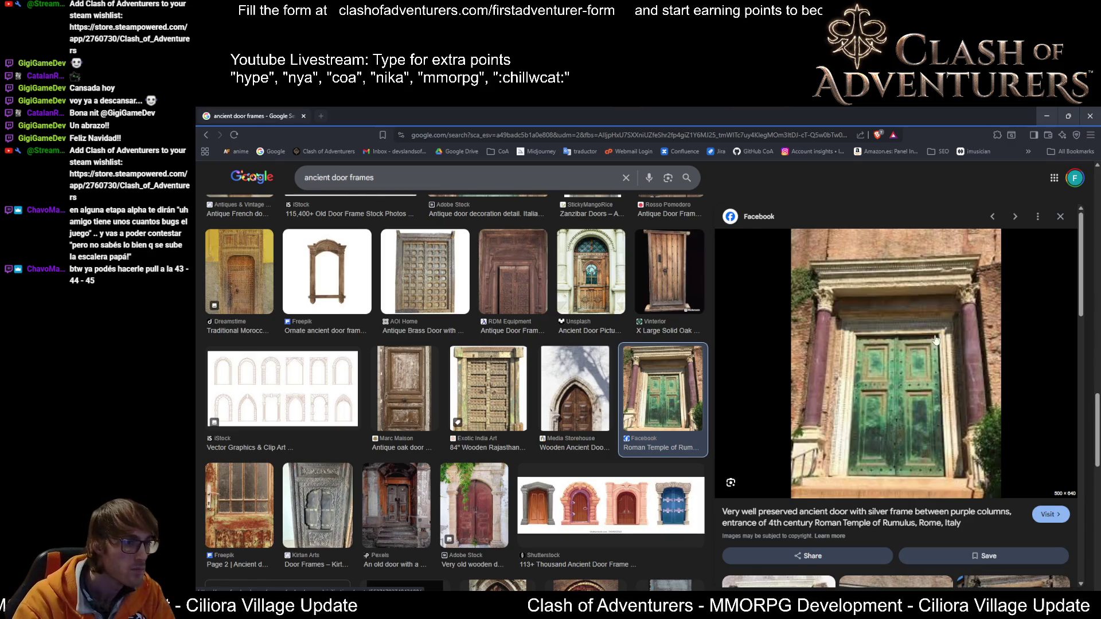
click(525, 509)
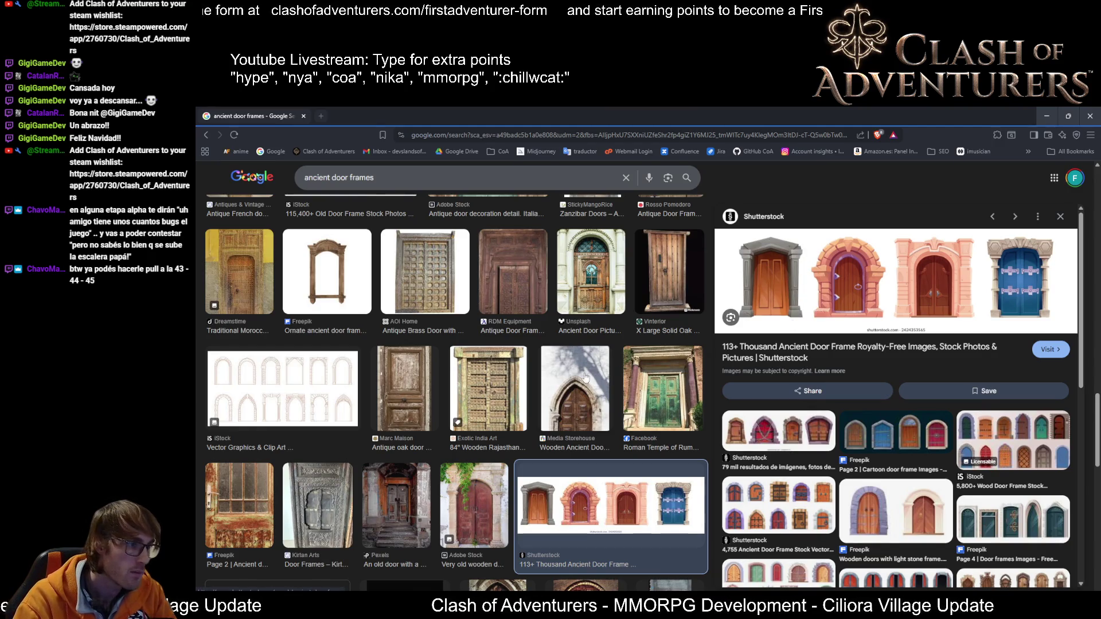
scroll(570, 382, down, 3)
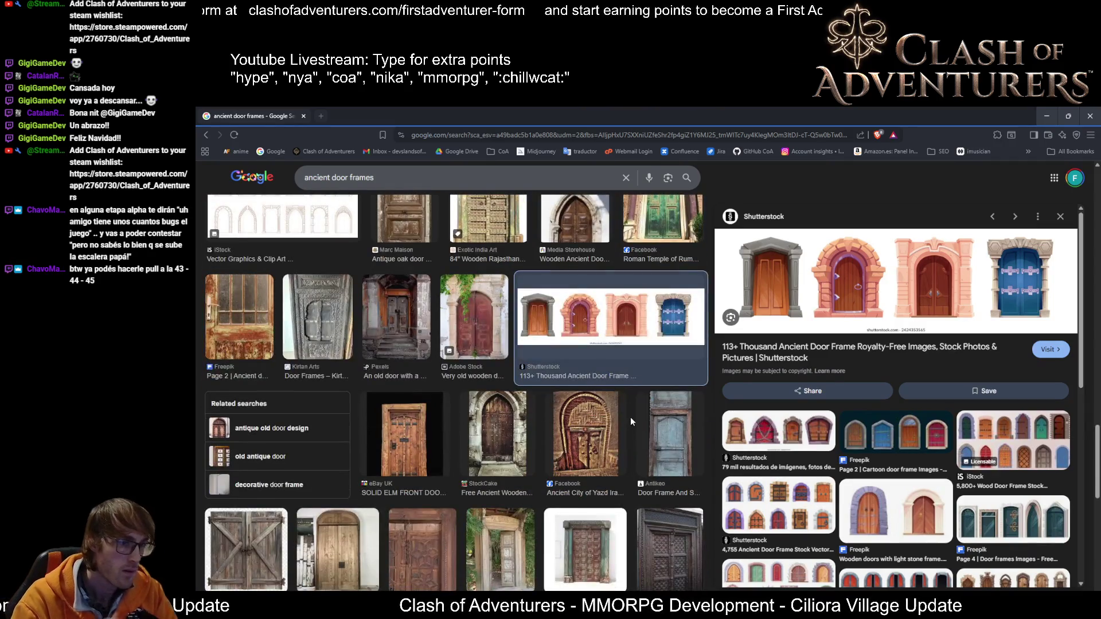
scroll(601, 437, down, 3)
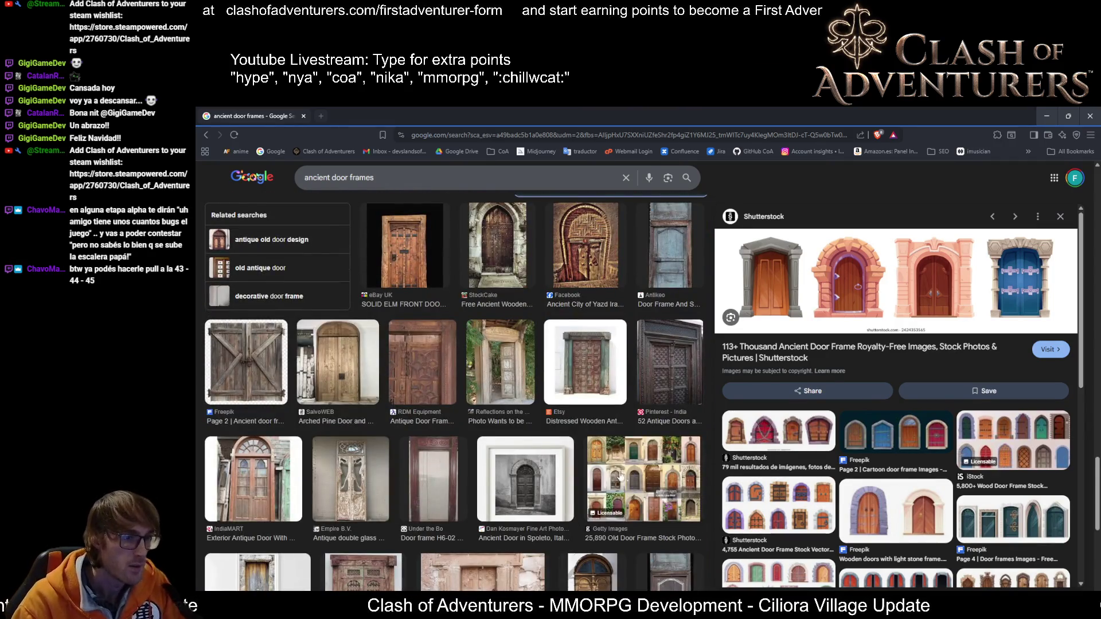
scroll(659, 459, up, 2)
scroll(679, 447, up, 4)
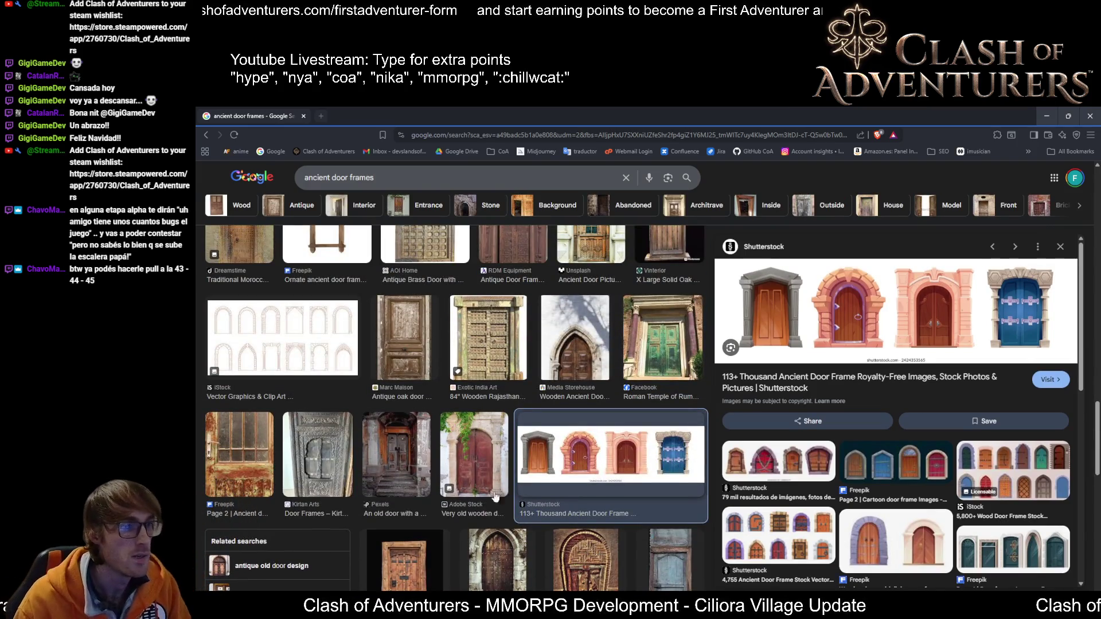
click(575, 339)
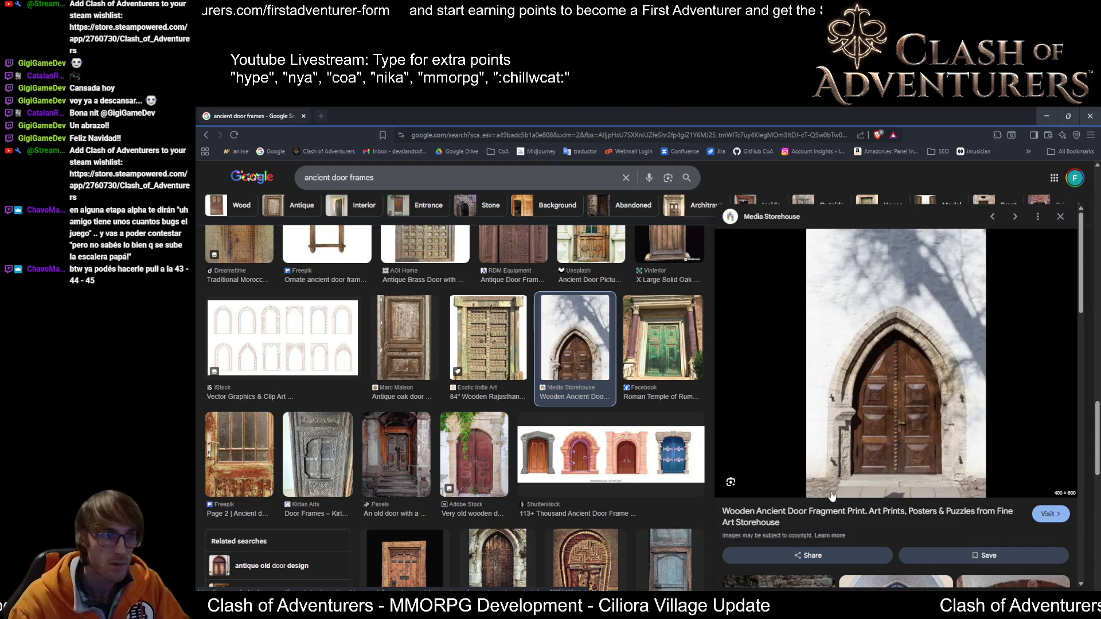
scroll(566, 442, up, 3)
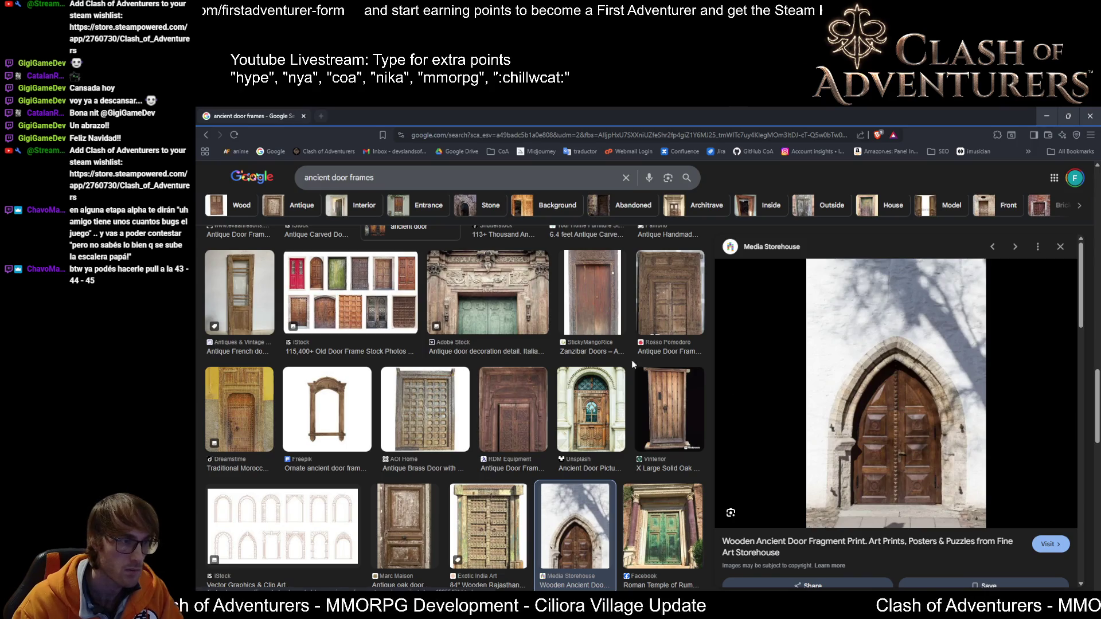
Step: Open the Media Storehouse Wooden Ancient Door Fragment Print source page
click(860, 367)
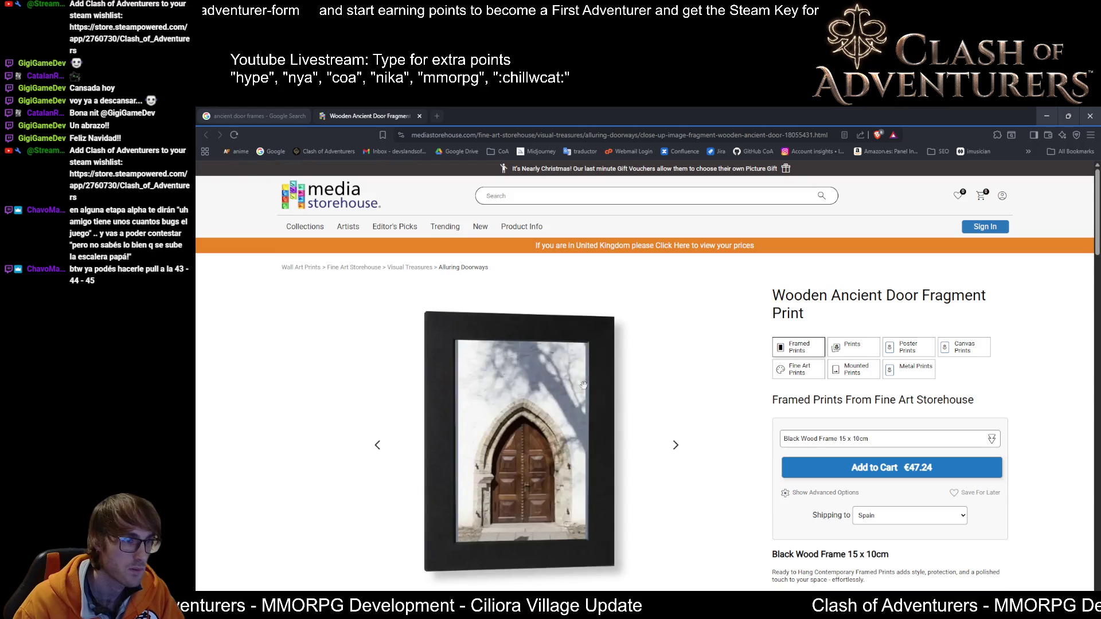
scroll(545, 476, down, 2)
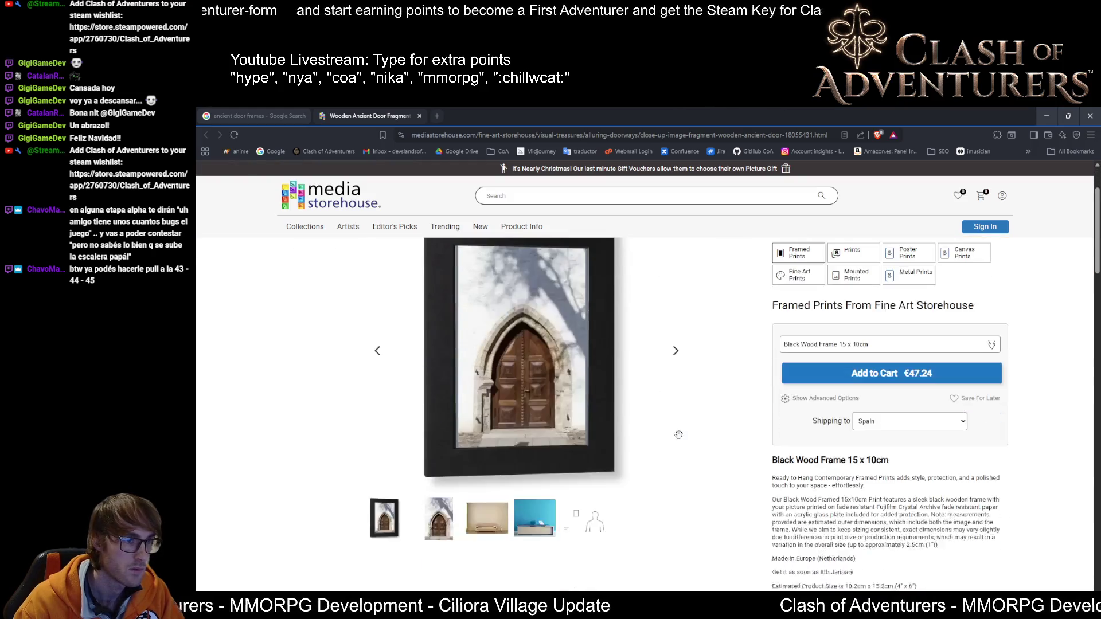
mouse_move(598, 373)
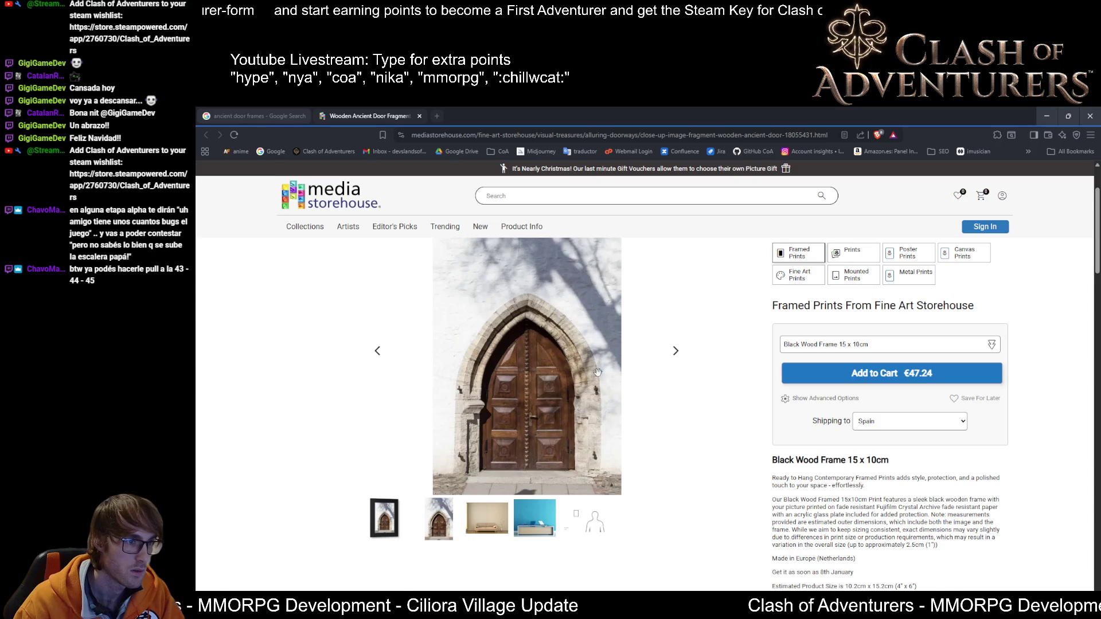
right_click(530, 377)
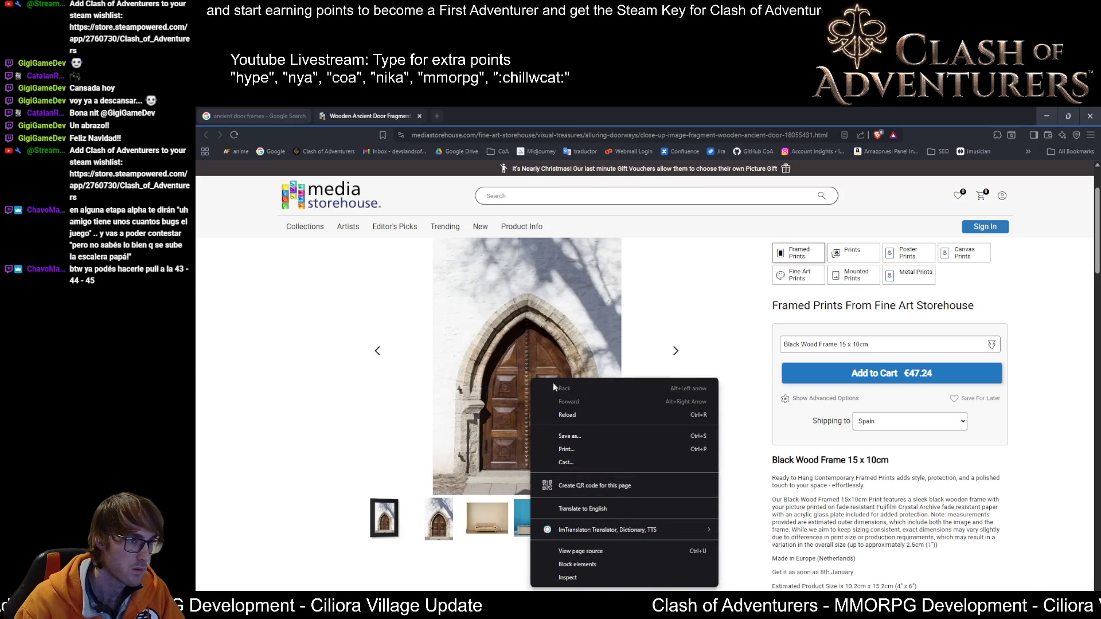
click(691, 316)
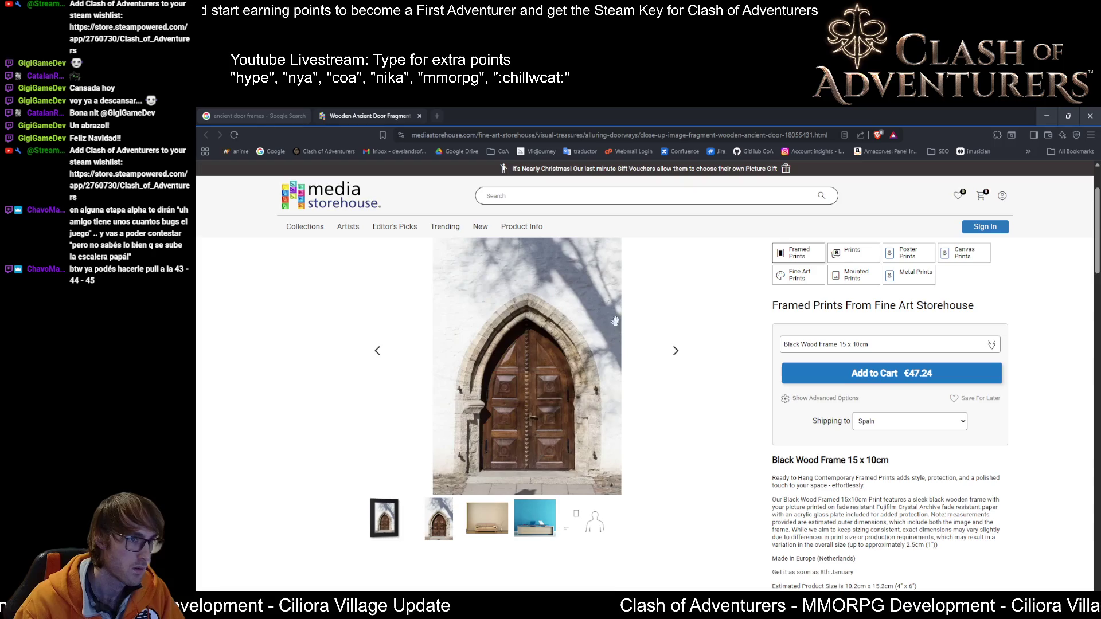
Step: Screenshot the arched door photo and view it enlarged before returning to Blender
key(Print)
drag(616, 274, 443, 490)
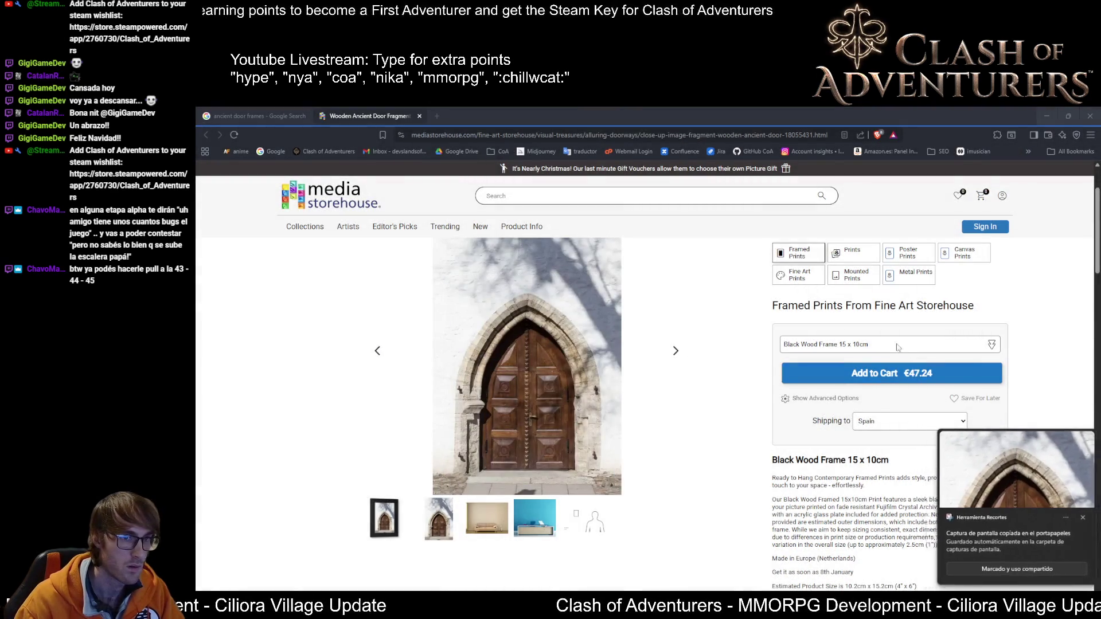
click(1016, 476)
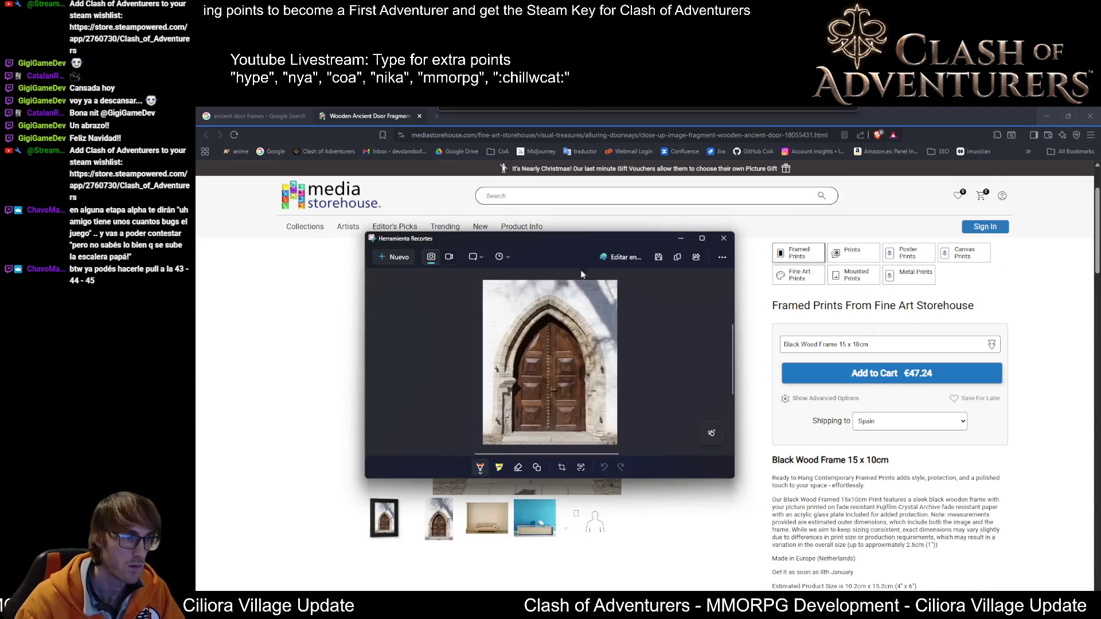
double_click(570, 239)
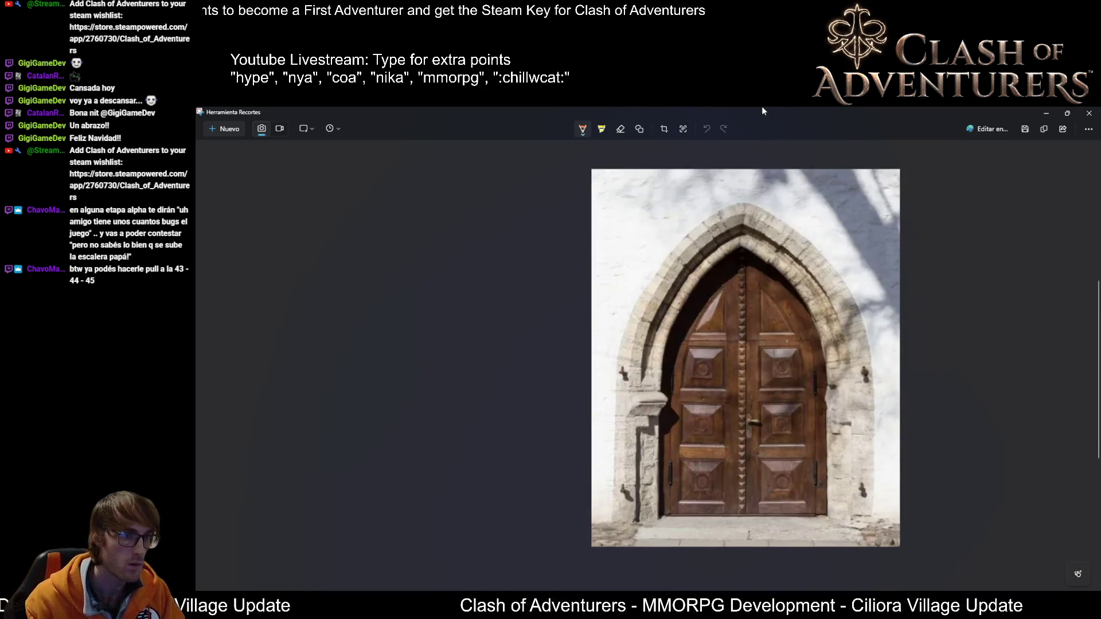
double_click(766, 111)
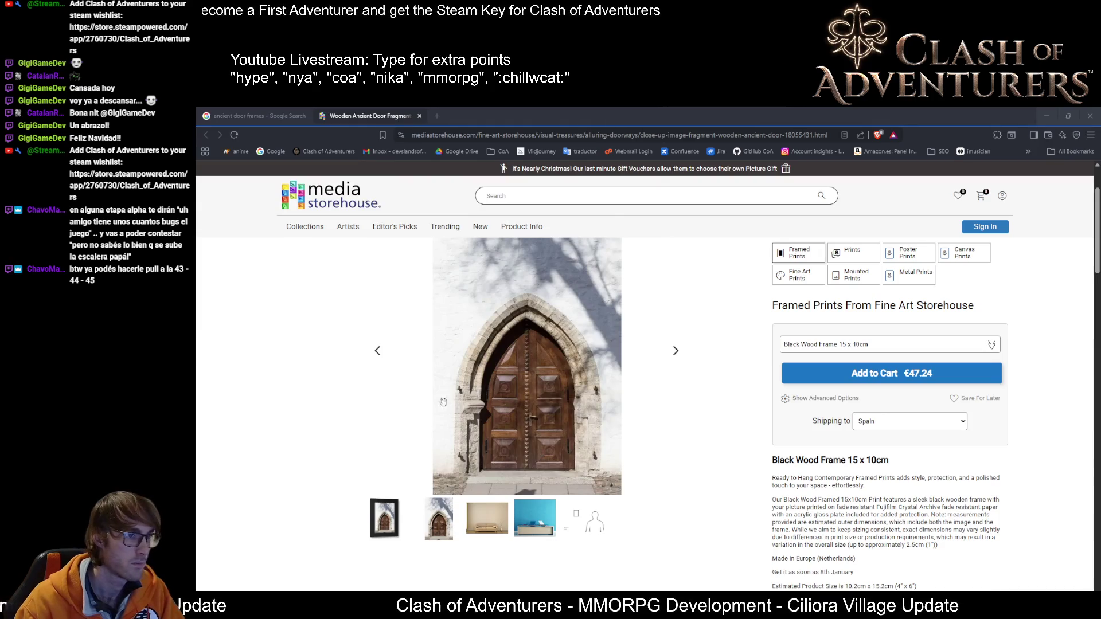
key(alt+Tab)
Step: Orbit and zoom around the door arch to compare it with the reference photo
middle_drag(470, 367, 516, 349)
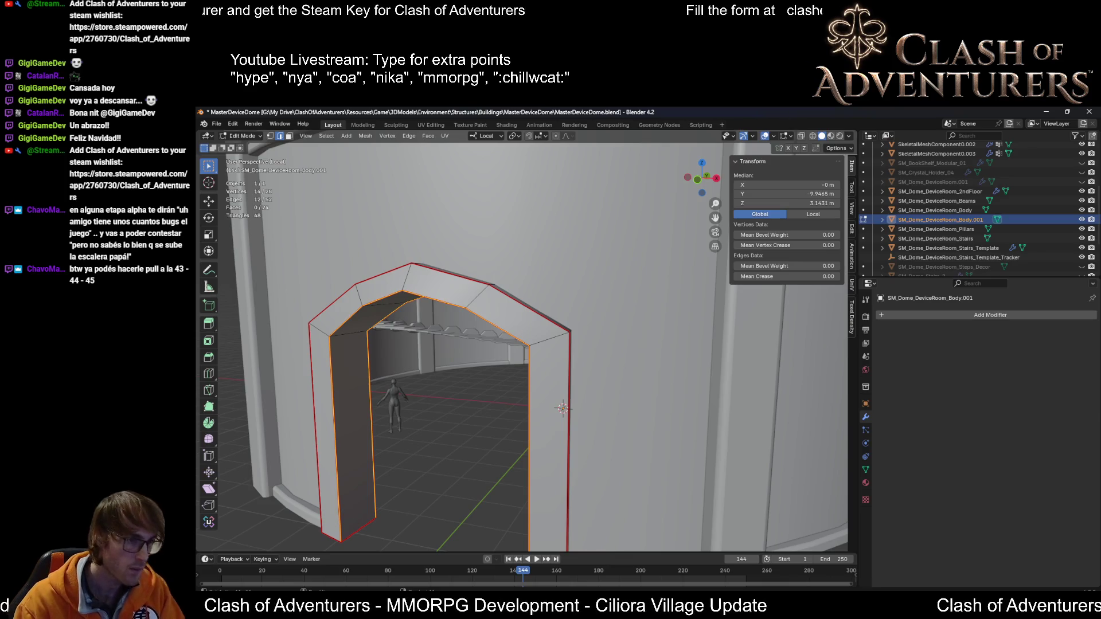
scroll(777, 506, down, 3)
mouse_move(777, 507)
middle_down()
mouse_move(438, 324)
mouse_move(527, 348)
middle_up()
scroll(438, 324, up, 2)
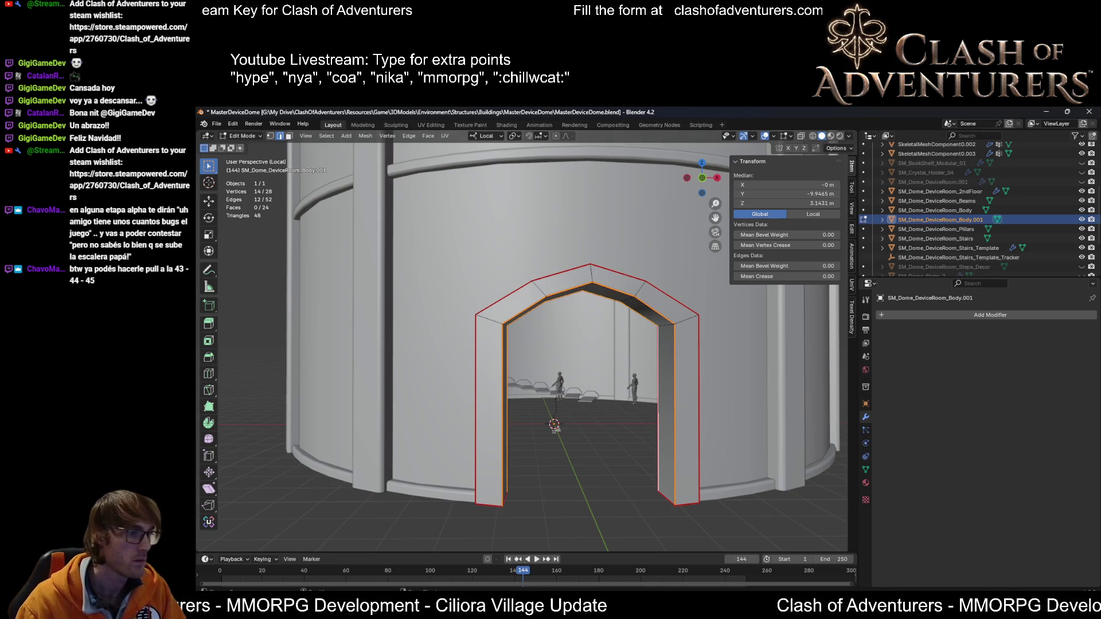
key(alt+Tab)
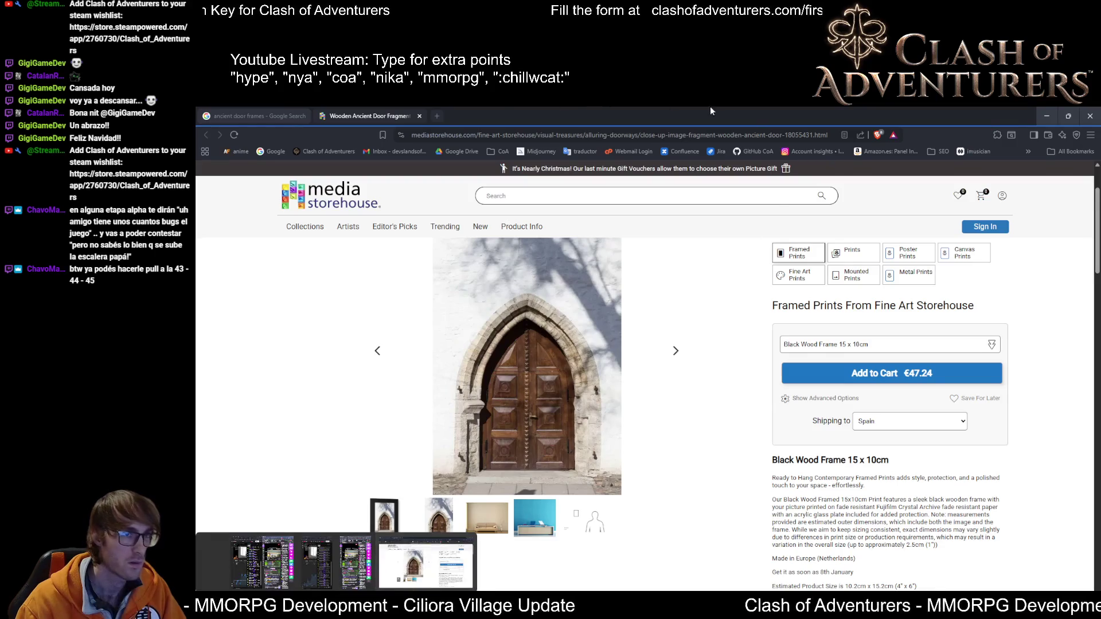
Step: Preview the Shutterstock ancient door frames image, then minimize the browser
click(282, 112)
scroll(491, 470, down, 1)
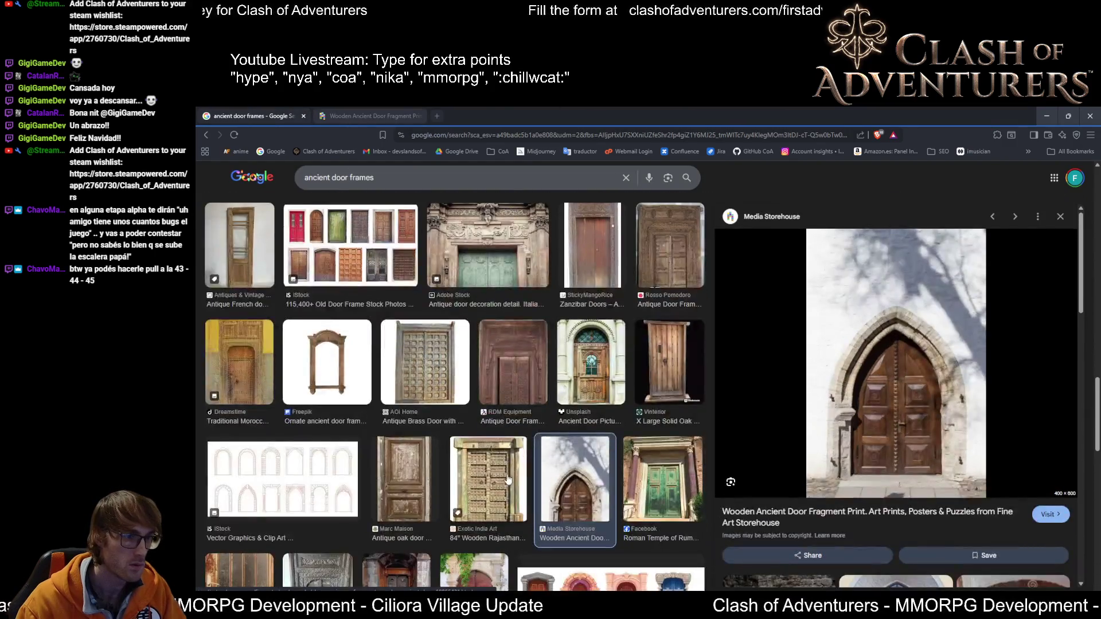
scroll(436, 344, down, 2)
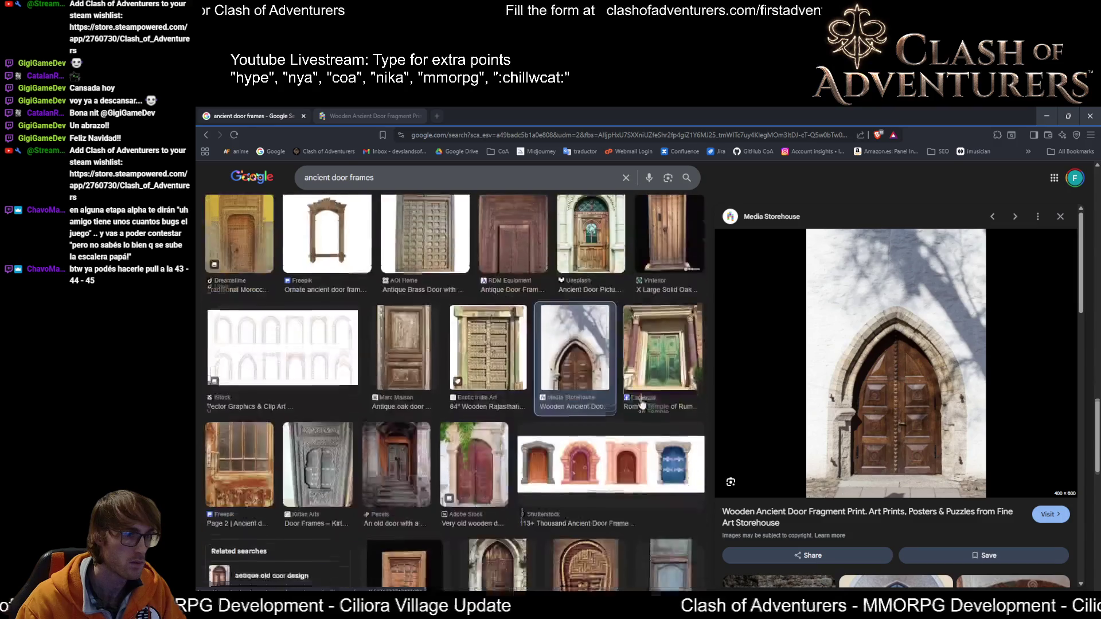
scroll(597, 505, down, 1)
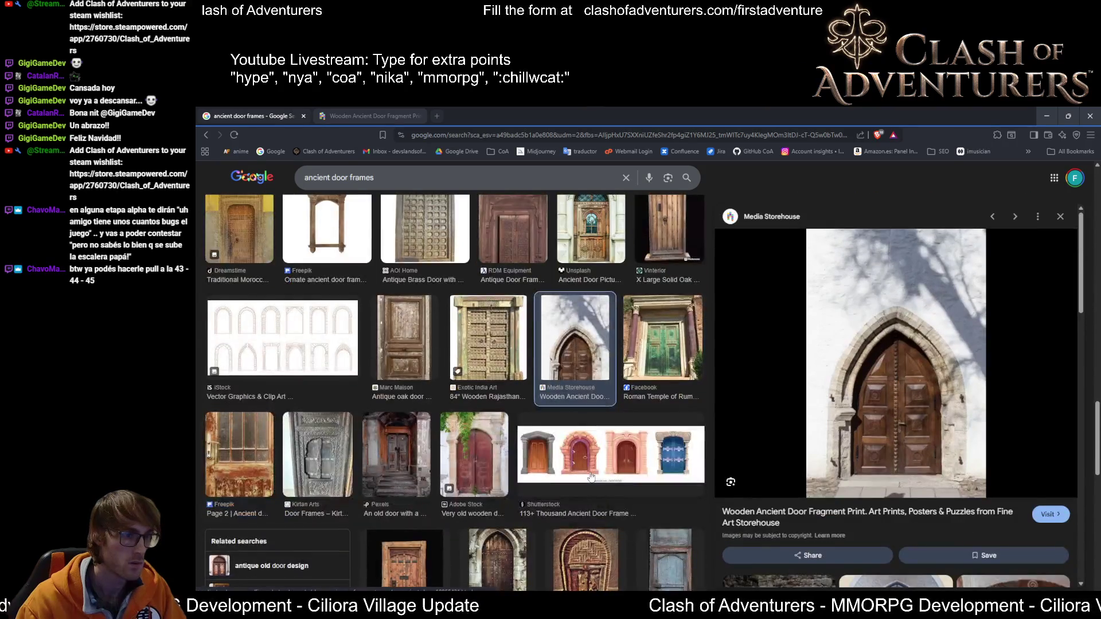
click(597, 458)
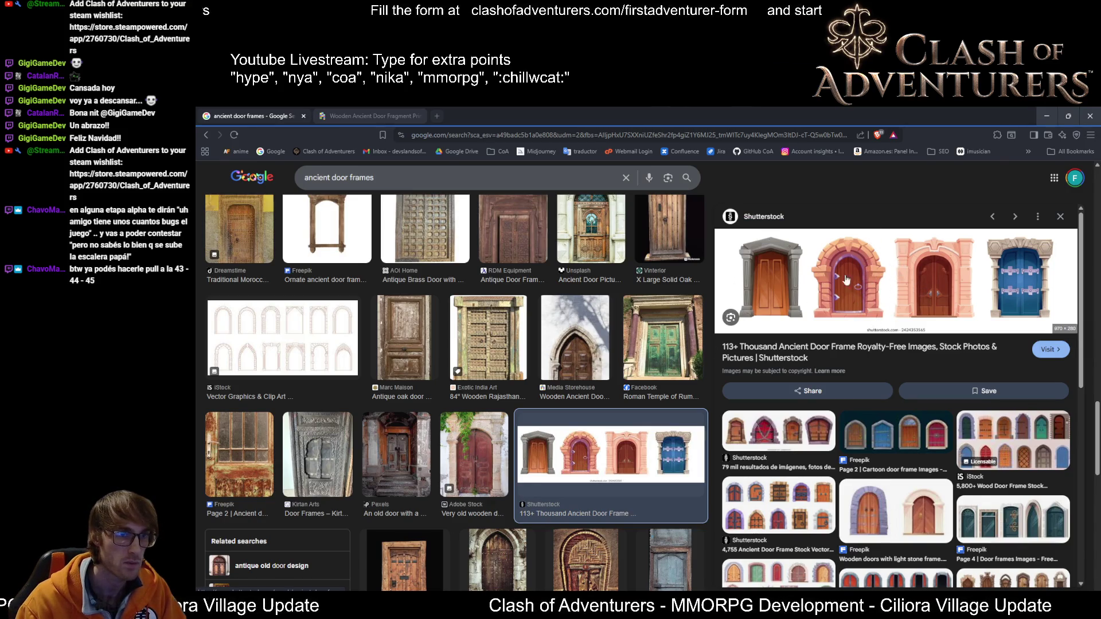
click(1045, 115)
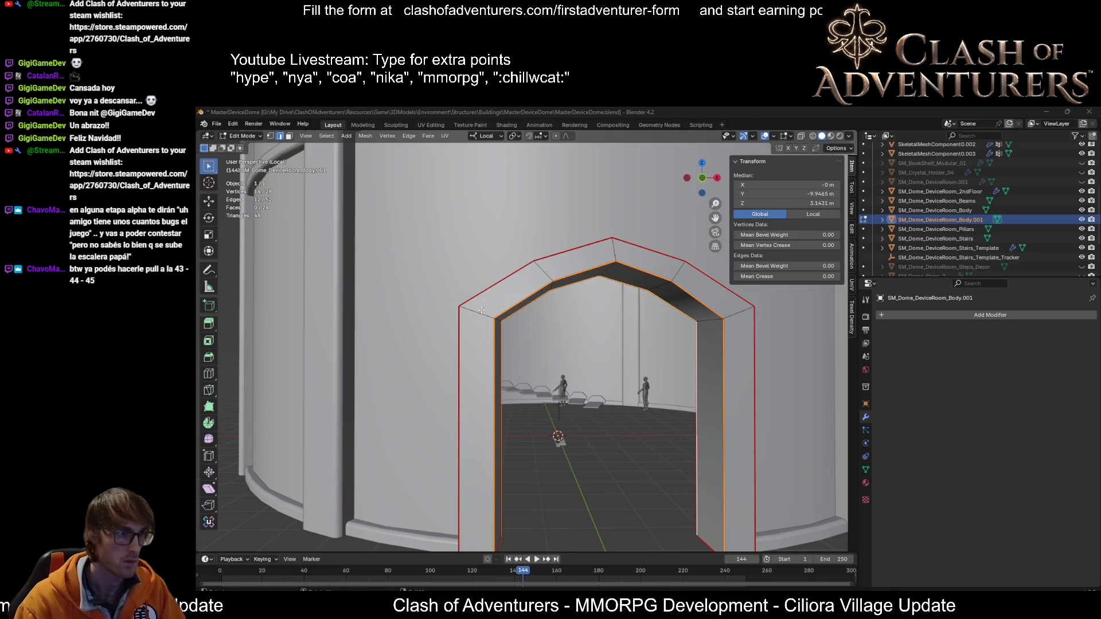
Step: Select the arch's top edges and flatten them to one height with a zero Z scale
click(481, 313)
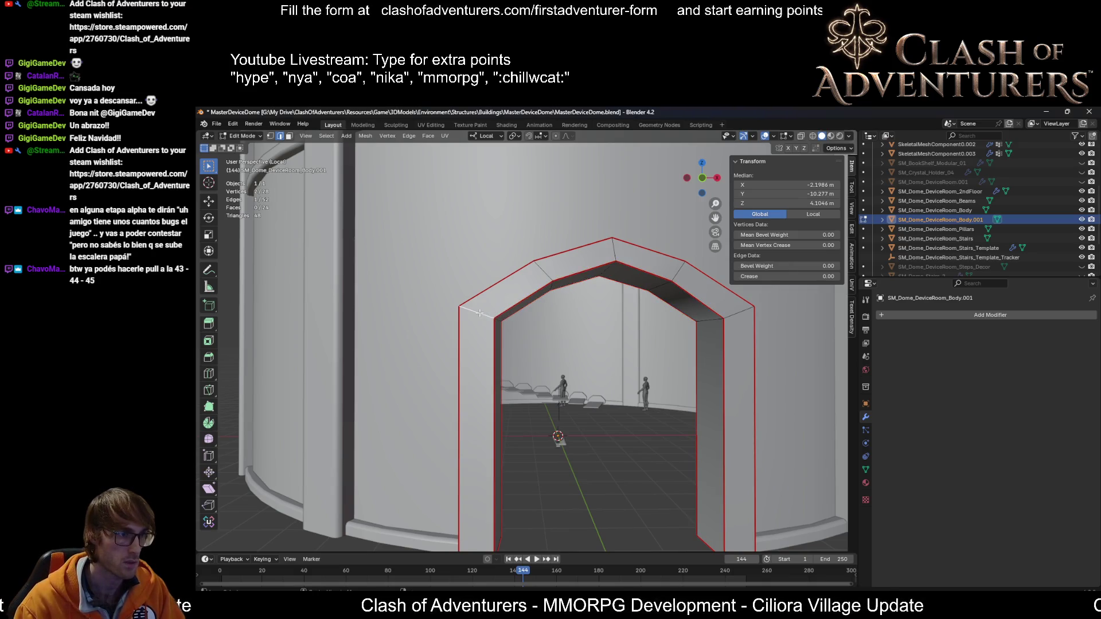
shift+click(480, 313)
middle_drag(480, 313, 679, 311)
key(s)
key(z)
key(0)
key(Return)
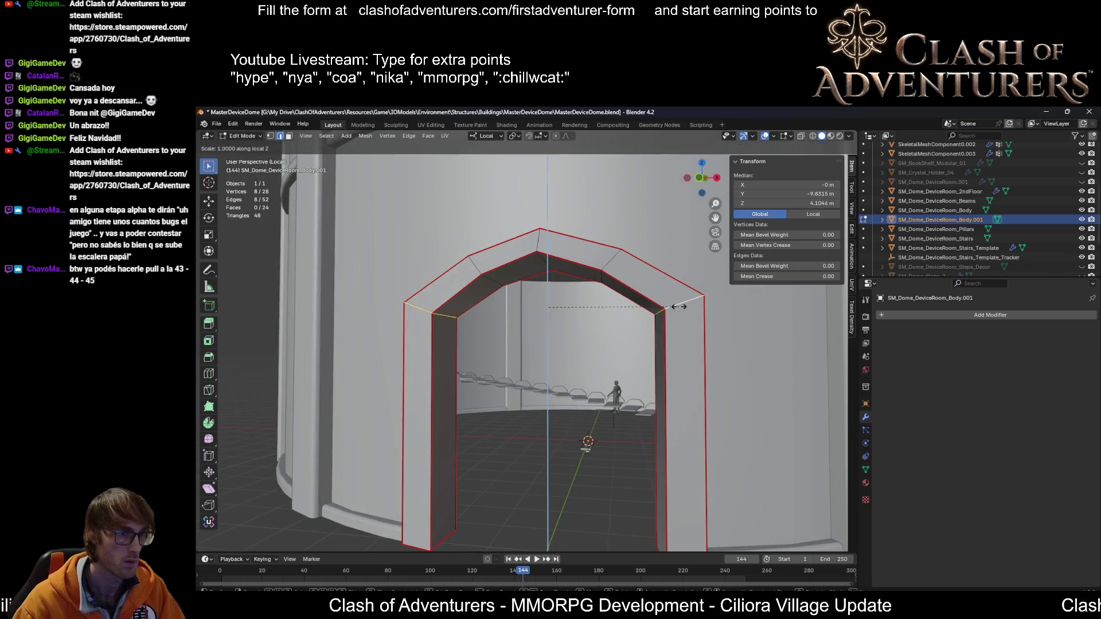
Step: Lower the flattened arch edges about 0.36 m along Z
key(g)
key(z)
key(z)
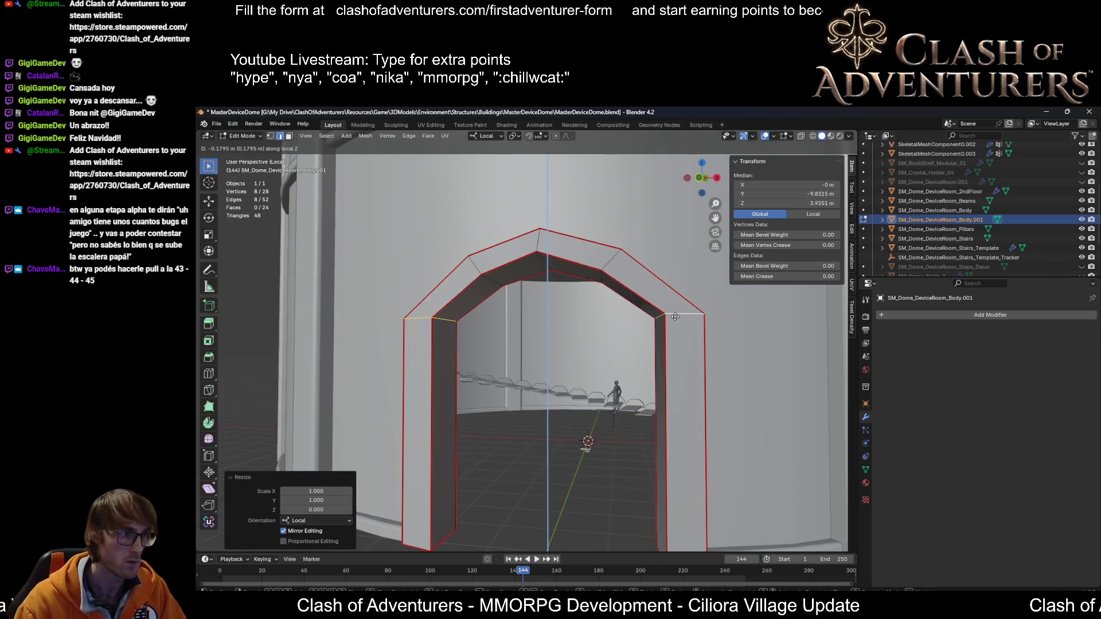
click(681, 326)
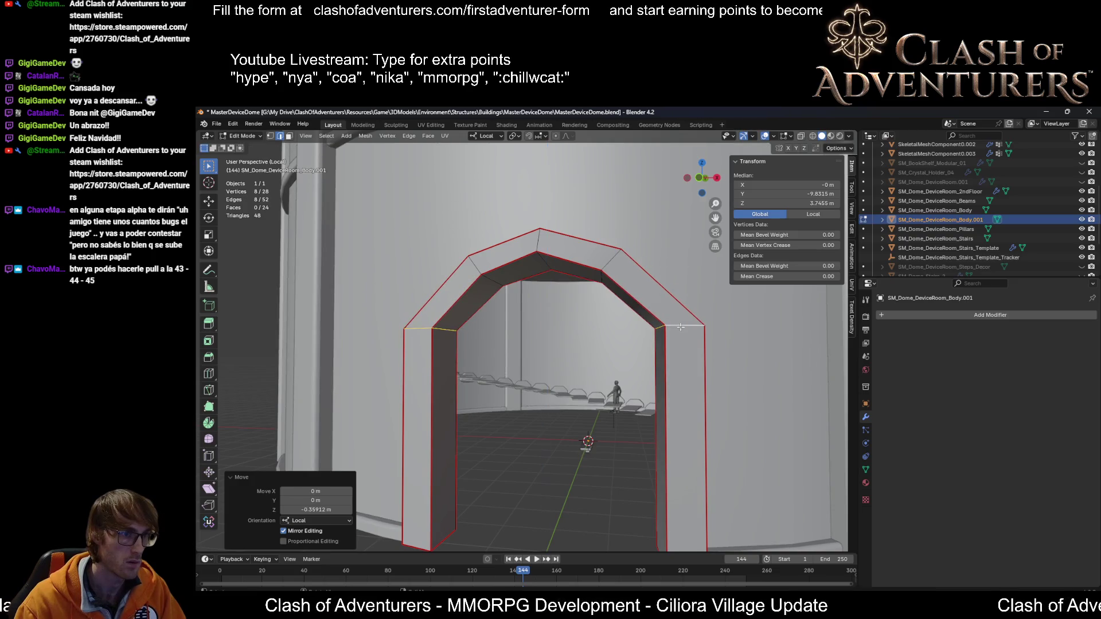
Step: Add two loop cuts across the arch, one on each side
mouse_move(681, 326)
middle_down()
mouse_move(745, 331)
mouse_move(579, 310)
middle_up()
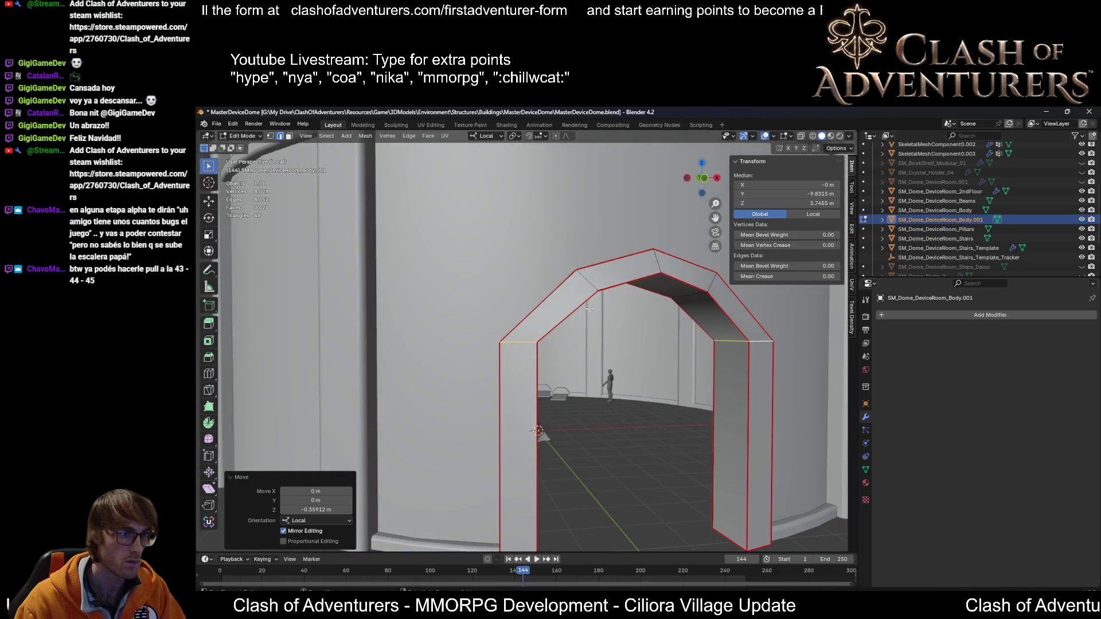
key(ctrl+r)
click(579, 309)
click(579, 309)
key(ctrl+r)
click(738, 319)
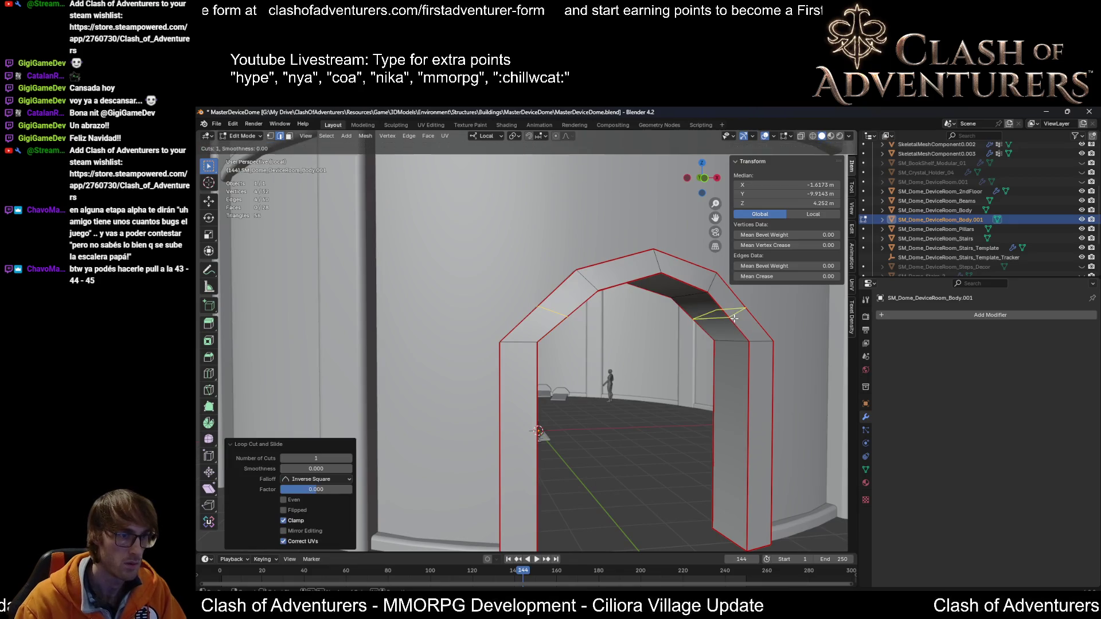
click(734, 318)
Step: Select an inner edge loop of the arch and compare it with the door reference images
mouse_move(734, 318)
middle_down()
mouse_move(723, 328)
mouse_move(499, 327)
mouse_move(434, 316)
mouse_move(431, 358)
mouse_move(436, 348)
mouse_move(467, 348)
middle_up()
alt+click(434, 315)
key(alt+Tab)
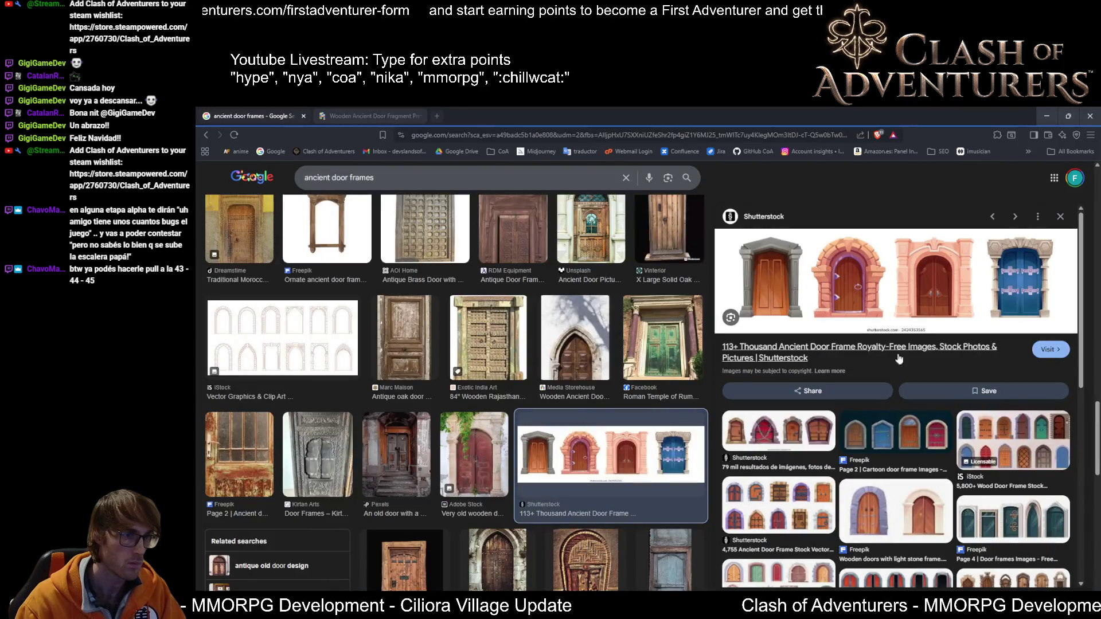
key(alt+Tab)
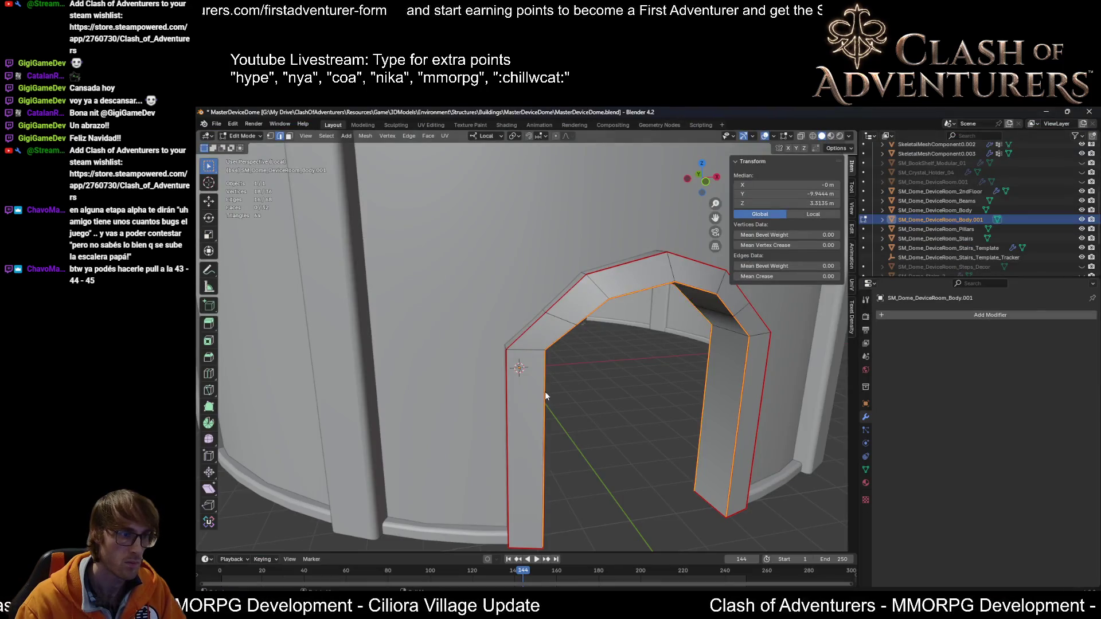
Step: Add two more arch edge loops to the selection and bevel them with 3 segments, about 0.096 m wide
scroll(545, 396, up, 3)
mouse_move(544, 398)
middle_down()
mouse_move(697, 397)
mouse_move(692, 375)
mouse_move(603, 330)
mouse_move(594, 342)
mouse_move(625, 353)
mouse_move(392, 390)
mouse_move(558, 374)
mouse_move(528, 394)
mouse_move(540, 412)
mouse_move(516, 403)
mouse_move(729, 371)
mouse_move(569, 381)
mouse_move(569, 362)
middle_up()
alt+shift+click(610, 310)
alt+shift+click(725, 338)
key(ctrl+b)
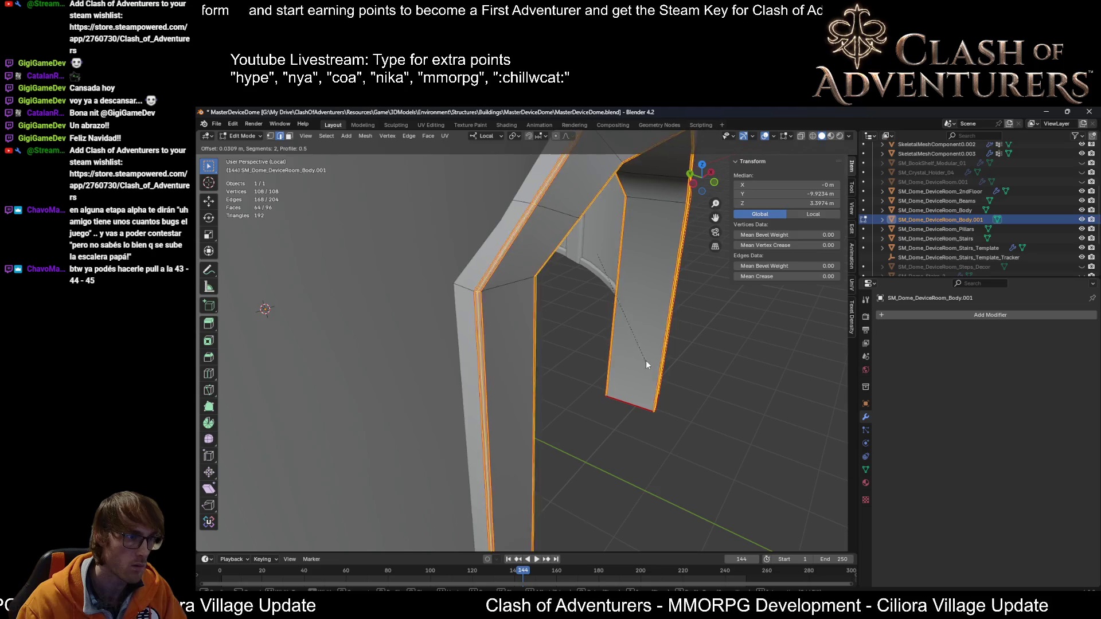
scroll(652, 362, up, 1)
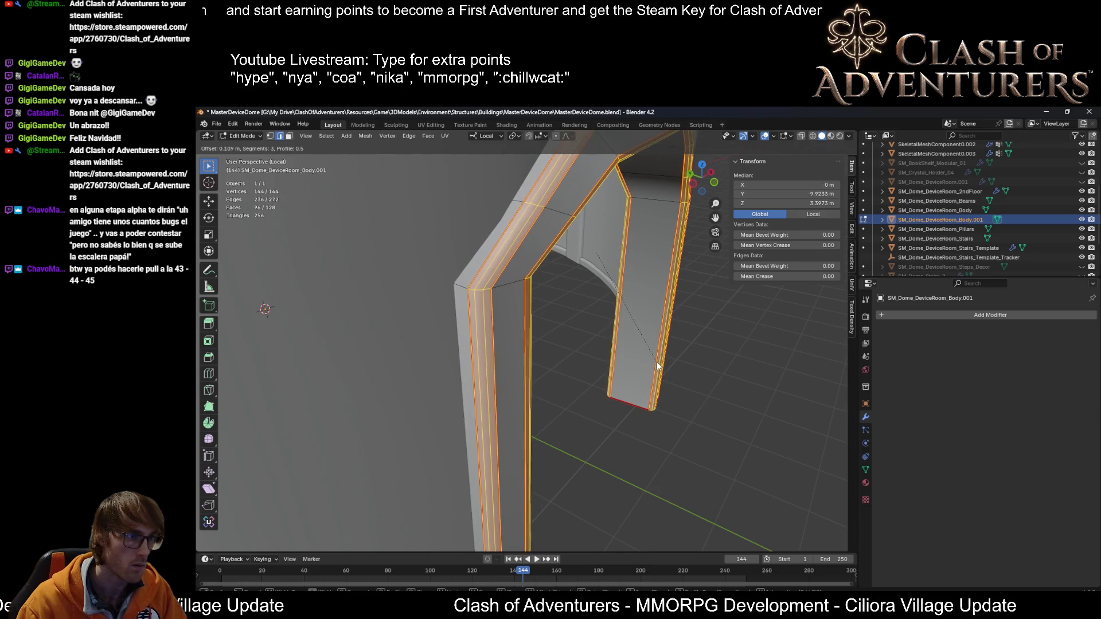
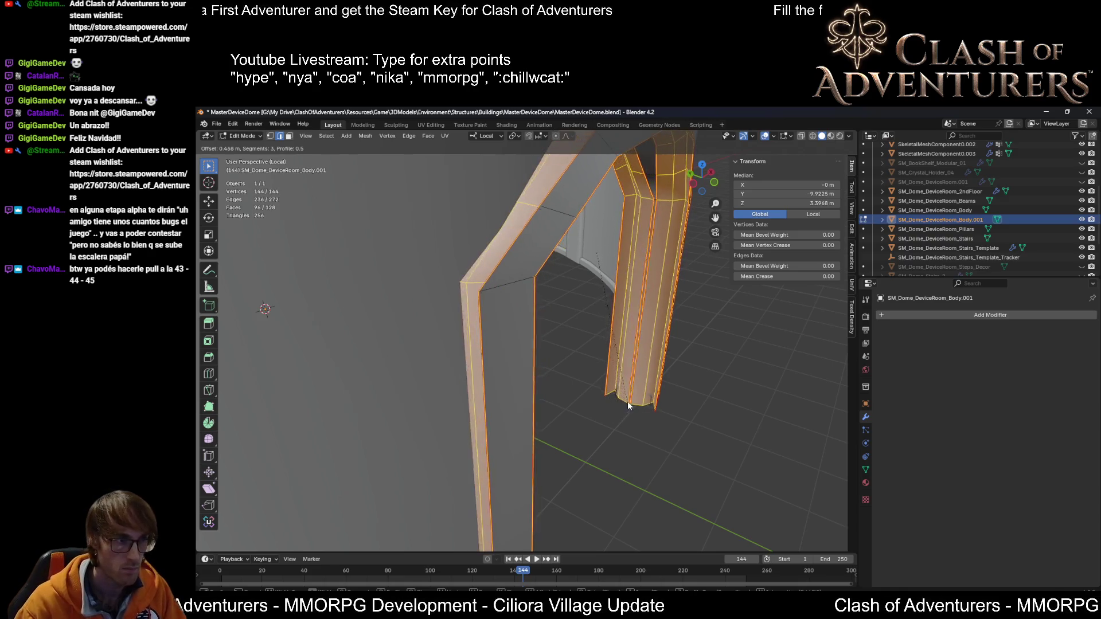
Step: Confirm the bevel on the arch edges and check it in Object and Edit Mode
click(585, 373)
mouse_move(585, 374)
middle_down()
mouse_move(599, 378)
mouse_move(558, 369)
middle_up()
key(Tab)
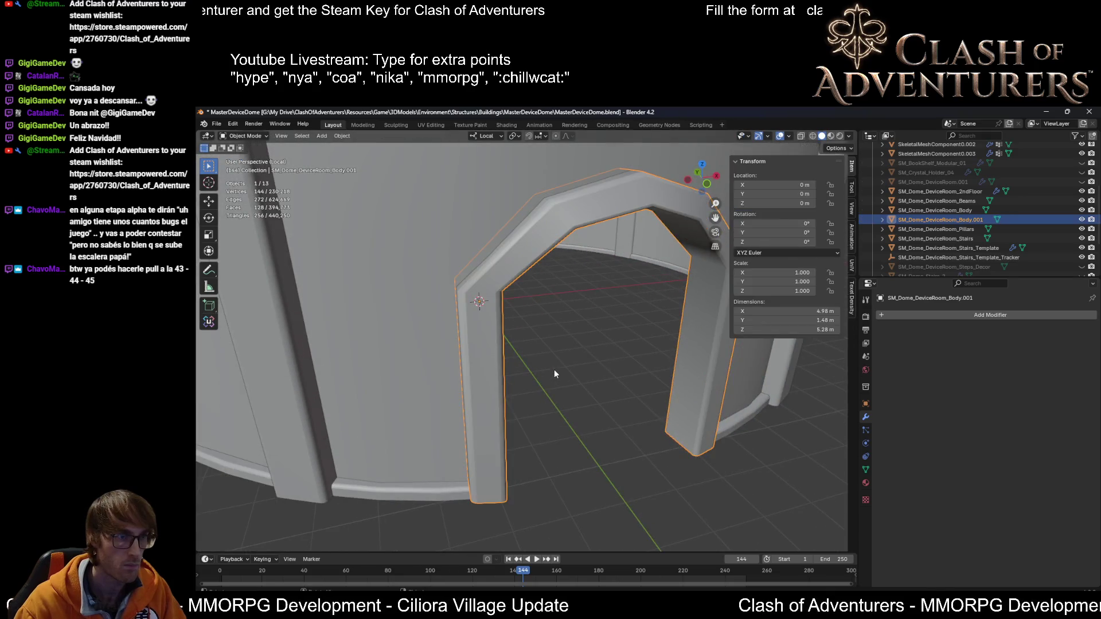
scroll(542, 380, up, 4)
key(Tab)
middle_drag(582, 332, 601, 301)
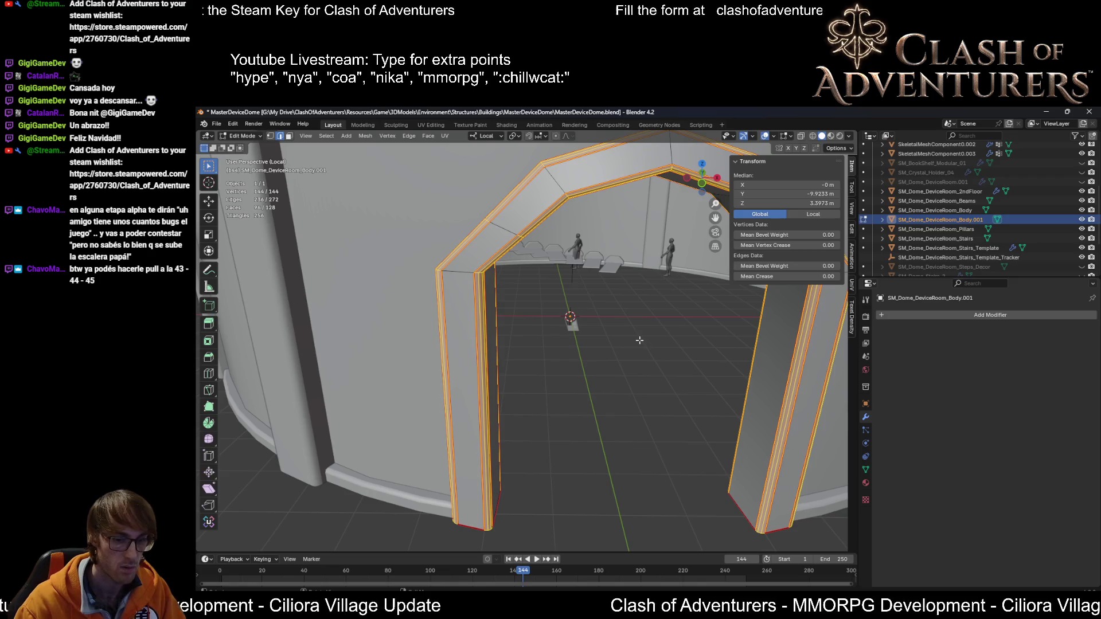
Step: Inspect the bevelled arch from above and from inside the doorway
mouse_move(581, 597)
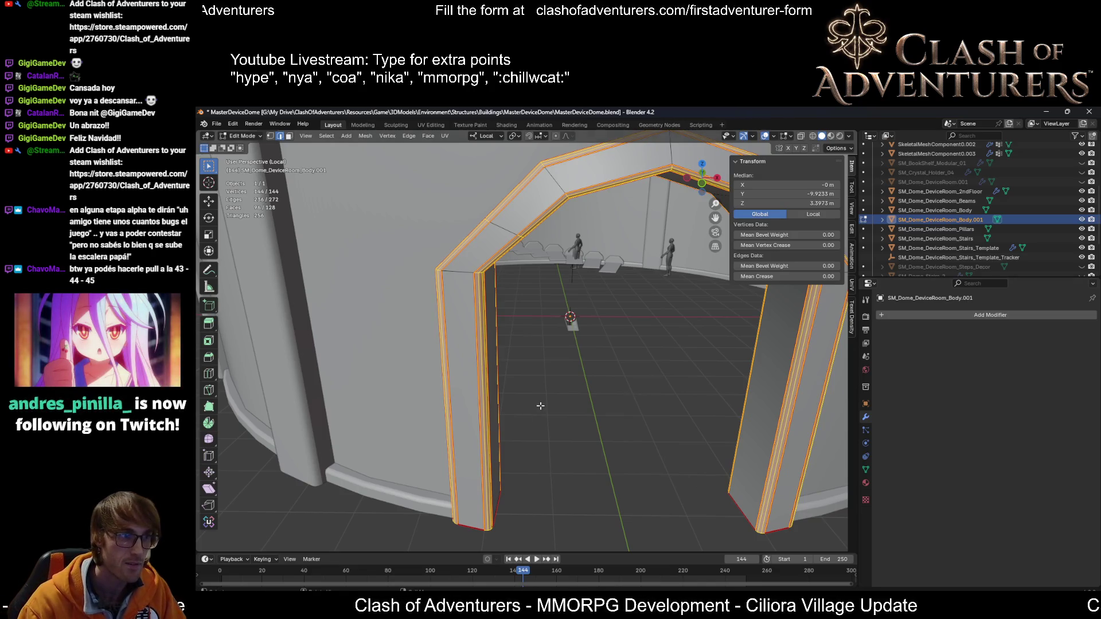
middle_drag(702, 487, 695, 373)
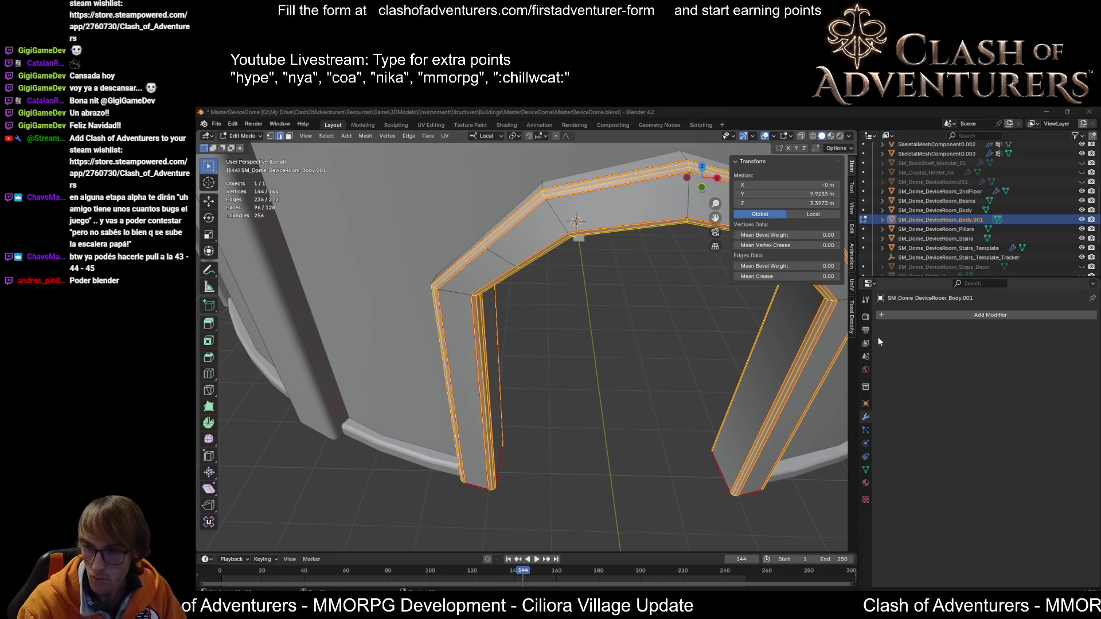
mouse_move(658, 386)
middle_down()
mouse_move(569, 362)
mouse_move(632, 384)
middle_up()
key(Tab)
scroll(596, 323, down, 4)
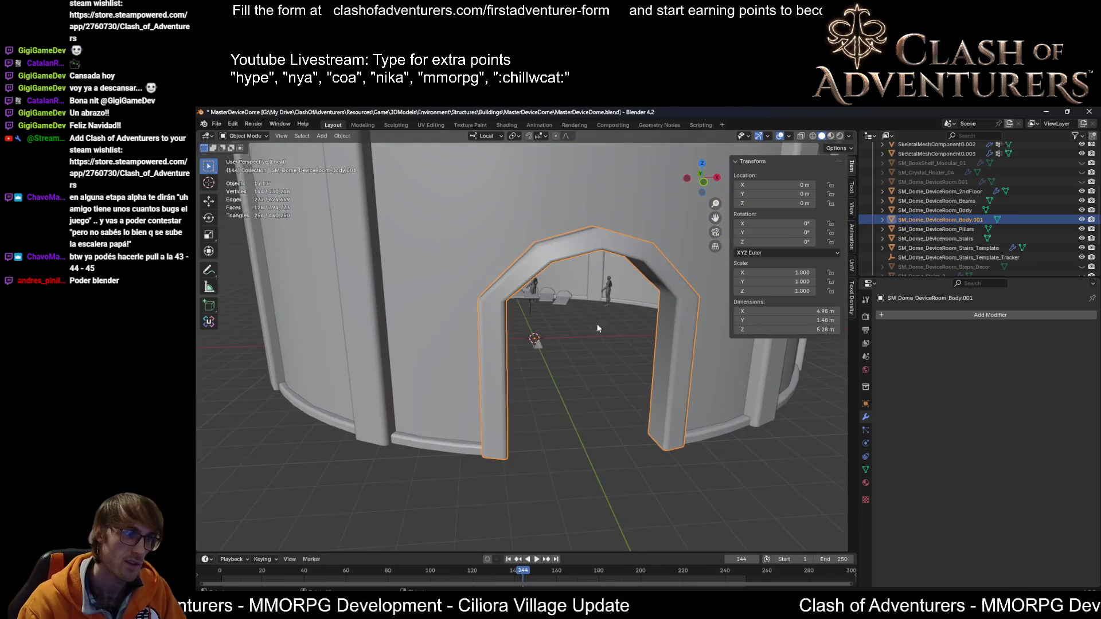
scroll(506, 322, up, 4)
mouse_move(507, 322)
middle_down()
mouse_move(480, 259)
mouse_move(512, 267)
middle_up()
scroll(512, 267, up, 2)
scroll(489, 256, down, 6)
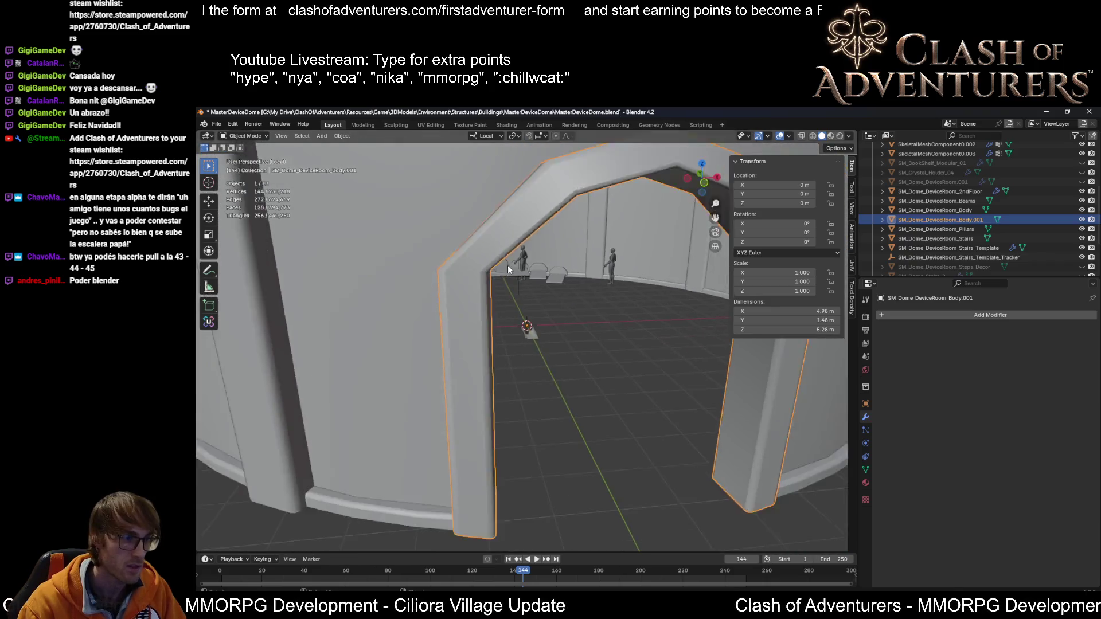
Step: Check the arch's front and side edges, then bring up the ancient door frame references
key(Tab)
middle_drag(498, 337, 482, 388)
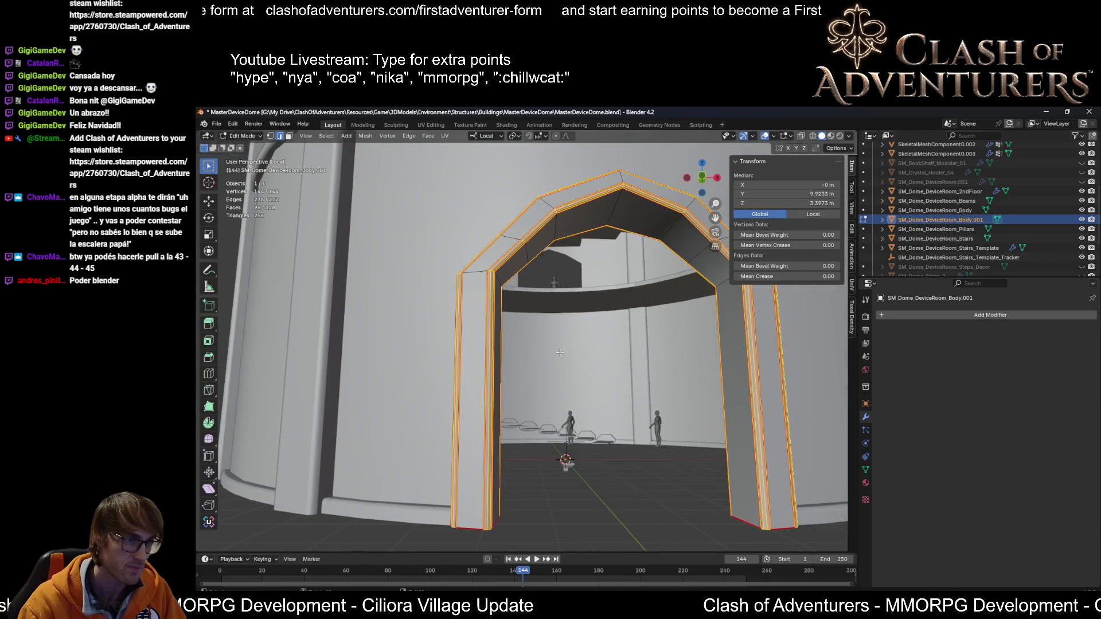
key(Tab)
mouse_move(559, 353)
middle_down()
mouse_move(576, 316)
mouse_move(631, 322)
mouse_move(637, 312)
middle_up()
scroll(638, 303, up, 3)
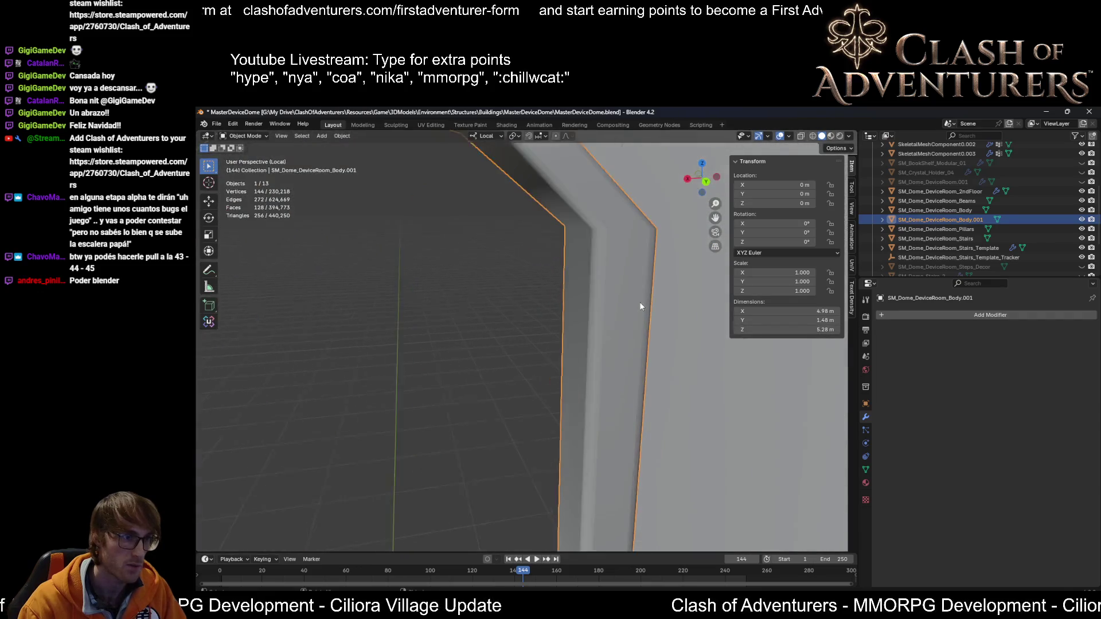
scroll(634, 304, down, 2)
scroll(628, 309, up, 2)
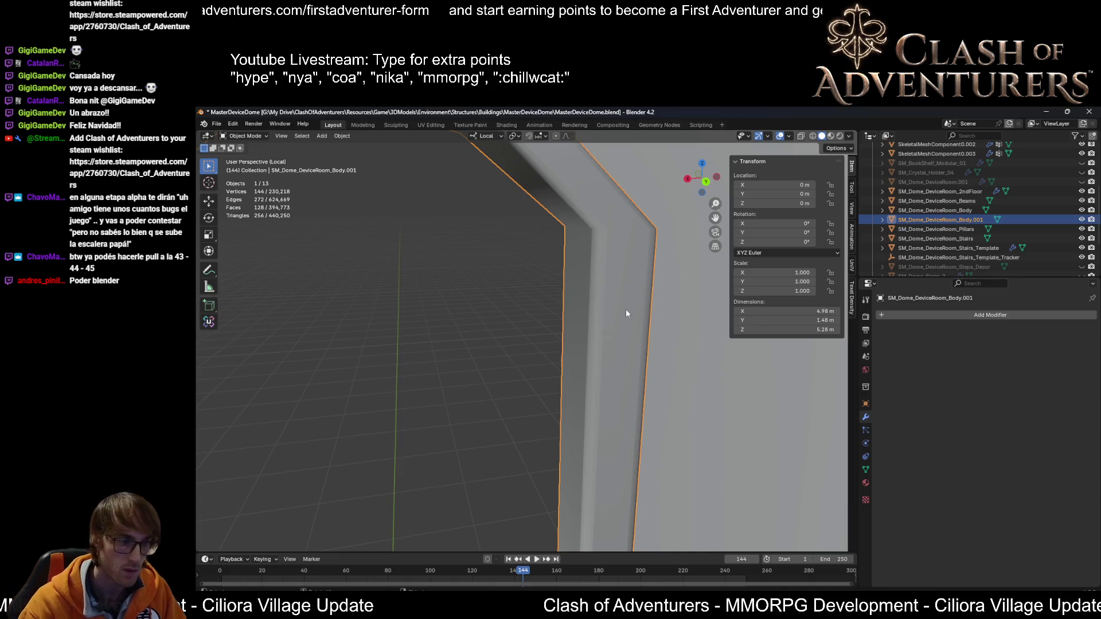
scroll(624, 309, down, 5)
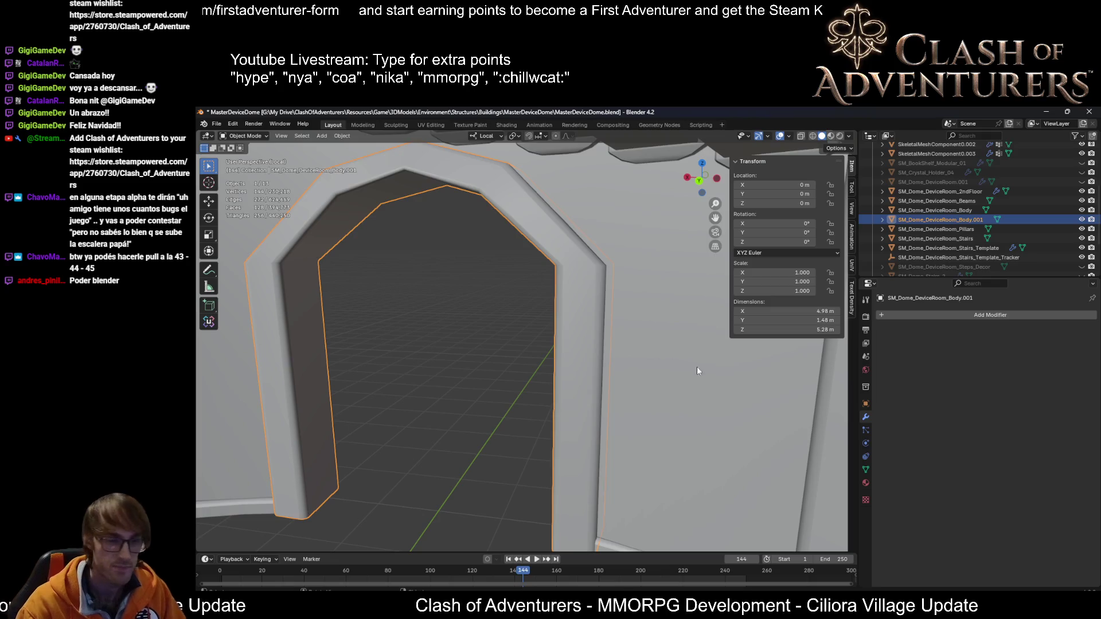
mouse_move(588, 325)
middle_down()
mouse_move(615, 327)
mouse_move(504, 304)
mouse_move(431, 525)
middle_up()
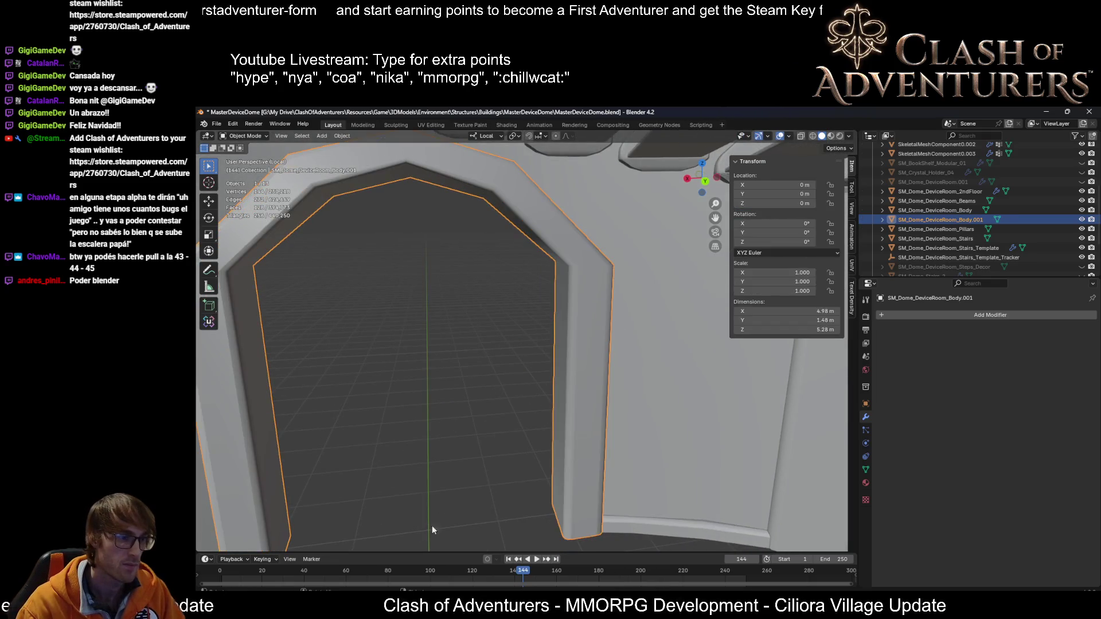
key(alt+Tab)
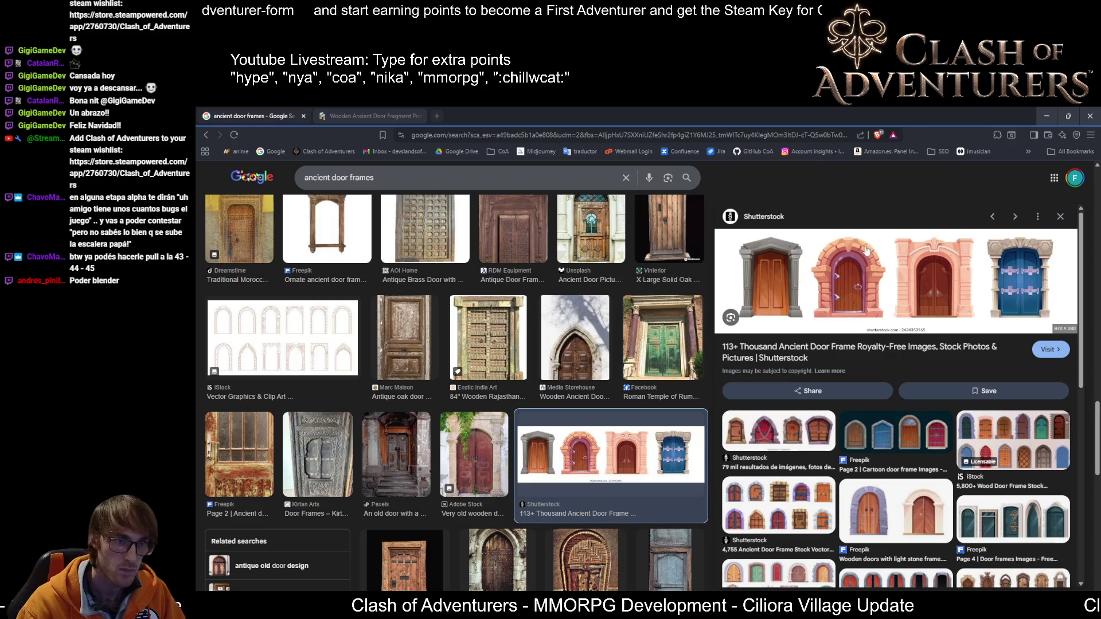
Step: Return from the door-frame references to Blender and orbit around the bevelled arch
key(alt+Tab)
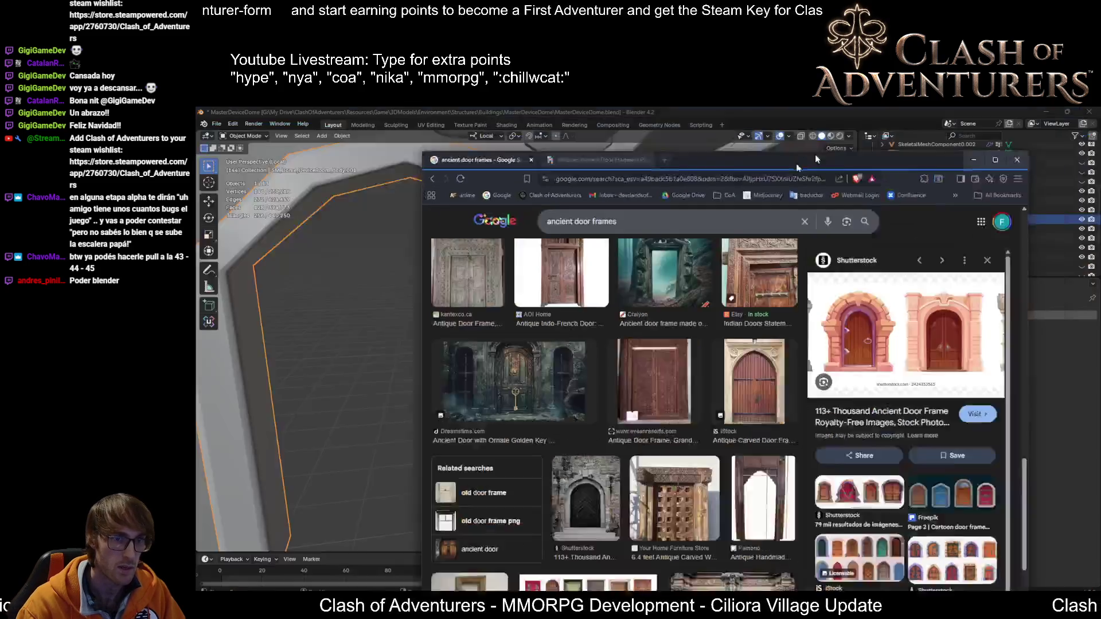
middle_drag(454, 283, 482, 274)
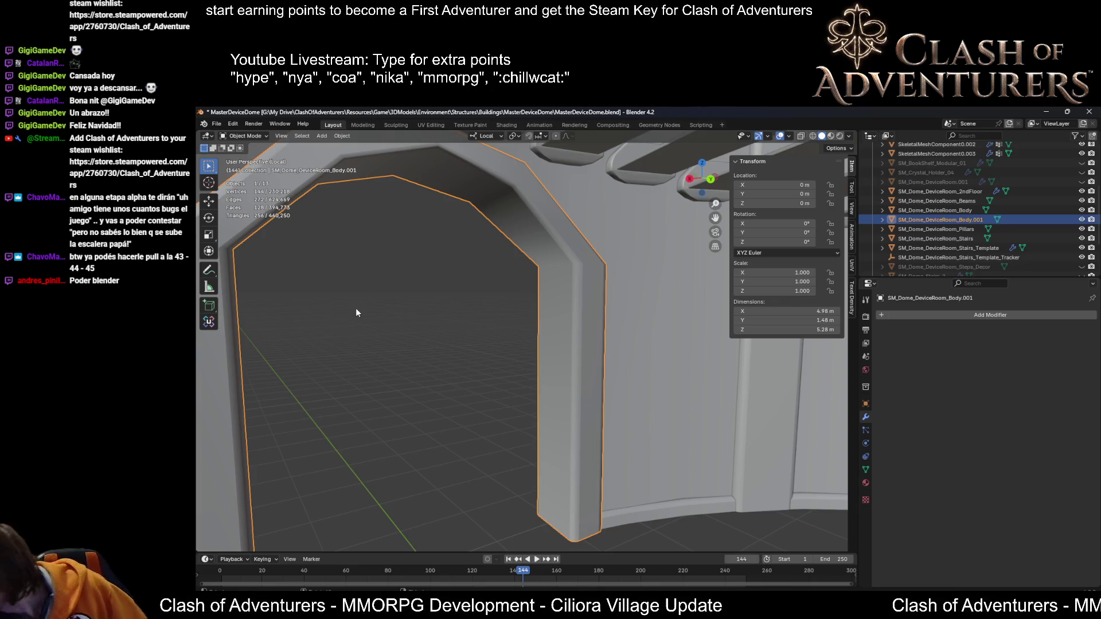
Step: Zoom in on the arch pillar and inspect it in Object and Edit Mode
middle_drag(444, 335, 552, 290)
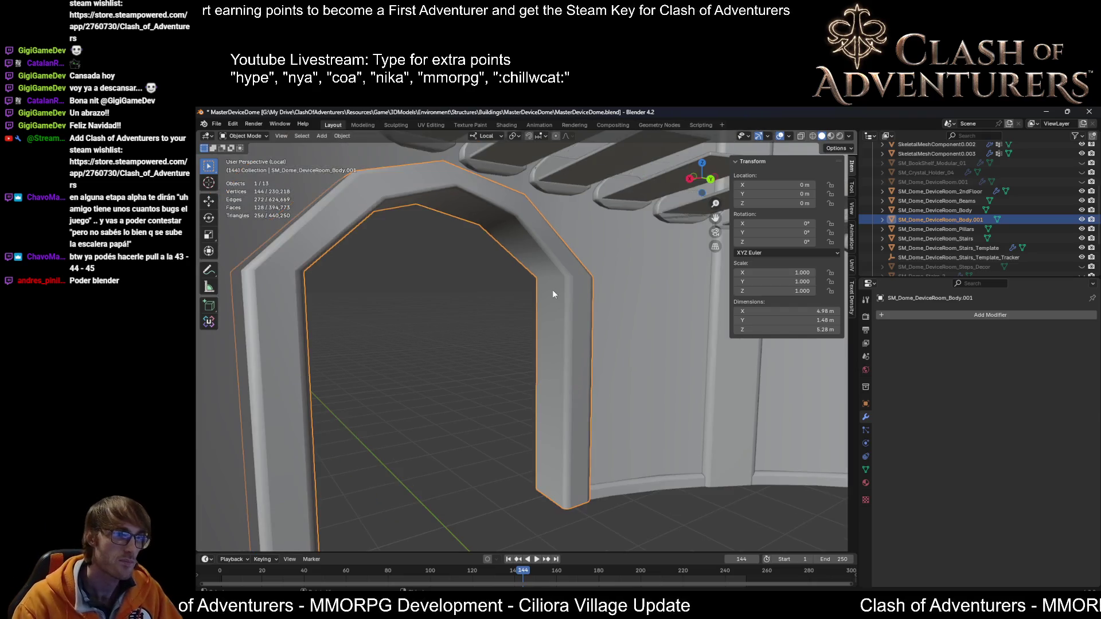
key(Tab)
scroll(571, 293, up, 3)
scroll(571, 293, up, 6)
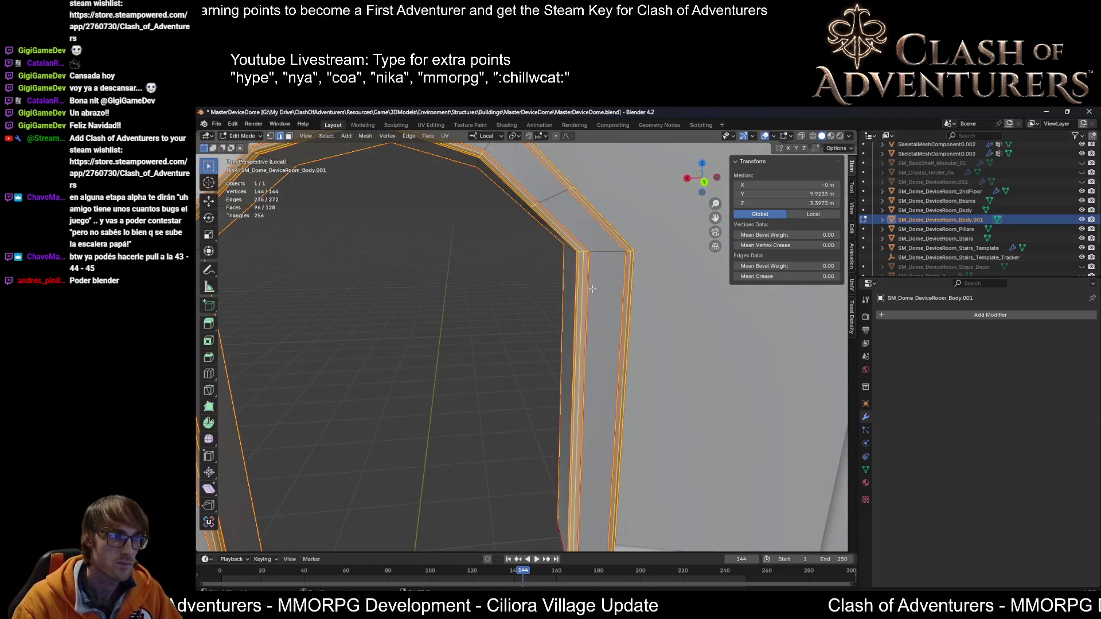
middle_drag(572, 293, 707, 343)
key(Tab)
scroll(707, 343, down, 6)
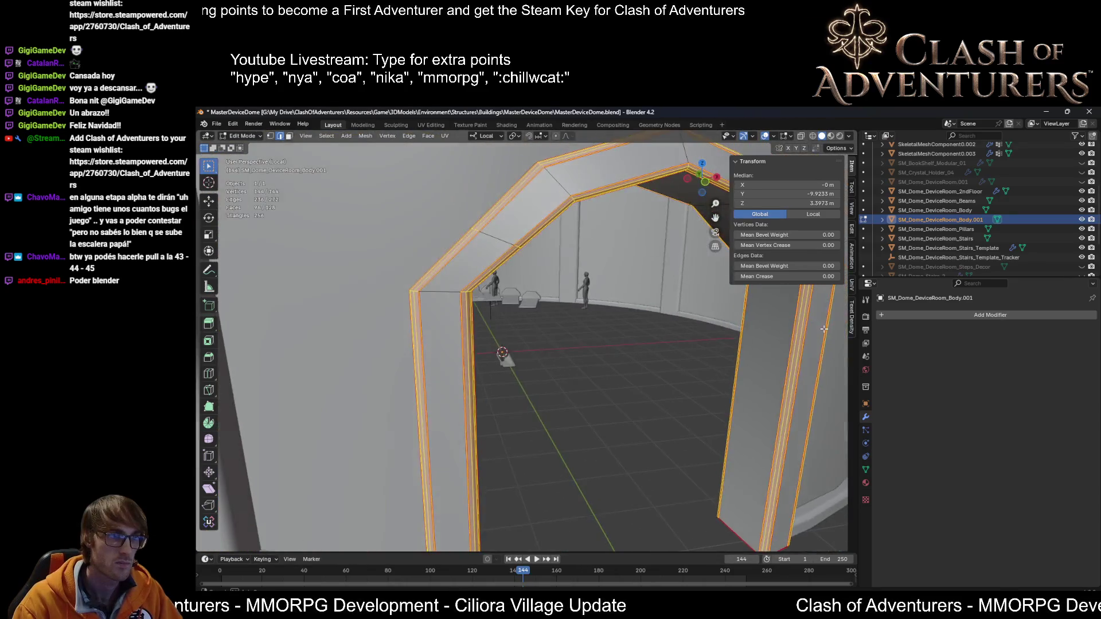
scroll(442, 291, up, 4)
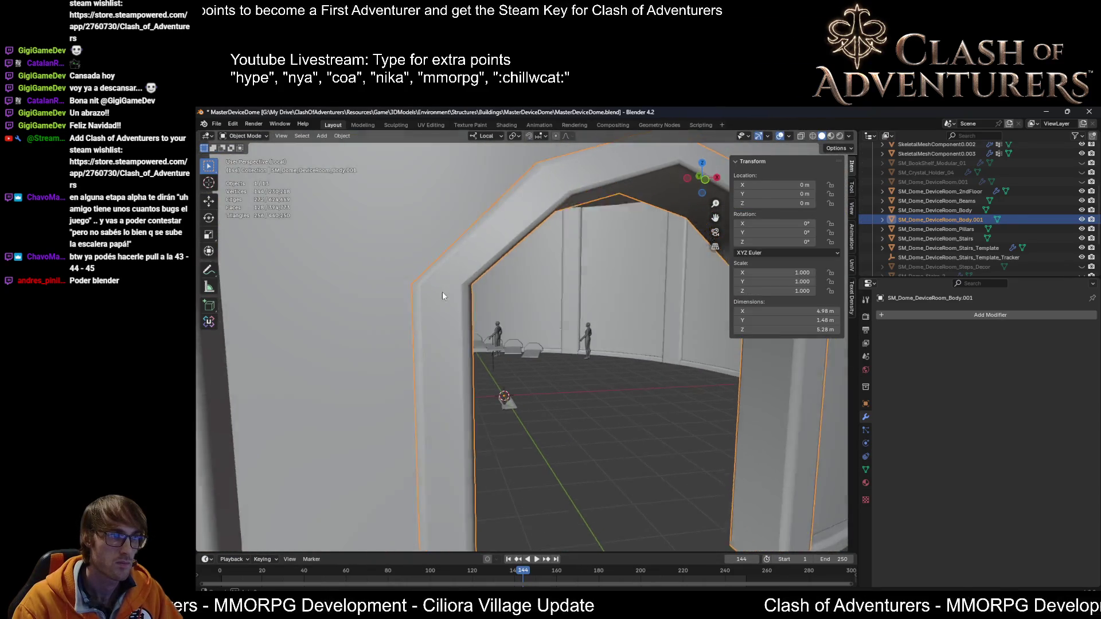
key(Tab)
key(Tab)
scroll(425, 277, down, 3)
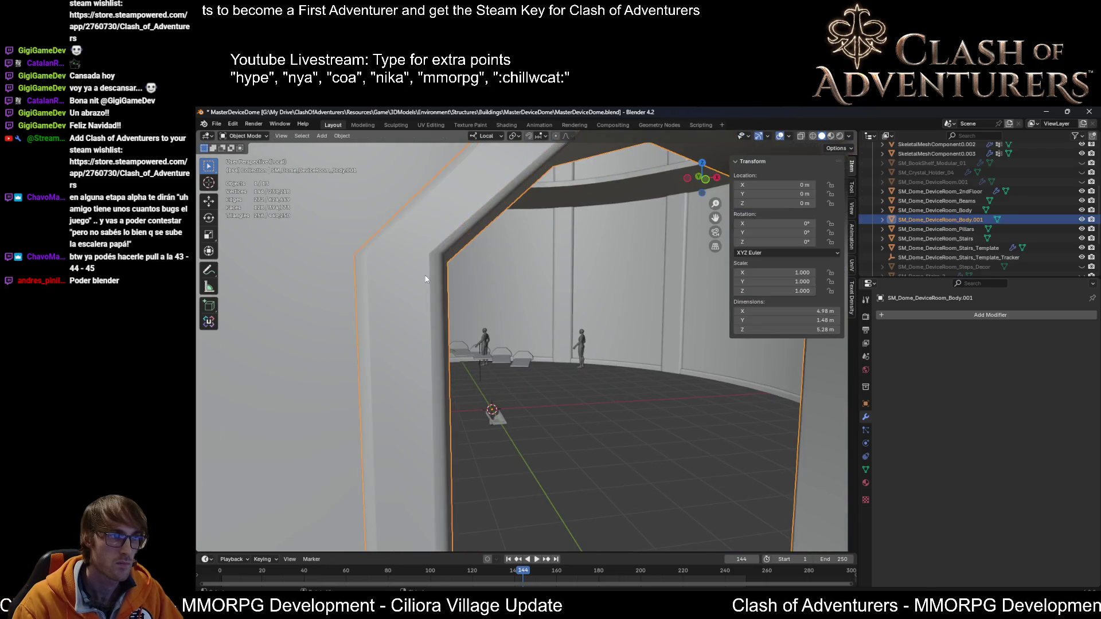
scroll(470, 330, up, 3)
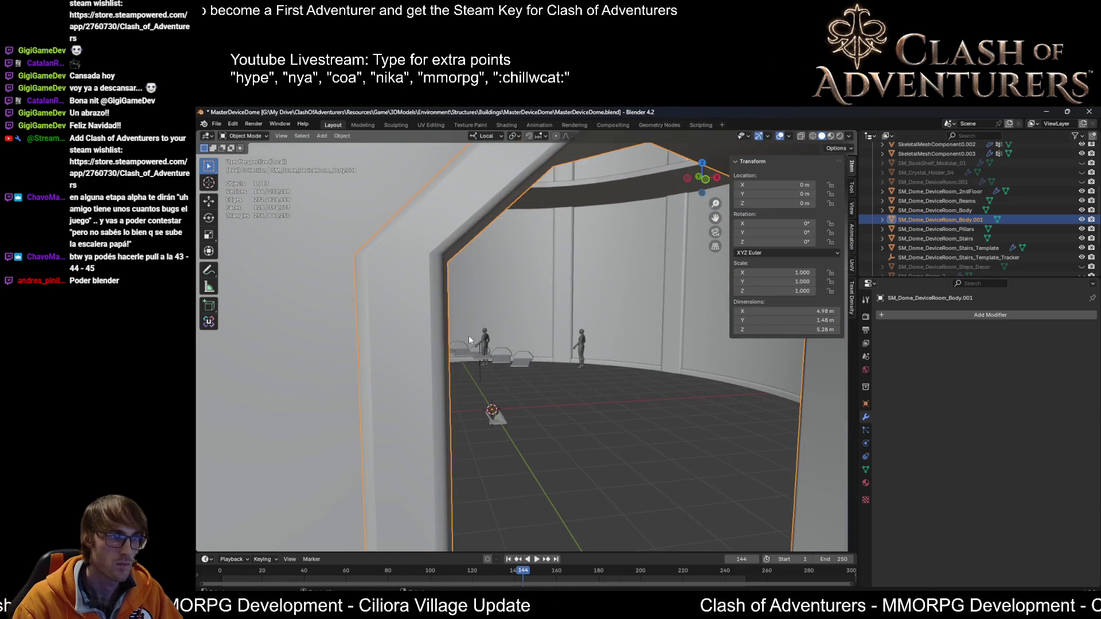
scroll(373, 321, down, 1)
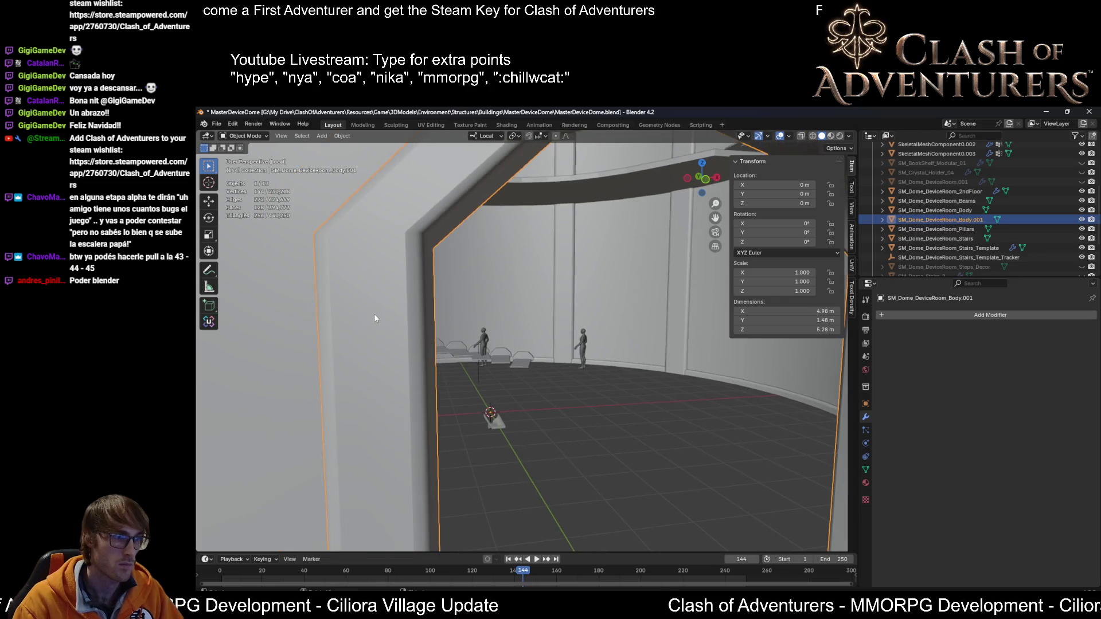
key(Tab)
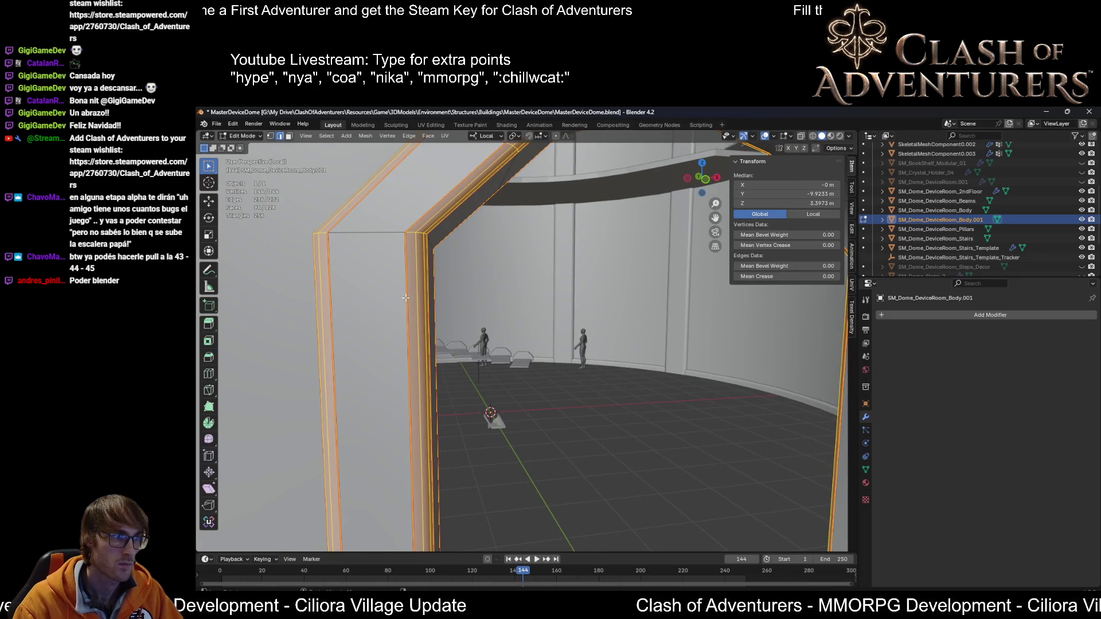
Step: Select four edge loops around the pillar and arch, including the vertical loop
alt+shift+click(382, 297)
middle_drag(382, 297, 420, 298)
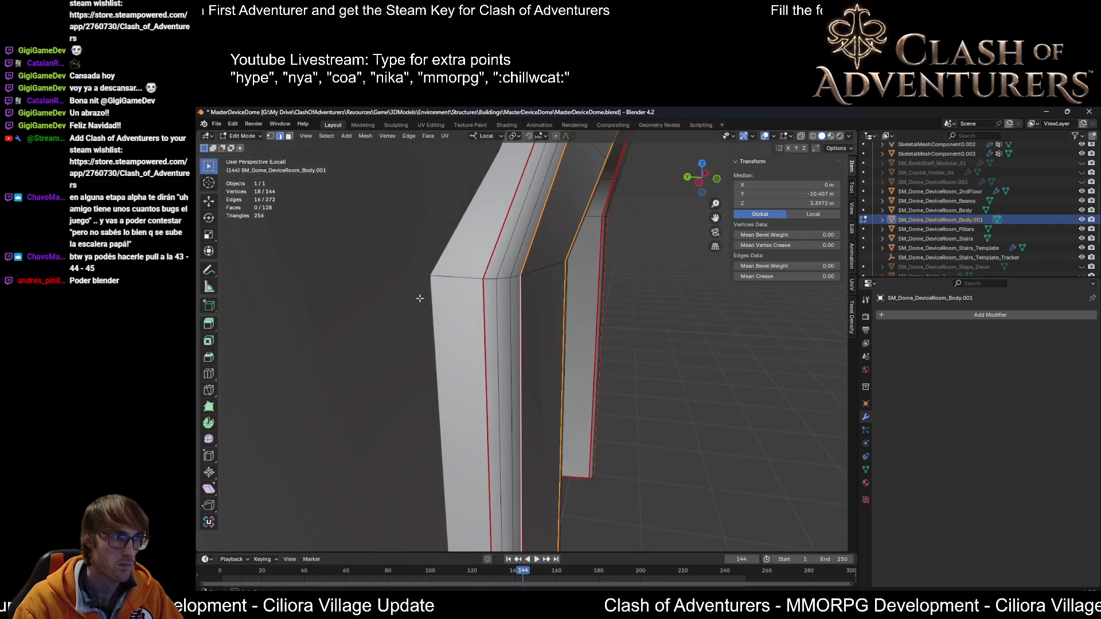
alt+shift+click(482, 327)
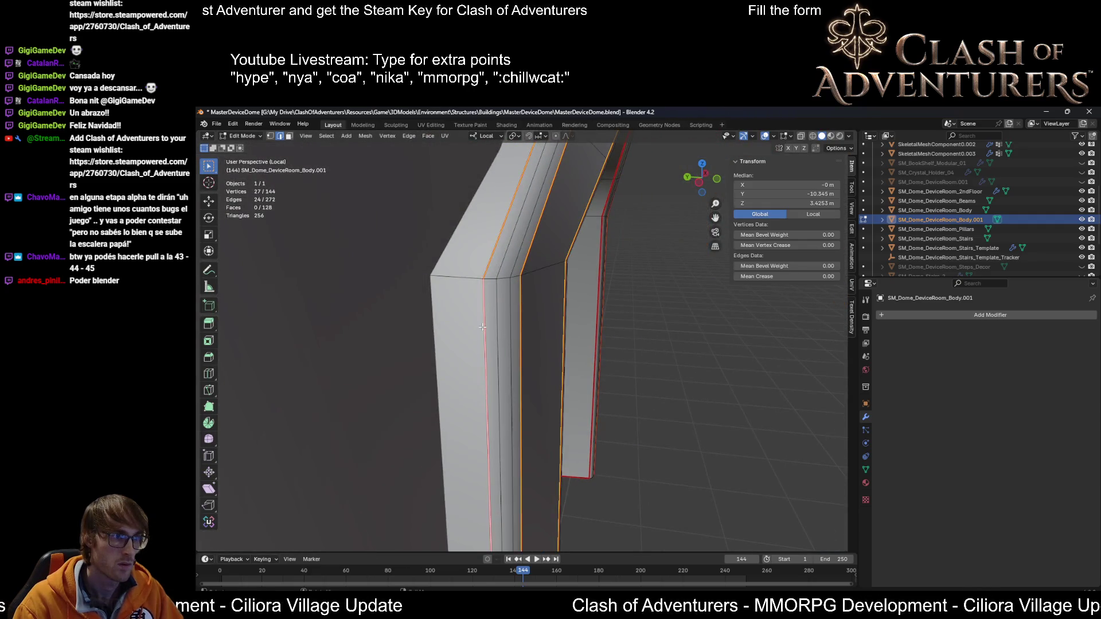
middle_drag(482, 328, 692, 329)
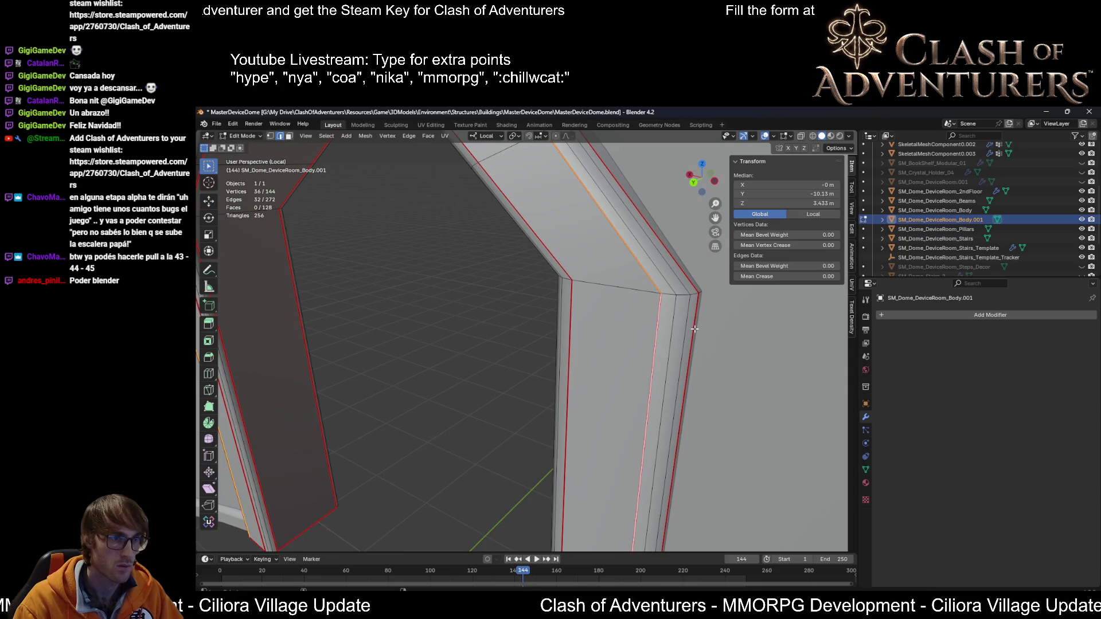
alt+shift+click(671, 332)
mouse_move(564, 332)
middle_down()
mouse_move(627, 337)
mouse_move(670, 312)
mouse_move(631, 301)
middle_up()
alt+shift+click(647, 308)
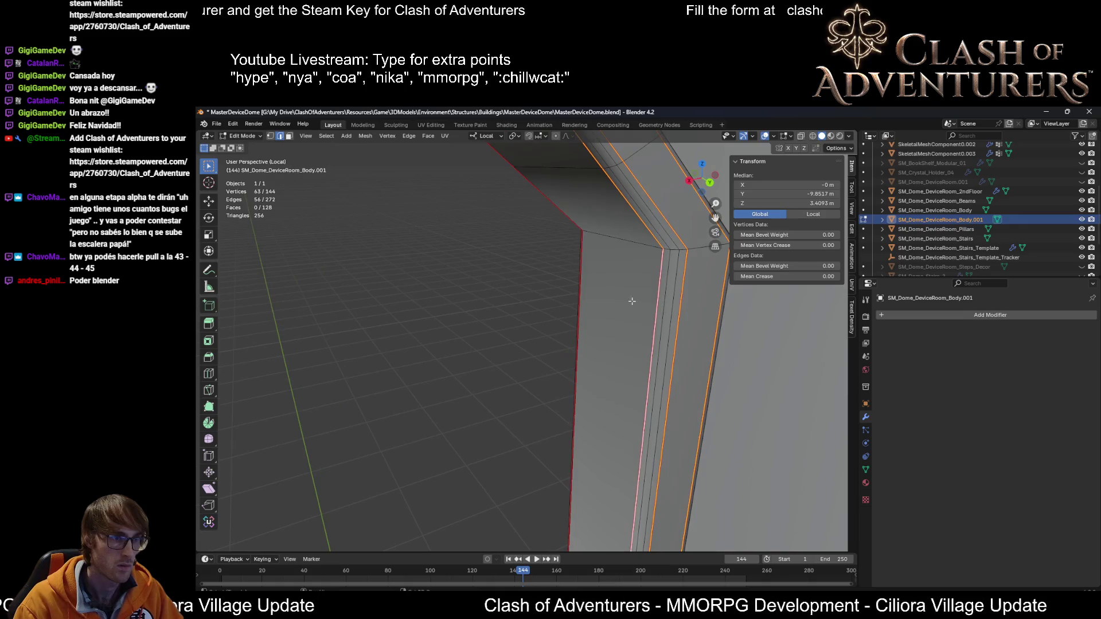
Step: Select all arch geometry, Mark Sharp its edges (shown cyan), and pick a pillar edge for a loop cut
key(a)
right_click(599, 298)
click(596, 306)
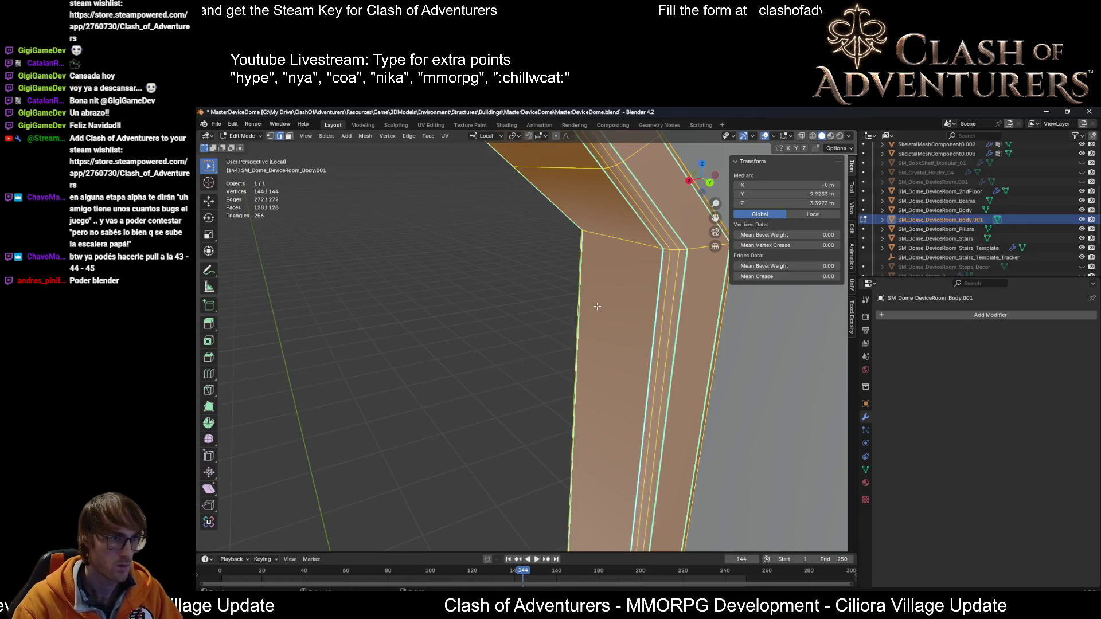
right_click(596, 306)
click(605, 305)
mouse_move(605, 305)
middle_down()
mouse_move(671, 303)
mouse_move(608, 300)
mouse_move(577, 322)
mouse_move(565, 396)
mouse_move(556, 333)
mouse_move(504, 456)
mouse_move(530, 295)
mouse_move(530, 457)
mouse_move(533, 412)
mouse_move(477, 338)
mouse_move(605, 283)
mouse_move(595, 383)
middle_up()
click(657, 303)
key(ctrl+r)
Step: Add a centred loop cut to each pillar and raise both loops along Z near the pillar tops
right_click(578, 279)
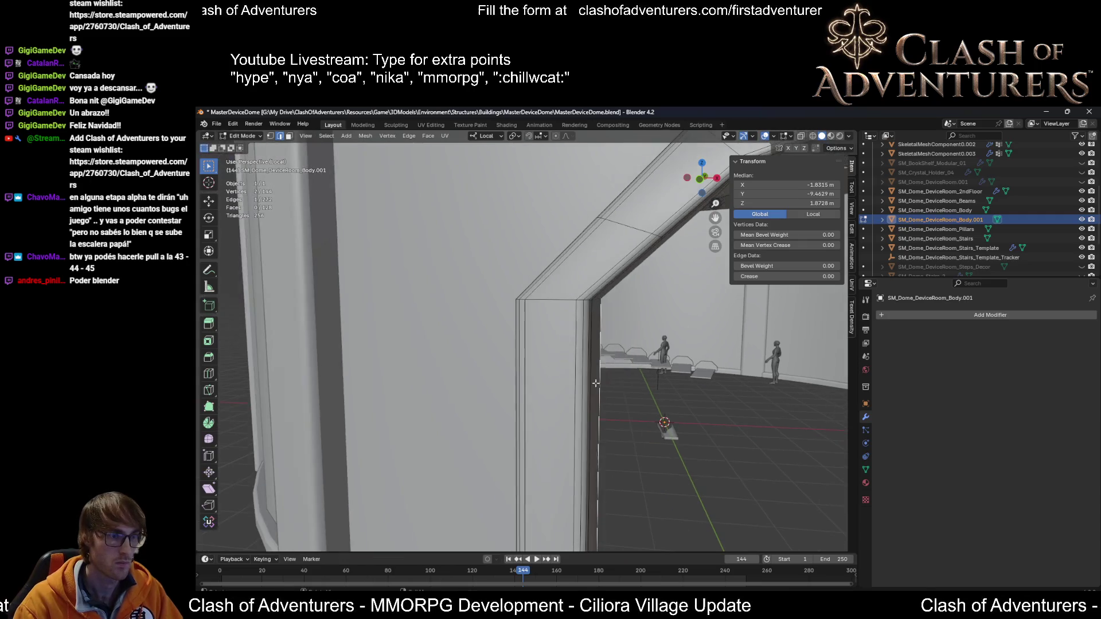
scroll(674, 407, down, 5)
key(ctrl+r)
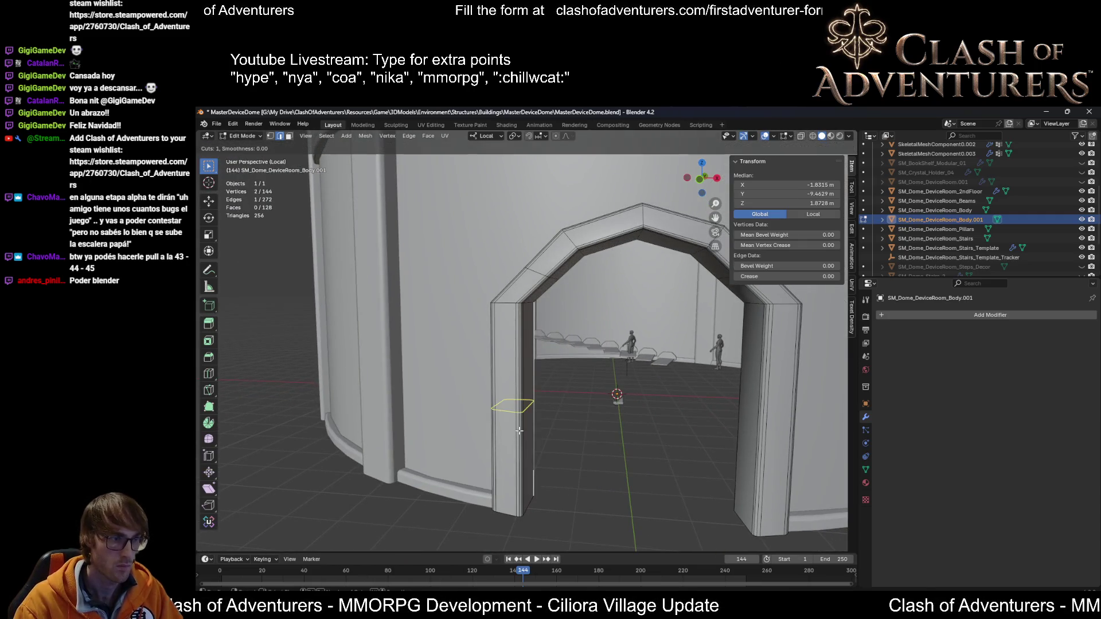
click(515, 430)
right_click(515, 431)
key(ctrl+r)
click(764, 418)
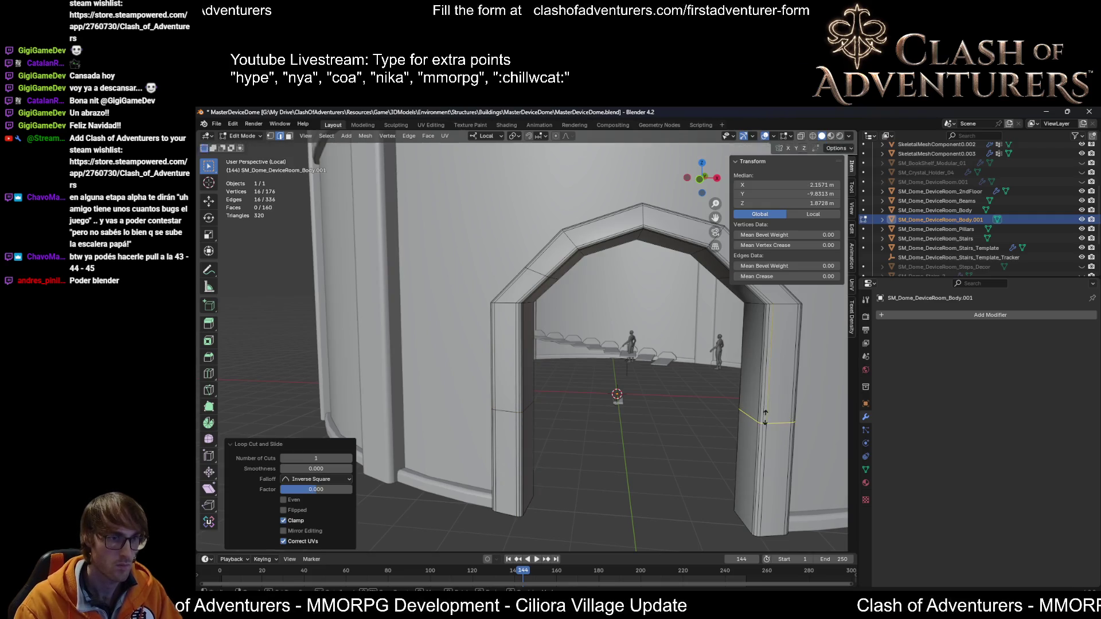
right_click(766, 417)
alt+shift+click(518, 411)
key(g)
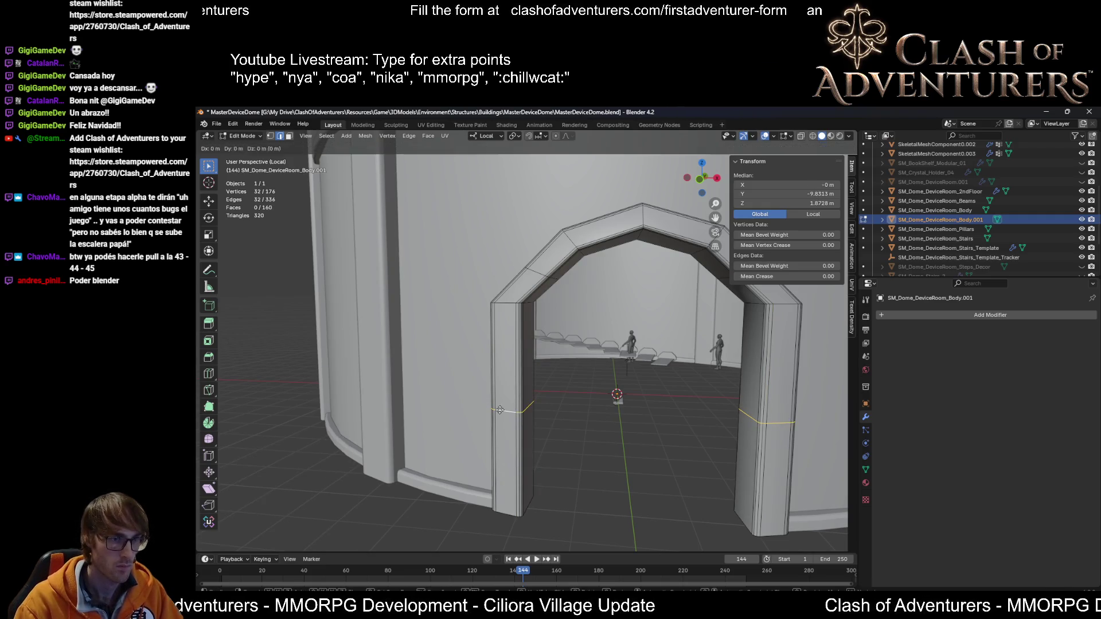
key(z)
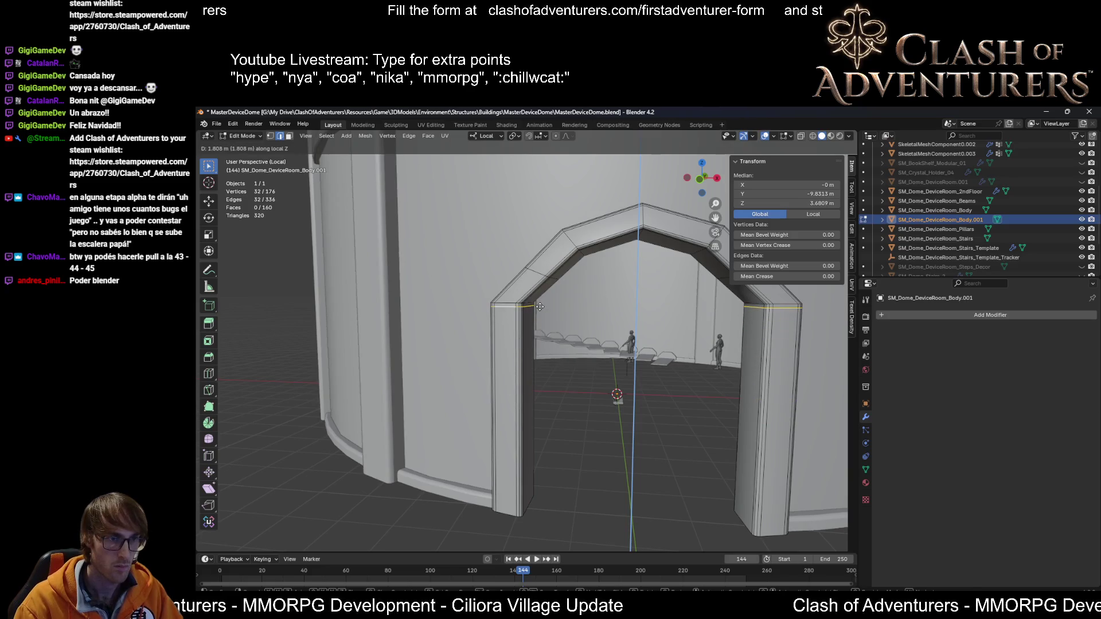
click(539, 308)
Step: Select the edge loops at the left and right pillar tops and bring up the edge operations
scroll(516, 327, up, 4)
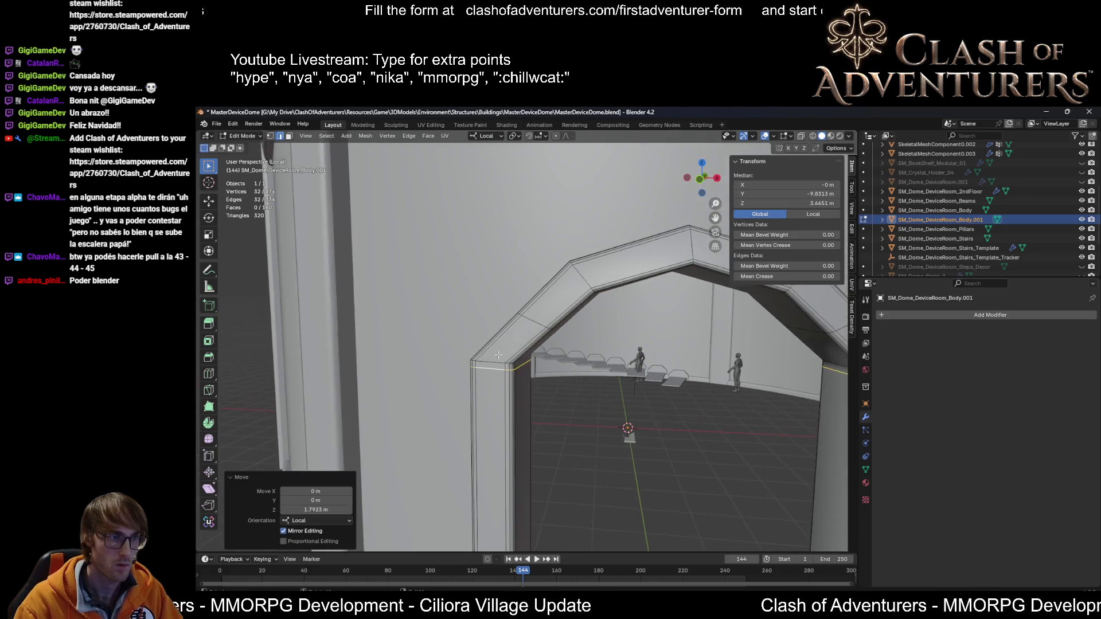
middle_drag(498, 343, 457, 387)
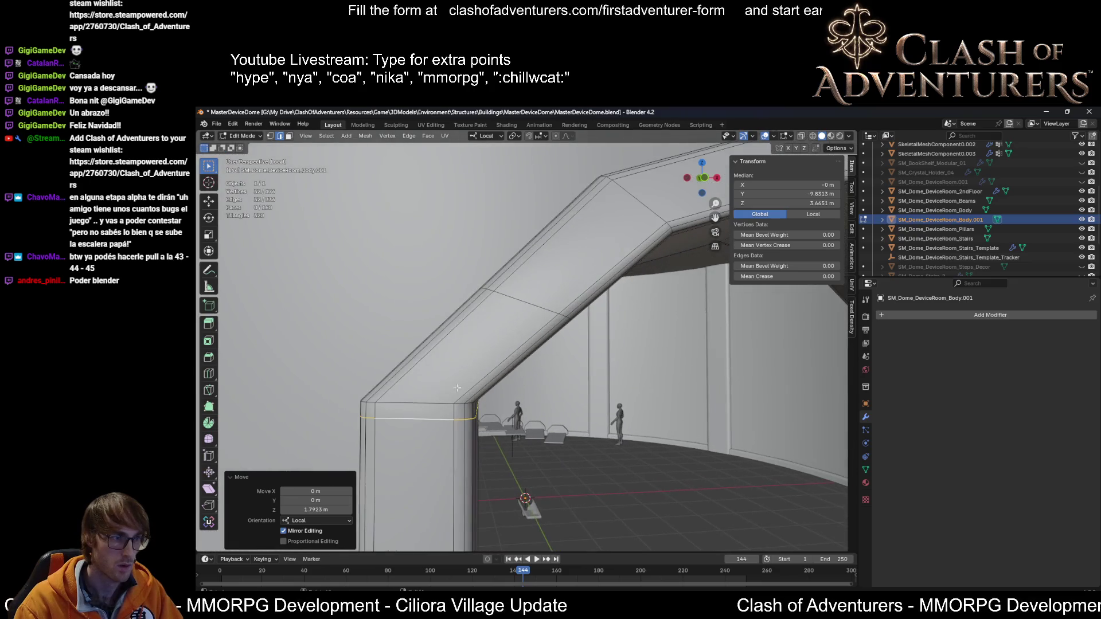
click(425, 401)
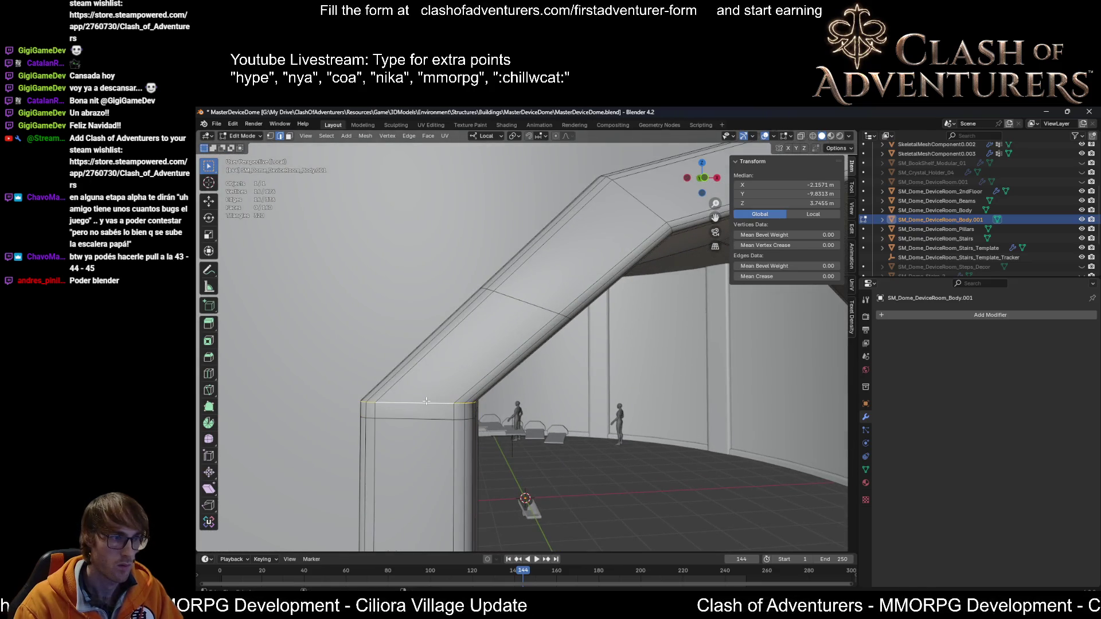
alt+click(426, 400)
scroll(475, 384, up, 3)
middle_drag(475, 384, 434, 379)
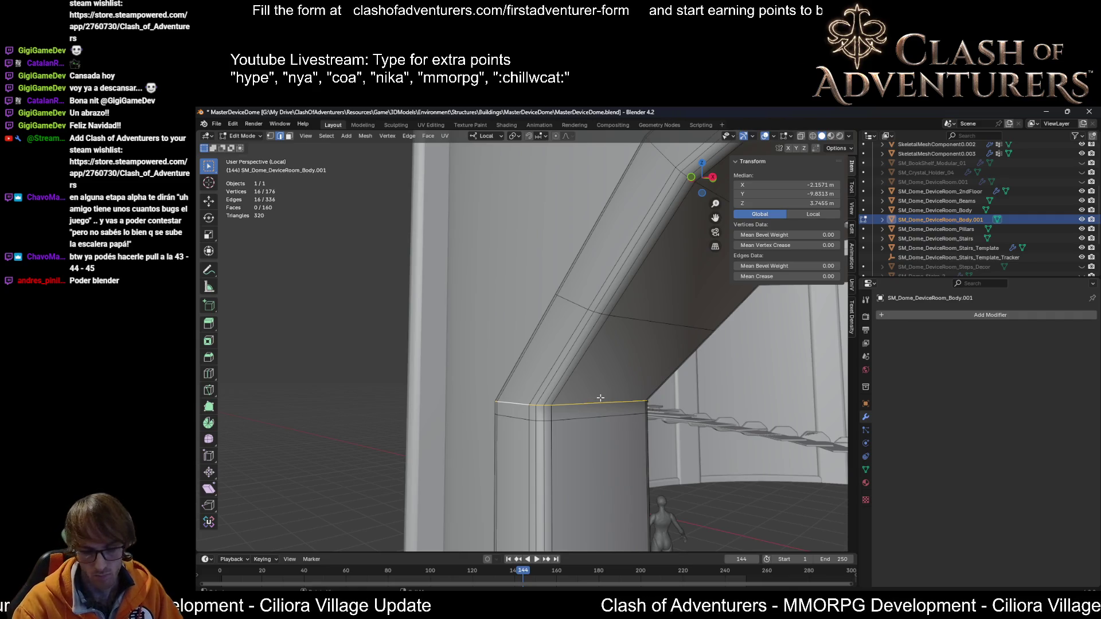
mouse_move(618, 385)
middle_down()
mouse_move(666, 392)
mouse_move(707, 381)
mouse_move(704, 362)
middle_up()
scroll(708, 389, down, 5)
scroll(704, 362, up, 2)
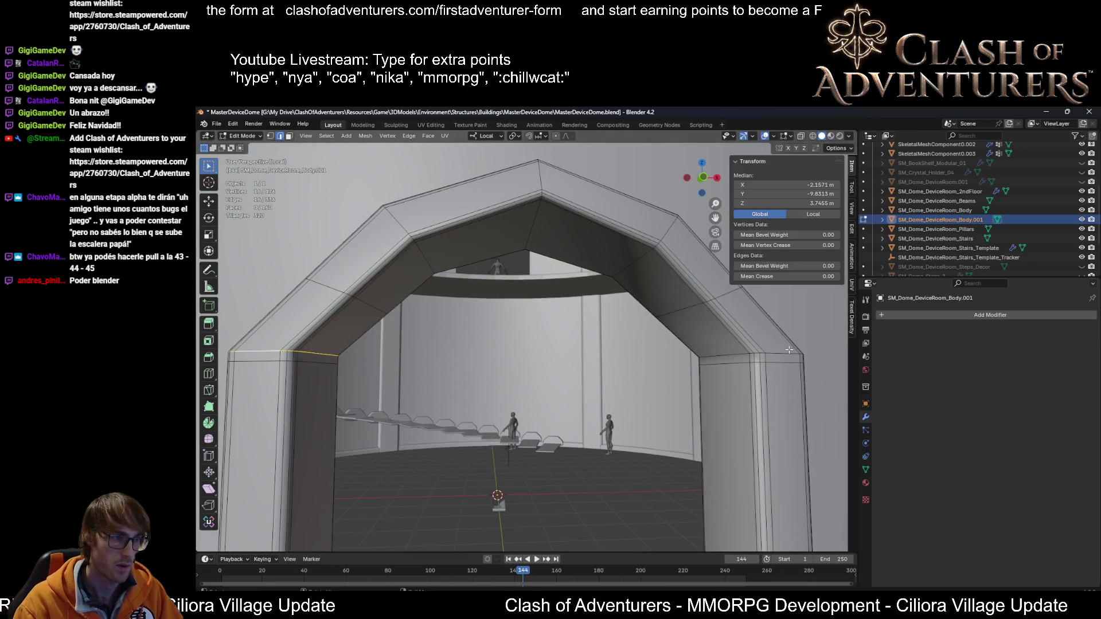
click(734, 356)
mouse_move(776, 360)
middle_down()
mouse_move(580, 421)
mouse_move(747, 380)
middle_up()
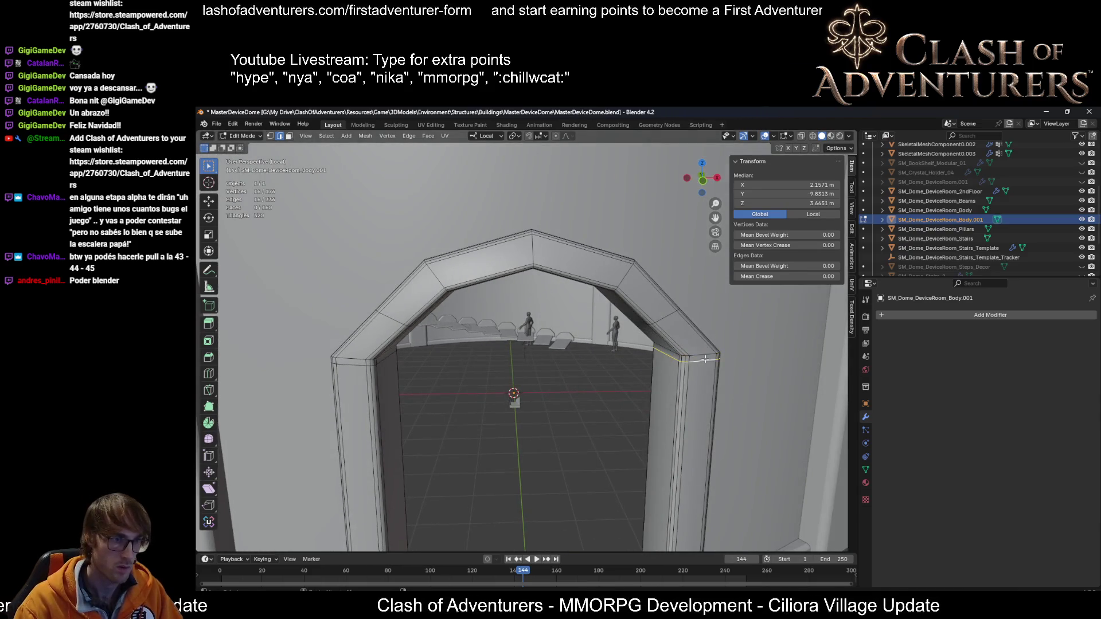
key(ctrl+e)
Step: Round the selected pillar-top loop with LoopTools Circle and check the arch from both sides
mouse_move(698, 290)
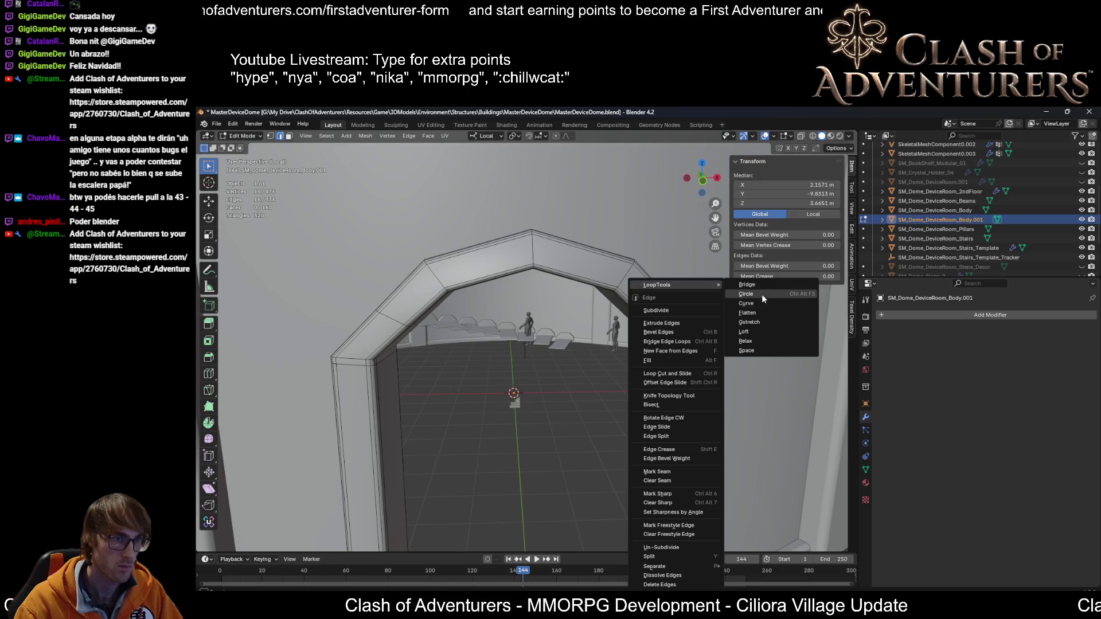
click(762, 294)
mouse_move(677, 378)
middle_down()
mouse_move(702, 375)
mouse_move(691, 393)
mouse_move(689, 383)
mouse_move(764, 393)
mouse_move(684, 334)
middle_up()
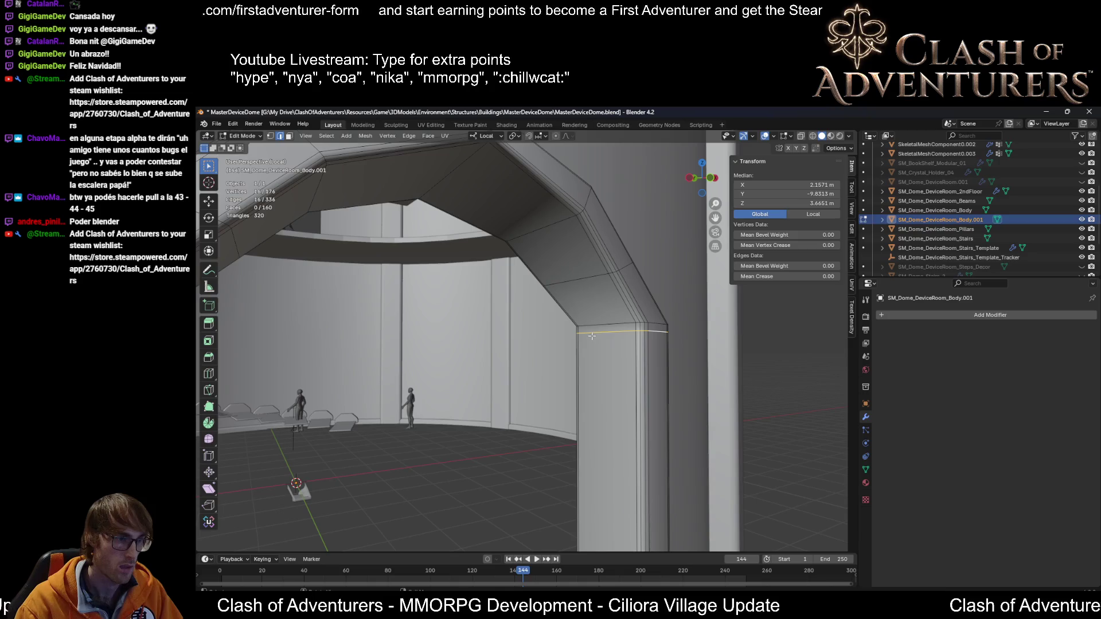
scroll(600, 349, down, 3)
mouse_move(579, 367)
middle_down()
mouse_move(353, 365)
mouse_move(443, 364)
mouse_move(511, 324)
mouse_move(453, 268)
mouse_move(456, 238)
middle_up()
scroll(481, 301, up, 3)
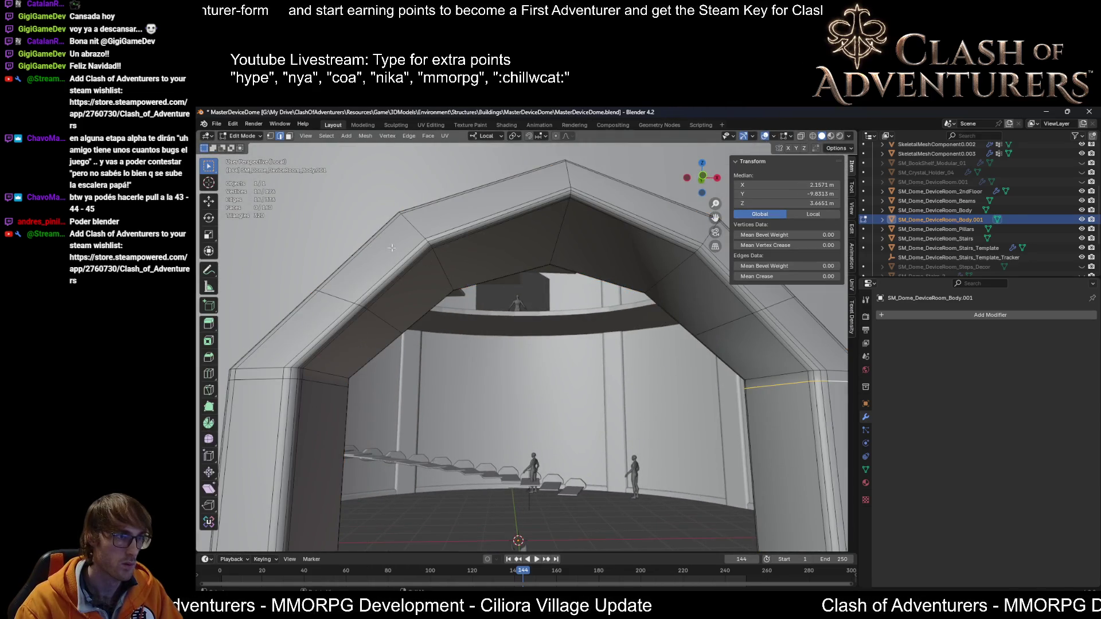
key(Tab)
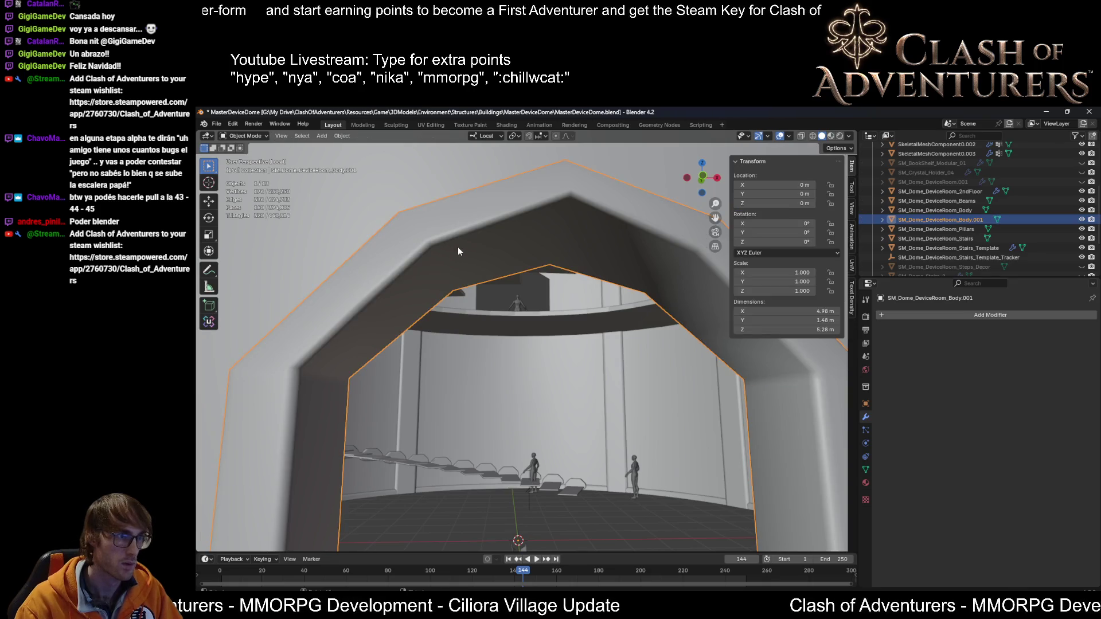
key(Tab)
mouse_move(458, 247)
middle_down()
mouse_move(492, 271)
mouse_move(461, 269)
mouse_move(479, 396)
mouse_move(401, 397)
mouse_move(411, 401)
mouse_move(445, 349)
middle_up()
scroll(506, 268, up, 2)
Step: Add loop cuts across the left arch segments, each slid close to its corner
key(ctrl+r)
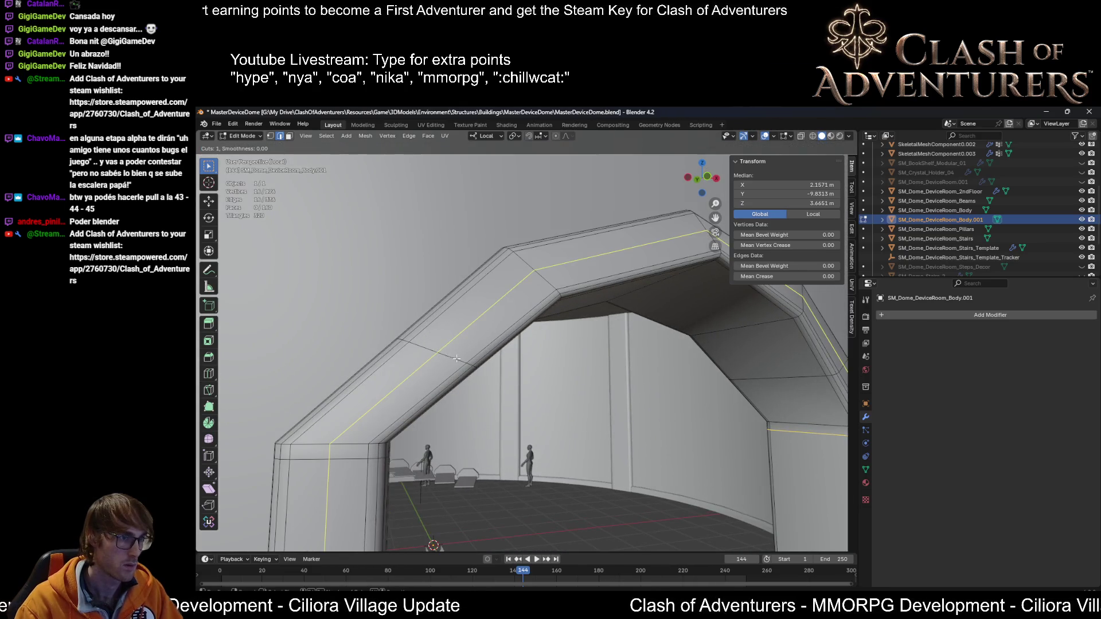
click(456, 359)
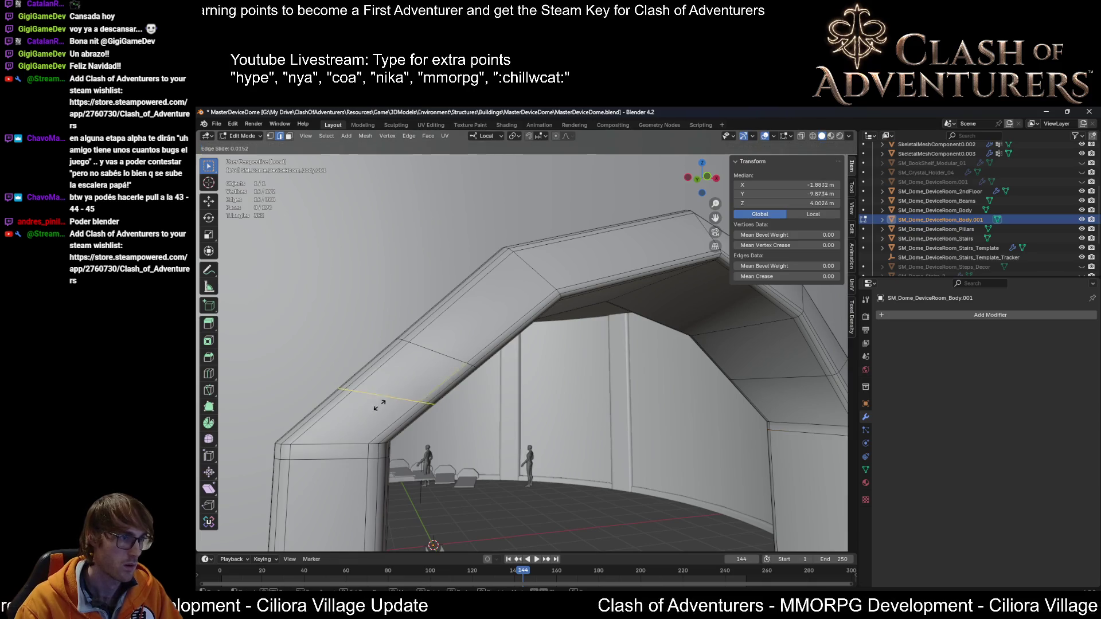
click(421, 366)
key(ctrl+r)
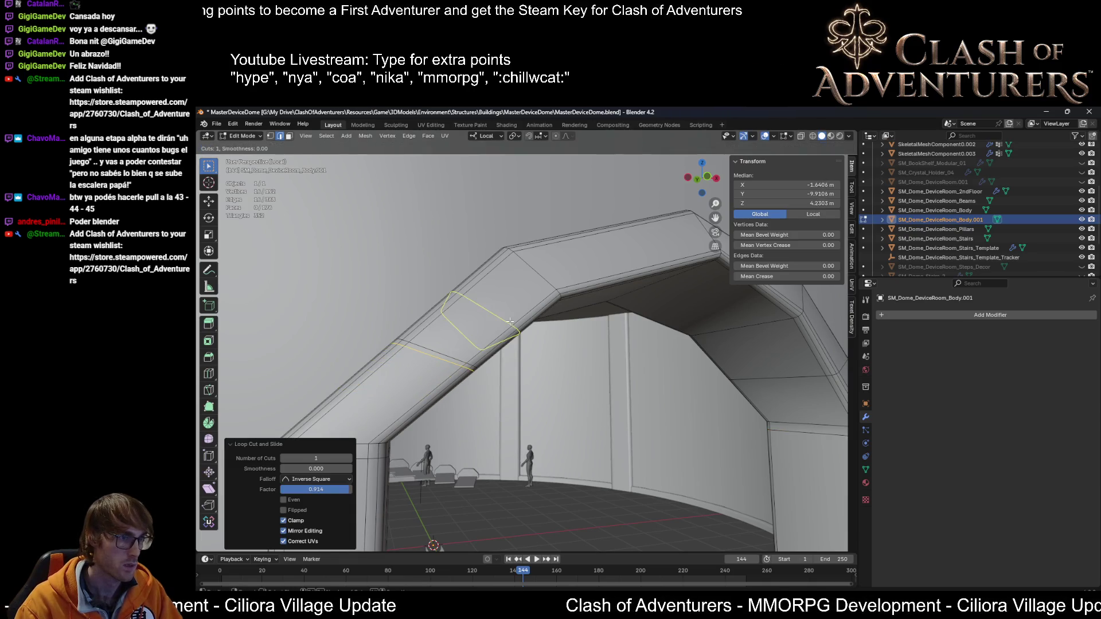
click(502, 329)
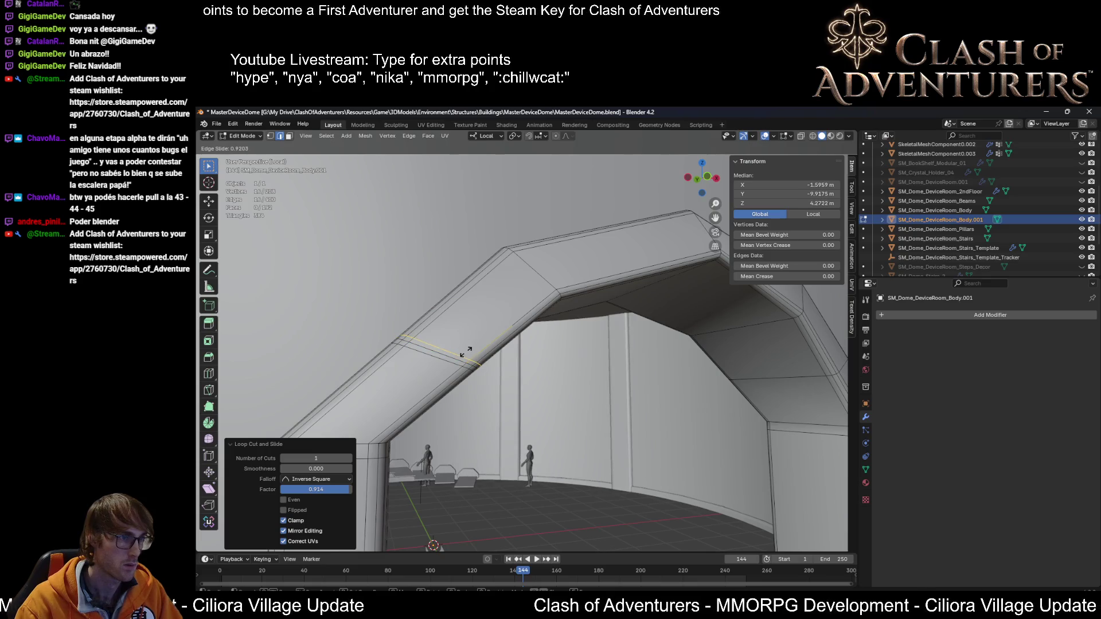
click(467, 350)
middle_drag(468, 351, 499, 323)
key(ctrl+r)
click(500, 322)
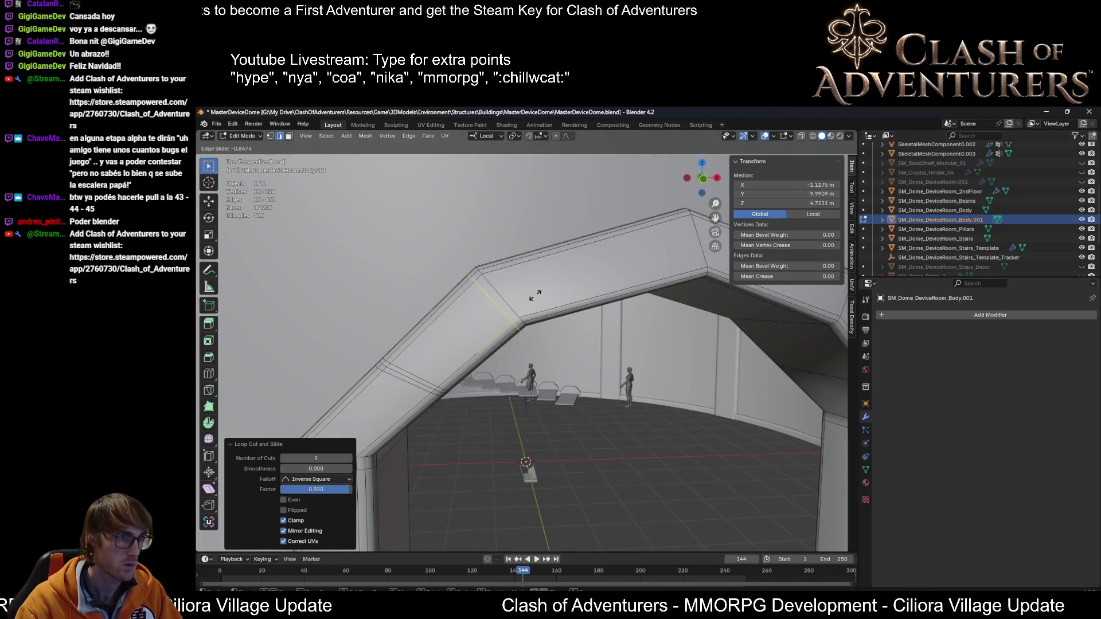
click(539, 296)
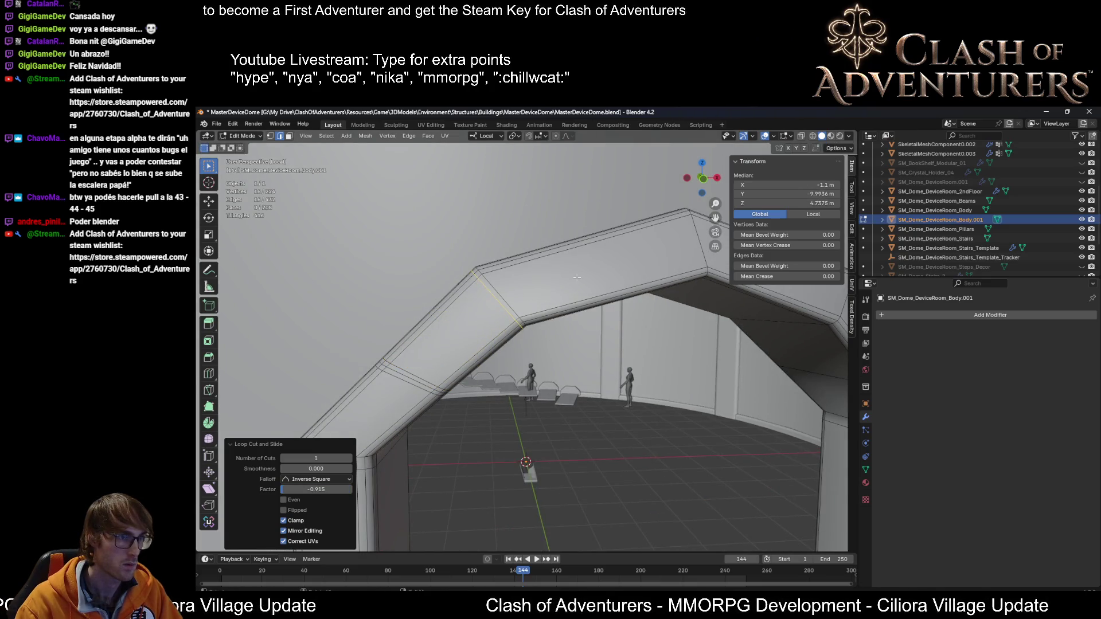
click(550, 265)
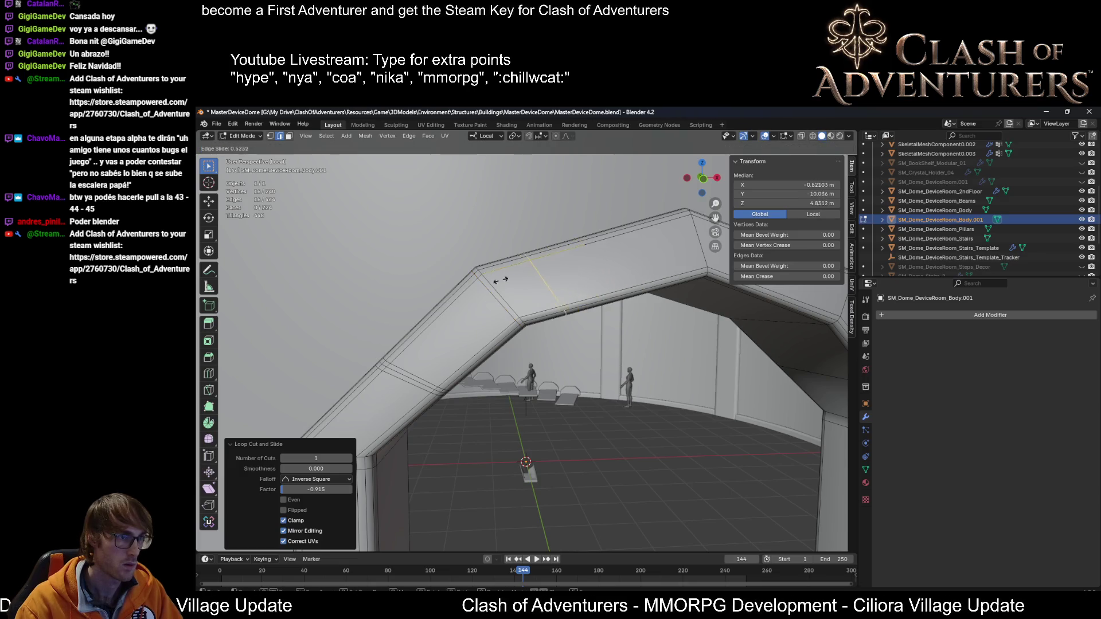
click(456, 291)
middle_drag(456, 291, 496, 292)
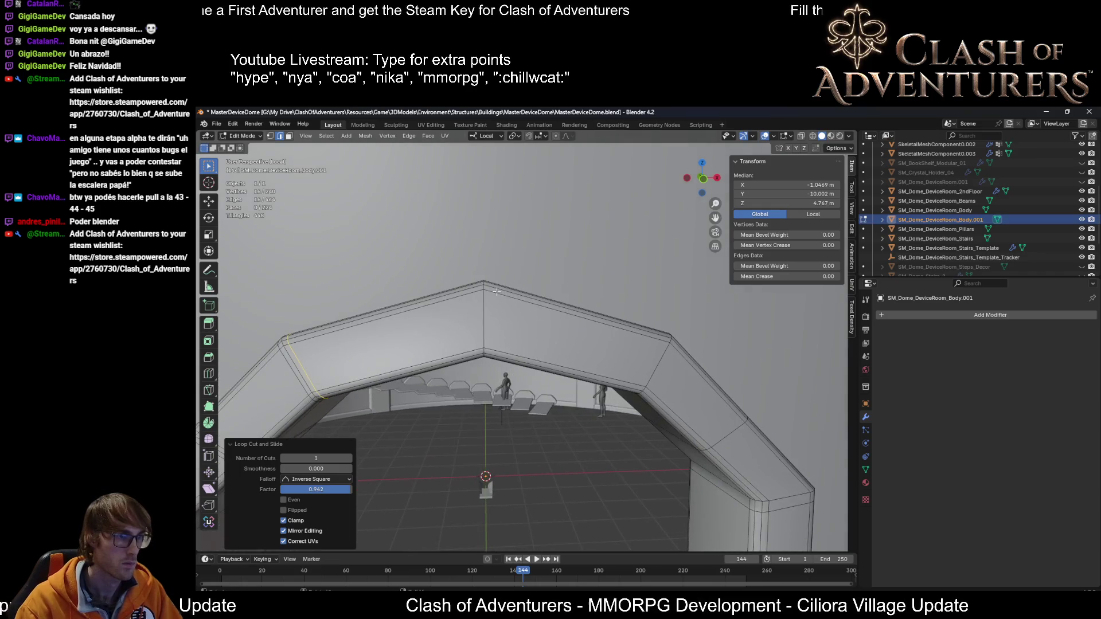
Step: Add loop cuts on both sides of the arch apex, slid close to it
key(ctrl+r)
click(500, 294)
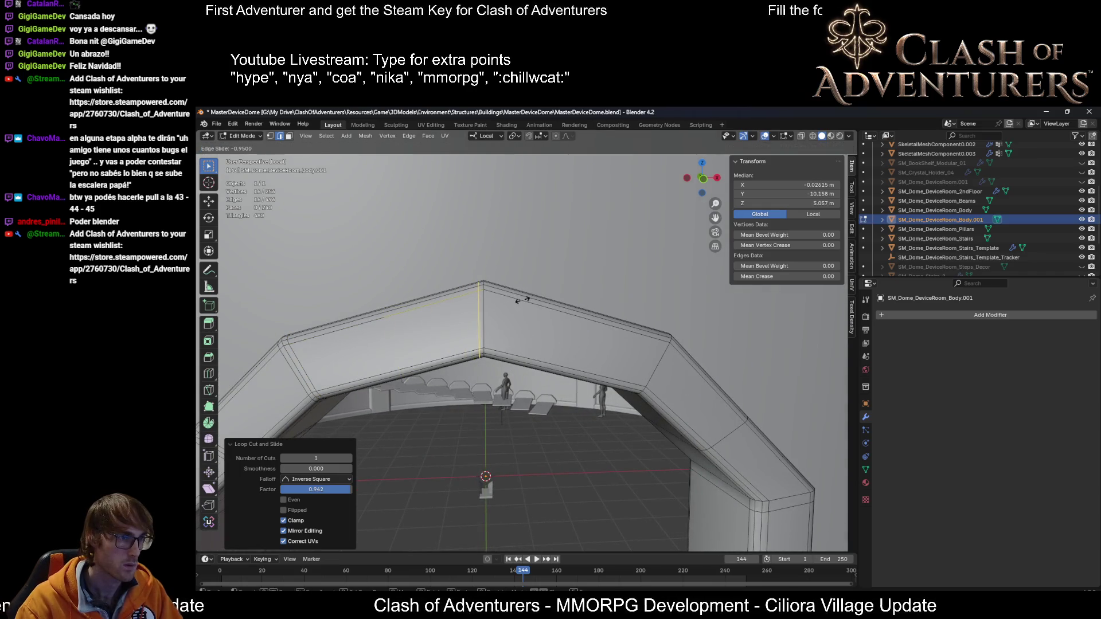
click(520, 300)
key(ctrl+r)
click(562, 314)
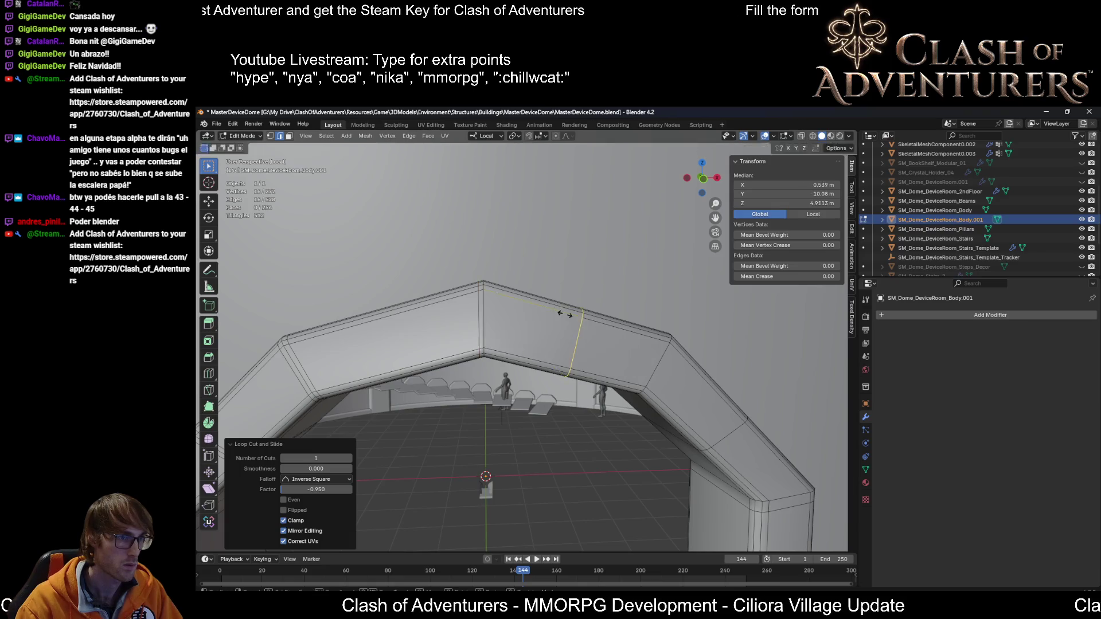
click(474, 296)
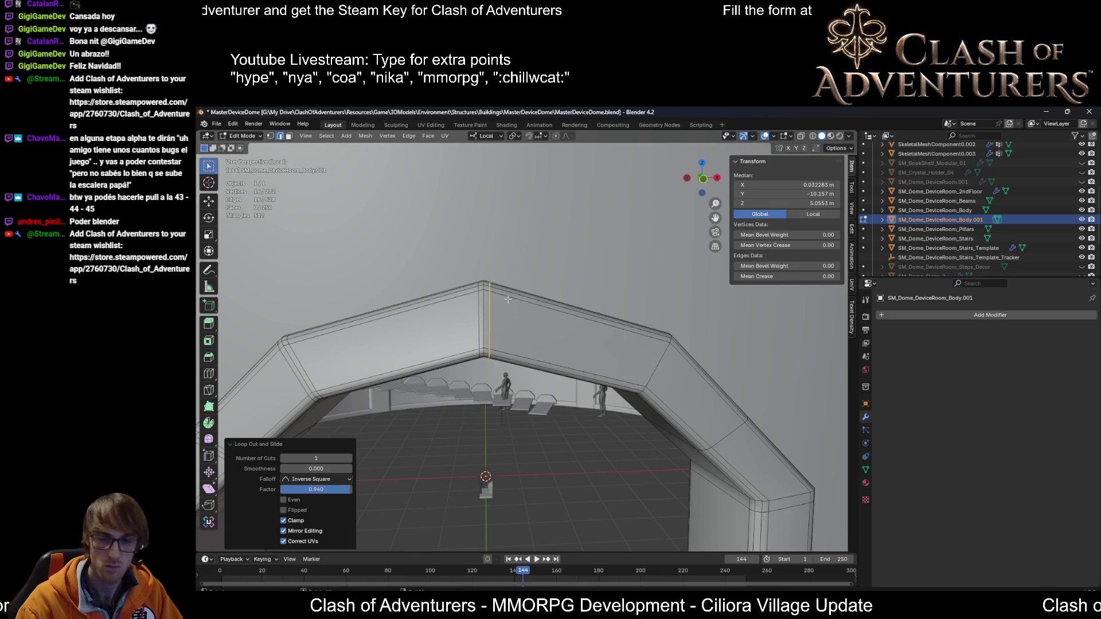
mouse_move(574, 297)
middle_down()
mouse_move(625, 297)
mouse_move(505, 244)
middle_up()
Step: Add loop cuts across the right arch segments near their corners
key(ctrl+r)
click(506, 243)
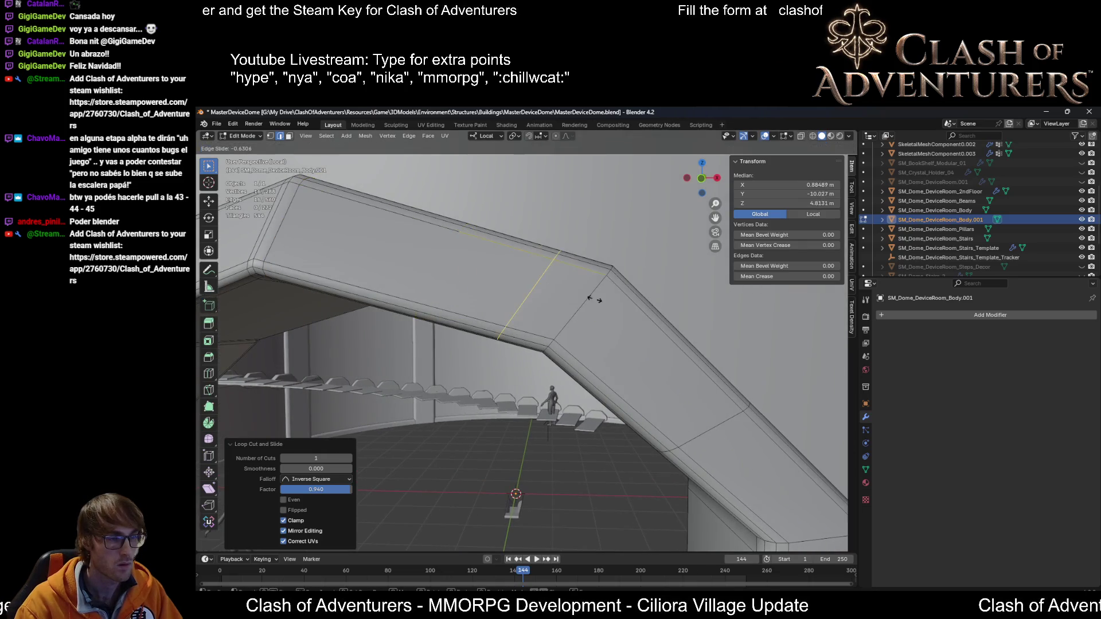
click(596, 298)
key(ctrl+r)
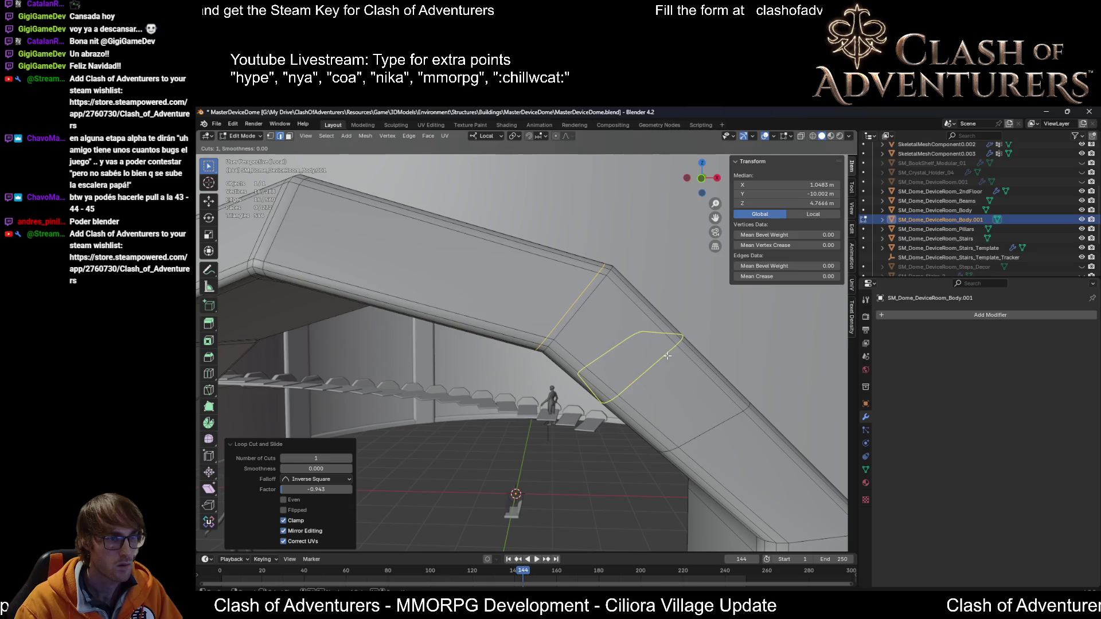
click(673, 356)
click(603, 295)
scroll(571, 324, down, 3)
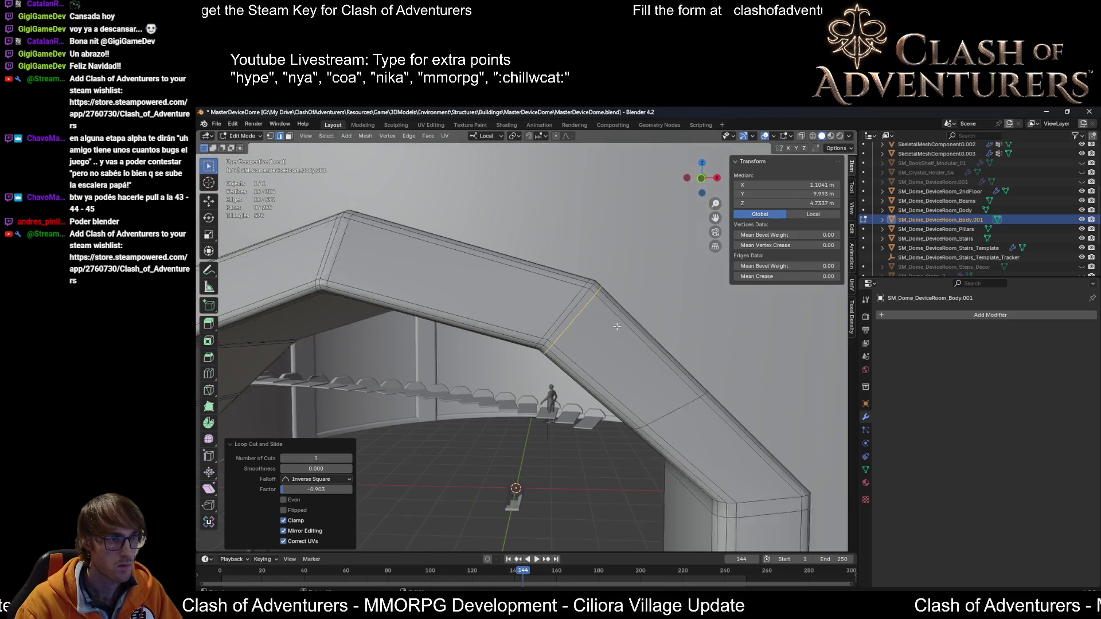
key(ctrl+r)
click(571, 323)
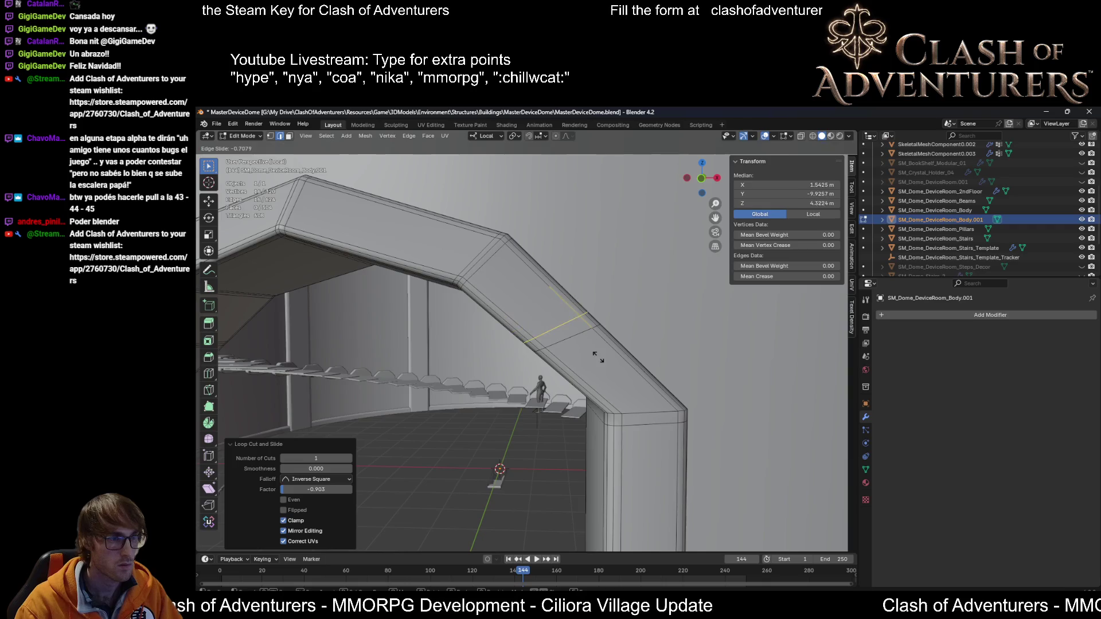
click(614, 358)
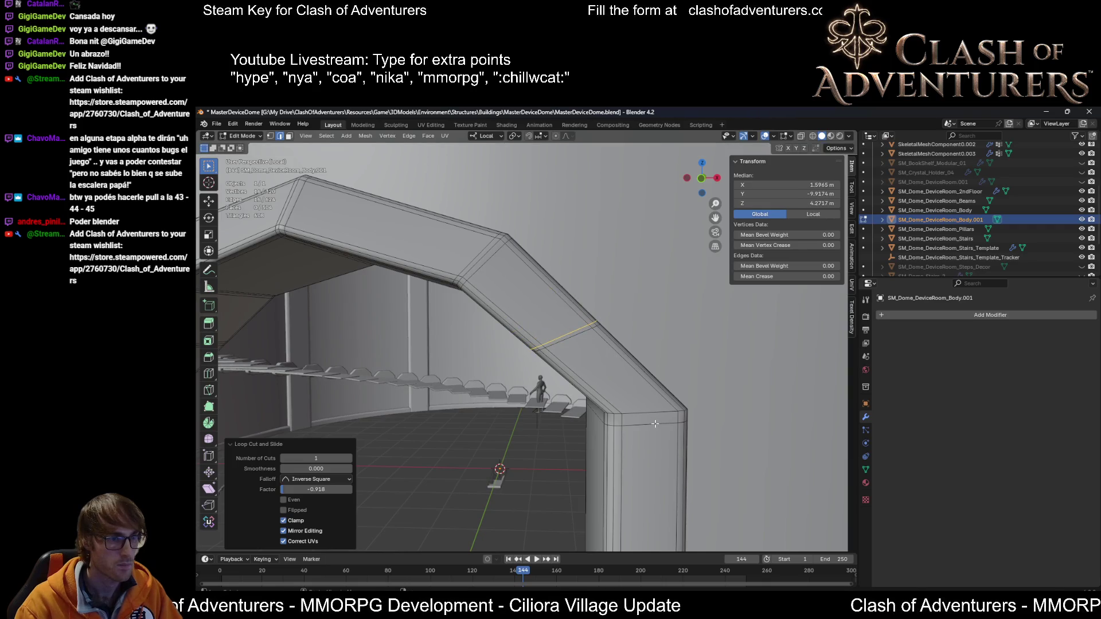
Step: Raise the pillar's bottom edge loop along the local Z axis
alt+click(655, 423)
key(g)
key(z)
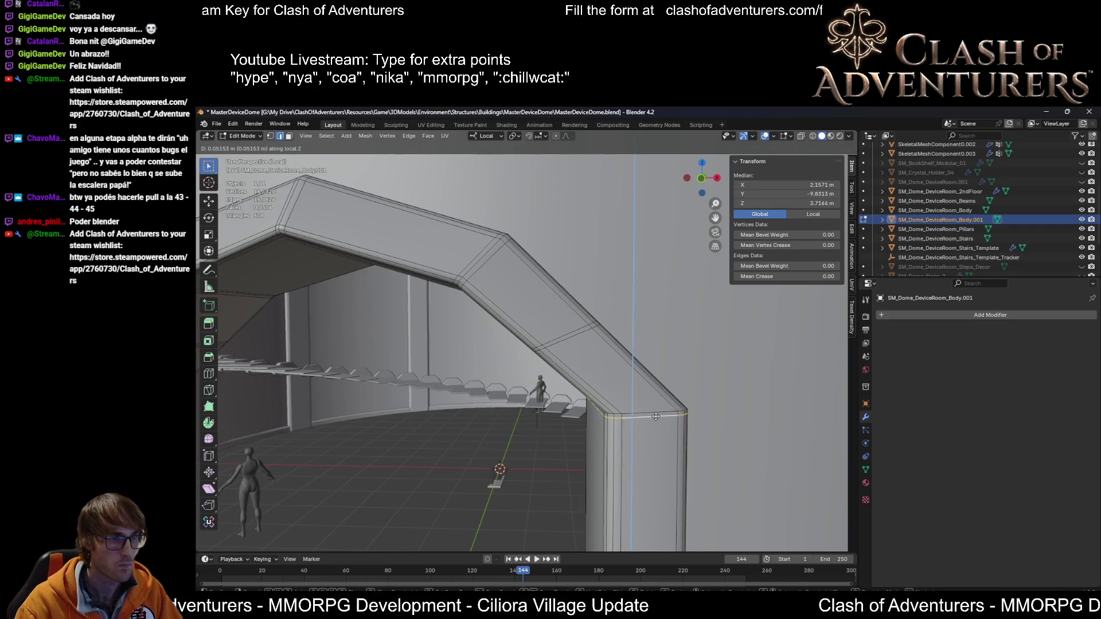
click(656, 418)
Step: Add a loop slid toward the bend and delete the diagonal loop on the arch
key(ctrl+r)
click(612, 381)
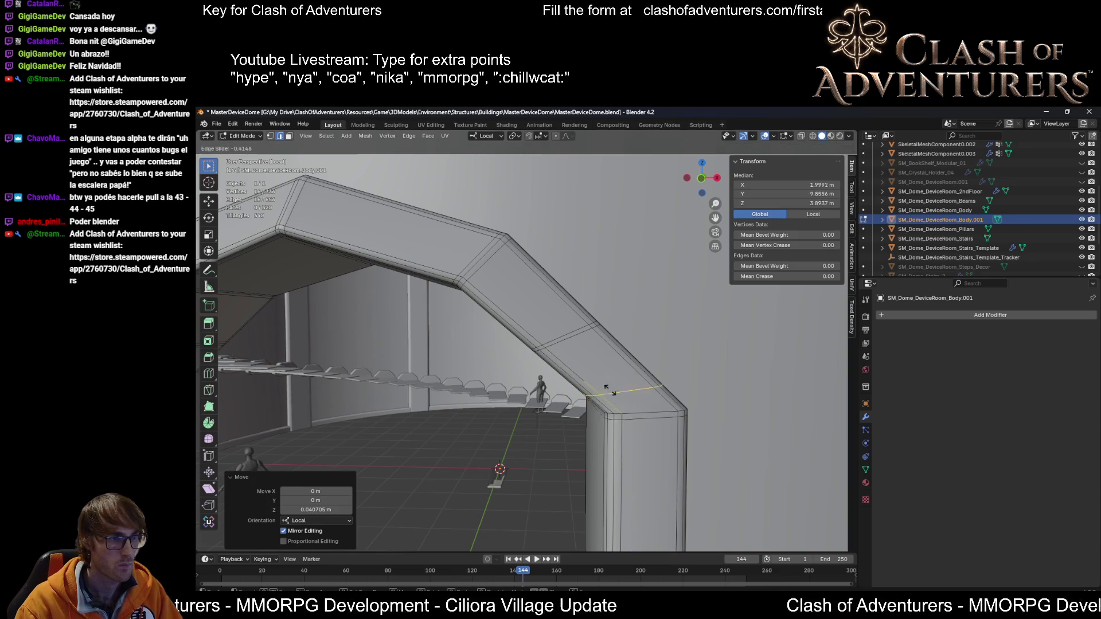
click(634, 401)
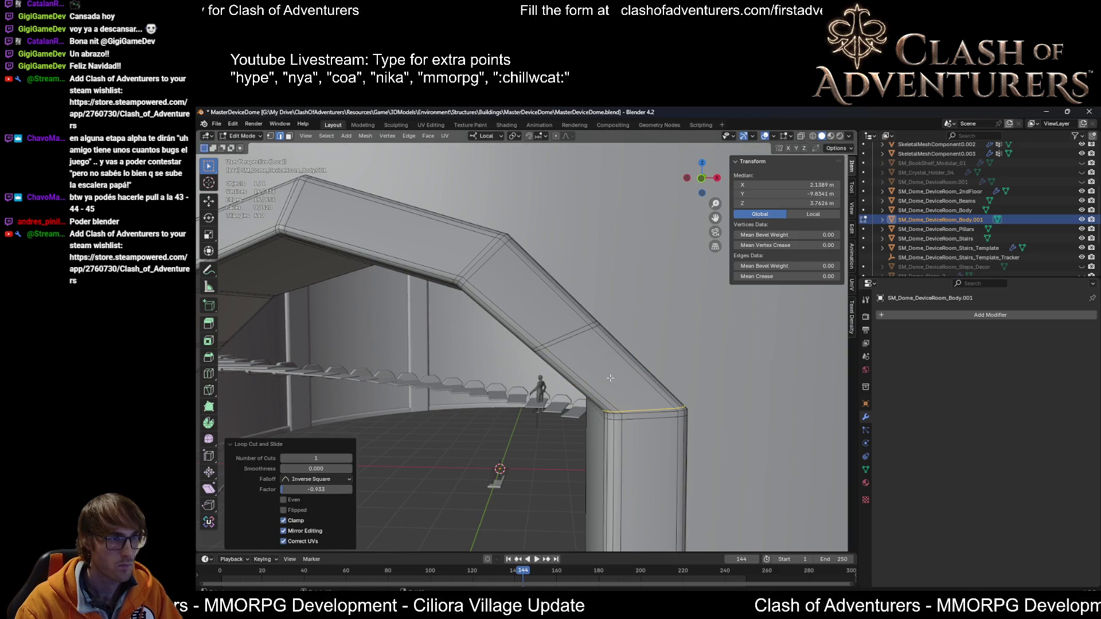
scroll(580, 363, up, 2)
alt+click(580, 344)
key(x)
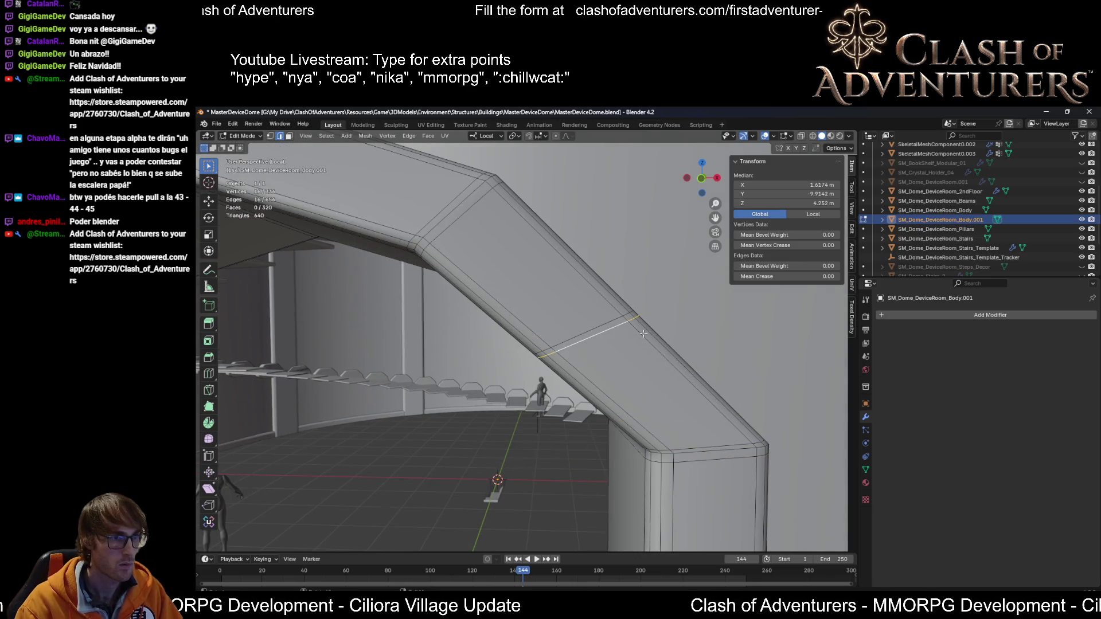
mouse_move(642, 335)
middle_down()
mouse_move(381, 339)
mouse_move(630, 379)
middle_up()
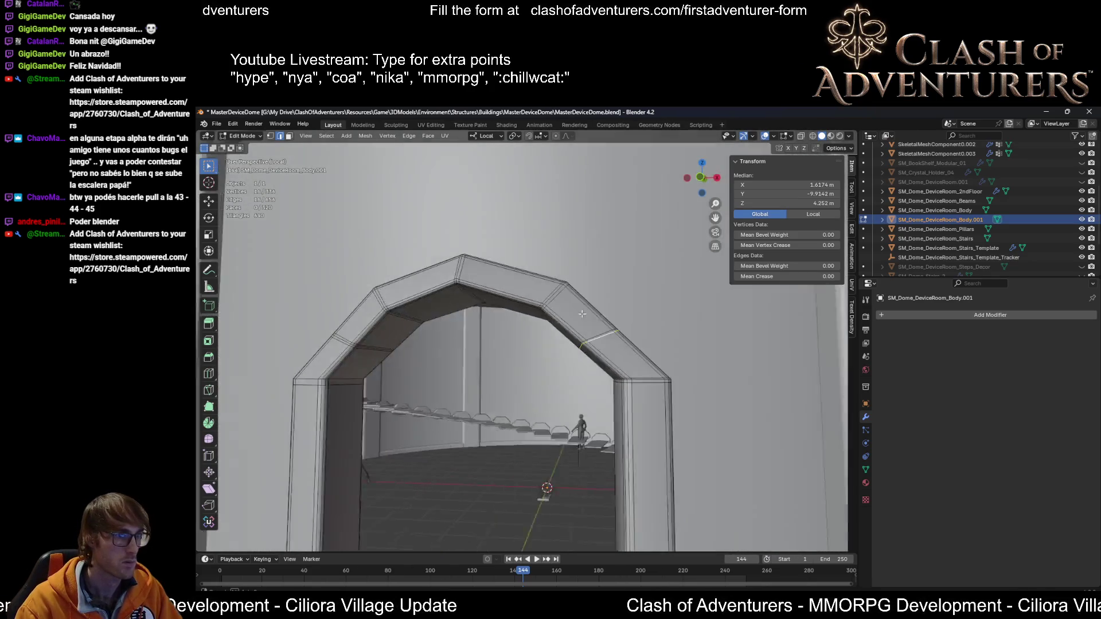
scroll(717, 396, up, 3)
Step: Add a loop cut near the right-side corner and select another arch loop for cutting near the pillar top
key(ctrl+r)
click(762, 408)
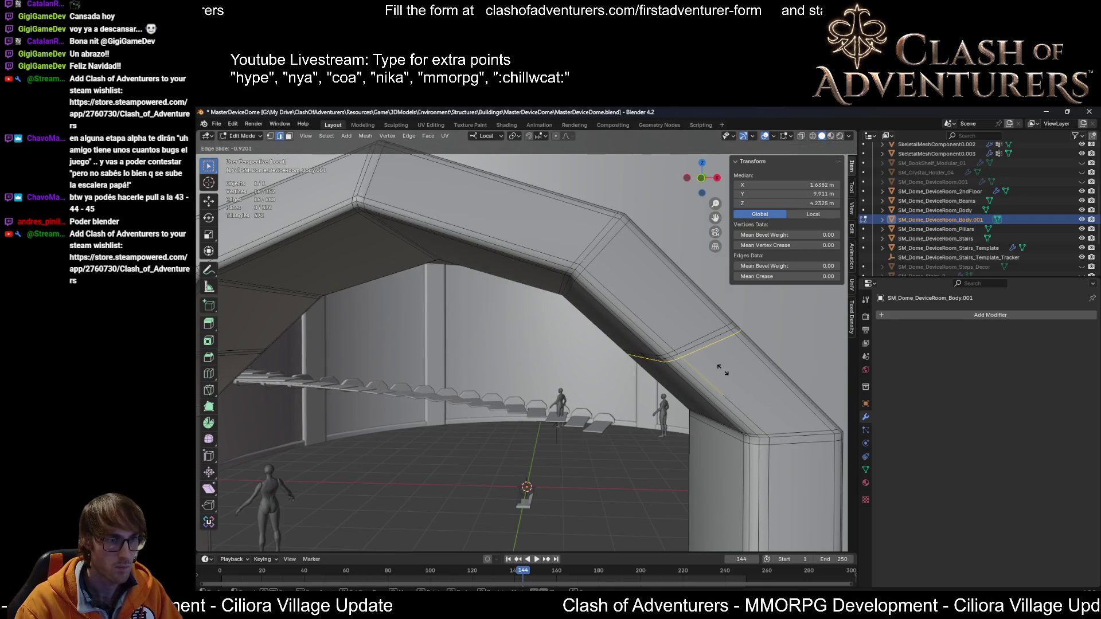
click(722, 370)
mouse_move(722, 370)
middle_down()
mouse_move(642, 386)
mouse_move(437, 376)
mouse_move(429, 395)
middle_up()
alt+click(710, 389)
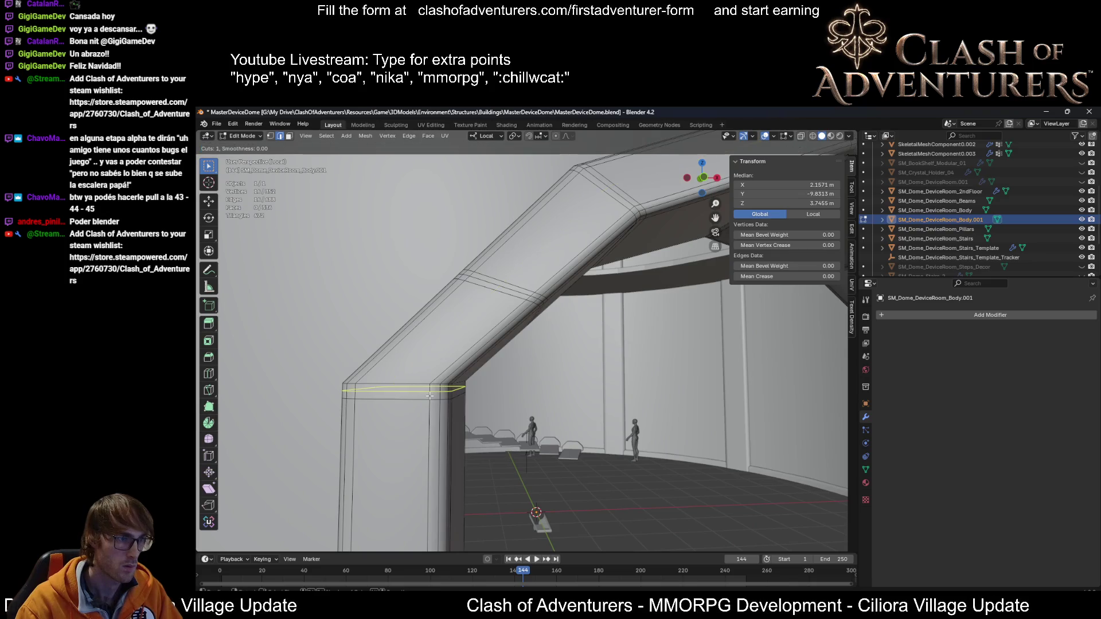
key(ctrl+r)
Step: Add a centred loop cut near the pillar top
click(429, 394)
right_click(429, 394)
middle_drag(429, 394, 585, 358)
scroll(510, 370, up, 5)
Step: Dissolve the selected pillar-top edge loop rather than deleting it
key(x)
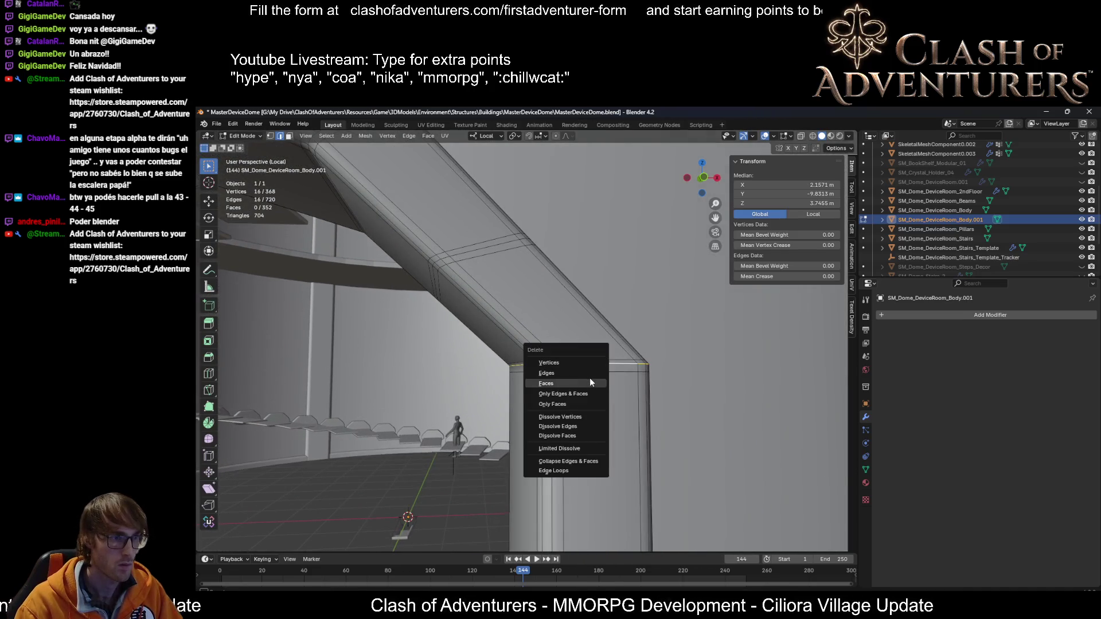
click(589, 378)
key(ctrl+z)
key(x)
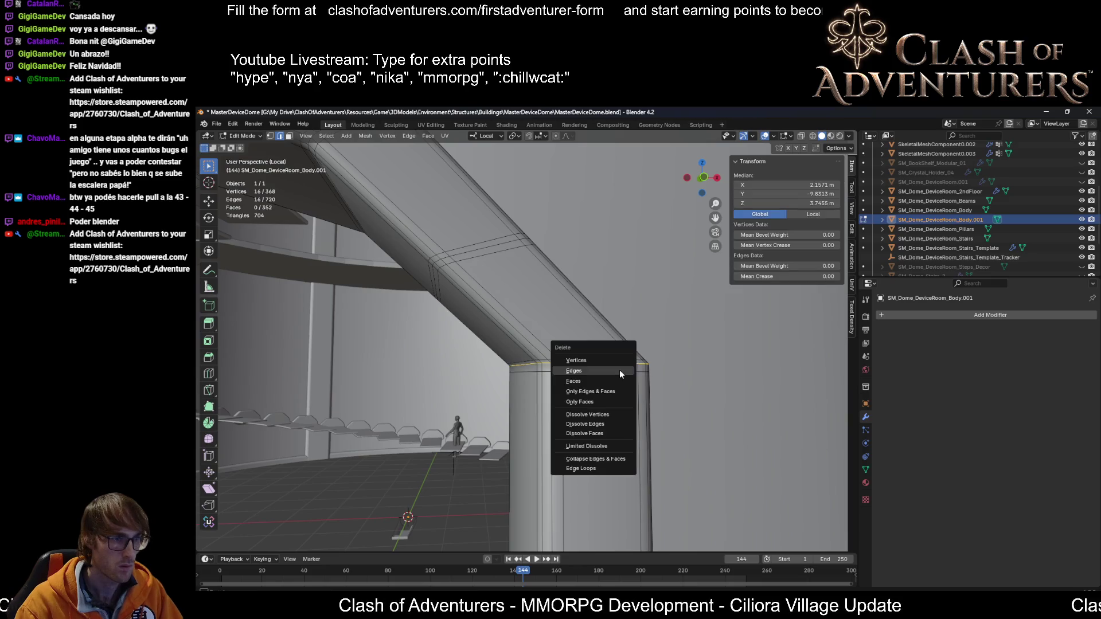
click(593, 424)
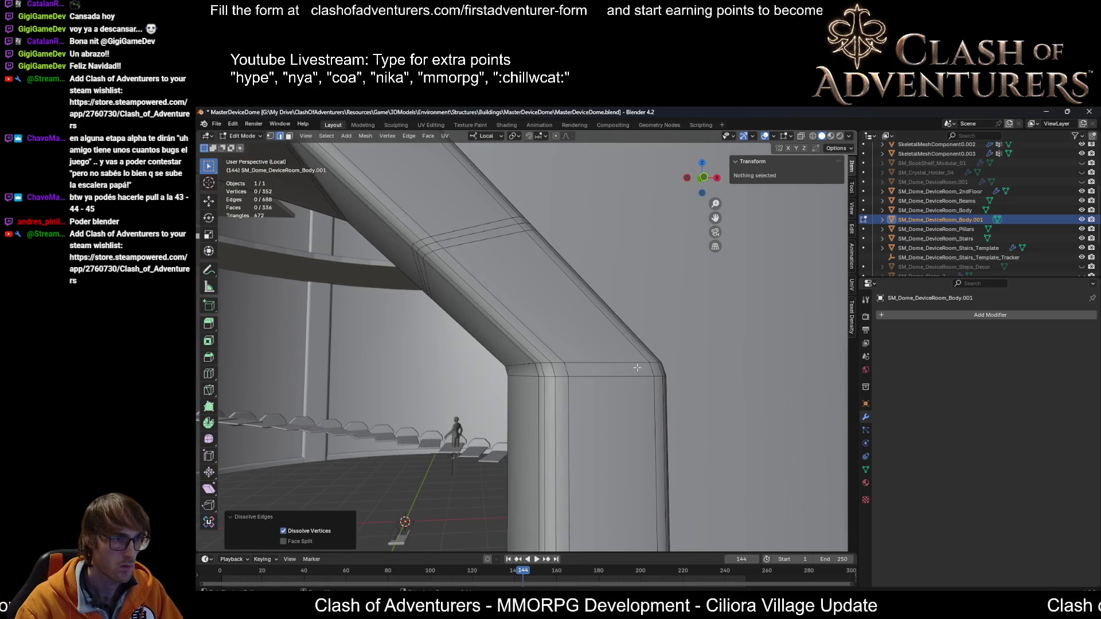
Step: Cut a new unslid, centred edge loop at the top of the pillar
key(ctrl+r)
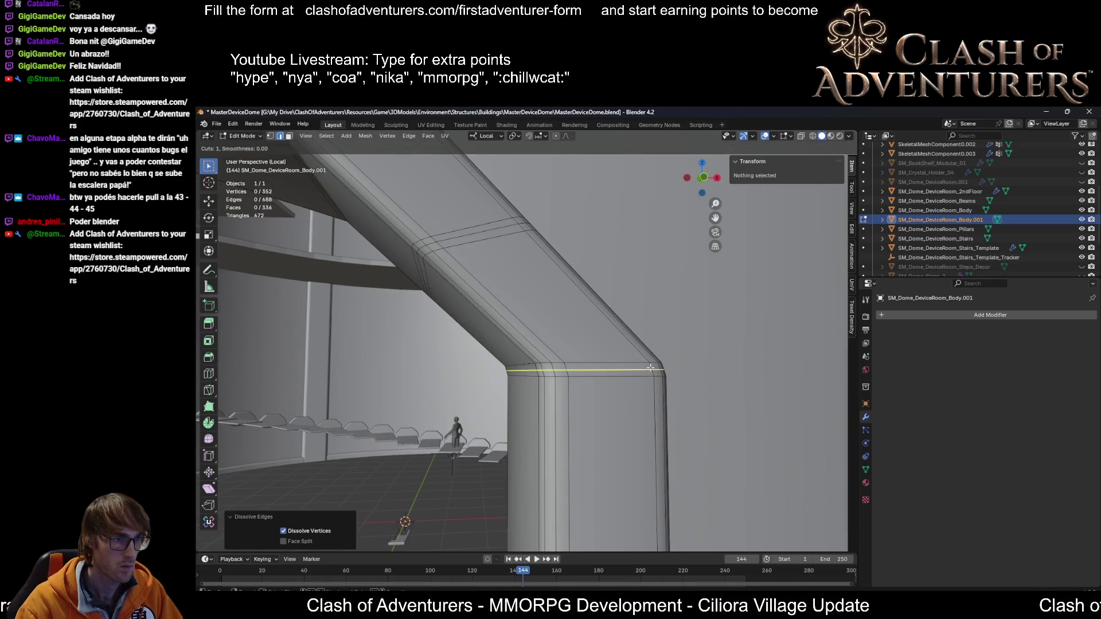
click(637, 367)
right_click(637, 367)
mouse_move(637, 368)
middle_down()
mouse_move(562, 380)
mouse_move(564, 362)
mouse_move(607, 367)
middle_up()
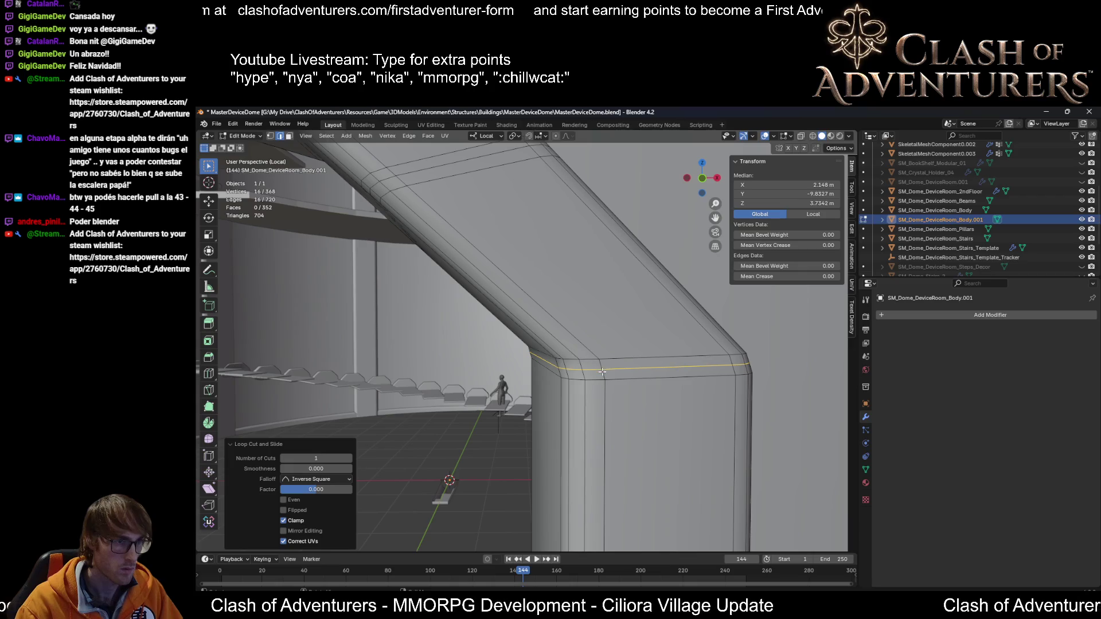
scroll(602, 371, down, 4)
mouse_move(532, 338)
middle_down()
mouse_move(661, 342)
mouse_move(491, 293)
middle_up()
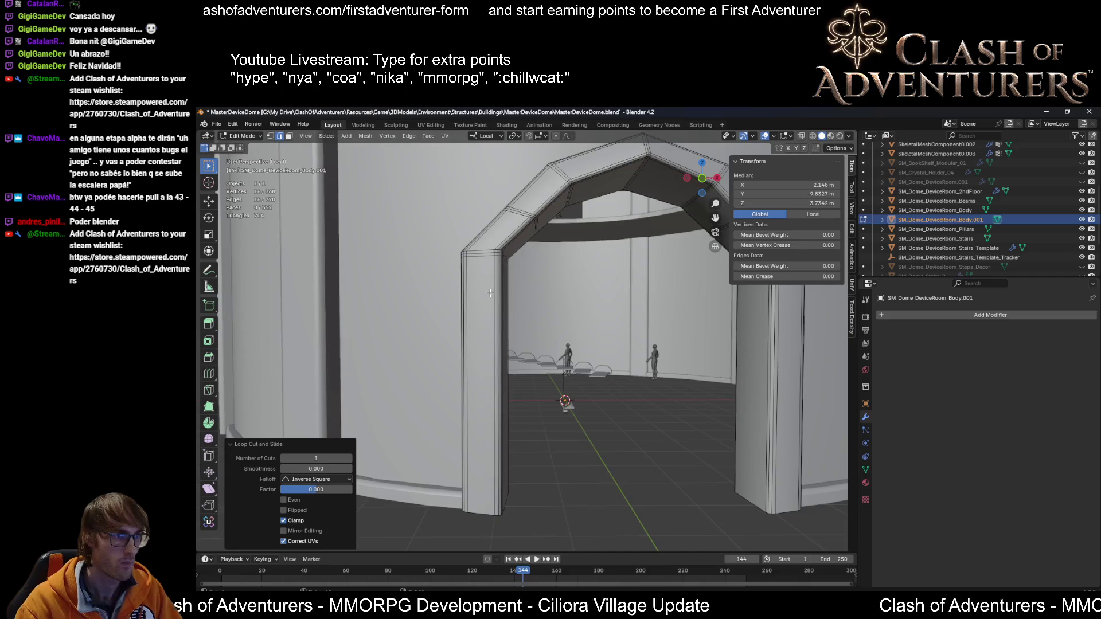
Step: Cancel a loop cut on the left pillar and reselect the upper arch edge loop
key(ctrl+r)
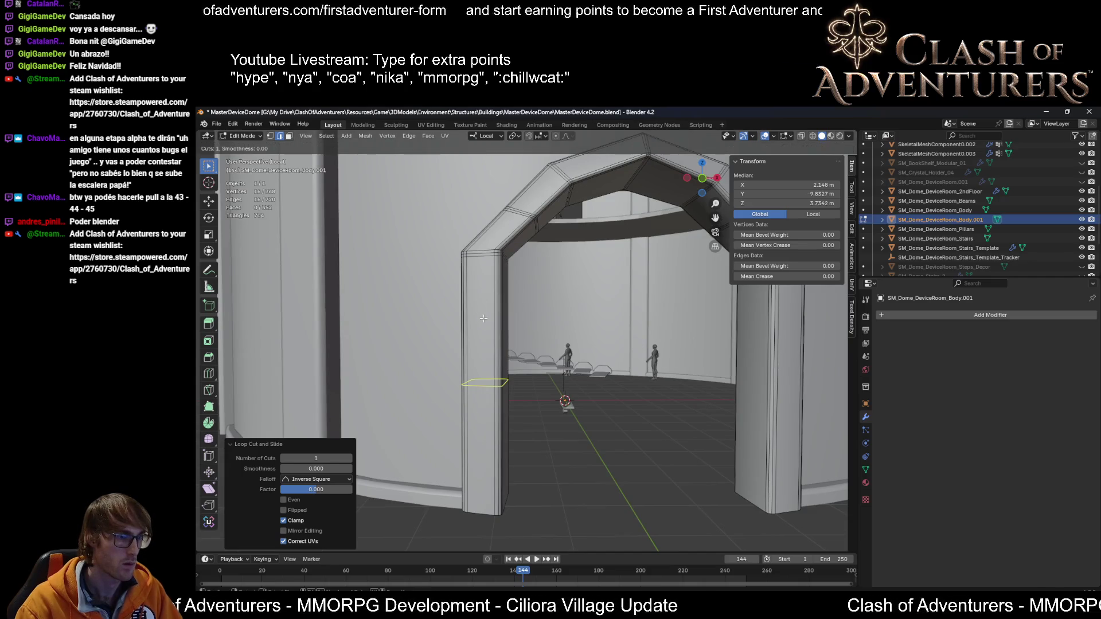
key(Escape)
mouse_move(483, 319)
middle_down()
mouse_move(528, 300)
mouse_move(497, 296)
mouse_move(523, 299)
middle_up()
scroll(528, 300, up, 2)
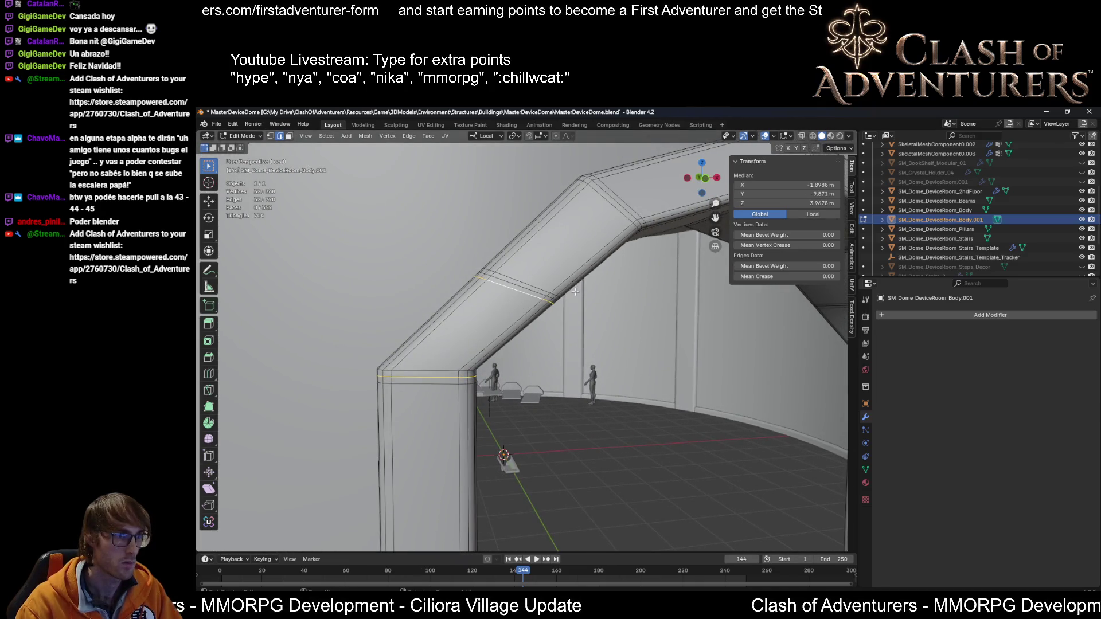
alt+shift+click(531, 295)
alt+shift+click(538, 294)
mouse_move(538, 293)
middle_down()
mouse_move(396, 299)
mouse_move(482, 299)
middle_up()
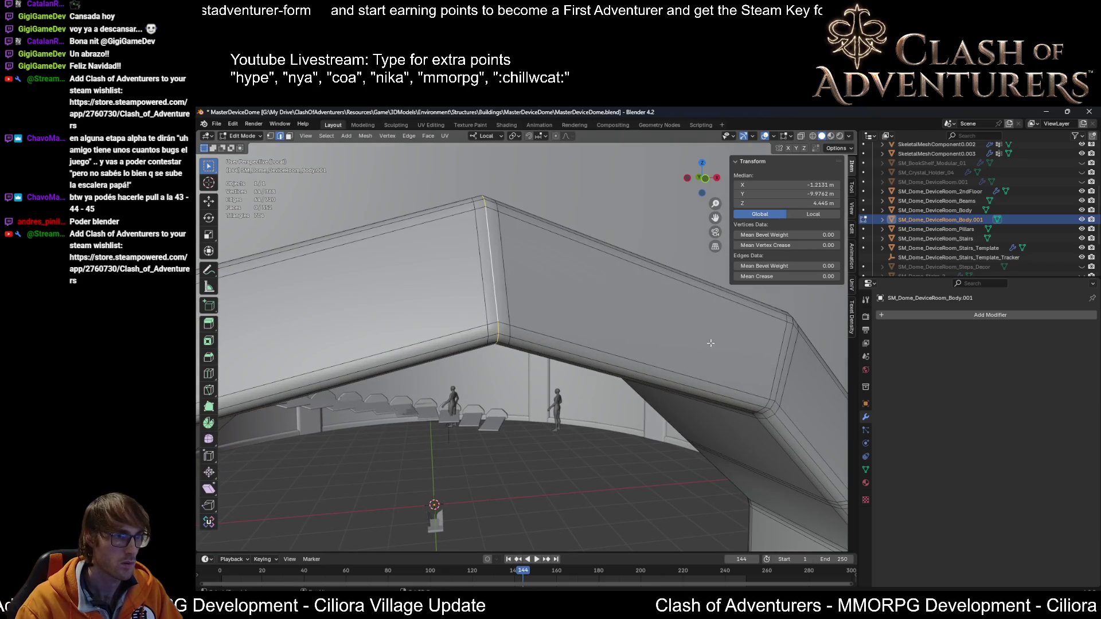
Step: Add another bend loop to the selection and scale the bend loops inward
middle_drag(710, 343, 627, 331)
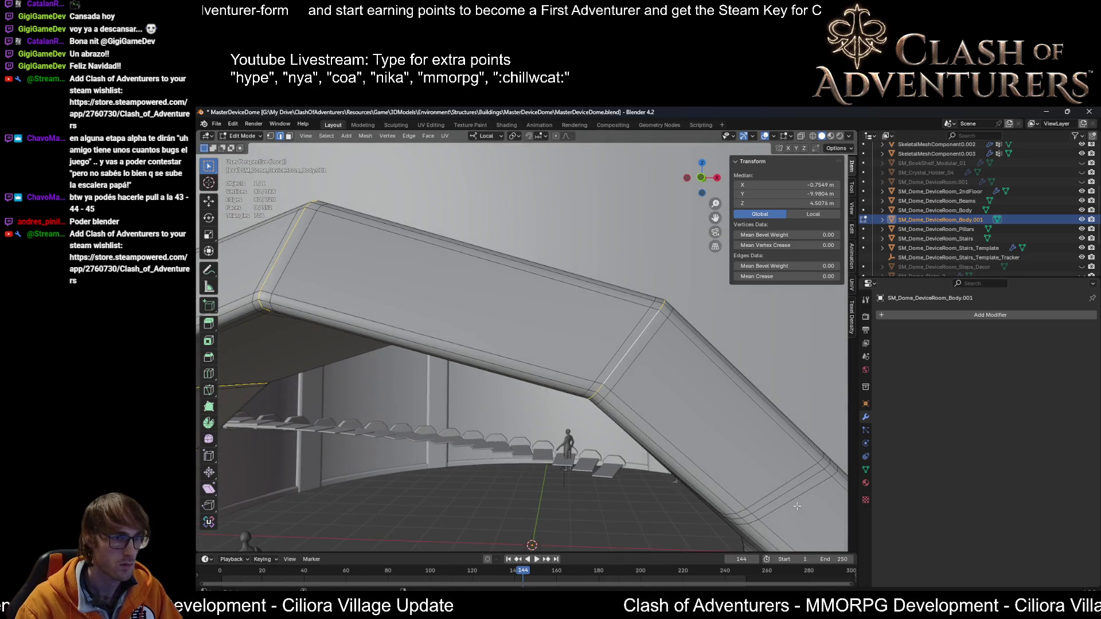
alt+shift+click(796, 488)
mouse_move(796, 489)
middle_down()
mouse_move(651, 414)
mouse_move(574, 427)
middle_up()
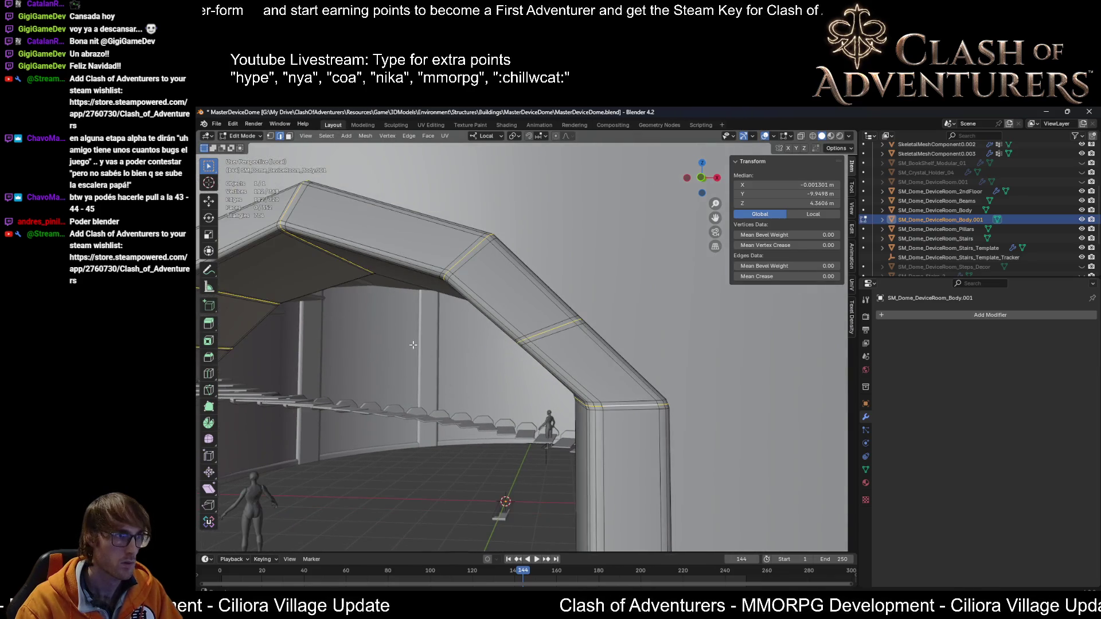
middle_drag(413, 344, 574, 303)
key(s)
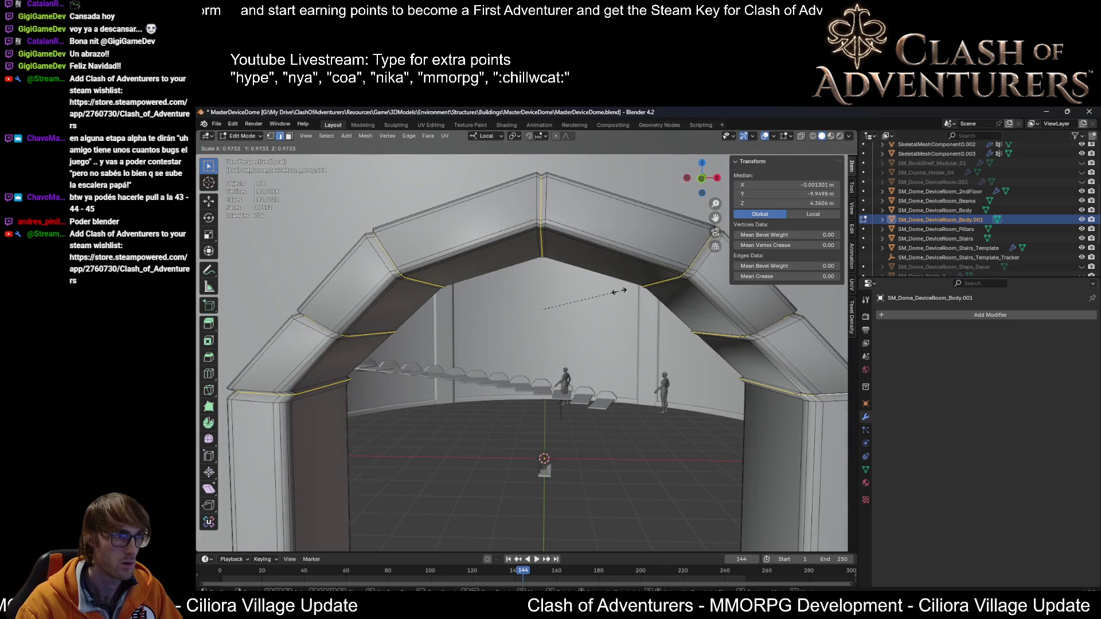
click(618, 291)
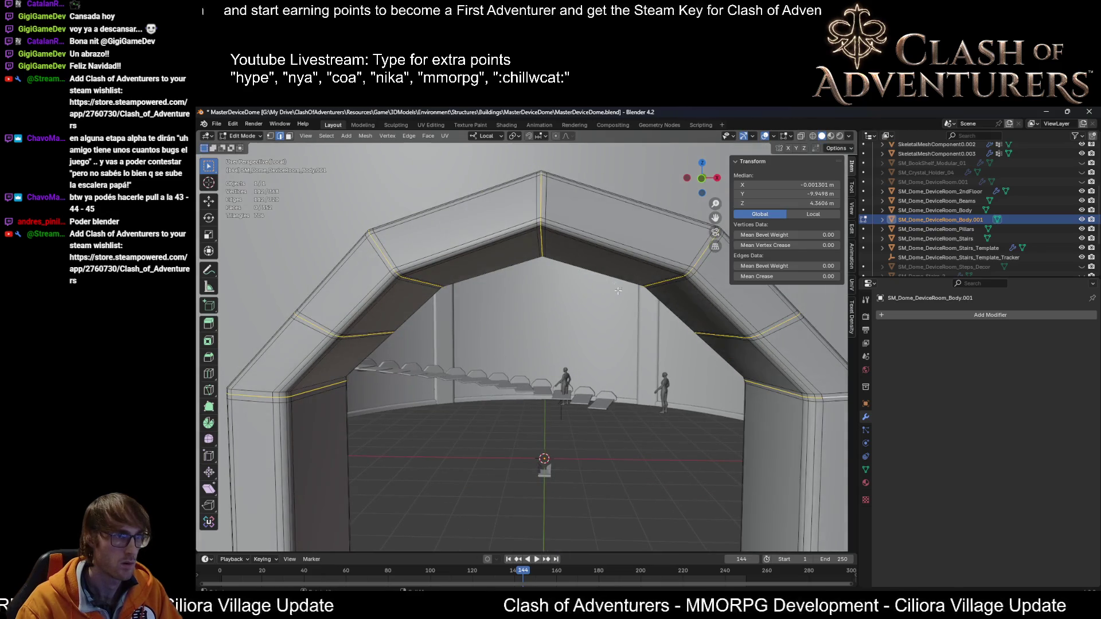
Step: Change the pivot point and rescale the bend loops slightly smaller
click(484, 138)
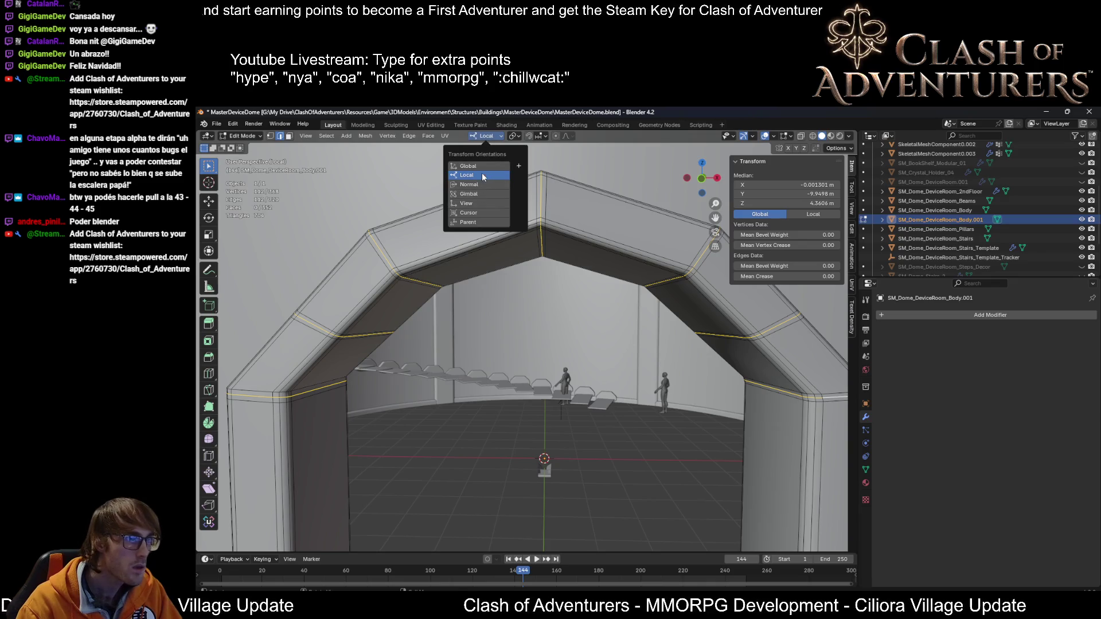
click(514, 136)
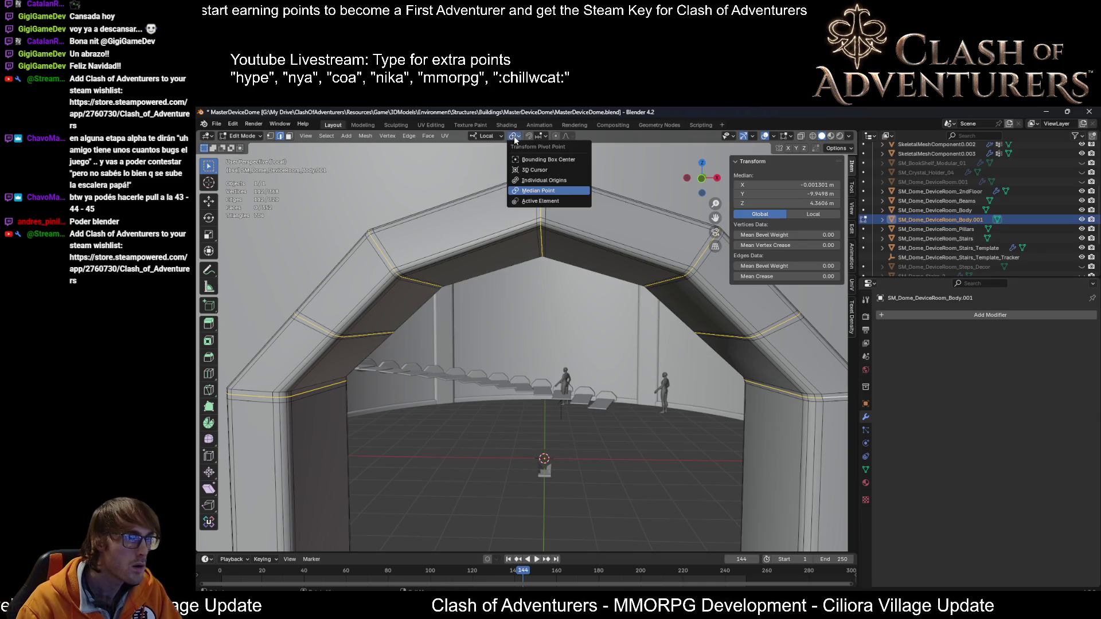
click(543, 180)
key(s)
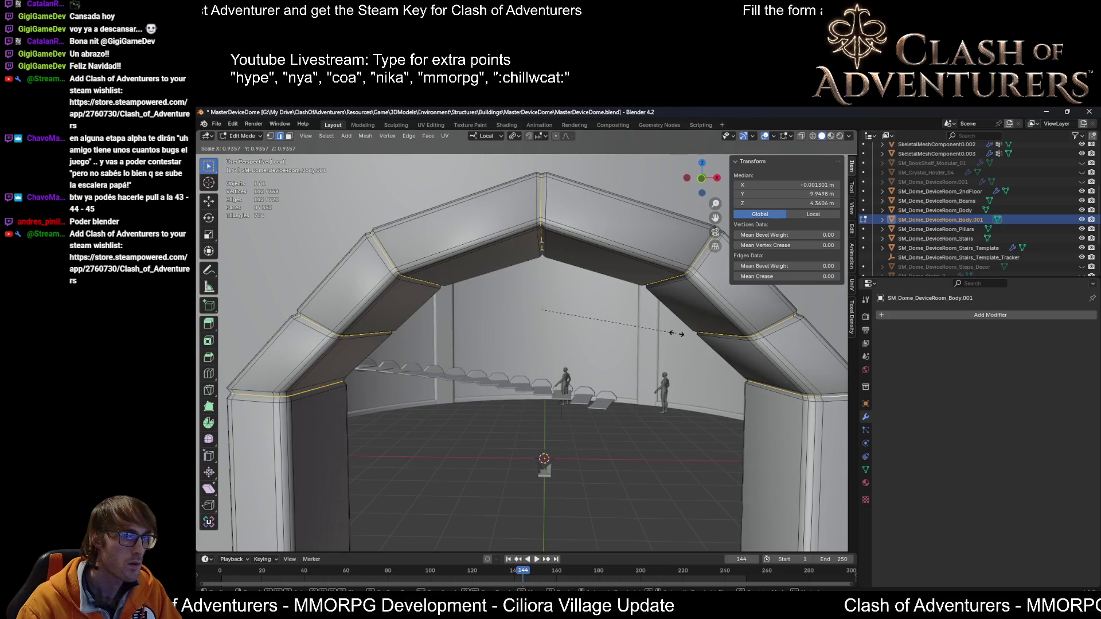
click(676, 333)
Step: Mark the selected arch edges sharp, then toggle out of and back into Edit Mode
mouse_move(677, 333)
middle_down()
mouse_move(691, 368)
mouse_move(555, 366)
mouse_move(501, 251)
middle_up()
key(Tab)
key(Tab)
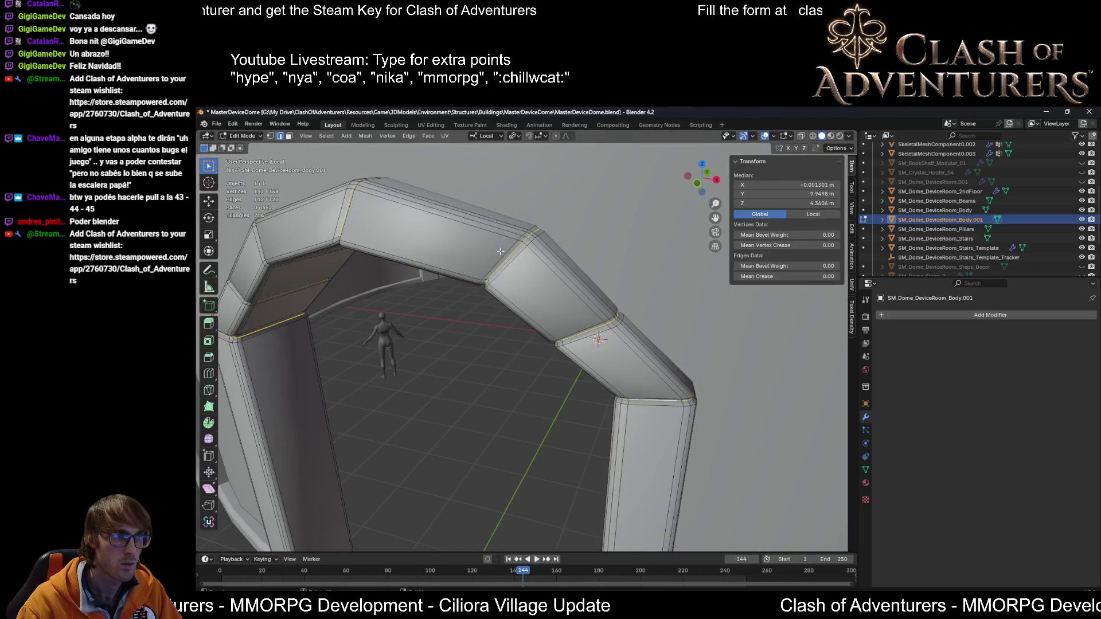
scroll(504, 258, up, 2)
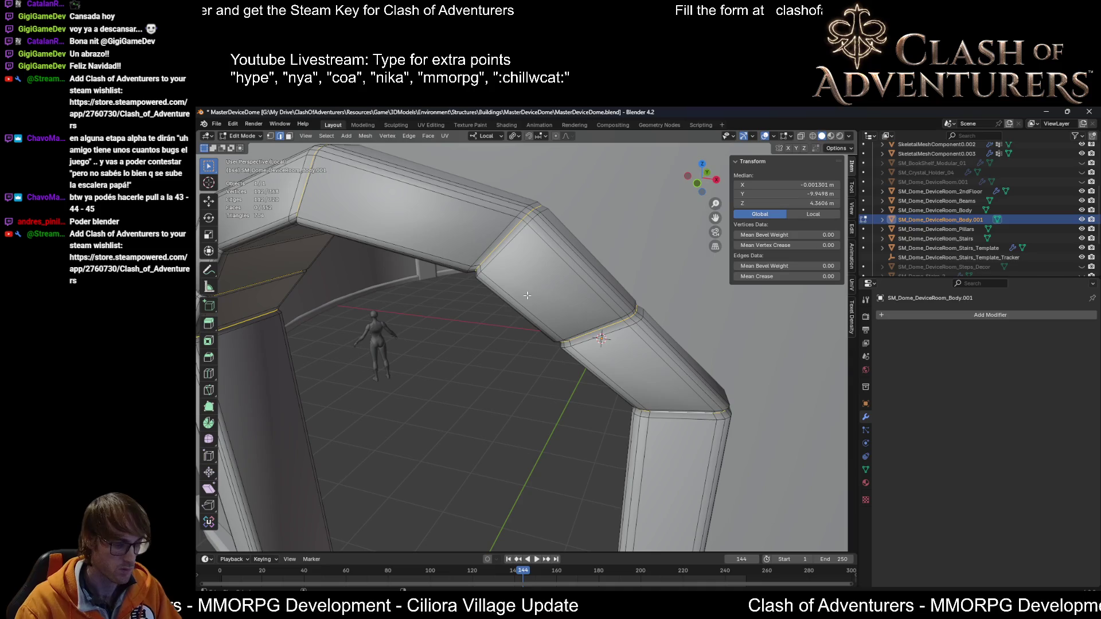
key(ctrl+e)
mouse_move(527, 295)
middle_down()
mouse_move(631, 272)
mouse_move(563, 277)
middle_up()
key(Tab)
mouse_move(648, 316)
middle_down()
mouse_move(580, 314)
mouse_move(619, 353)
mouse_move(672, 322)
mouse_move(532, 311)
mouse_move(502, 279)
mouse_move(495, 285)
middle_up()
key(Tab)
Step: Edit the dome body in X-ray and select edges along the top of the opening
key(alt+q)
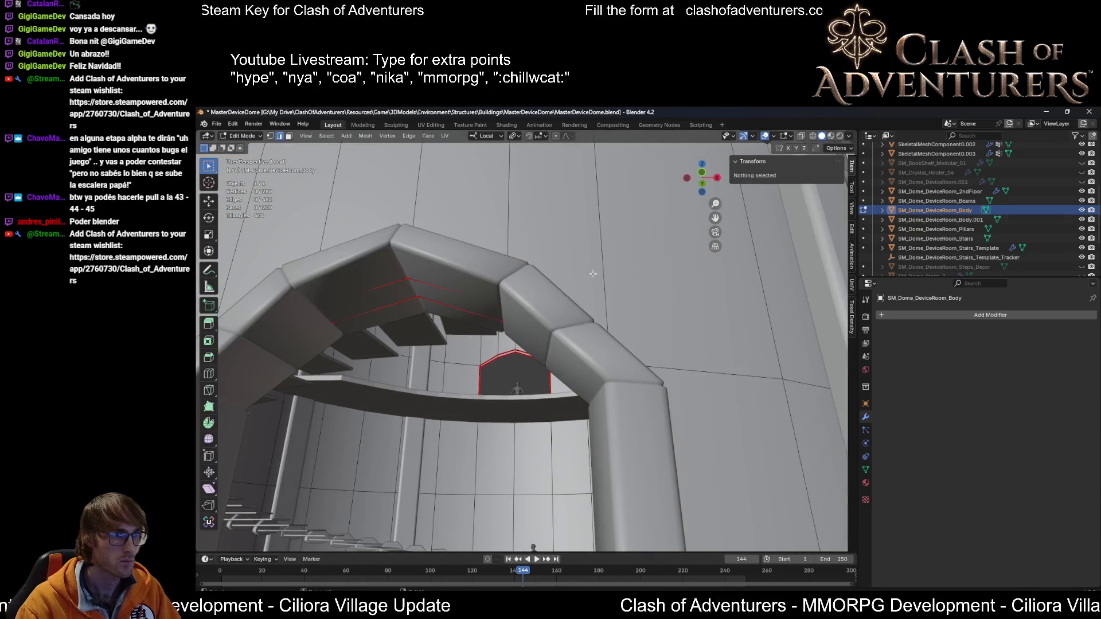
mouse_move(610, 274)
middle_down()
mouse_move(436, 307)
mouse_move(457, 284)
mouse_move(390, 290)
mouse_move(328, 325)
middle_up()
click(415, 275)
key(alt+z)
alt+click(414, 277)
click(262, 320)
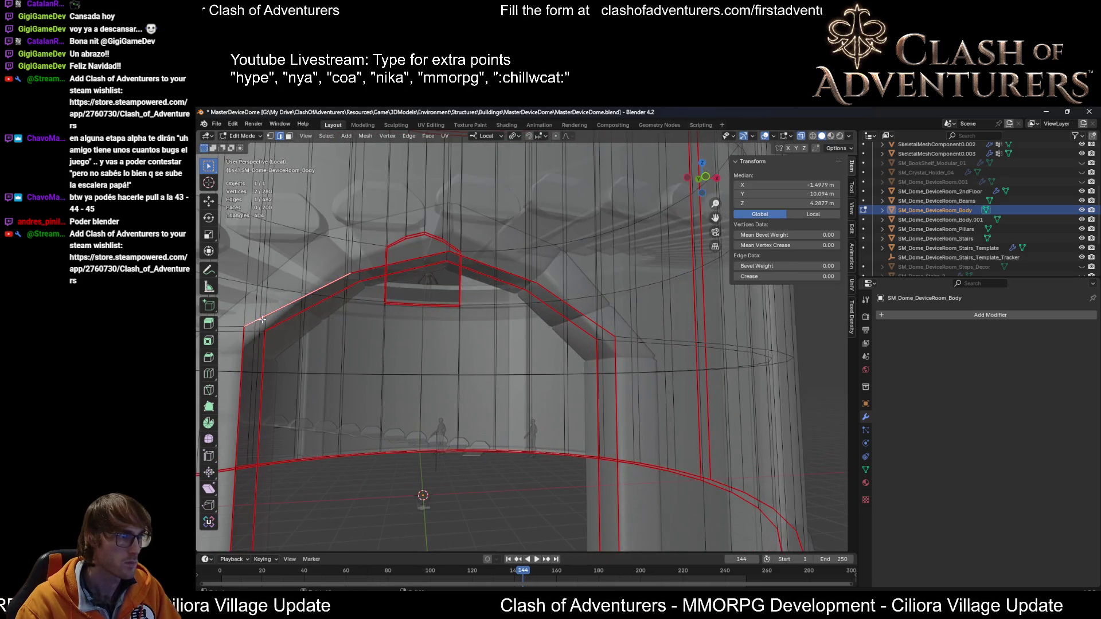
click(447, 257)
Step: In vertex mode, select the apex and slope vertices of the arch crown
key(1)
click(451, 258)
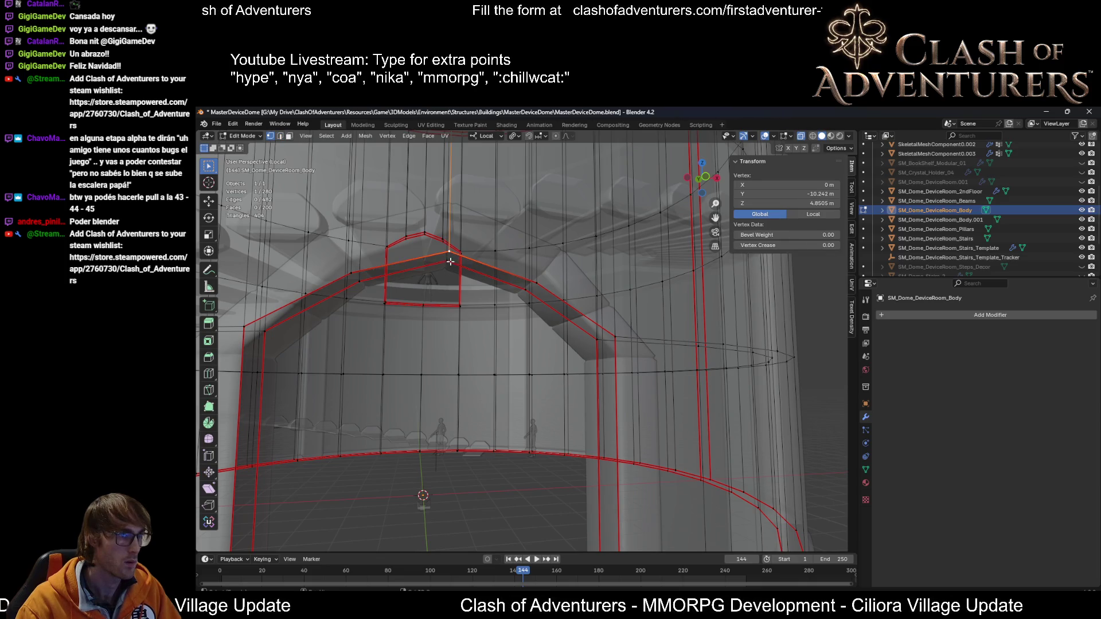
shift+click(450, 262)
mouse_move(451, 261)
middle_down()
mouse_move(425, 275)
mouse_move(464, 267)
mouse_move(453, 276)
mouse_move(496, 285)
middle_up()
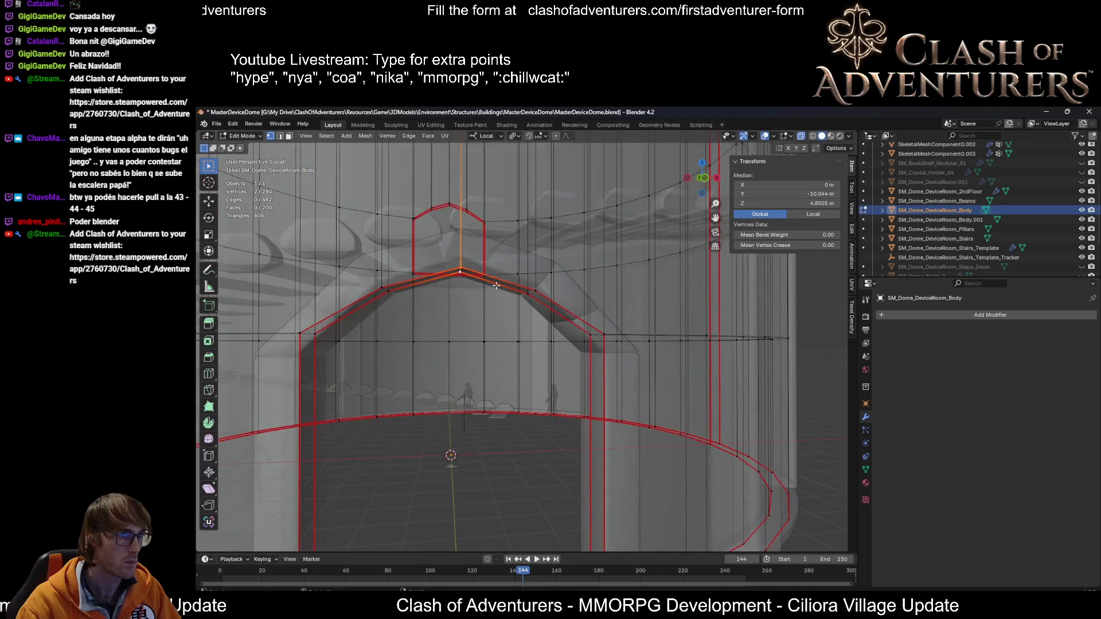
ctrl+click(537, 285)
shift+click(527, 295)
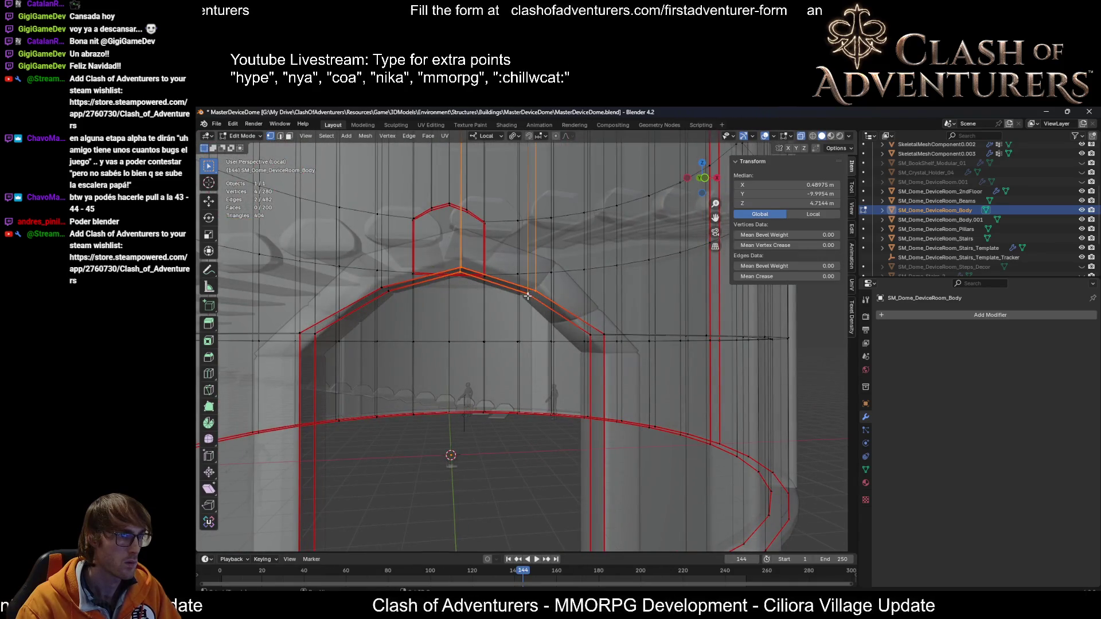
shift+click(383, 287)
Step: Raise the crown vertices 0.3168 m along local Z
key(g)
key(z)
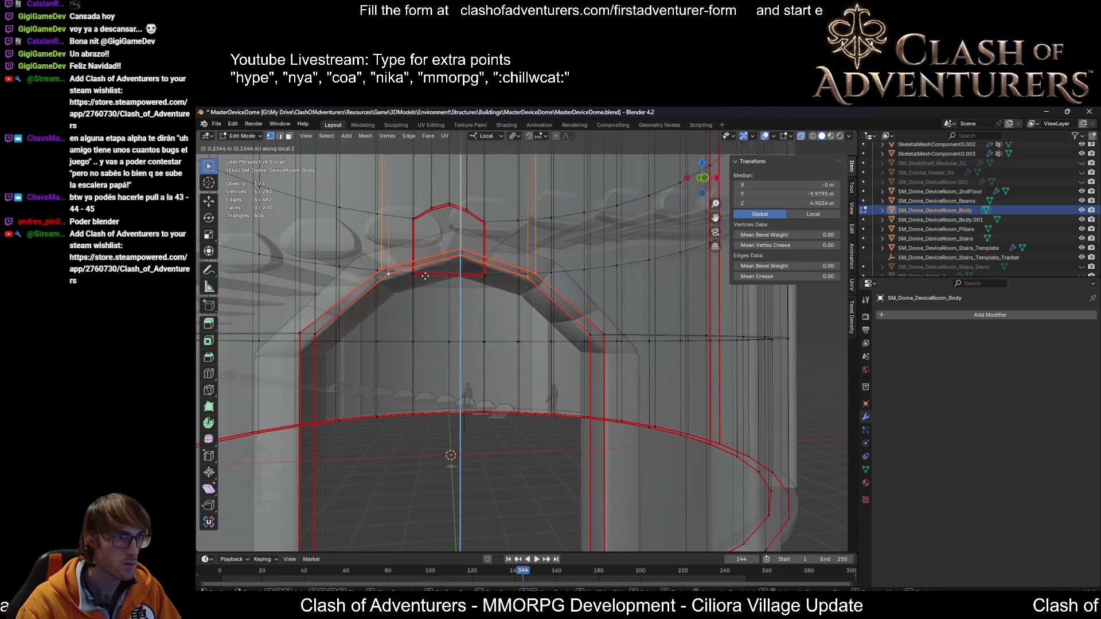
click(426, 270)
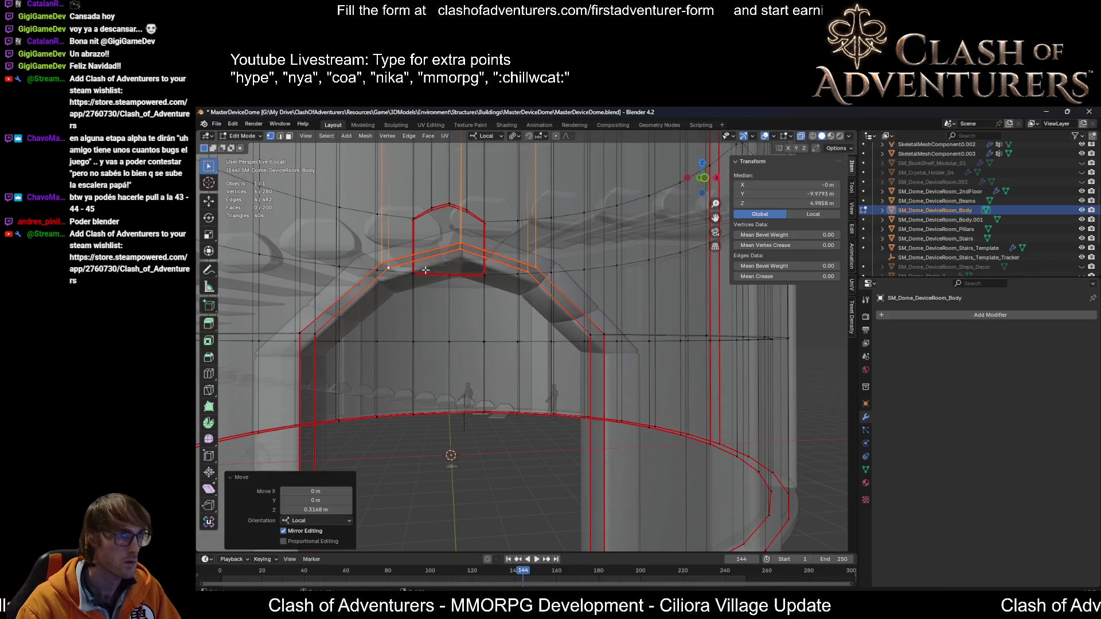
middle_drag(425, 270, 620, 294)
scroll(508, 278, down, 5)
Step: Turn X-ray off, return to Object Mode and save the .blend file
key(alt+z)
key(Tab)
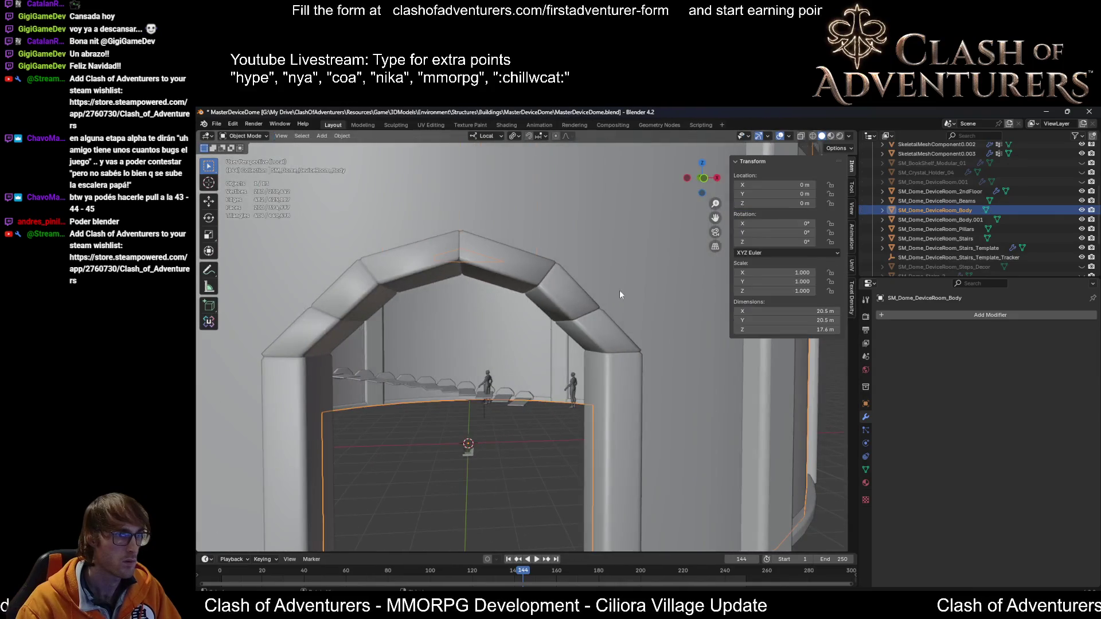
key(ctrl+s)
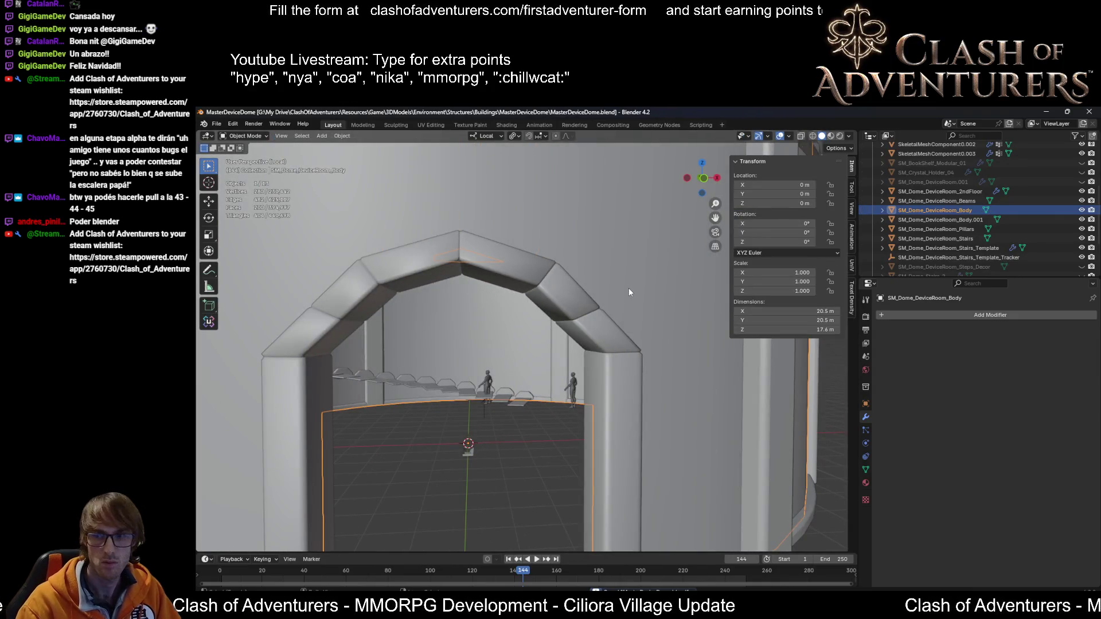
key(shift+r)
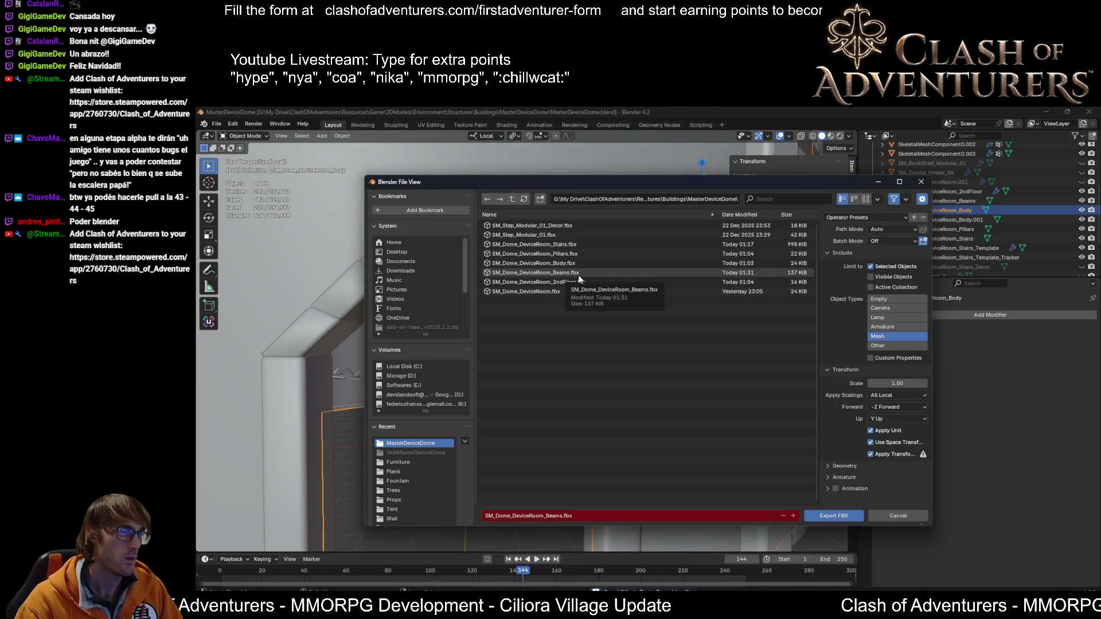
Step: Delete the old Body.fbx, export SM_Dome_DeviceRoom_Body.fbx and save the .blend file
click(574, 262)
key(Delete)
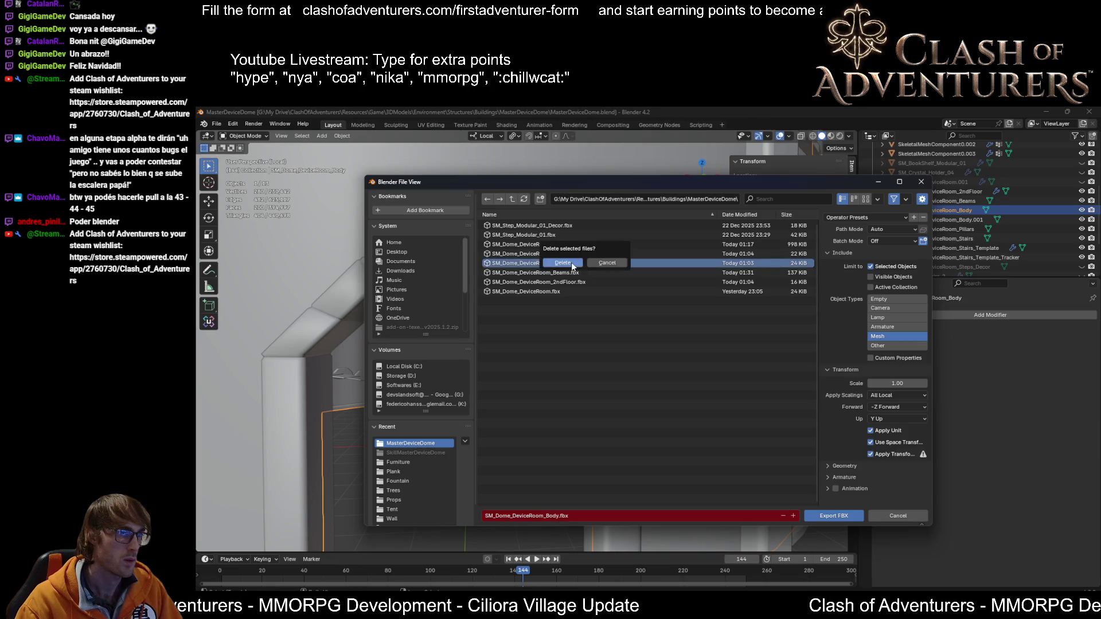
click(837, 514)
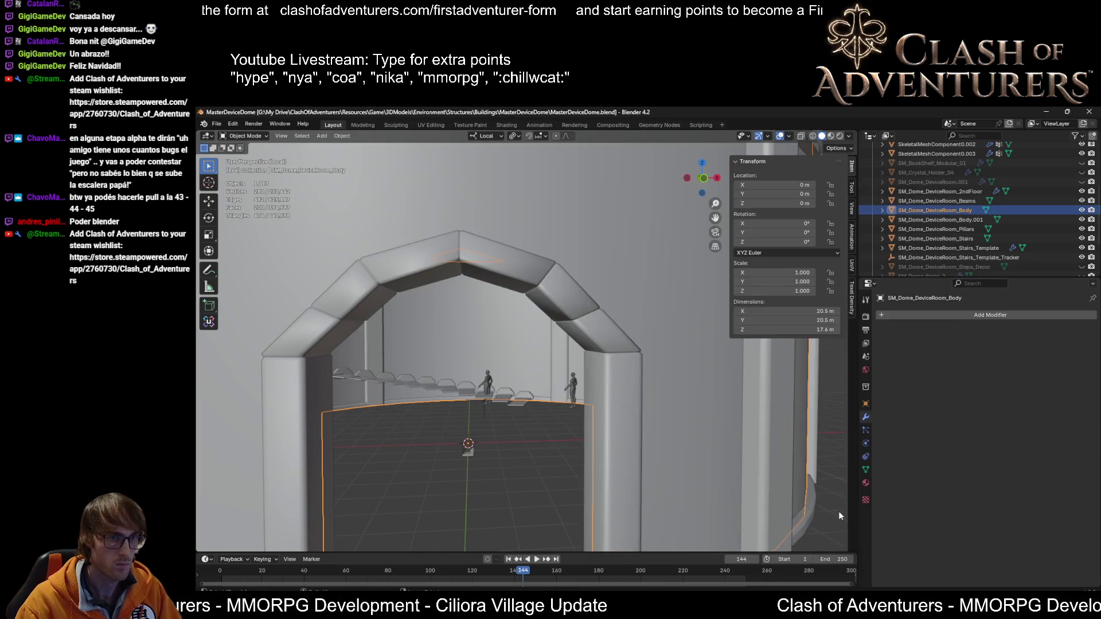
key(ctrl+s)
Step: Select the arch object Body.001 and frame it in the view
mouse_move(551, 367)
middle_down()
mouse_move(541, 317)
mouse_move(591, 340)
mouse_move(603, 369)
middle_up()
click(591, 339)
key(KP_Decimal)
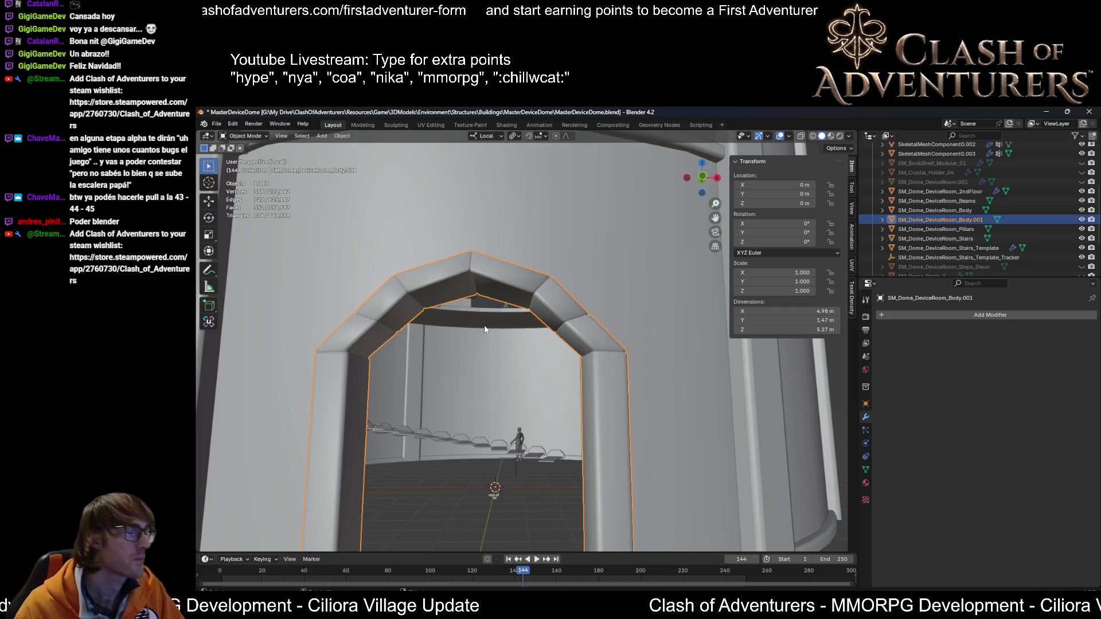
Step: Inspect the arch and stairs from above and below, then enter Edit Mode and pick a vertex
mouse_move(482, 310)
middle_down()
mouse_move(501, 384)
mouse_move(472, 373)
mouse_move(487, 392)
middle_up()
scroll(569, 349, down, 5)
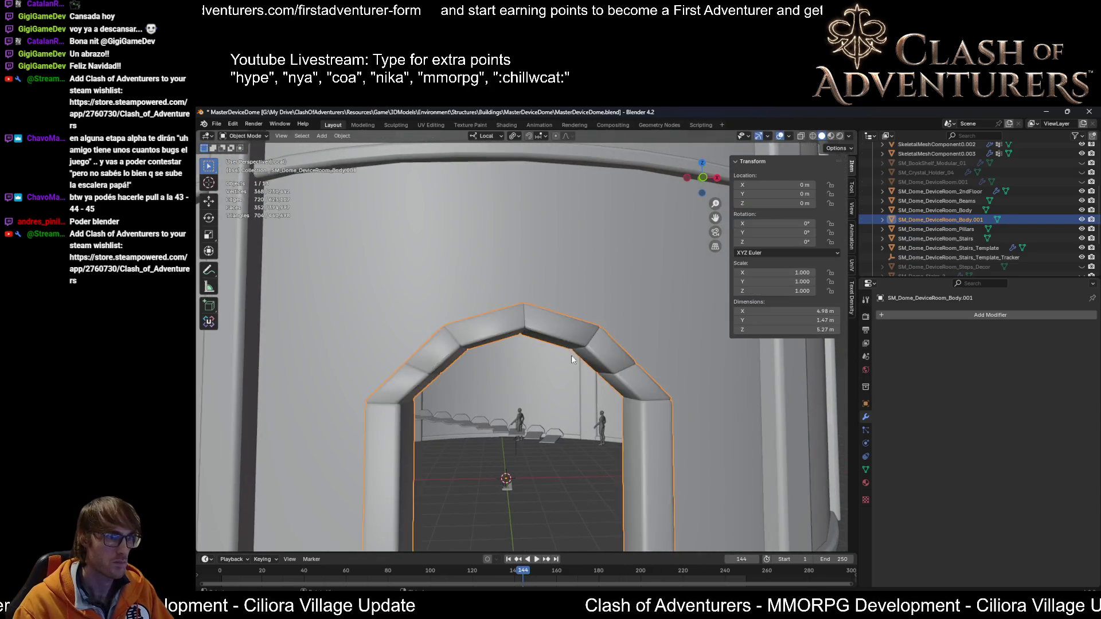
scroll(559, 403, up, 3)
mouse_move(558, 397)
middle_down()
mouse_move(534, 402)
mouse_move(555, 323)
mouse_move(517, 316)
mouse_move(510, 304)
mouse_move(539, 331)
mouse_move(448, 353)
mouse_move(419, 384)
mouse_move(538, 340)
mouse_move(574, 408)
mouse_move(448, 394)
mouse_move(569, 340)
mouse_move(599, 347)
mouse_move(652, 274)
middle_up()
scroll(655, 273, up, 3)
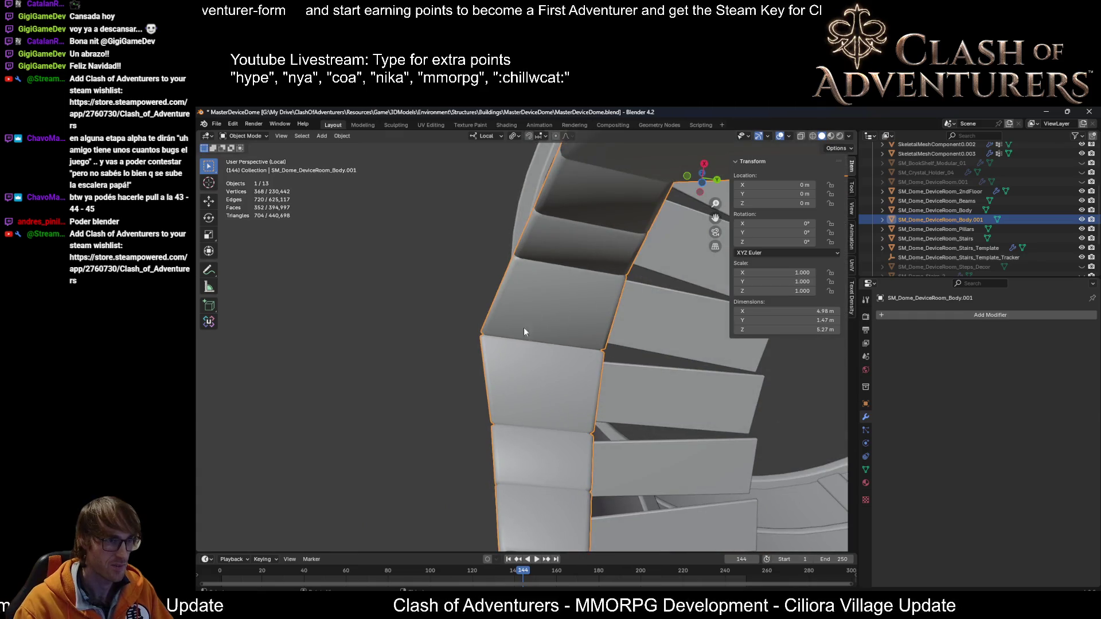
middle_drag(513, 384, 526, 387)
mouse_move(492, 346)
middle_down()
mouse_move(516, 355)
mouse_move(553, 327)
mouse_move(559, 338)
mouse_move(553, 327)
middle_up()
key(Tab)
click(514, 264)
mouse_move(514, 265)
middle_down()
mouse_move(480, 289)
mouse_move(538, 296)
mouse_move(532, 289)
middle_up()
Step: Flatten the arch's left vertical edge loop by scaling it to 0 along Z
alt+click(528, 463)
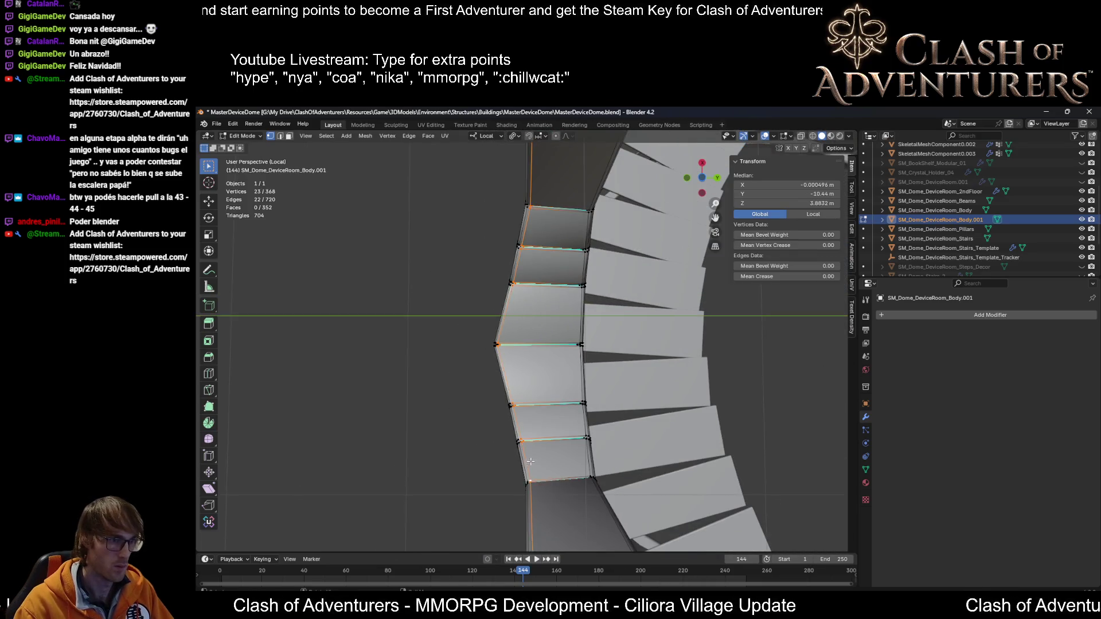
mouse_move(529, 464)
middle_down()
mouse_move(509, 340)
mouse_move(689, 438)
middle_up()
mouse_move(614, 402)
middle_down()
mouse_move(614, 343)
mouse_move(593, 369)
middle_up()
key(s)
key(z)
key(z)
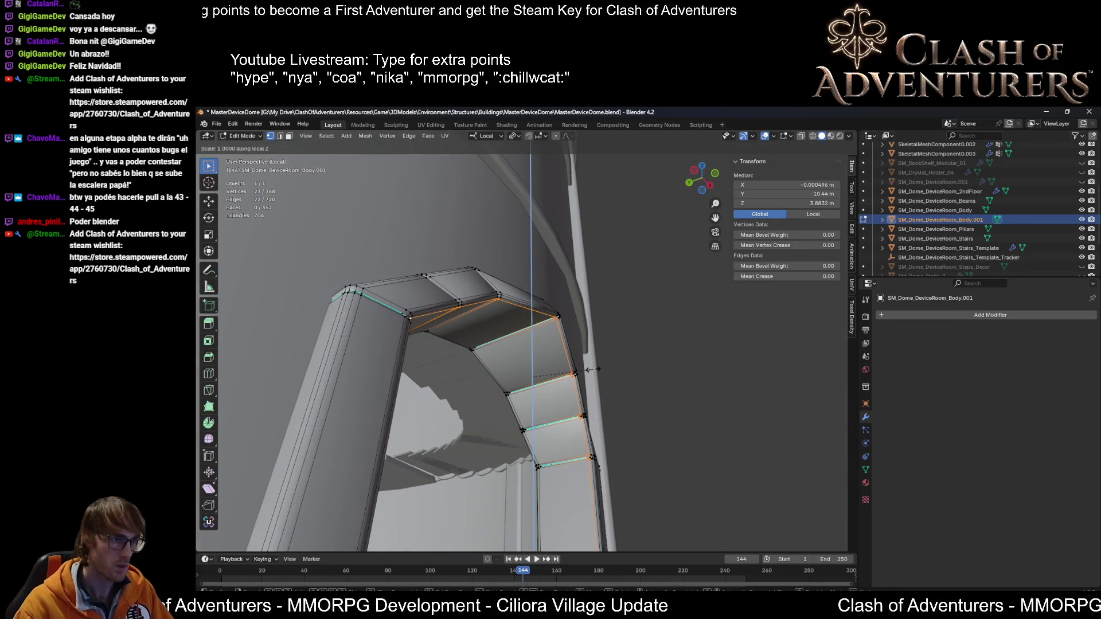
key(0)
click(593, 369)
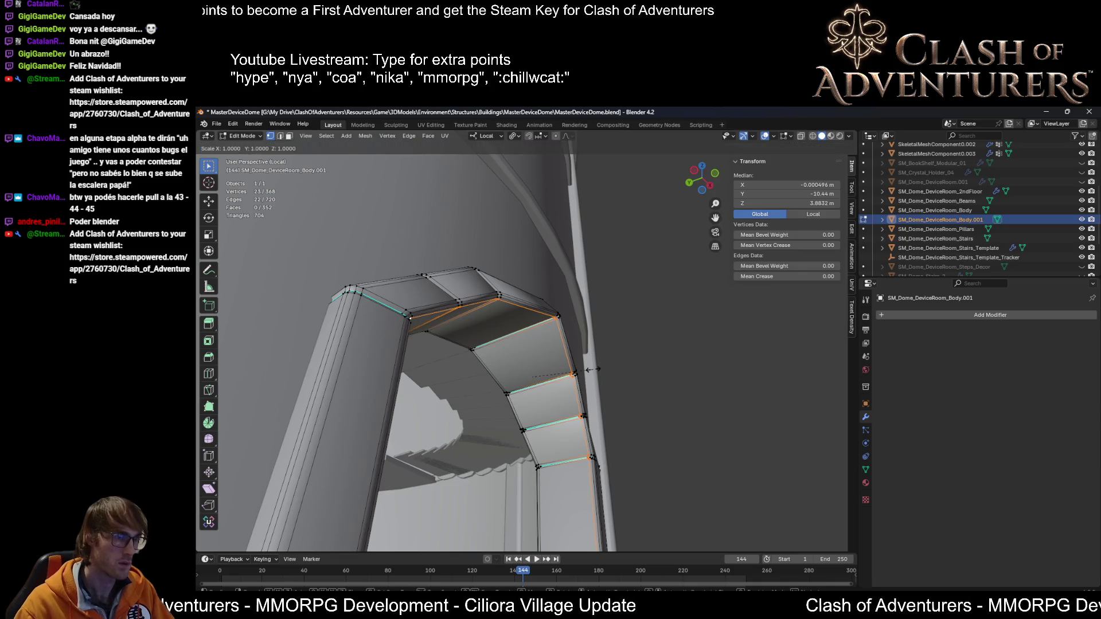
Step: Smooth the selected vertices, then undo the smoothing
mouse_move(599, 369)
middle_down()
mouse_move(629, 418)
mouse_move(614, 421)
mouse_move(561, 323)
middle_up()
right_click(626, 418)
click(626, 418)
key(ctrl+z)
Step: Move a corner vertex near the crown with proportional editing enabled
middle_drag(564, 250, 499, 382)
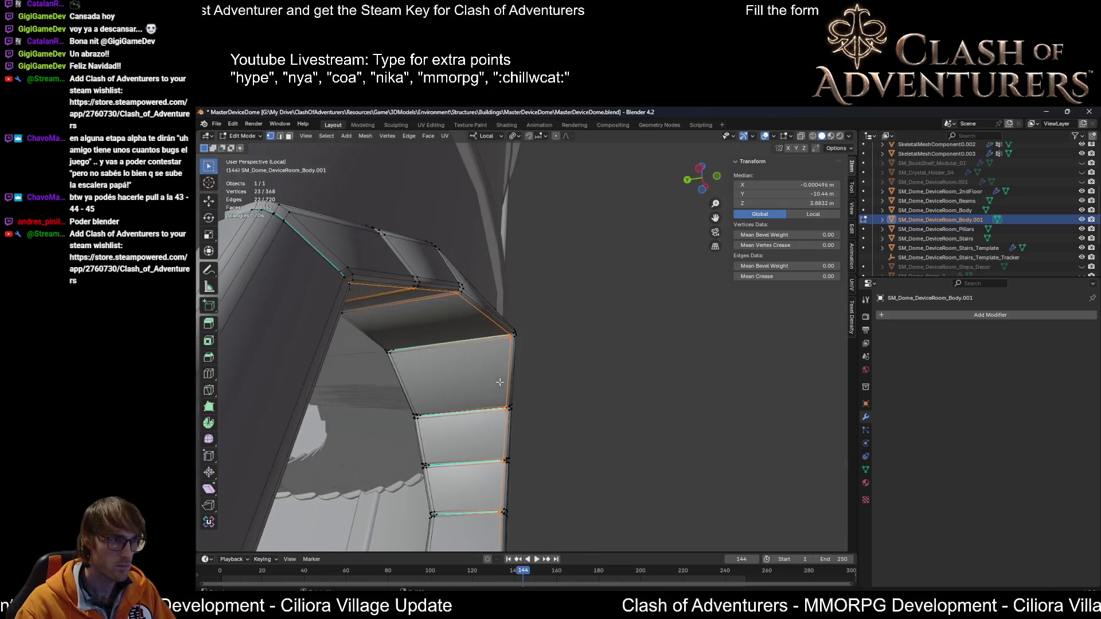
click(518, 342)
mouse_move(518, 342)
middle_down()
mouse_move(487, 371)
mouse_move(443, 376)
mouse_move(541, 381)
mouse_move(516, 408)
mouse_move(535, 409)
mouse_move(551, 379)
middle_up()
scroll(517, 408, up, 3)
scroll(552, 388, down, 5)
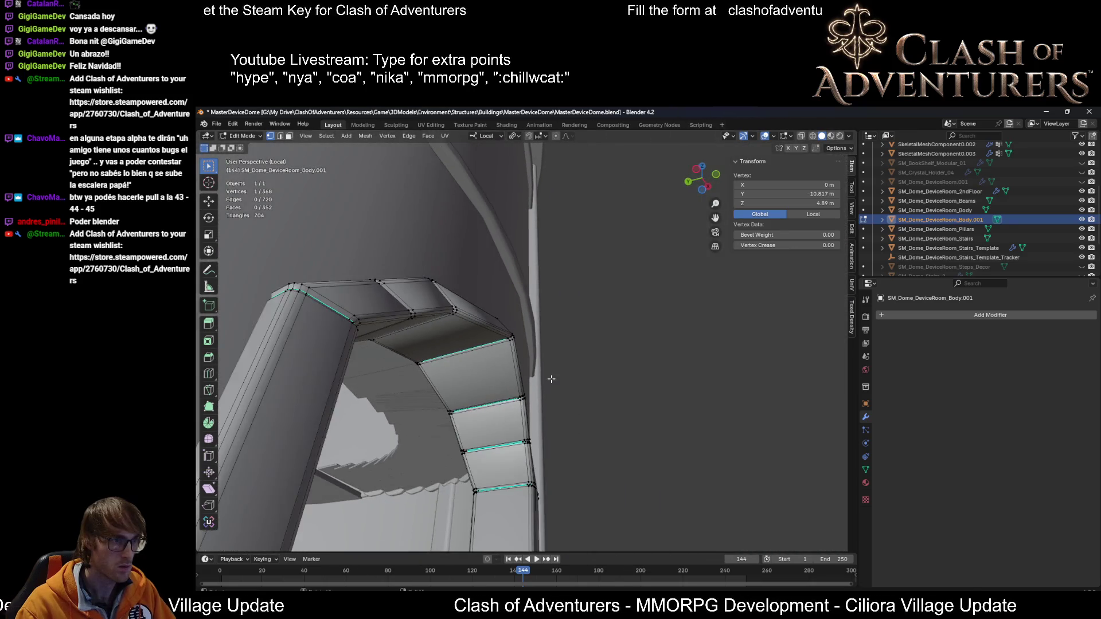
click(555, 137)
key(g)
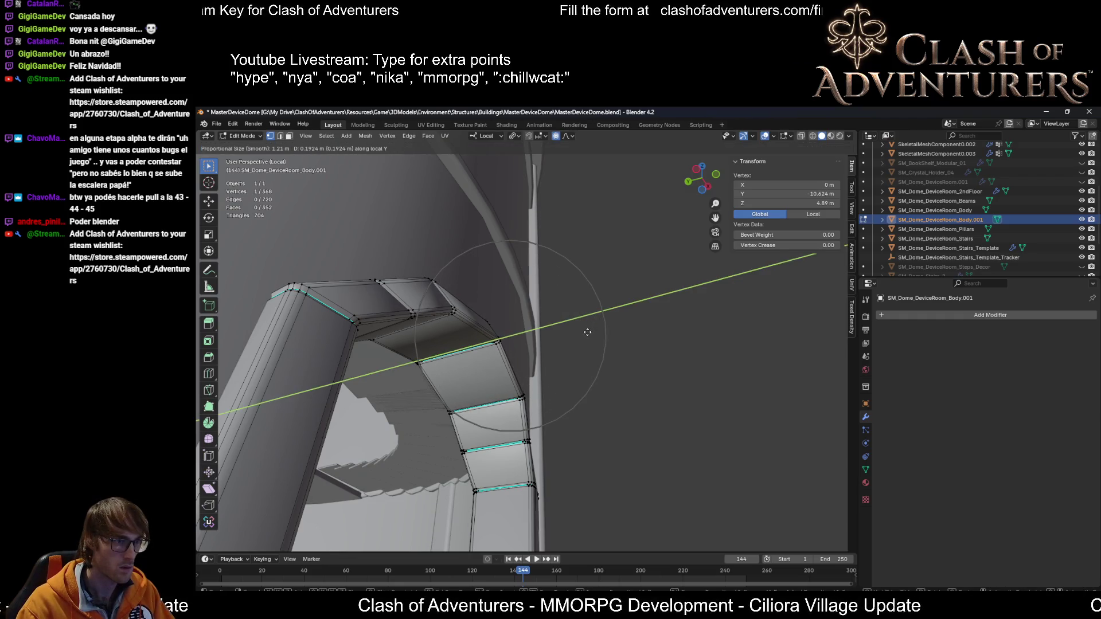
click(587, 331)
Step: Select an edge loop running along the arch
mouse_move(587, 332)
middle_down()
mouse_move(557, 351)
mouse_move(542, 383)
mouse_move(577, 520)
mouse_move(543, 400)
middle_up()
alt+click(534, 383)
scroll(516, 390, up, 5)
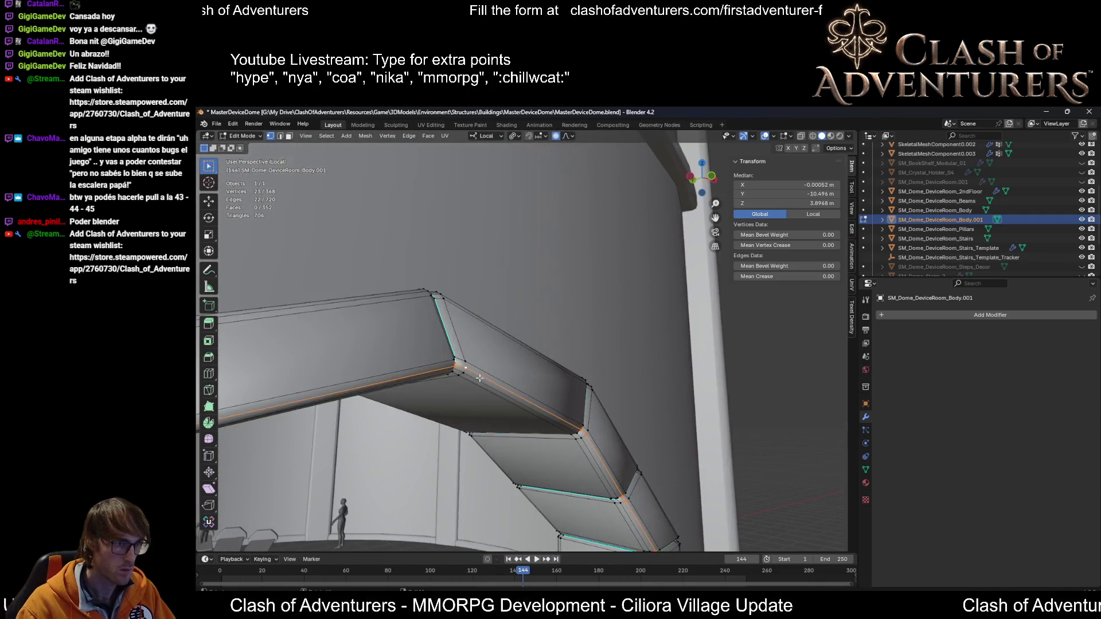
Step: Grow a selection from one arch corner vertex and shift it along local Y with proportional falloff
middle_drag(479, 378, 453, 363)
click(452, 364)
scroll(466, 382, down, 3)
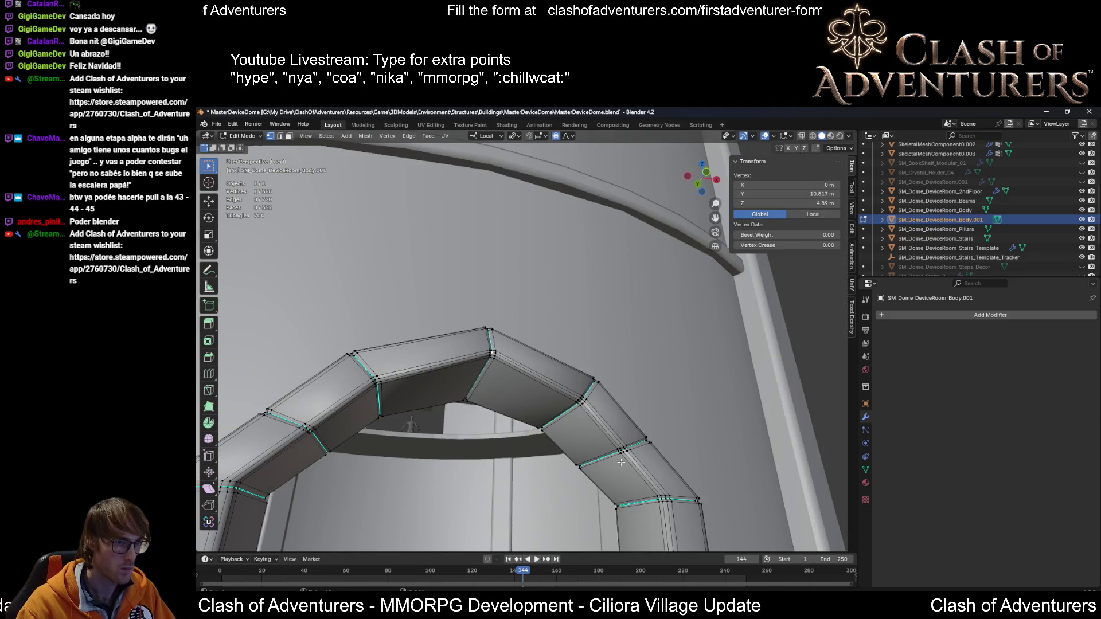
scroll(475, 348, up, 5)
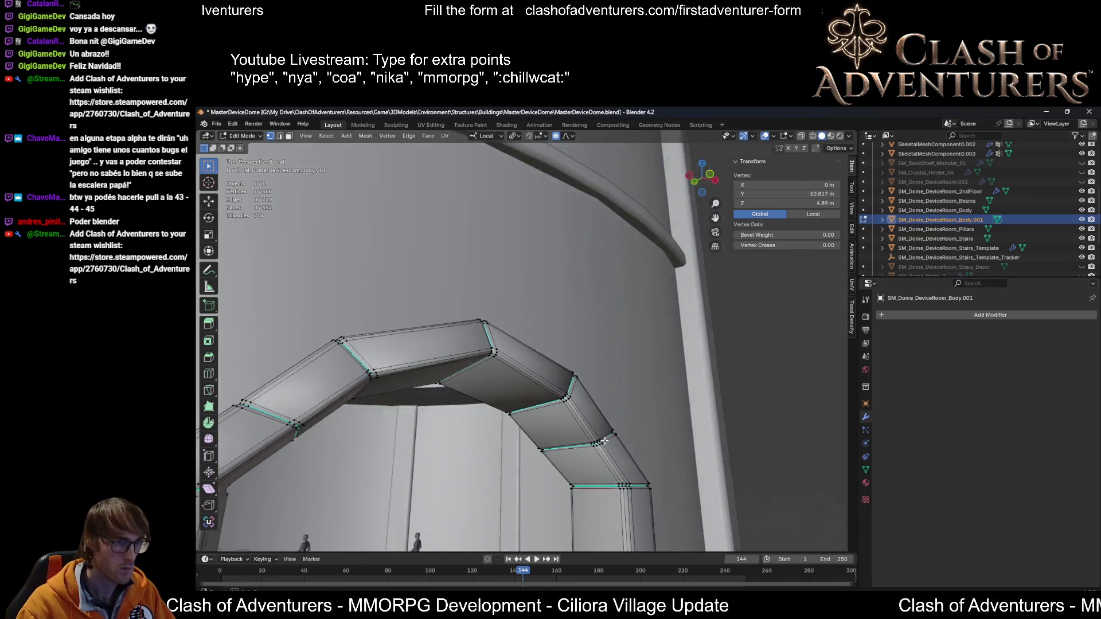
key(ctrl+KP_Add)
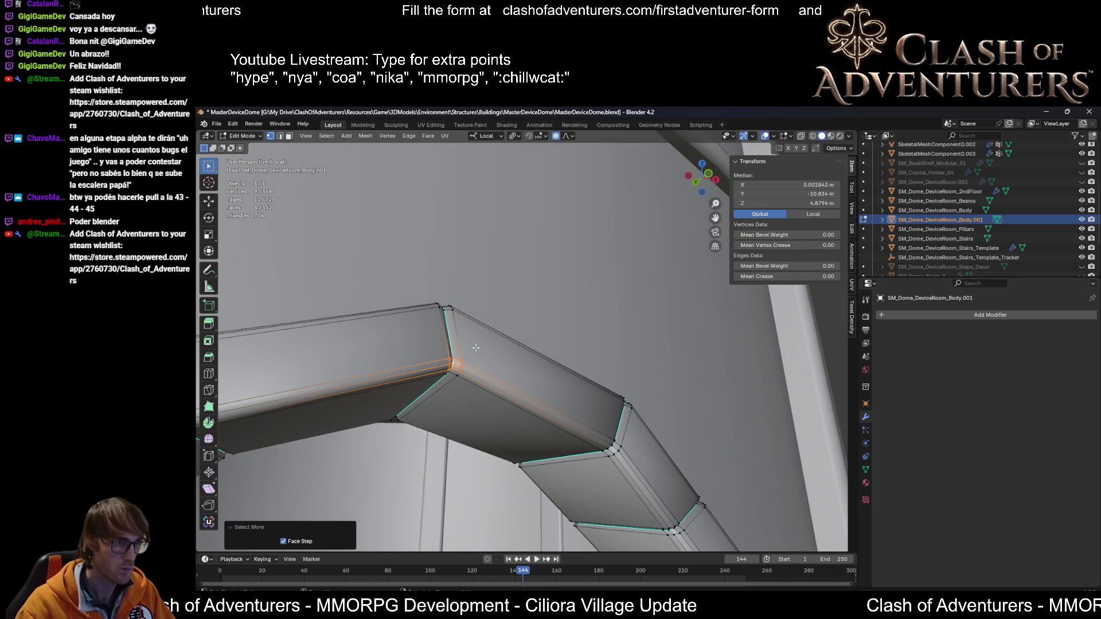
scroll(476, 347, down, 2)
key(ctrl+KP_Add)
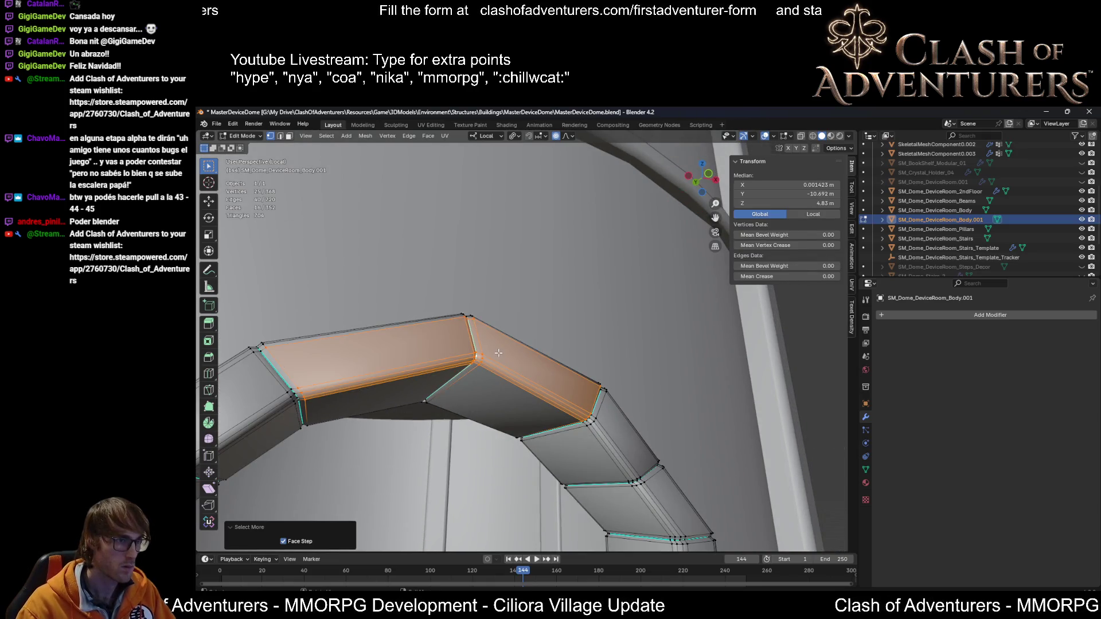
mouse_move(498, 353)
middle_down()
mouse_move(590, 364)
mouse_move(582, 385)
mouse_move(548, 353)
mouse_move(473, 339)
mouse_move(455, 351)
mouse_move(586, 391)
middle_up()
key(g)
key(y)
key(y)
click(559, 352)
Step: Shrink to the corner ring and move it, then add two more rings and move them with smaller falloff
key(ctrl+KP_Subtract)
key(g)
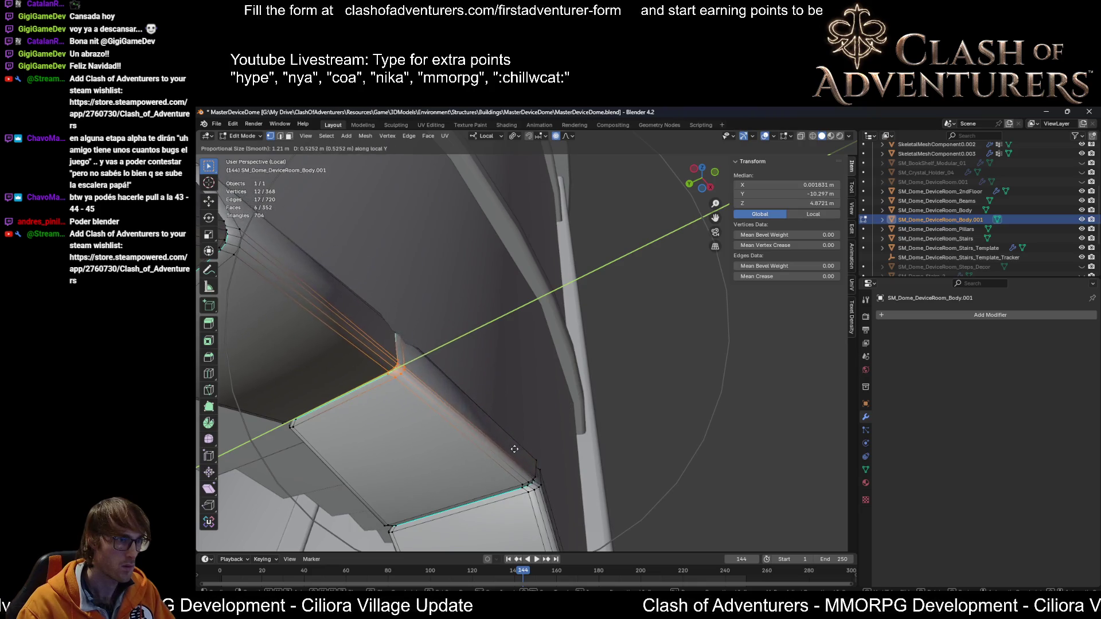
click(544, 441)
mouse_move(544, 440)
middle_down()
mouse_move(564, 435)
mouse_move(528, 415)
mouse_move(562, 379)
mouse_move(686, 449)
middle_up()
shift+drag(664, 482, 664, 481)
middle_drag(664, 481, 526, 411)
shift+drag(471, 454, 471, 454)
mouse_move(471, 454)
middle_down()
mouse_move(707, 437)
mouse_move(622, 360)
mouse_move(499, 349)
mouse_move(556, 339)
mouse_move(627, 350)
mouse_move(602, 338)
middle_up()
key(g)
scroll(707, 436, up, 8)
click(707, 436)
Step: Select another set of corner rings and move them along the arch's local Y
drag(514, 343, 515, 343)
mouse_move(514, 343)
middle_down()
mouse_move(490, 316)
mouse_move(352, 285)
middle_up()
shift+click(458, 308)
shift+drag(319, 316, 319, 316)
mouse_move(320, 316)
middle_down()
mouse_move(624, 324)
mouse_move(710, 382)
middle_up()
key(g)
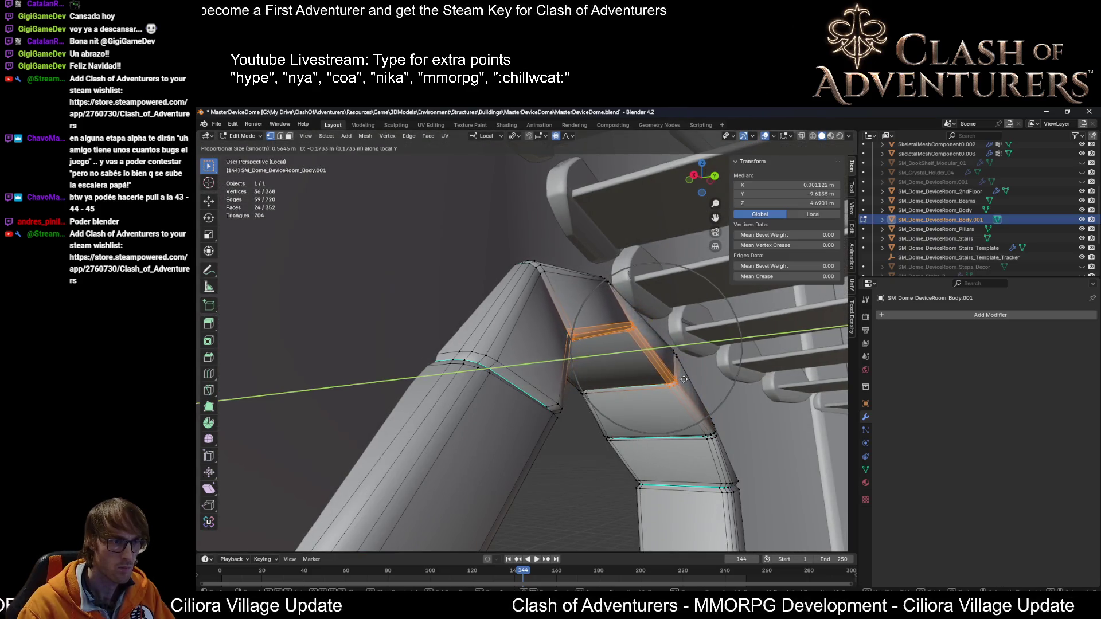
click(696, 379)
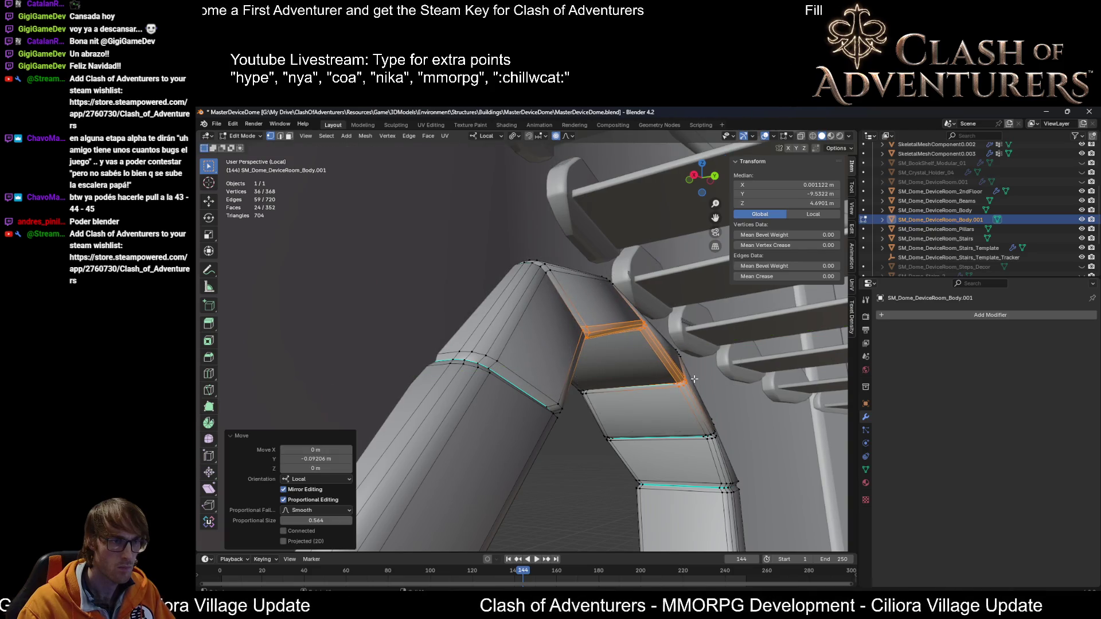
scroll(705, 379, up, 6)
scroll(707, 380, down, 6)
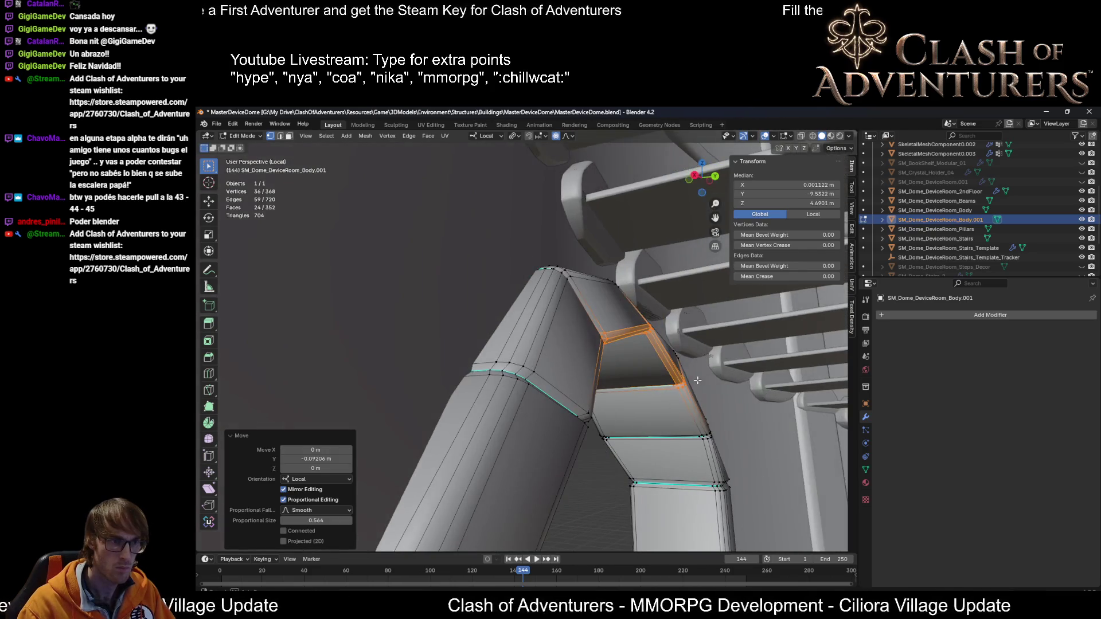
Step: Add more corner rings, pull them along local Y, and return to Object Mode
mouse_move(573, 424)
middle_down()
mouse_move(426, 393)
mouse_move(474, 339)
middle_up()
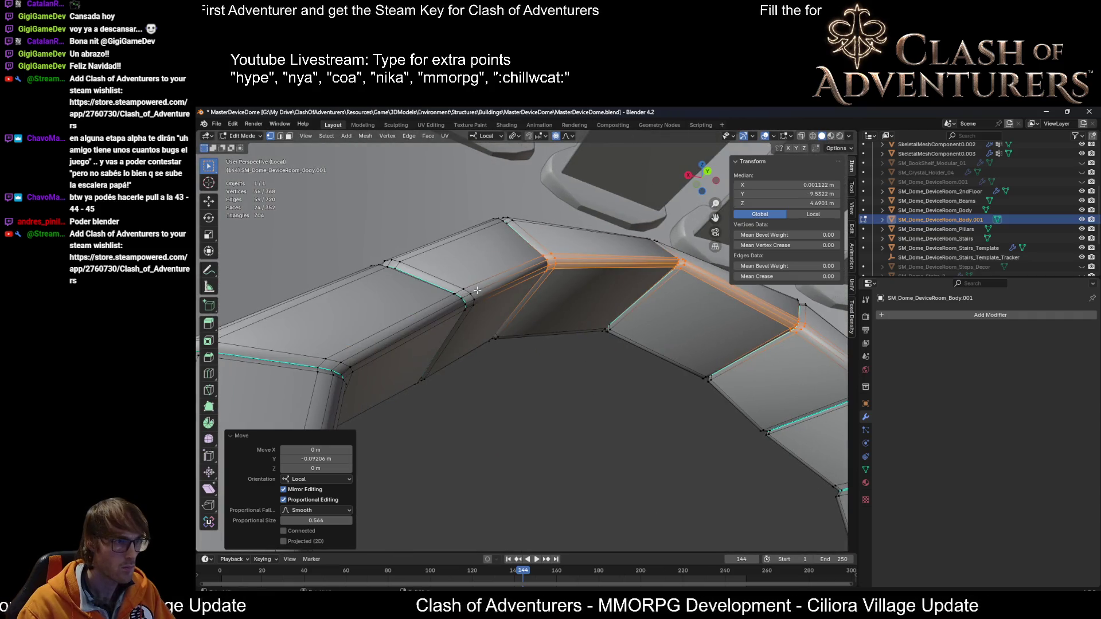
middle_drag(477, 291, 422, 329)
shift+drag(295, 437, 295, 437)
middle_drag(573, 402, 750, 349)
shift+drag(730, 350, 728, 351)
mouse_move(728, 351)
middle_down()
mouse_move(688, 367)
mouse_move(757, 379)
middle_up()
key(g)
key(y)
key(y)
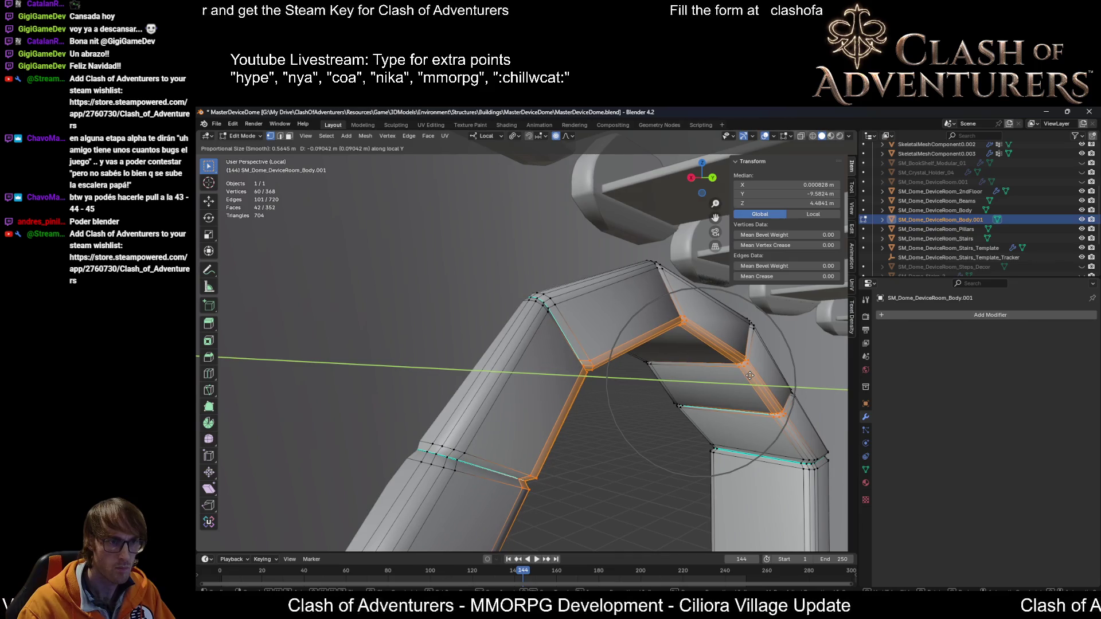
click(753, 375)
mouse_move(753, 375)
middle_down()
mouse_move(669, 395)
mouse_move(774, 415)
mouse_move(835, 410)
mouse_move(824, 424)
mouse_move(569, 381)
mouse_move(411, 390)
mouse_move(572, 415)
mouse_move(515, 434)
mouse_move(683, 421)
middle_up()
key(Tab)
scroll(664, 404, down, 2)
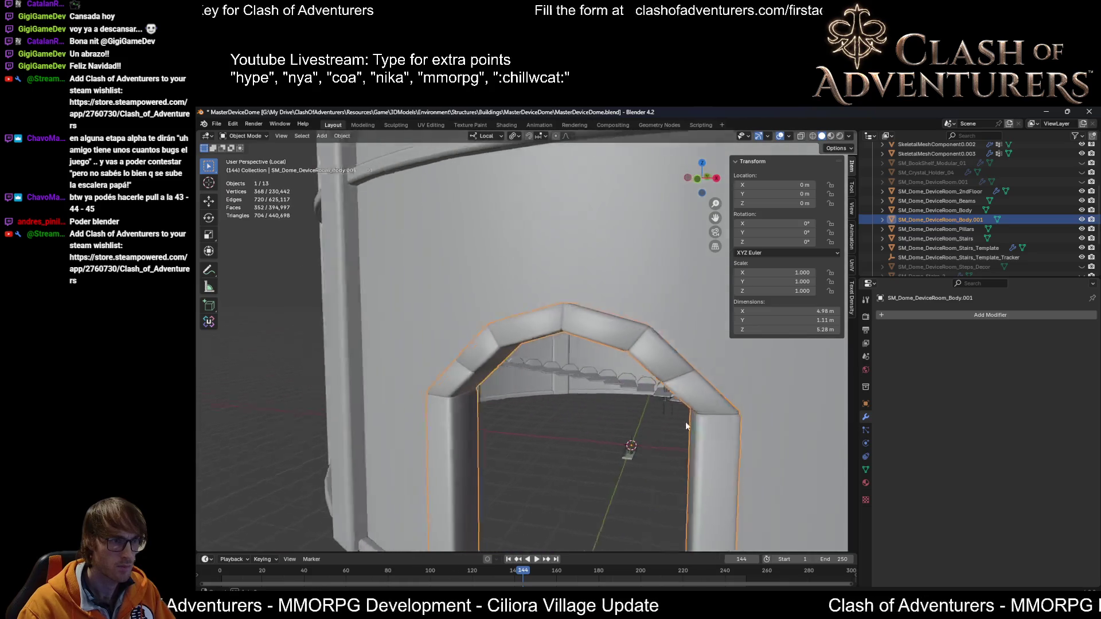
Step: In face mode, scale one arch side face to 0.891 along local Y with smooth falloff
key(Tab)
mouse_move(614, 447)
middle_down()
mouse_move(508, 366)
mouse_move(654, 463)
mouse_move(661, 416)
middle_up()
click(661, 416)
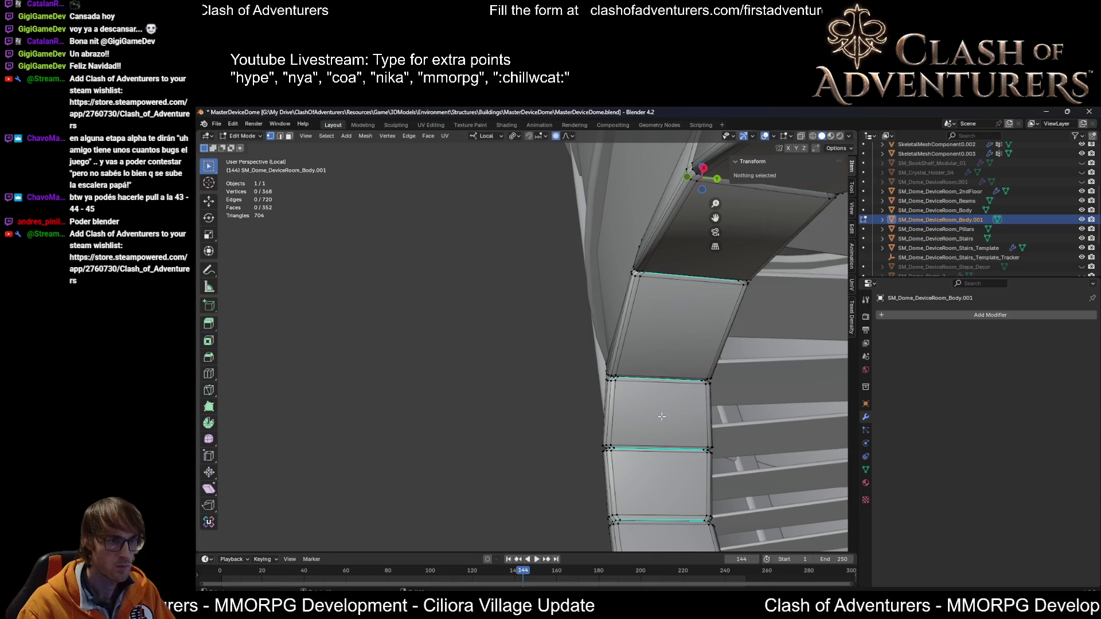
key(3)
click(661, 422)
key(s)
key(y)
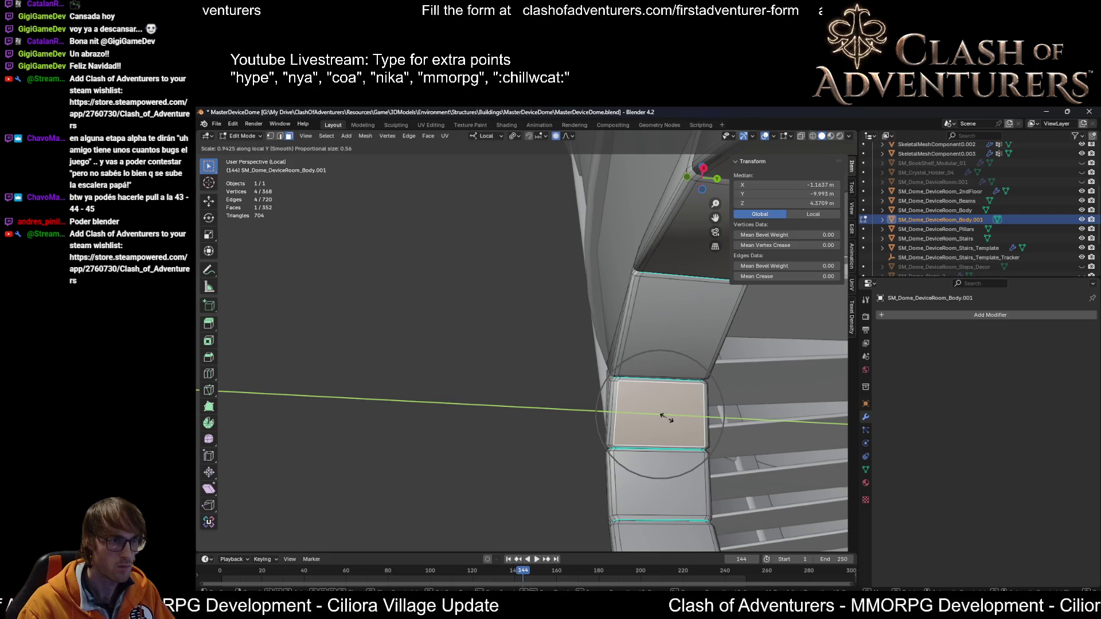
click(666, 418)
Step: Add a second arch face, scale both, then scale 0.9345 along local Y and exit to Object Mode
middle_drag(687, 427, 767, 389)
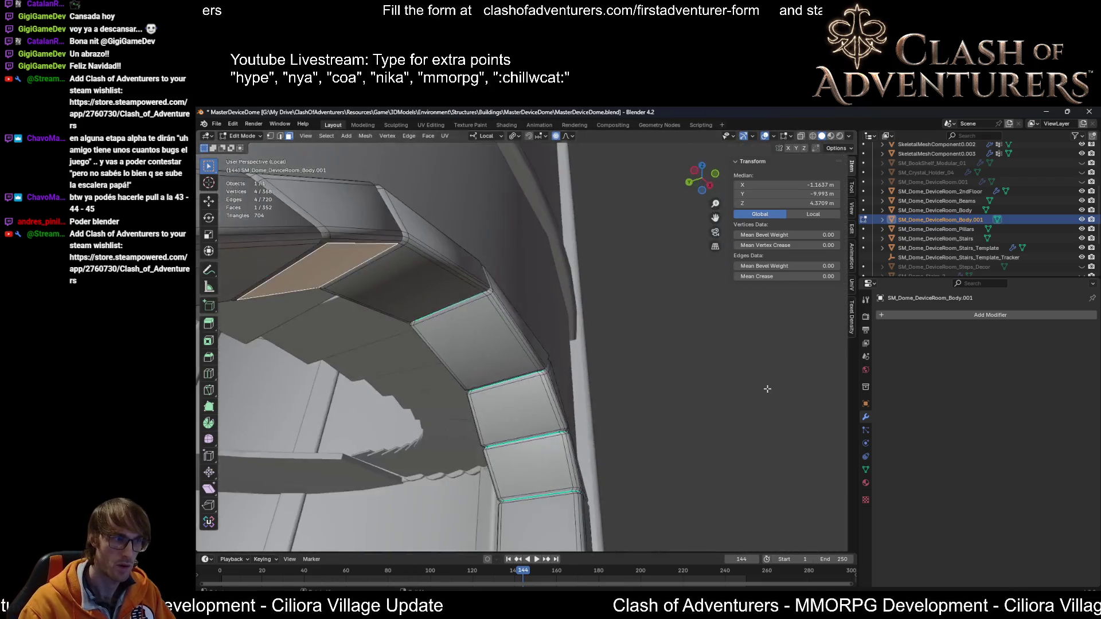
shift+click(527, 422)
key(s)
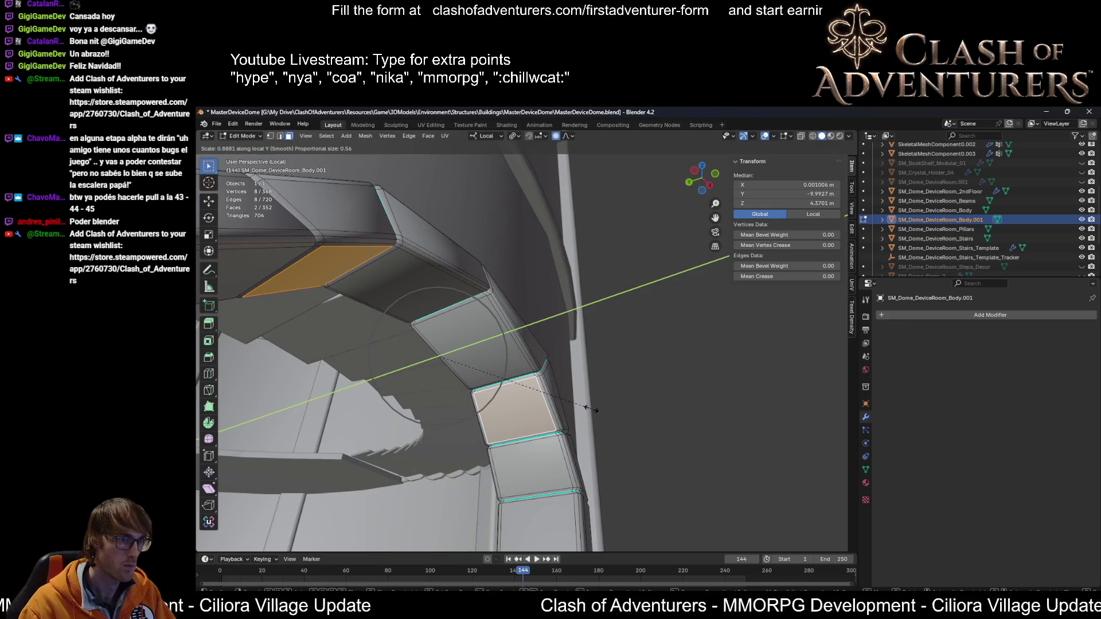
click(591, 407)
scroll(602, 396, up, 2)
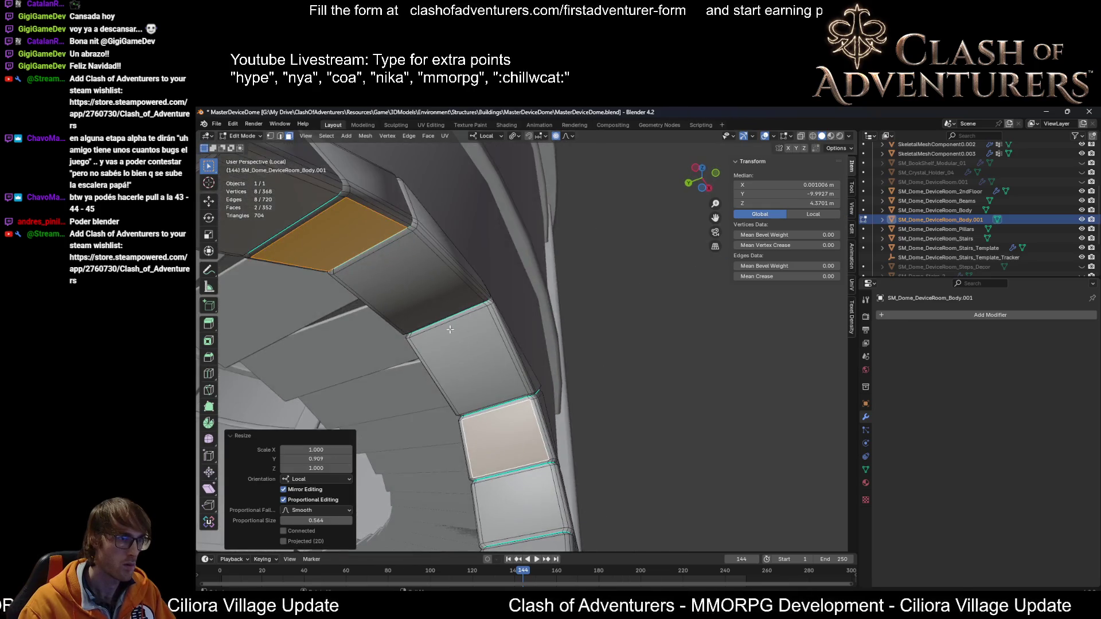
scroll(452, 321, up, 1)
middle_drag(454, 308, 464, 293)
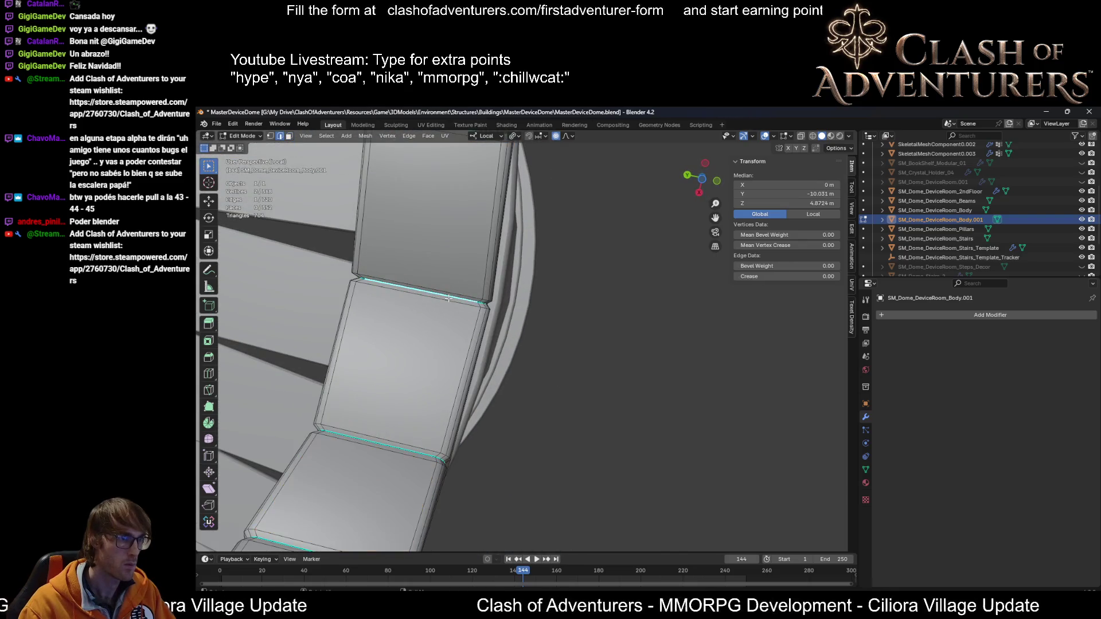
key(s)
key(y)
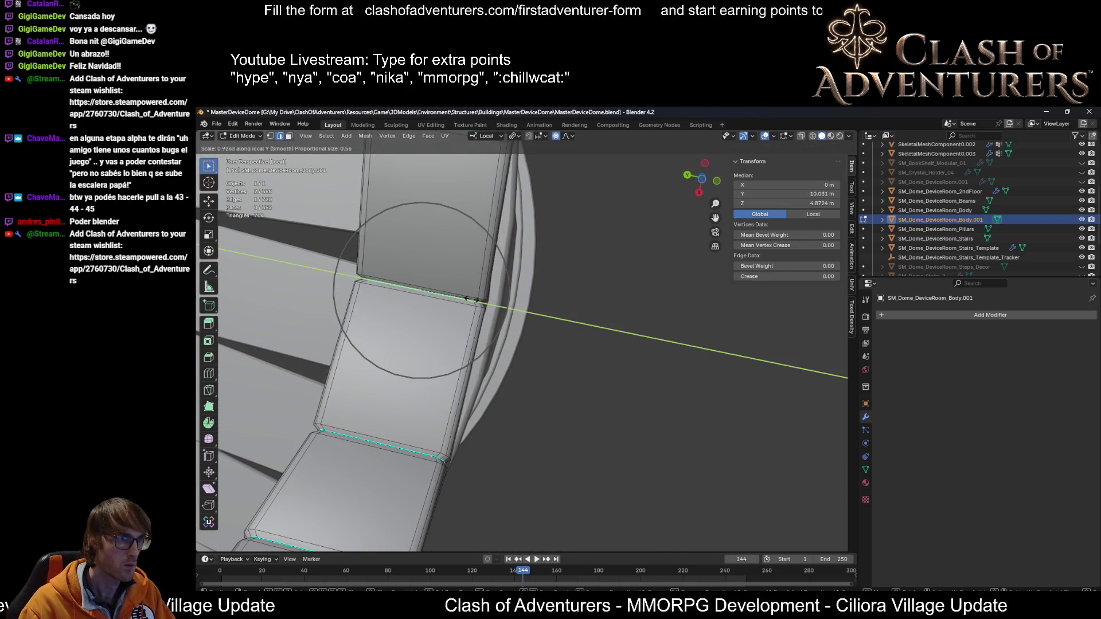
click(469, 298)
mouse_move(469, 299)
middle_down()
mouse_move(432, 376)
mouse_move(520, 418)
mouse_move(570, 401)
mouse_move(453, 429)
mouse_move(448, 409)
mouse_move(604, 387)
middle_up()
key(Tab)
scroll(604, 381, up, 6)
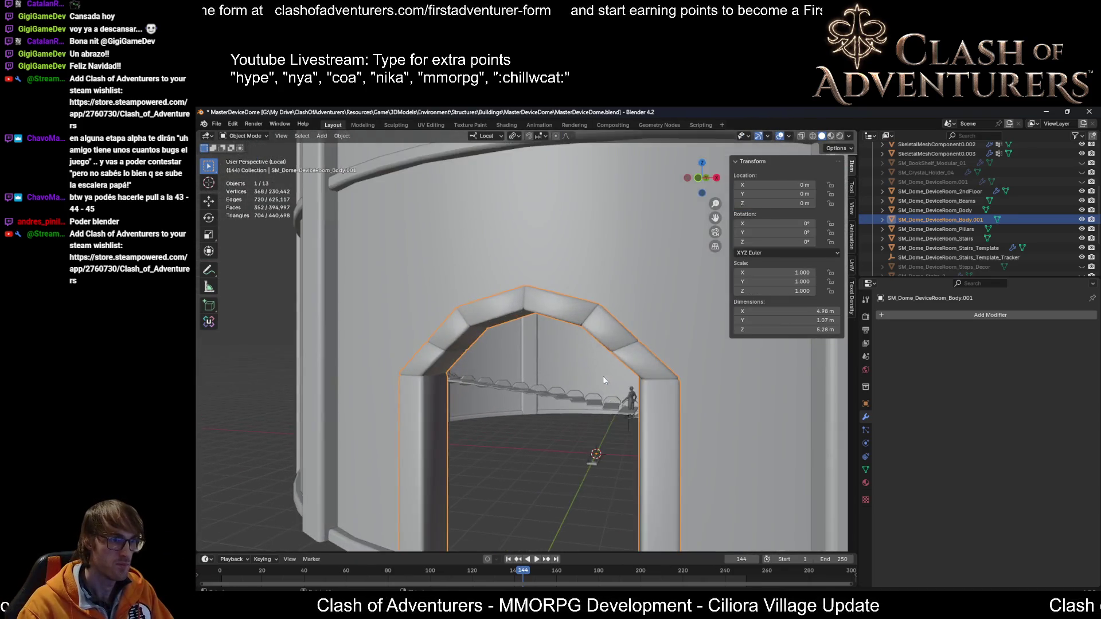
Step: Widen the arch's ring edges with three successive uniform proportional scales
key(Tab)
mouse_move(487, 402)
middle_down()
mouse_move(301, 389)
mouse_move(459, 402)
middle_up()
scroll(411, 386, up, 3)
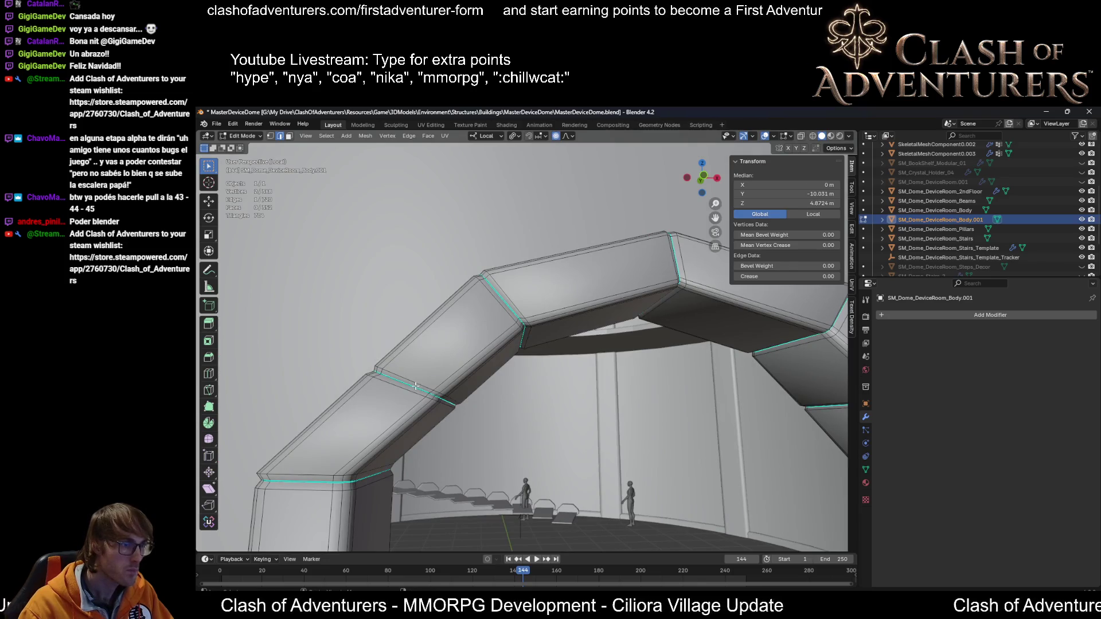
middle_drag(713, 422, 523, 397)
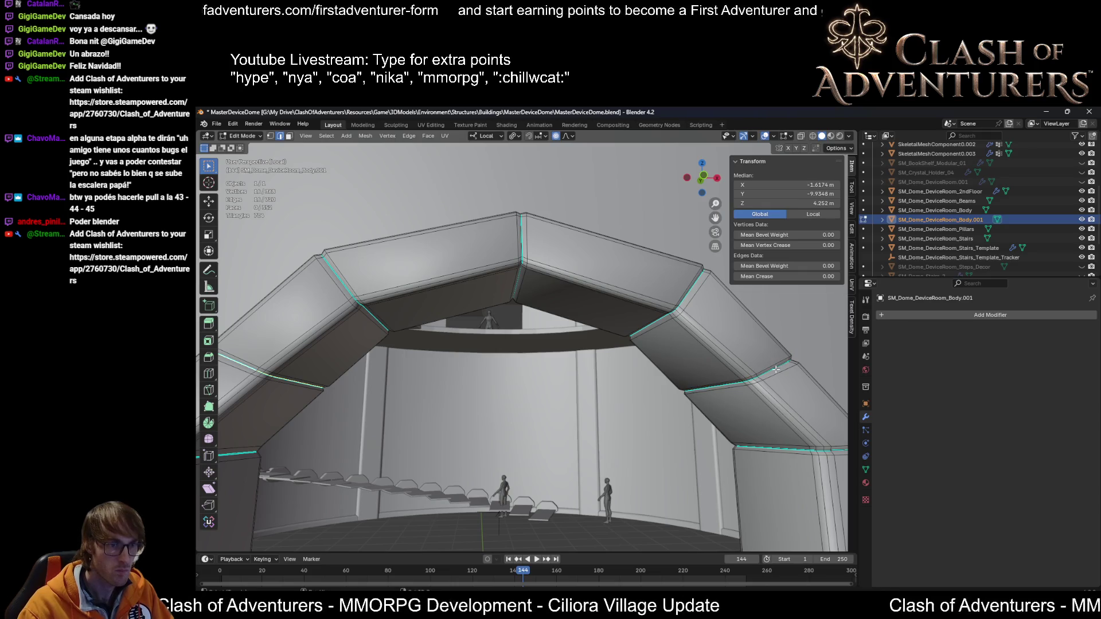
scroll(775, 369, down, 4)
key(s)
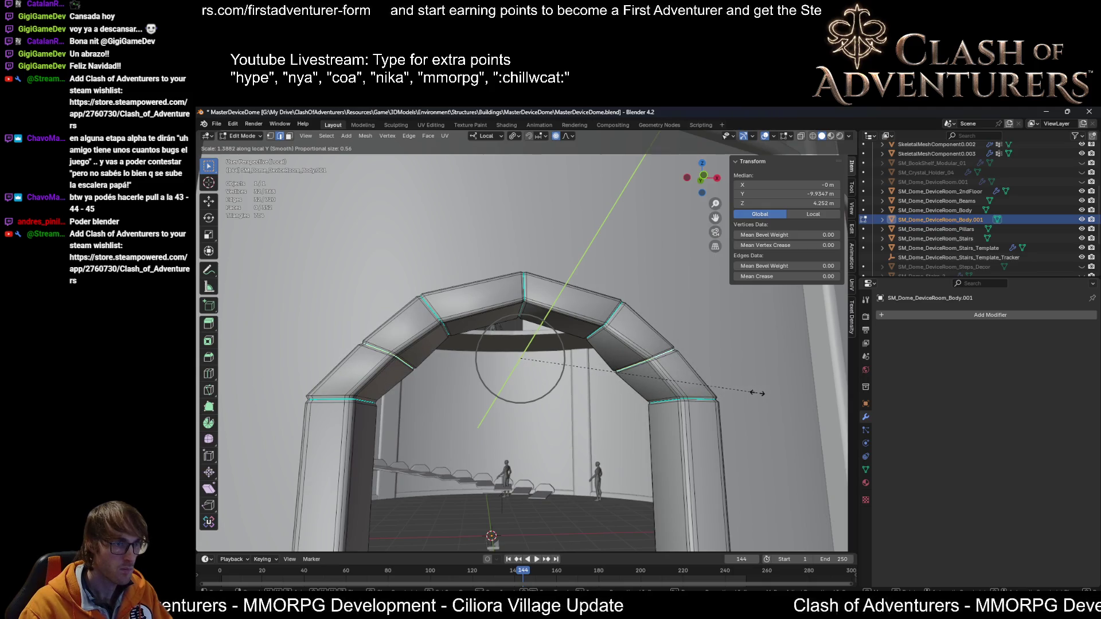
key(y)
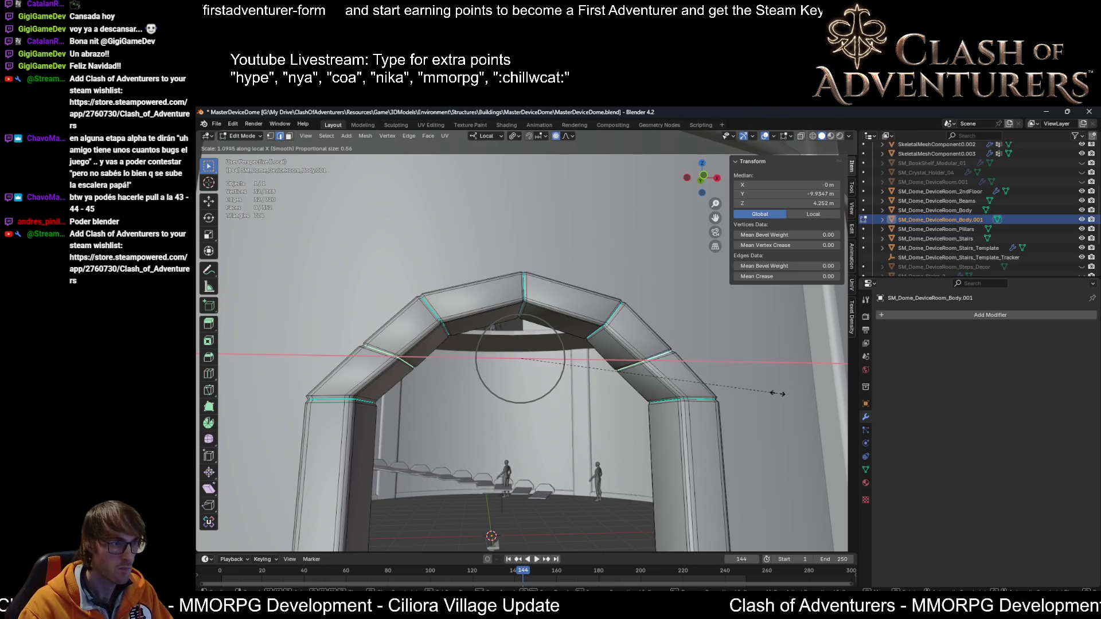
click(776, 393)
mouse_move(777, 394)
middle_down()
mouse_move(609, 388)
mouse_move(660, 403)
middle_up()
key(s)
click(632, 388)
key(s)
click(677, 408)
Step: Select the two top edges of the arch and scale them repeatedly with proportional falloff
click(677, 408)
mouse_move(677, 408)
middle_down()
mouse_move(357, 453)
mouse_move(562, 493)
middle_up()
shift+click(344, 455)
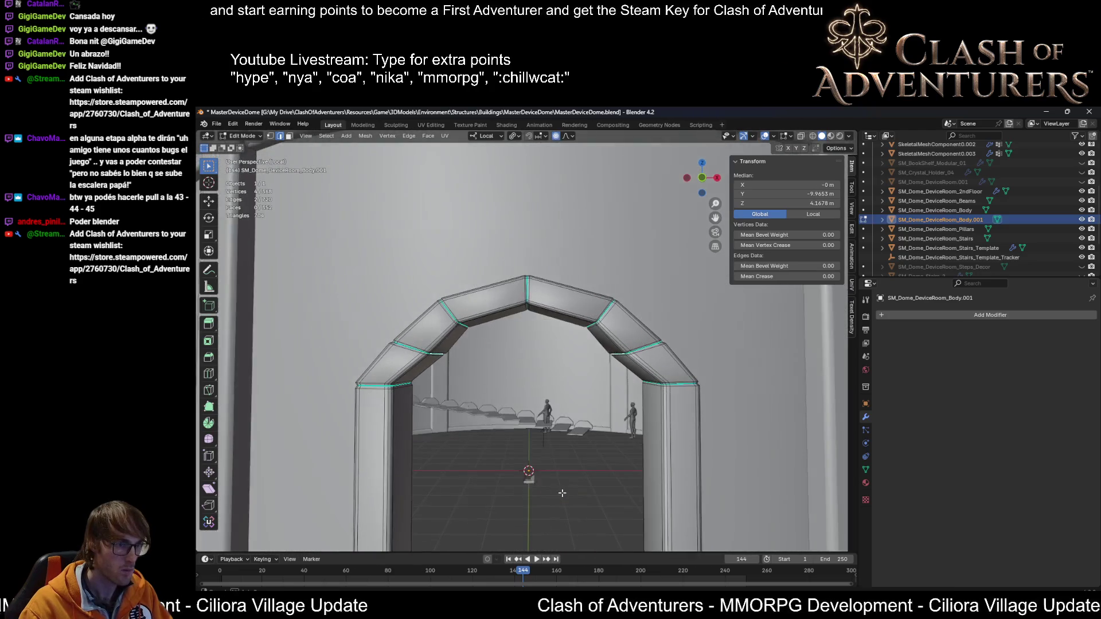
scroll(562, 493, up, 2)
key(s)
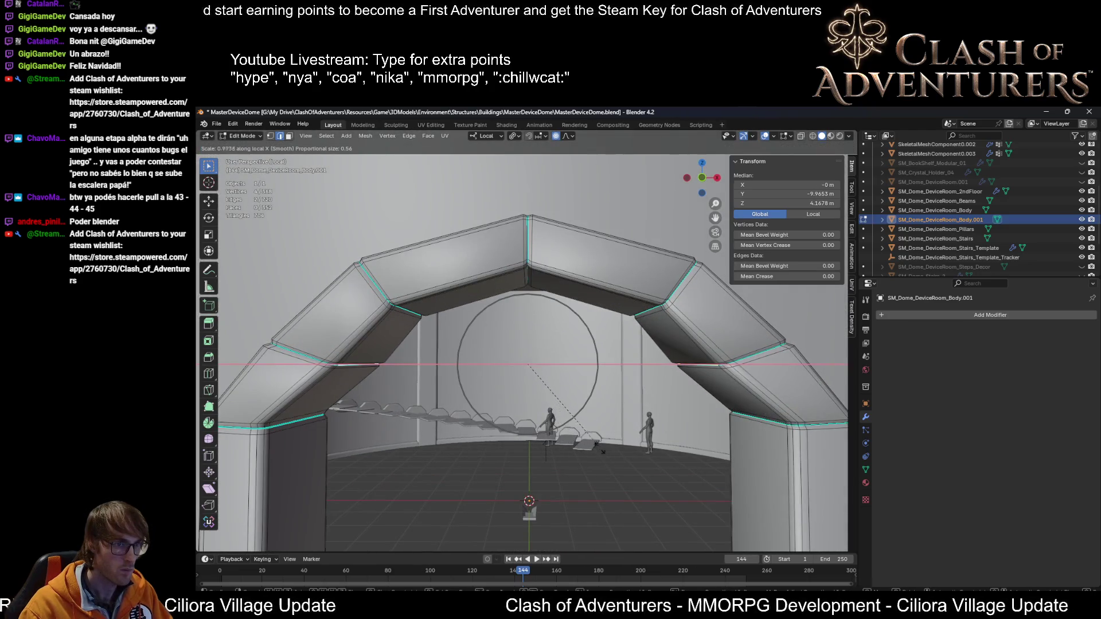
click(564, 413)
middle_drag(577, 440, 570, 290)
key(s)
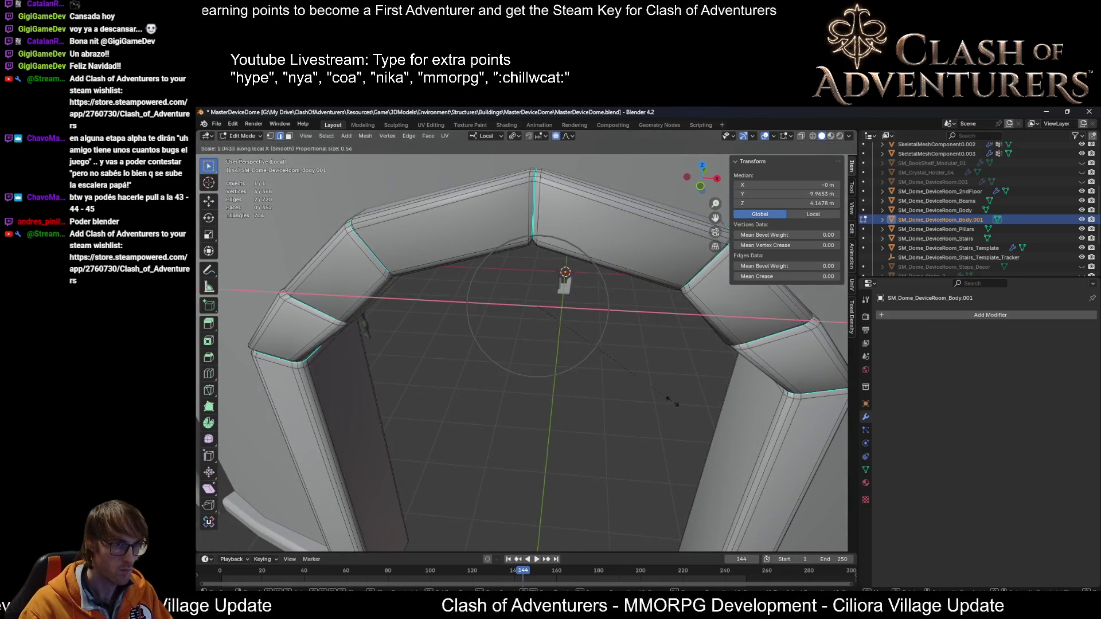
click(564, 285)
middle_drag(565, 285, 539, 435)
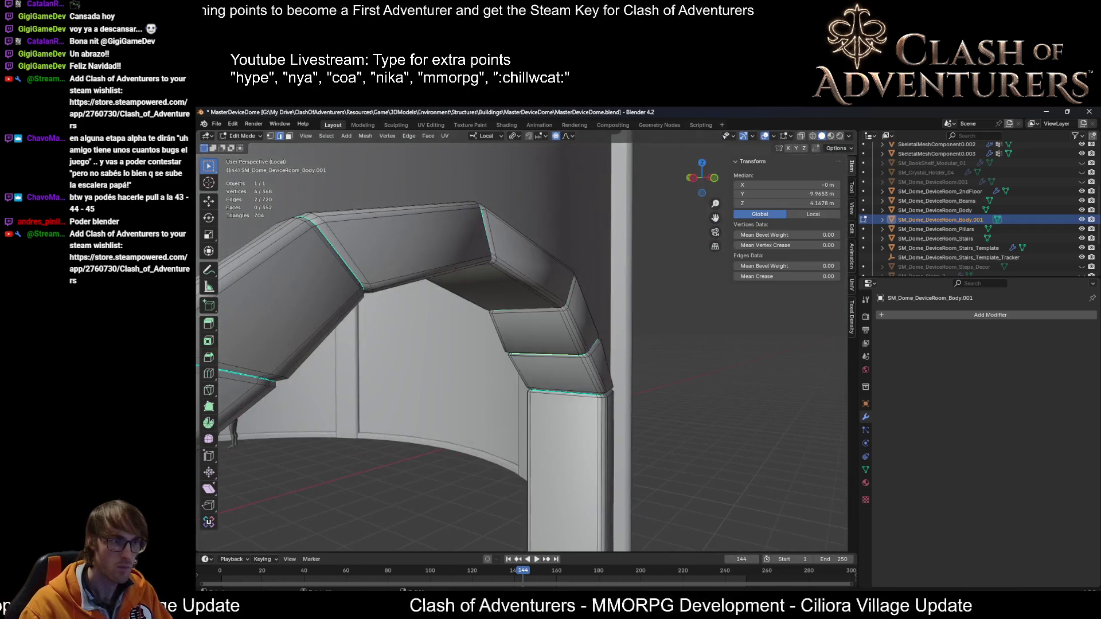
key(s)
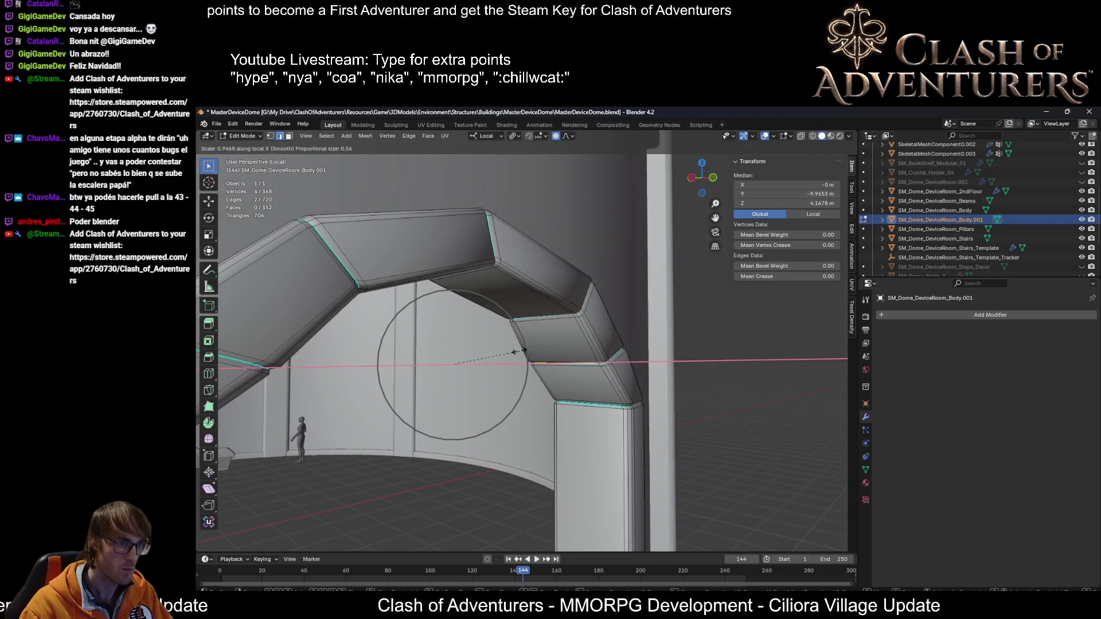
click(456, 367)
middle_drag(456, 367, 528, 373)
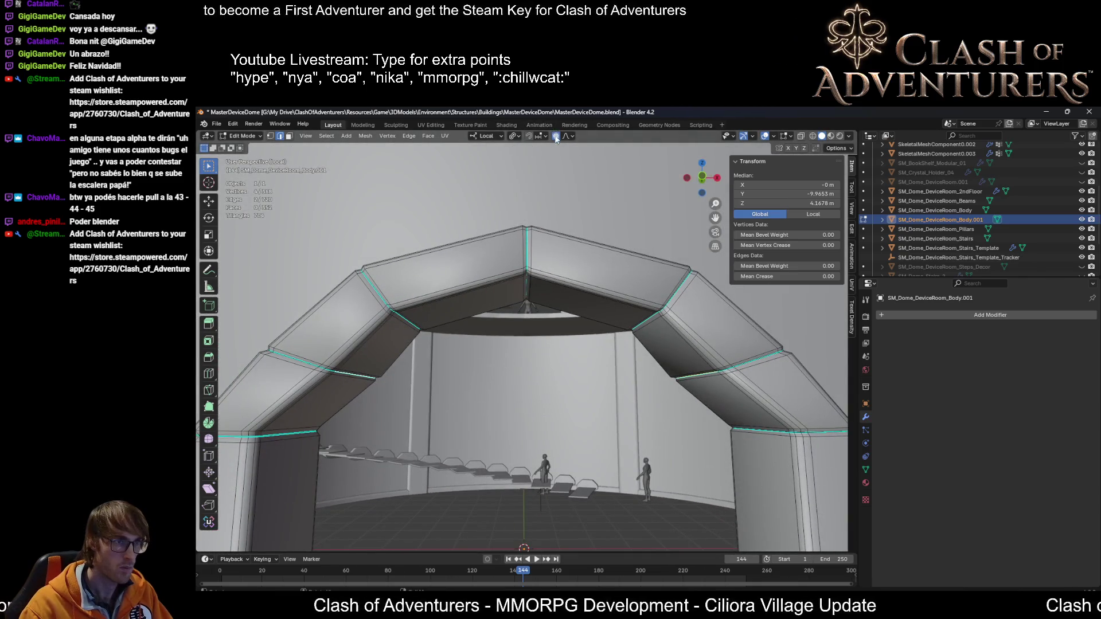
click(513, 136)
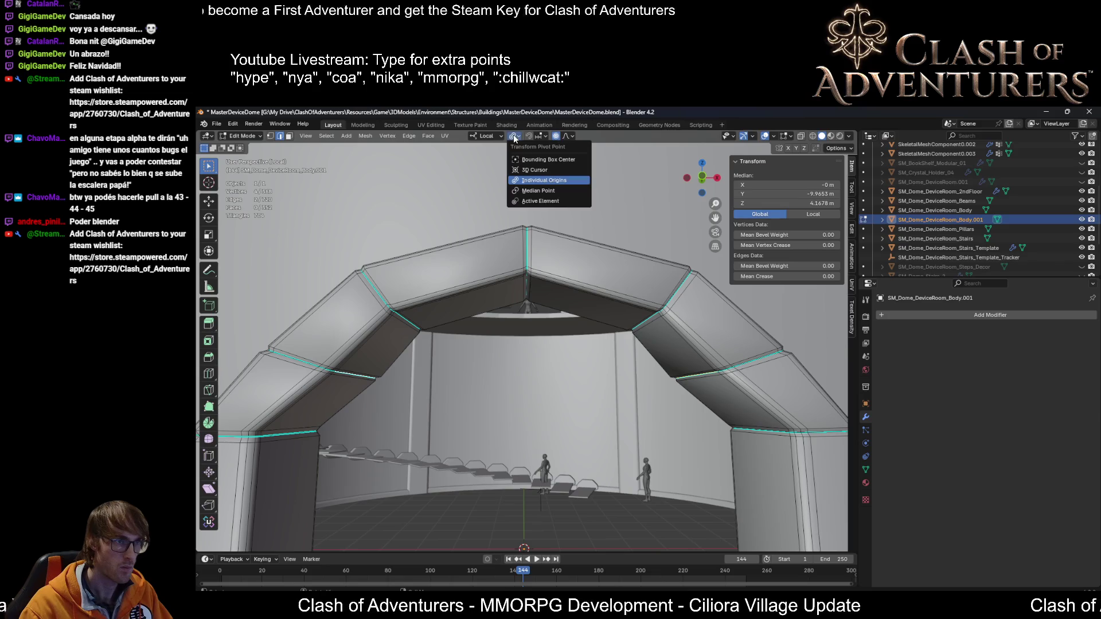
Step: Set the pivot to Median Point and narrow the arch selection along local X
click(555, 194)
middle_drag(529, 361, 530, 365)
key(s)
key(y)
key(y)
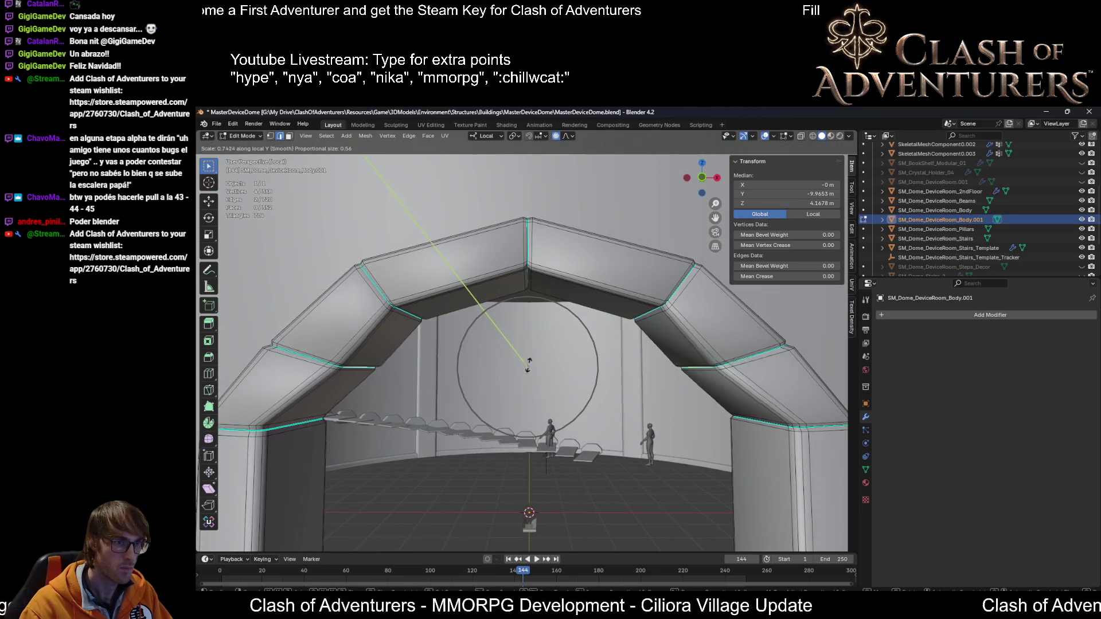
key(x)
key(x)
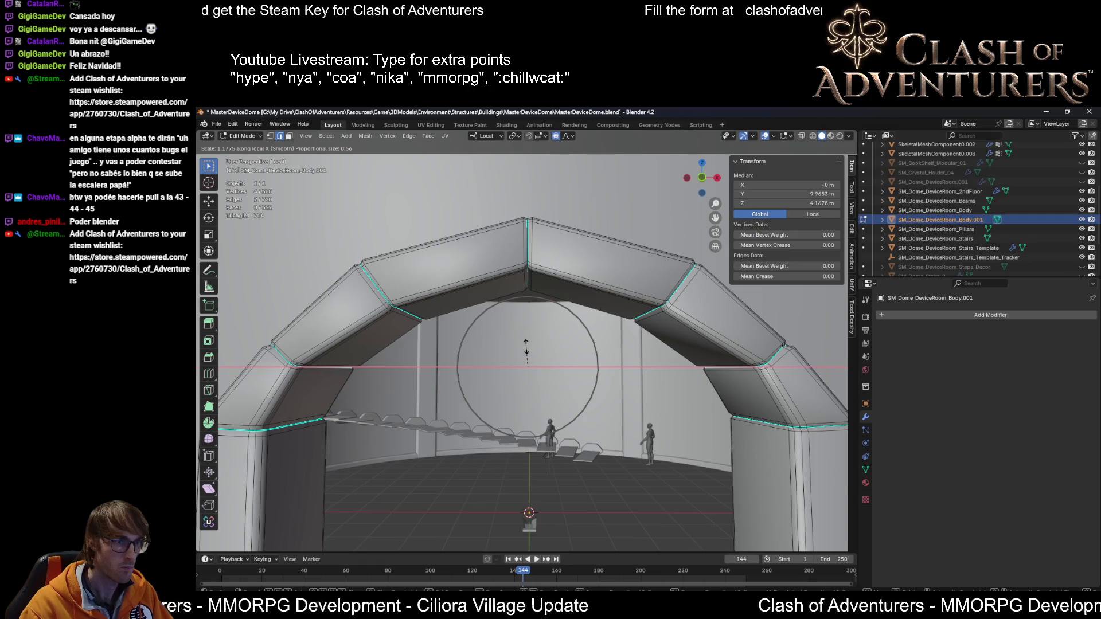
click(527, 350)
Step: Select the two opposite crown edges and widen them to 1.05 along local X
mouse_move(526, 351)
middle_down()
mouse_move(553, 322)
mouse_move(438, 366)
mouse_move(567, 371)
mouse_move(553, 383)
mouse_move(380, 384)
mouse_move(755, 408)
mouse_move(582, 376)
mouse_move(637, 401)
mouse_move(602, 401)
mouse_move(668, 370)
middle_up()
click(352, 378)
shift+click(728, 401)
key(s)
key(x)
key(x)
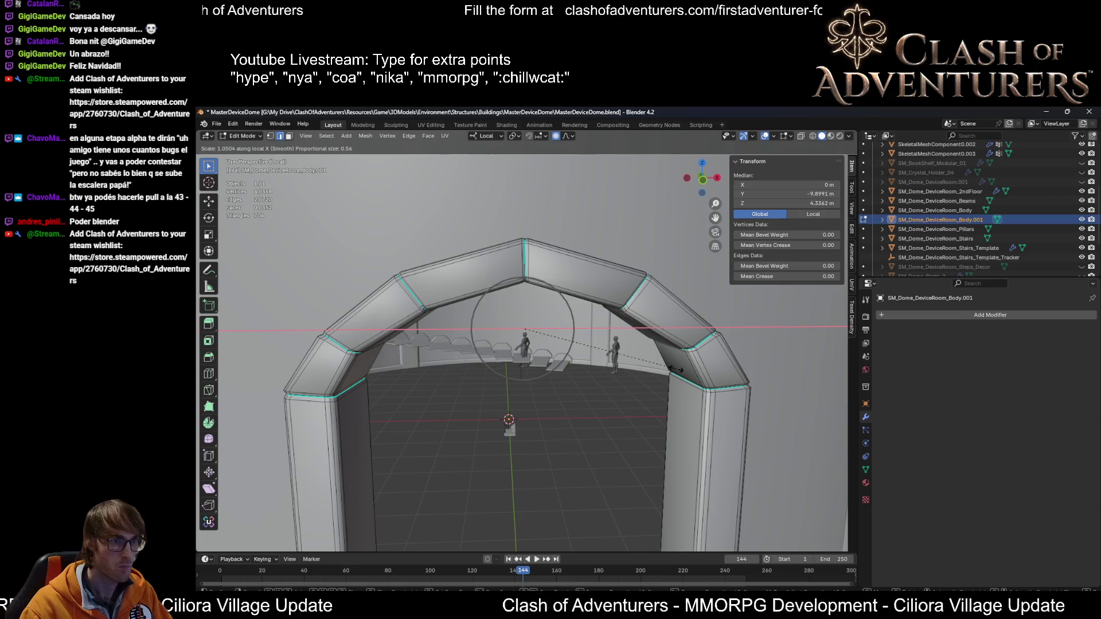
click(676, 369)
Step: Raise the crown edges 0.109 m along local Z and return to Object Mode
key(g)
key(z)
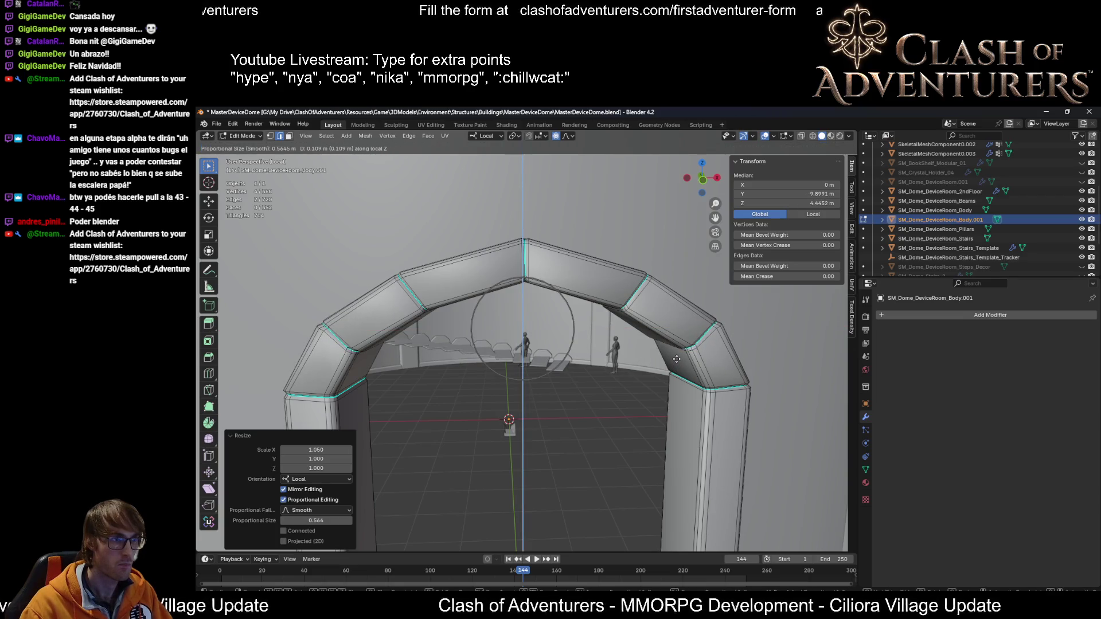
click(677, 359)
scroll(659, 372, down, 5)
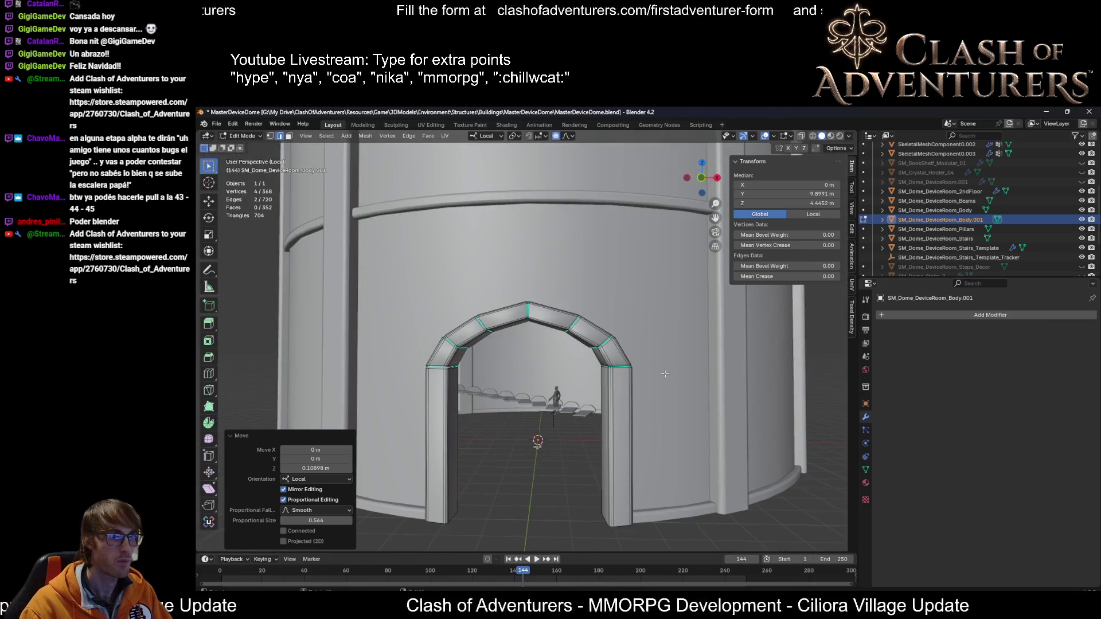
key(Tab)
scroll(603, 399, down, 3)
middle_drag(603, 399, 594, 379)
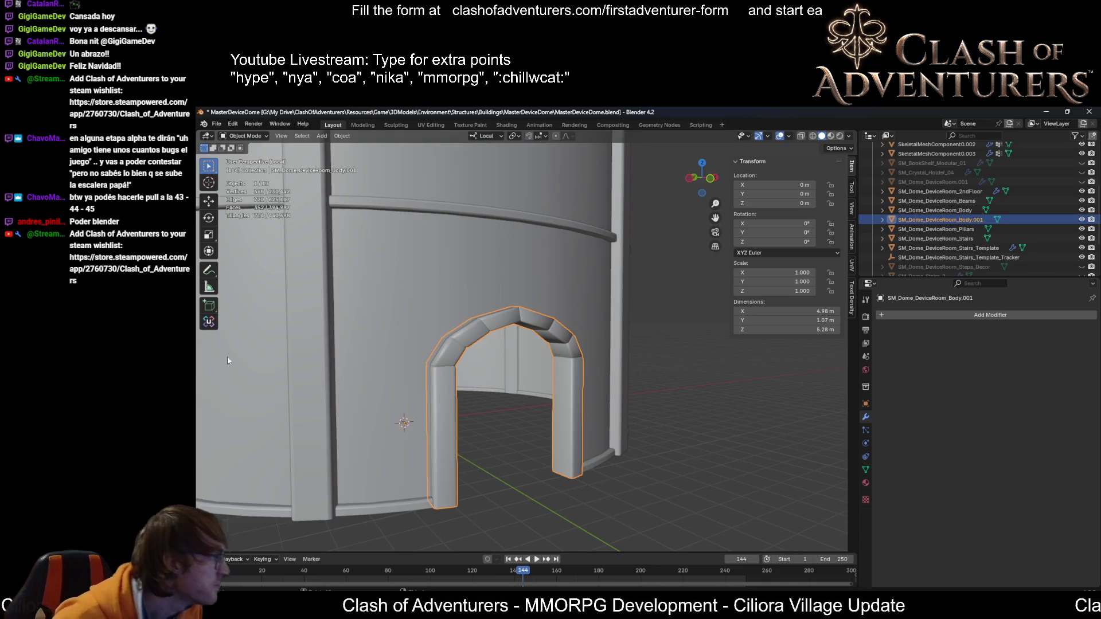
Step: Zoom in on the arch pillar corner and enter Edit Mode on the arch mesh
mouse_move(511, 421)
middle_down()
mouse_move(489, 397)
mouse_move(451, 404)
middle_up()
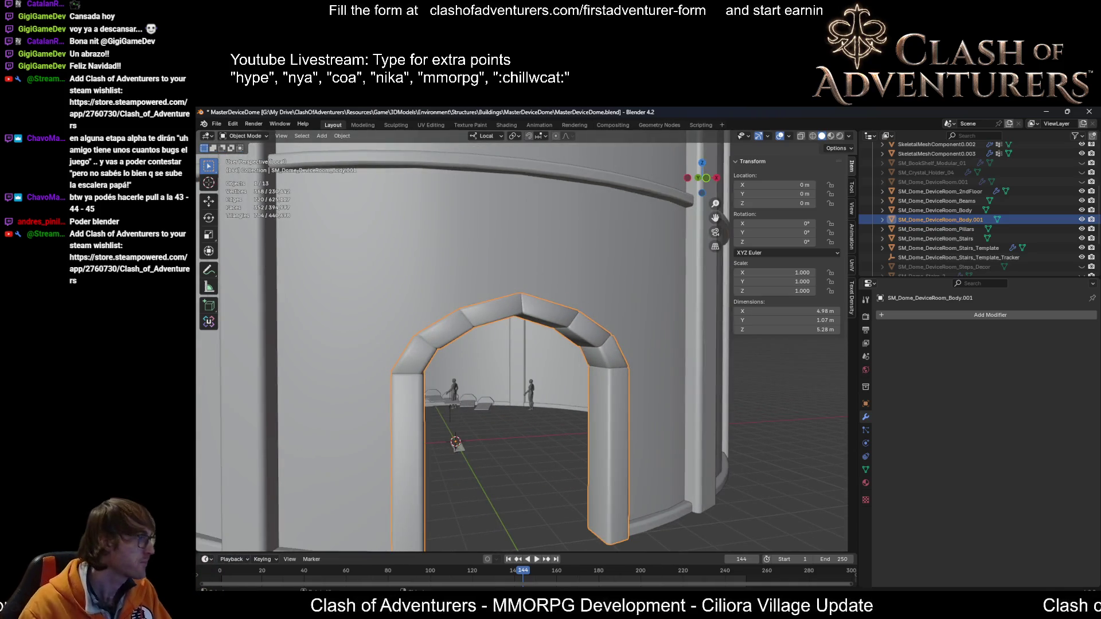
mouse_move(513, 483)
middle_down()
mouse_move(578, 418)
mouse_move(497, 499)
mouse_move(521, 436)
mouse_move(490, 472)
mouse_move(566, 371)
mouse_move(597, 438)
mouse_move(584, 447)
mouse_move(636, 428)
mouse_move(516, 488)
mouse_move(419, 474)
mouse_move(477, 468)
mouse_move(531, 434)
mouse_move(484, 432)
middle_up()
key(Tab)
mouse_move(556, 416)
middle_down()
mouse_move(356, 398)
mouse_move(634, 420)
middle_up()
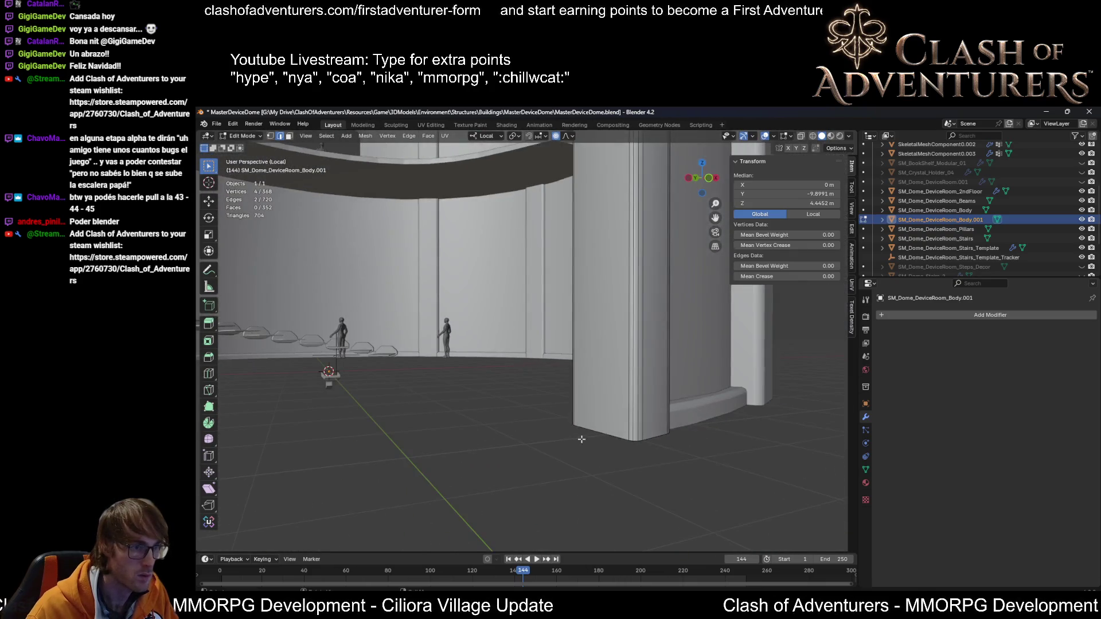
Step: Cut two new, unslid edge loops into the pillar
key(ctrl+r)
click(633, 418)
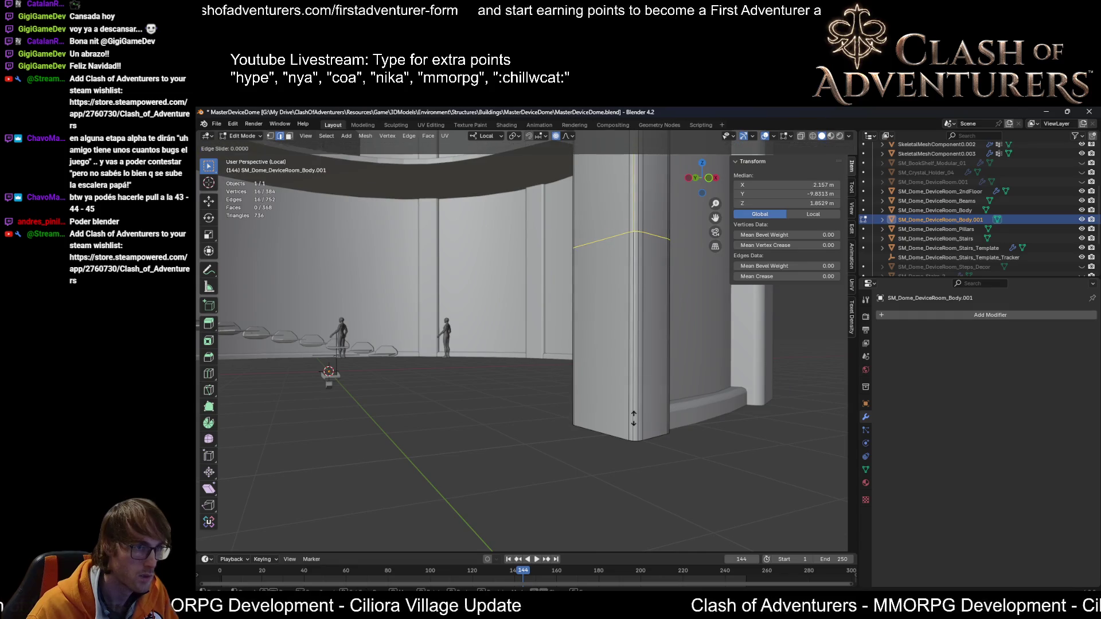
right_click(623, 403)
middle_drag(623, 403, 267, 254)
key(ctrl+r)
click(266, 254)
right_click(271, 255)
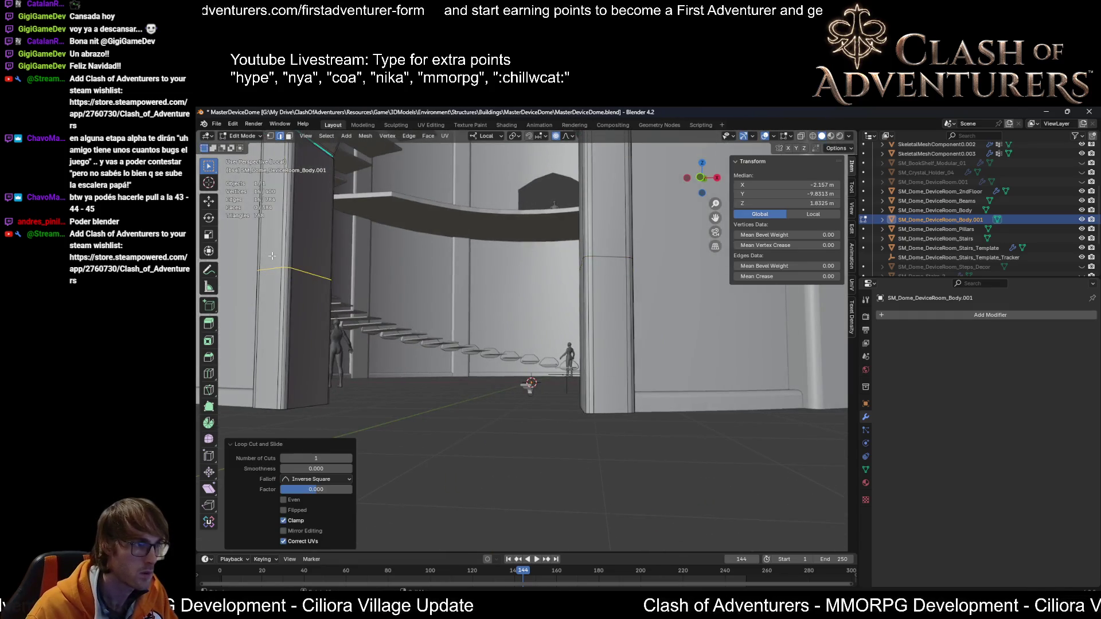
Step: Drop the pillar's lower edge loop 1.71 m along Z to the floor, then select its bottom inner face
shift+click(607, 258)
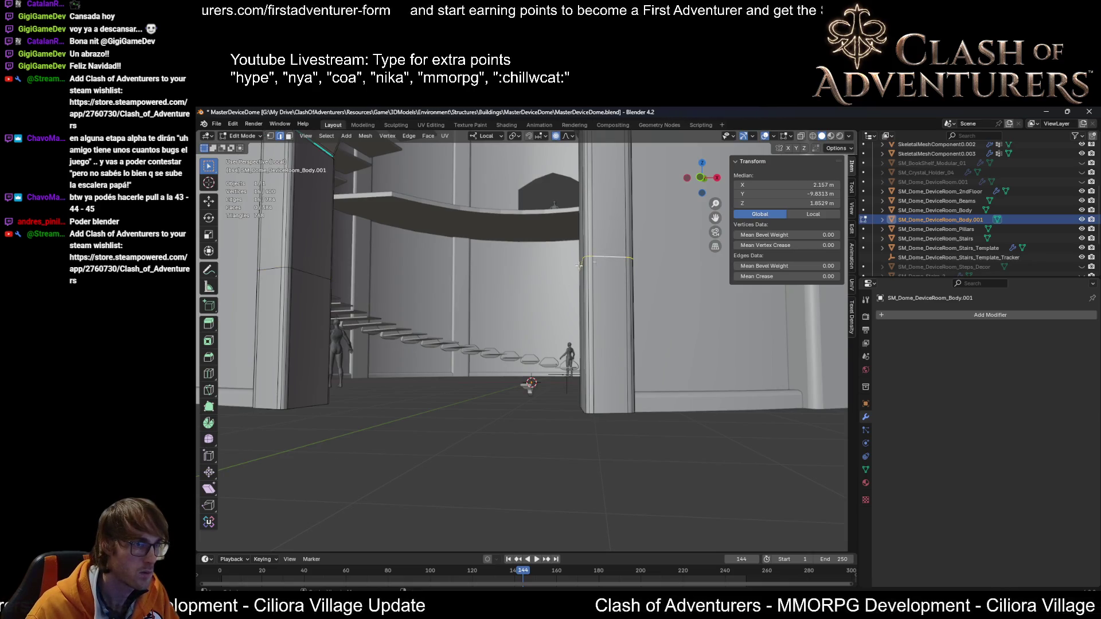
key(g)
key(z)
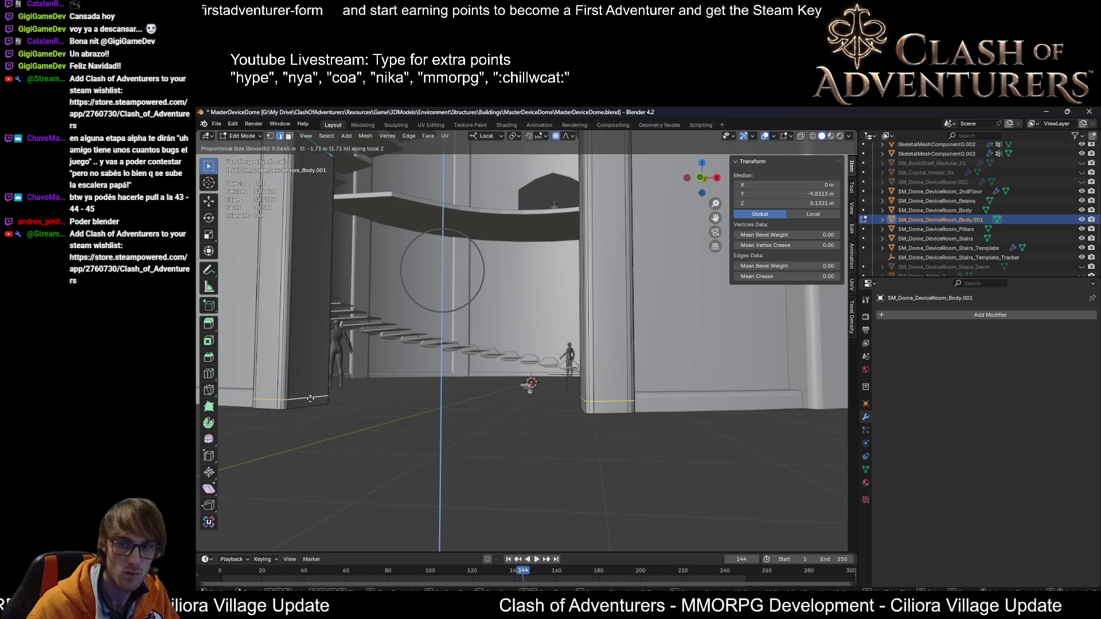
click(309, 398)
middle_drag(310, 399, 445, 364)
key(3)
key(o)
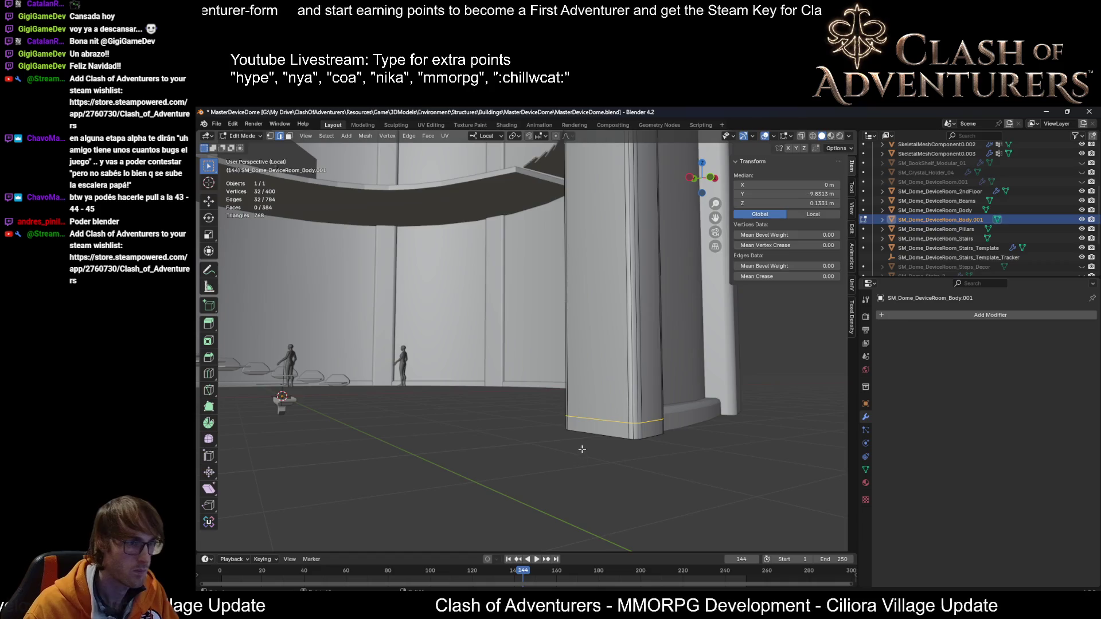
click(588, 436)
mouse_move(588, 436)
middle_down()
mouse_move(597, 402)
mouse_move(651, 427)
mouse_move(654, 459)
mouse_move(662, 438)
middle_up()
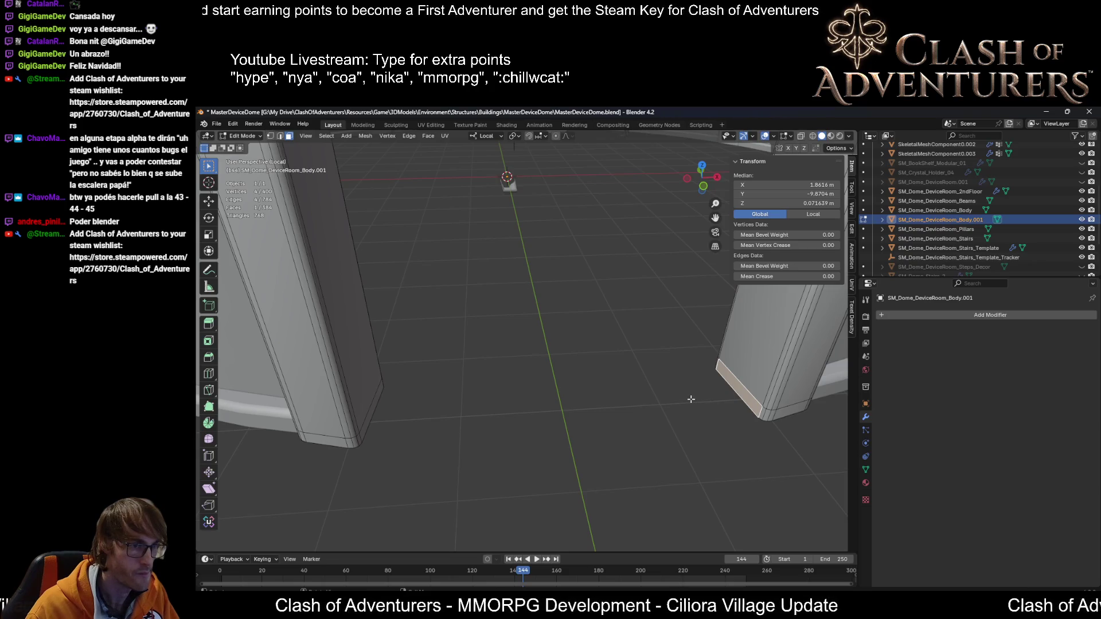
Step: Extrude one pillar's bottom face along local X into a threshold slab toward the doorway centre
key(e)
key(x)
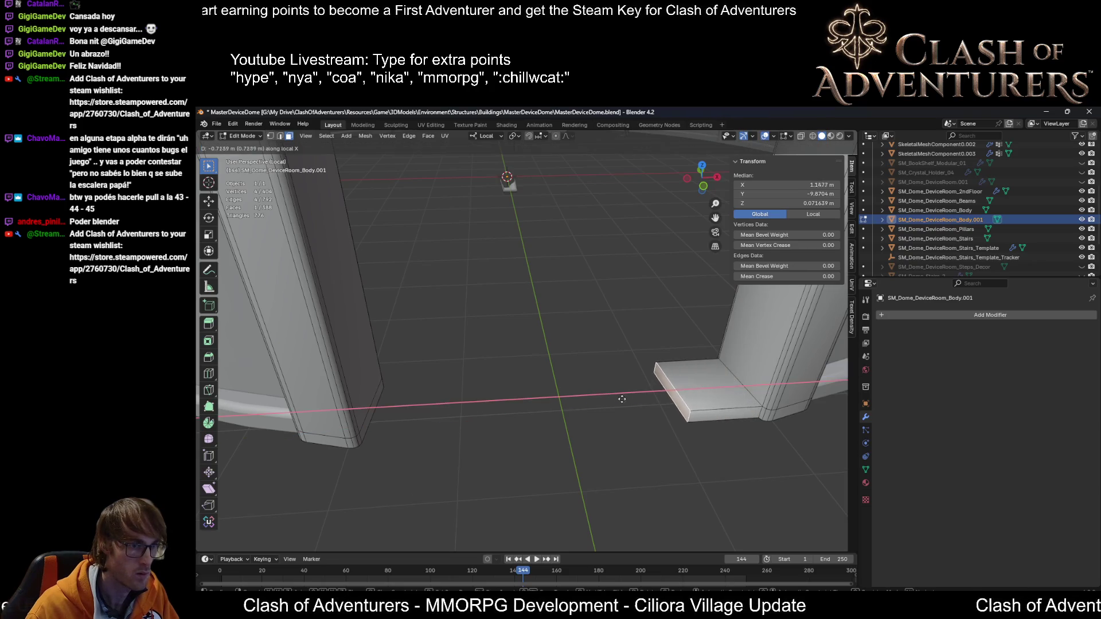
click(520, 407)
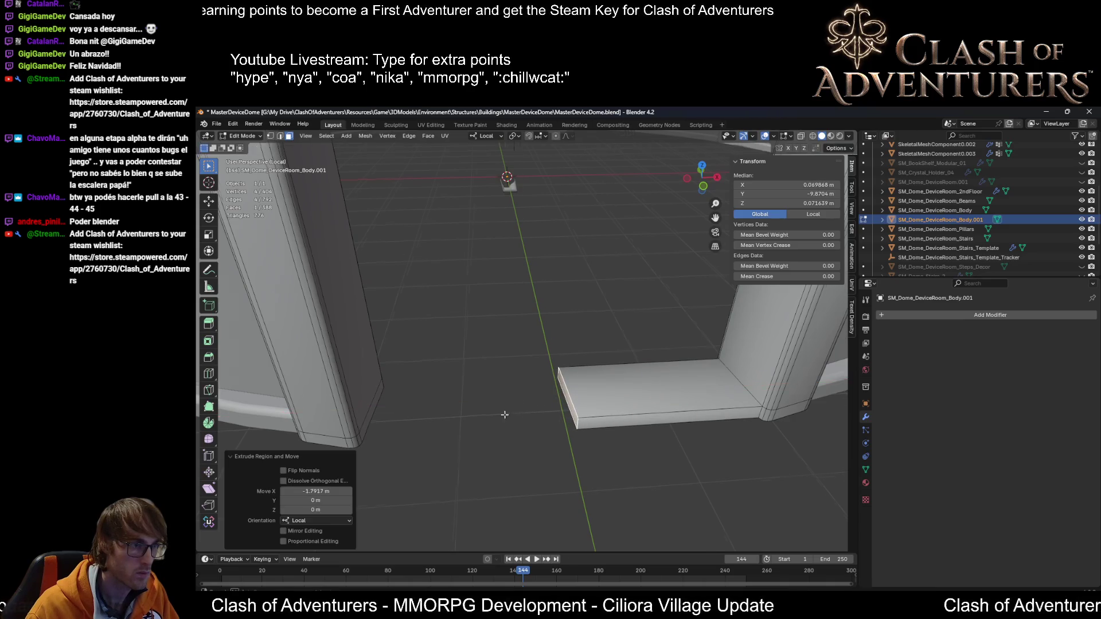
Step: Move the other pillar's bottom face inward along local X so the second slab nears the middle
middle_drag(520, 407, 424, 404)
click(383, 393)
key(s)
key(x)
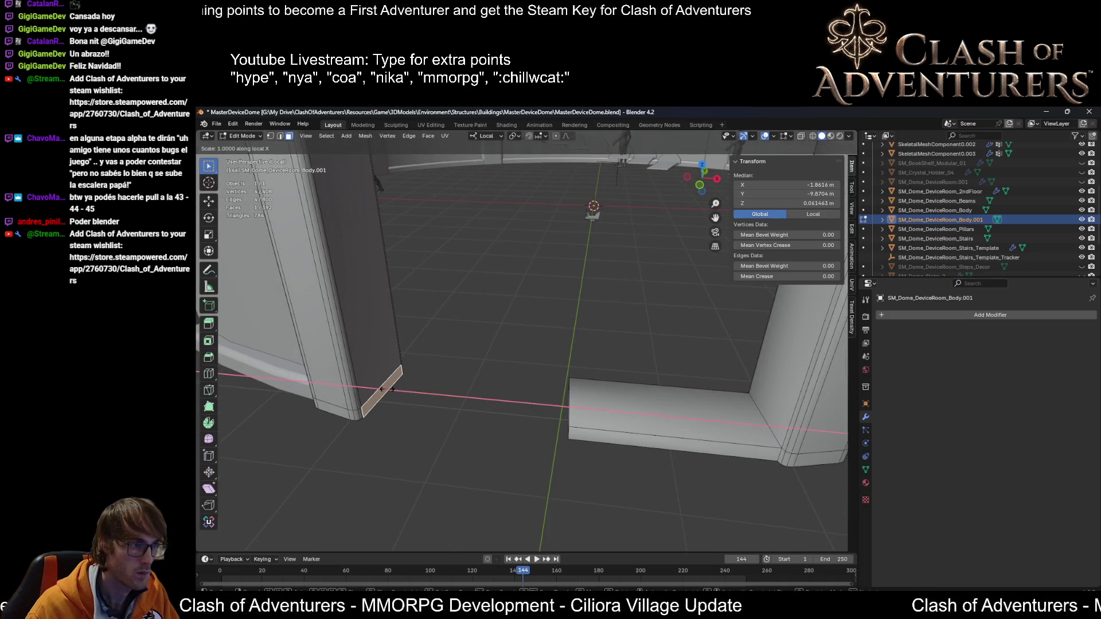
key(Escape)
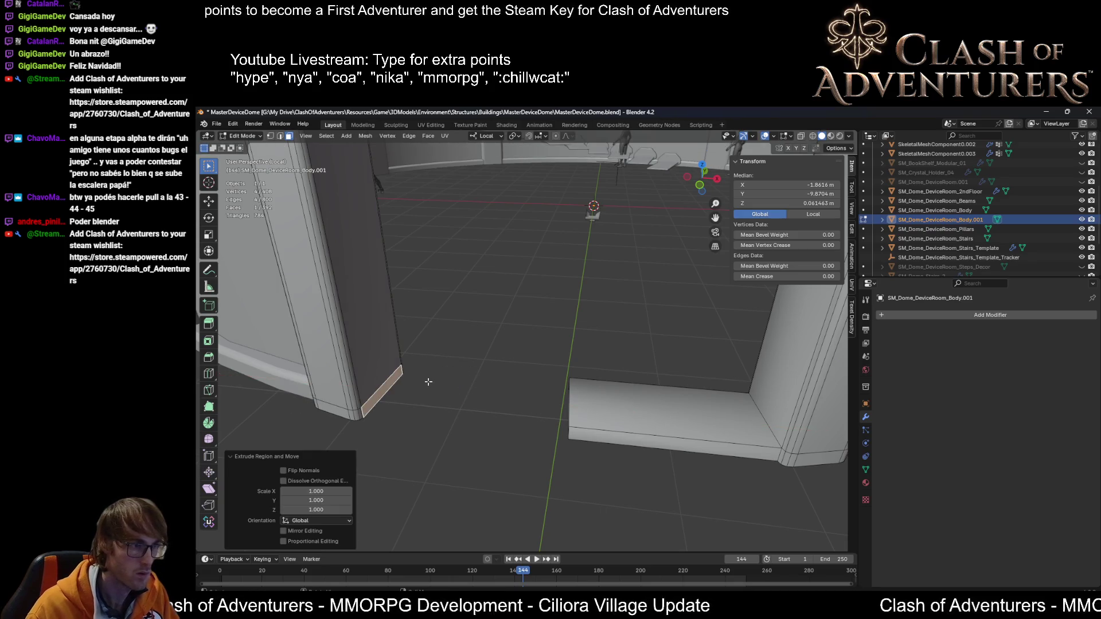
key(g)
key(x)
click(563, 412)
Step: Merge the two slabs' facing top corner vertices at center
middle_drag(563, 412, 566, 401)
middle_drag(586, 442, 566, 409)
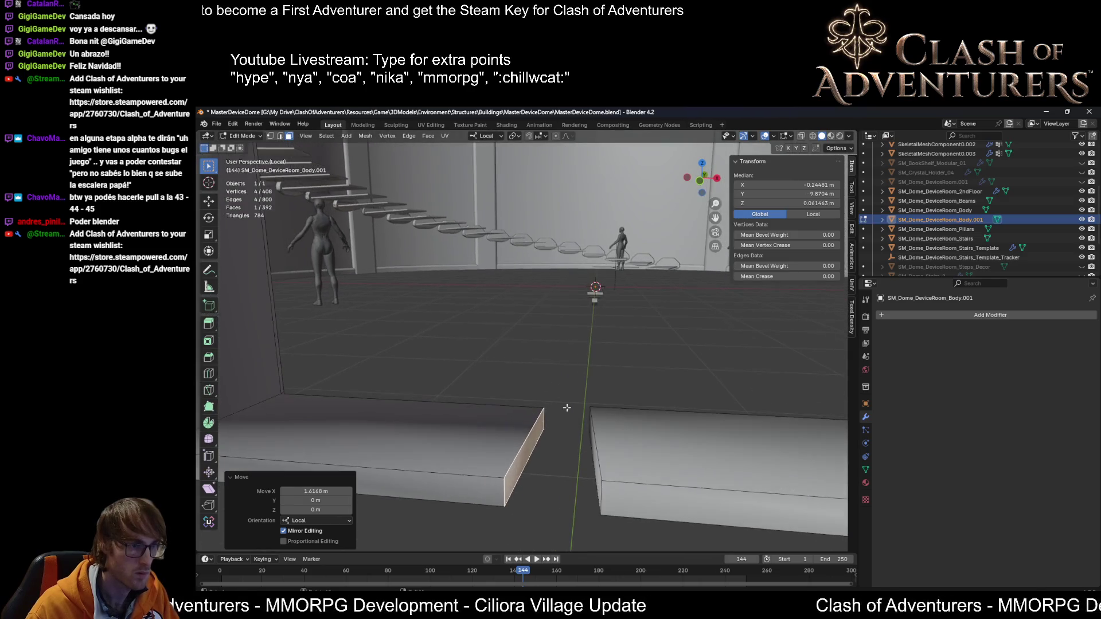
key(1)
drag(548, 458, 549, 459)
middle_drag(555, 453, 567, 436)
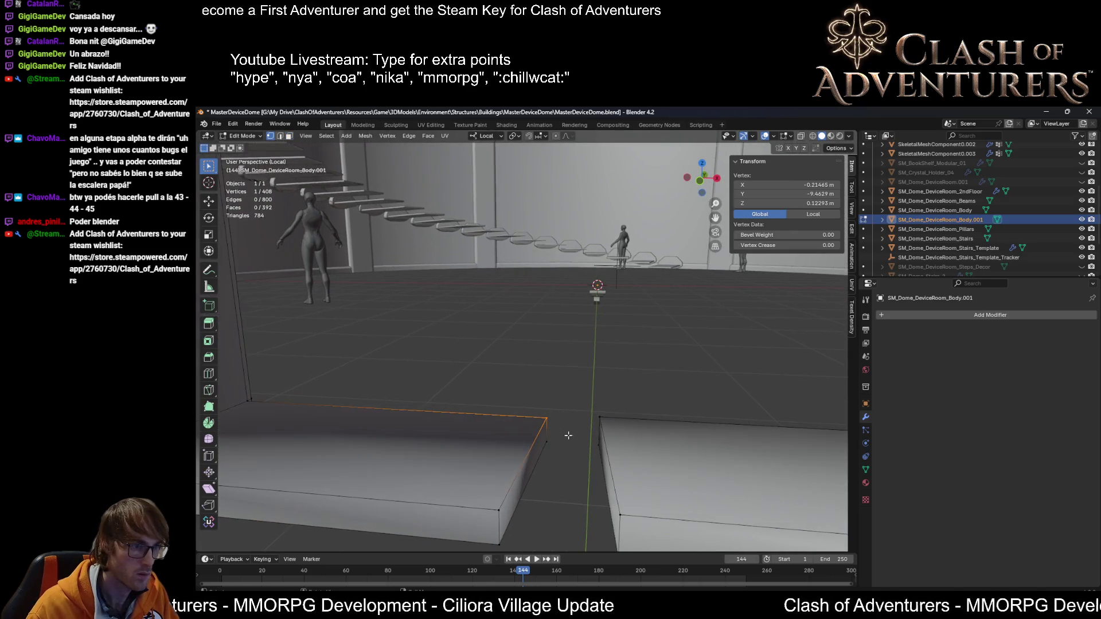
shift+click(600, 421)
key(m)
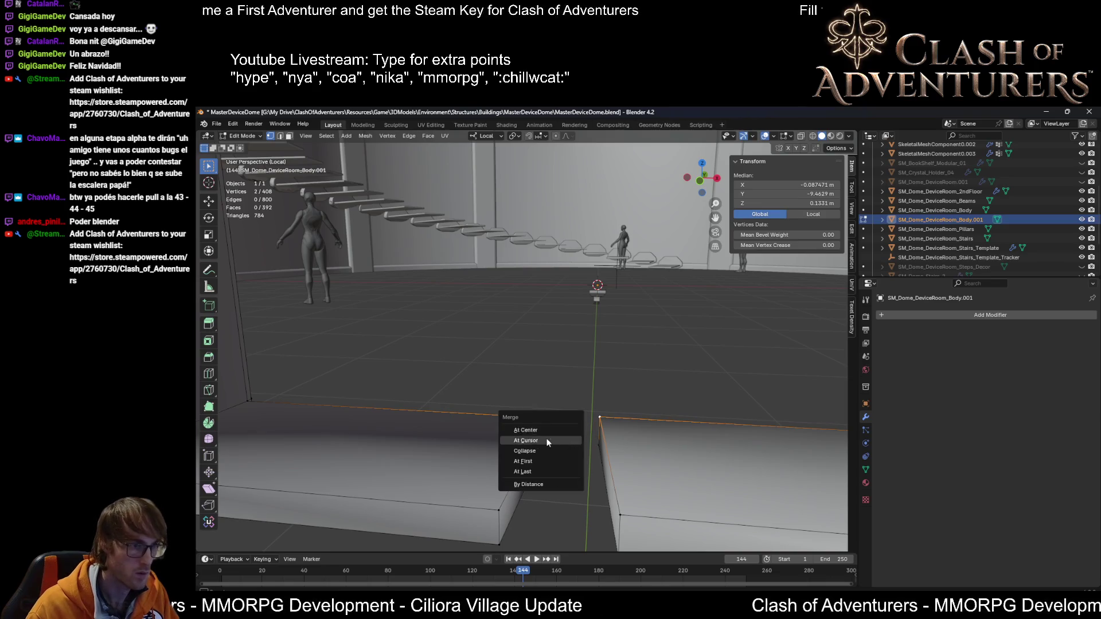
click(546, 441)
Step: Merge the facing bottom corner vertex pairs of the slabs at center
middle_drag(565, 445, 574, 420)
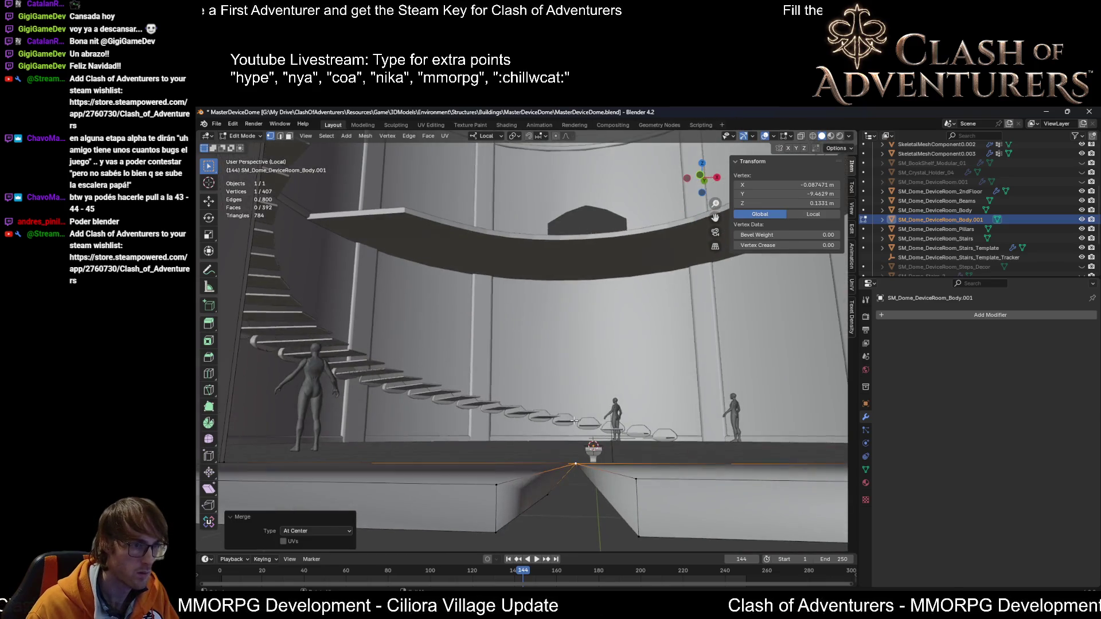
key(g)
click(551, 498)
mouse_move(550, 498)
middle_down()
mouse_move(575, 500)
mouse_move(576, 487)
mouse_move(572, 503)
middle_up()
key(m)
click(573, 500)
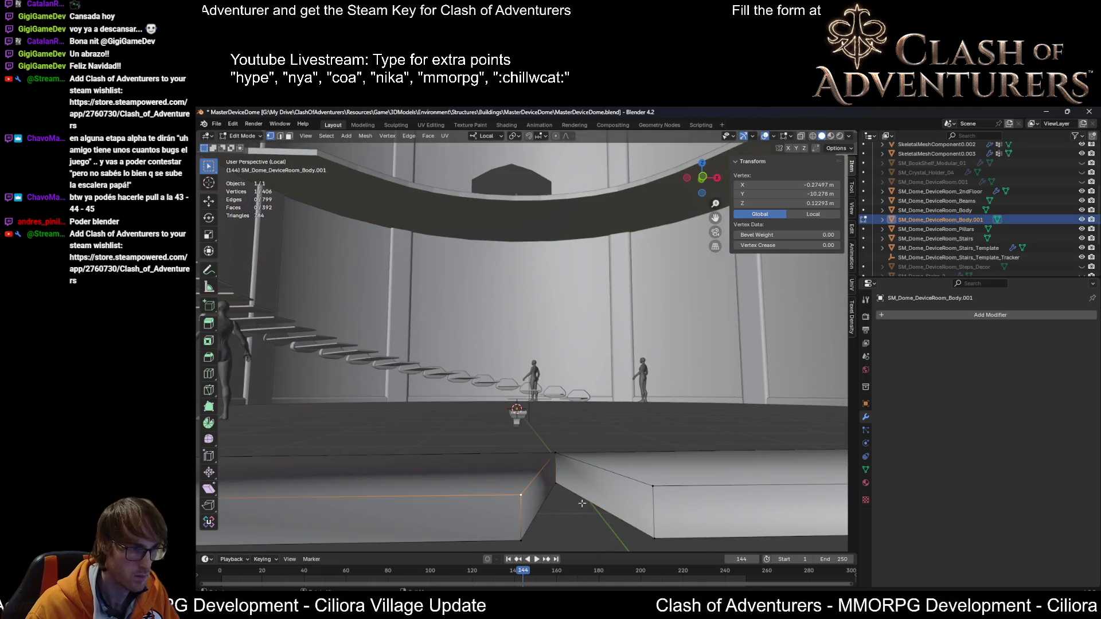
shift+click(653, 485)
key(m)
click(653, 477)
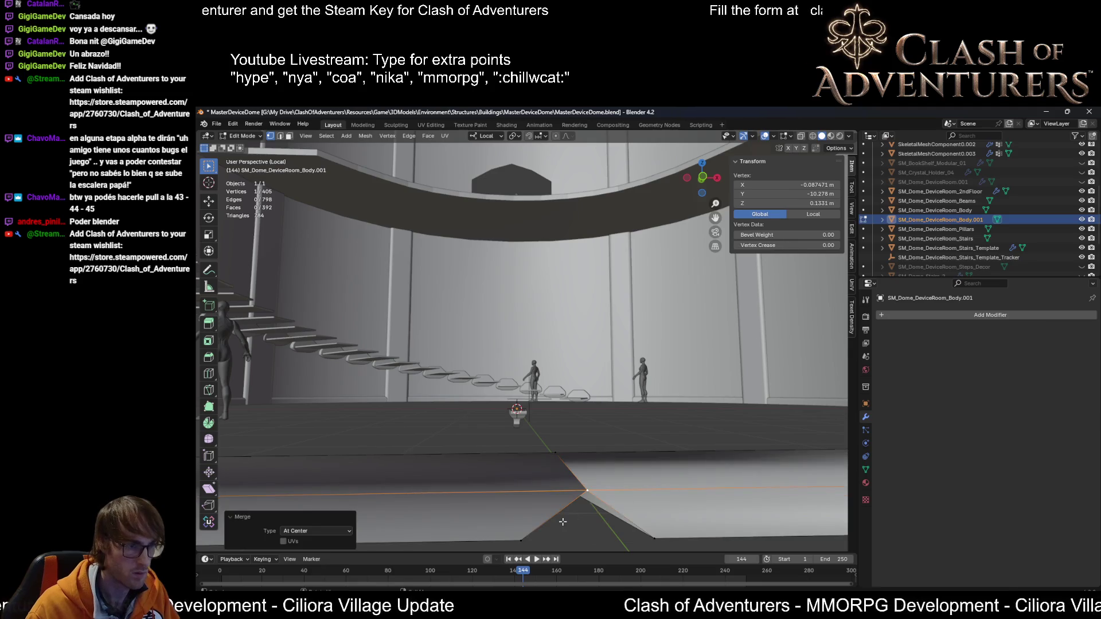
Step: Merge the underside corner vertices at center, then select the leftover inner face in see-through mode
middle_drag(524, 539, 579, 502)
shift+click(666, 495)
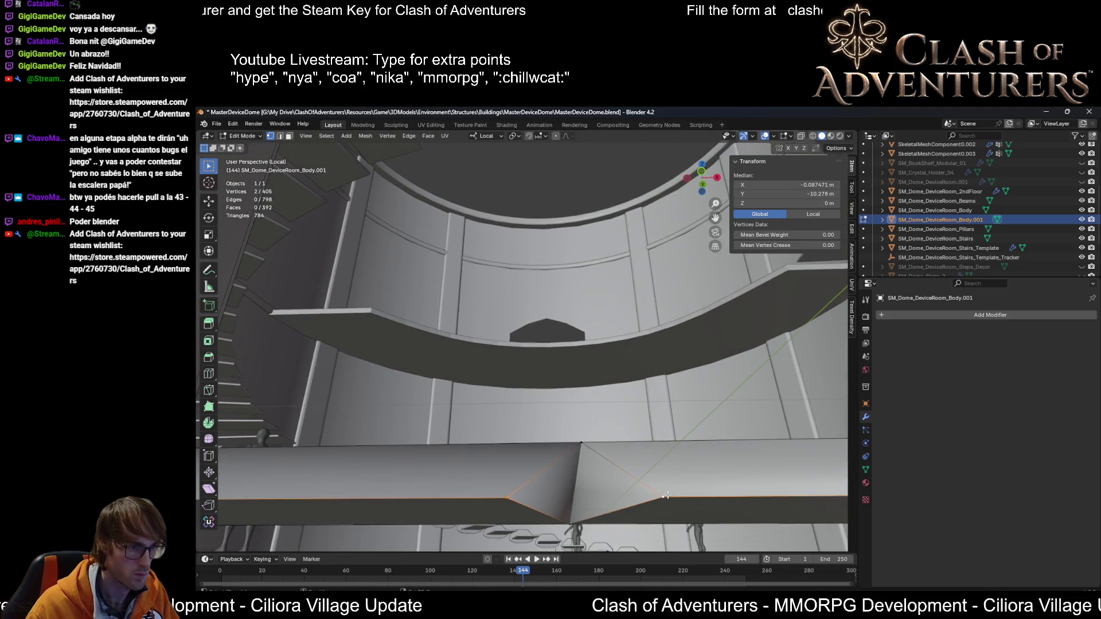
key(m)
click(665, 487)
mouse_move(665, 487)
middle_down()
mouse_move(627, 522)
mouse_move(595, 486)
middle_up()
key(alt+z)
key(3)
click(545, 491)
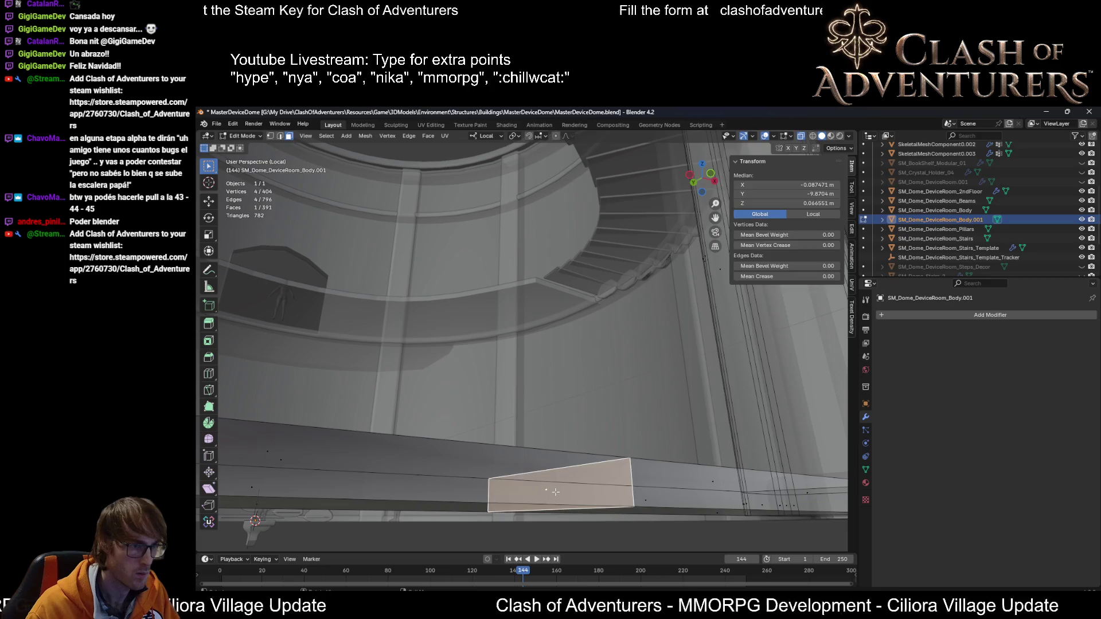
Step: Delete only the leftover inner face and dissolve the redundant edge loop across the step
key(x)
click(572, 461)
mouse_move(572, 461)
middle_down()
mouse_move(593, 491)
mouse_move(567, 497)
mouse_move(567, 510)
mouse_move(559, 442)
mouse_move(624, 419)
mouse_move(723, 355)
mouse_move(649, 418)
mouse_move(576, 359)
mouse_move(547, 387)
mouse_move(516, 384)
mouse_move(653, 419)
mouse_move(560, 371)
mouse_move(531, 388)
mouse_move(474, 325)
mouse_move(588, 250)
middle_up()
alt+click(614, 486)
key(alt+z)
key(x)
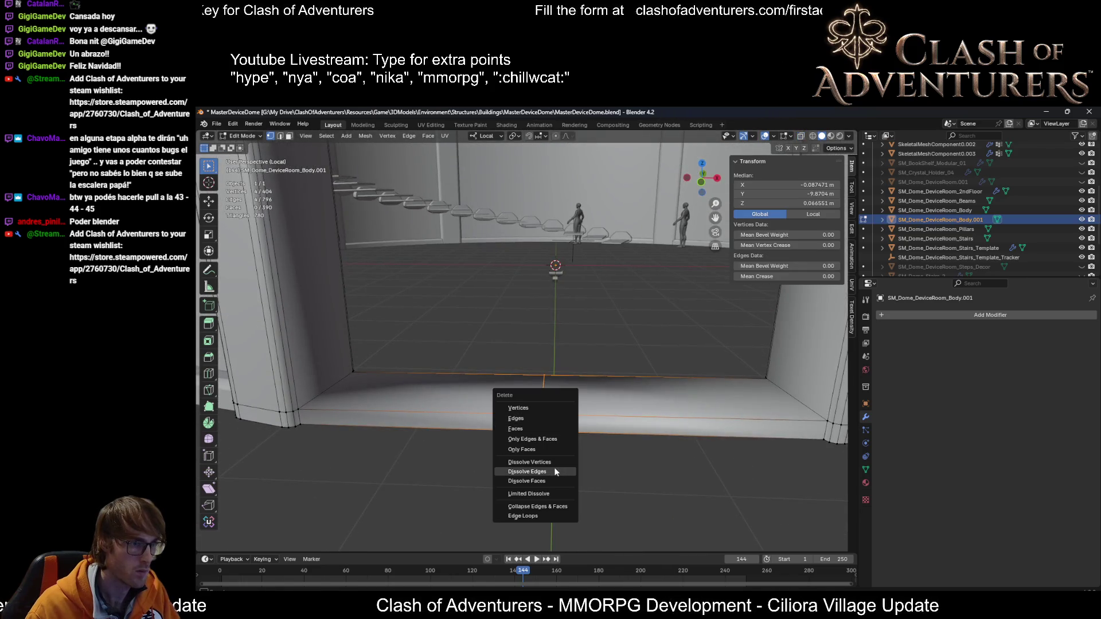
click(554, 471)
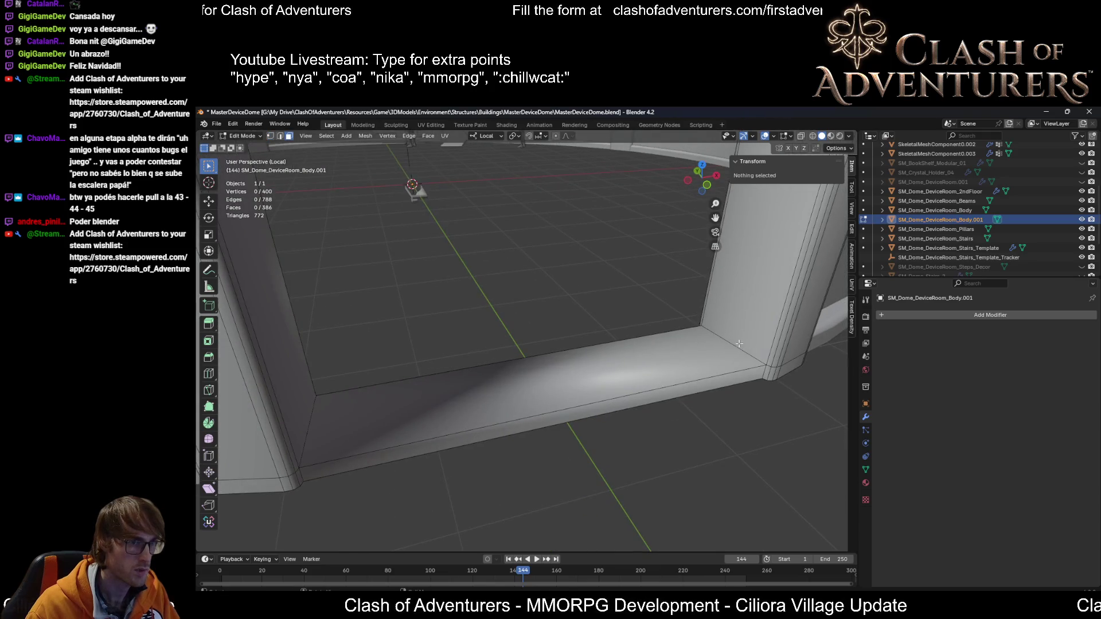
Step: Select both pillar rim edge loops and mark them sharp
click(739, 344)
alt+shift+click(649, 418)
alt+shift+click(516, 384)
key(alt+a)
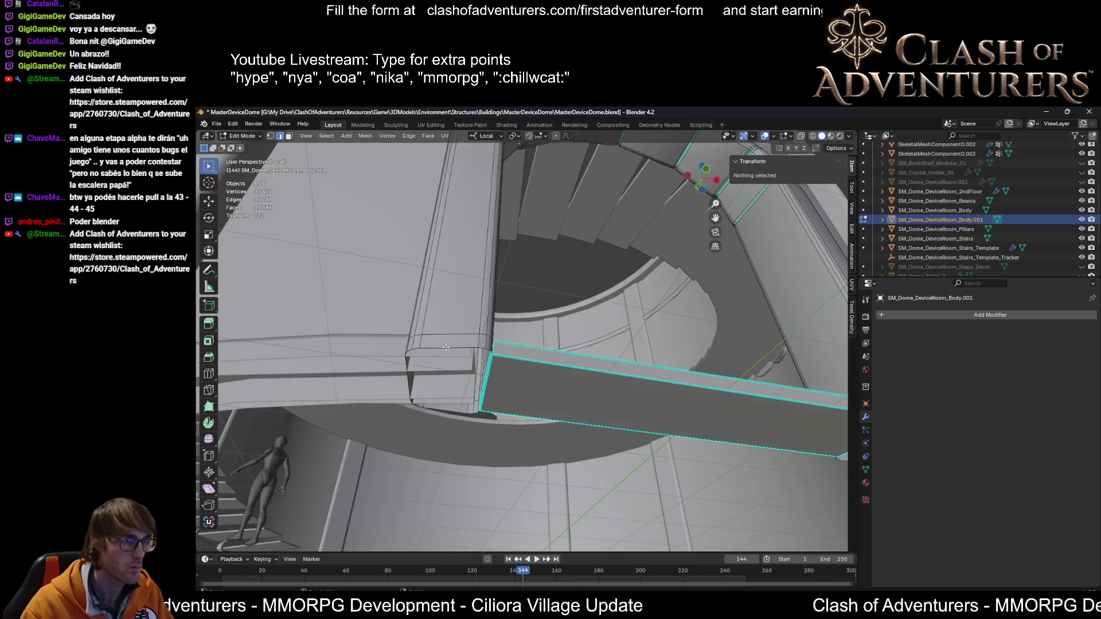
alt+click(446, 348)
key(KP_Decimal)
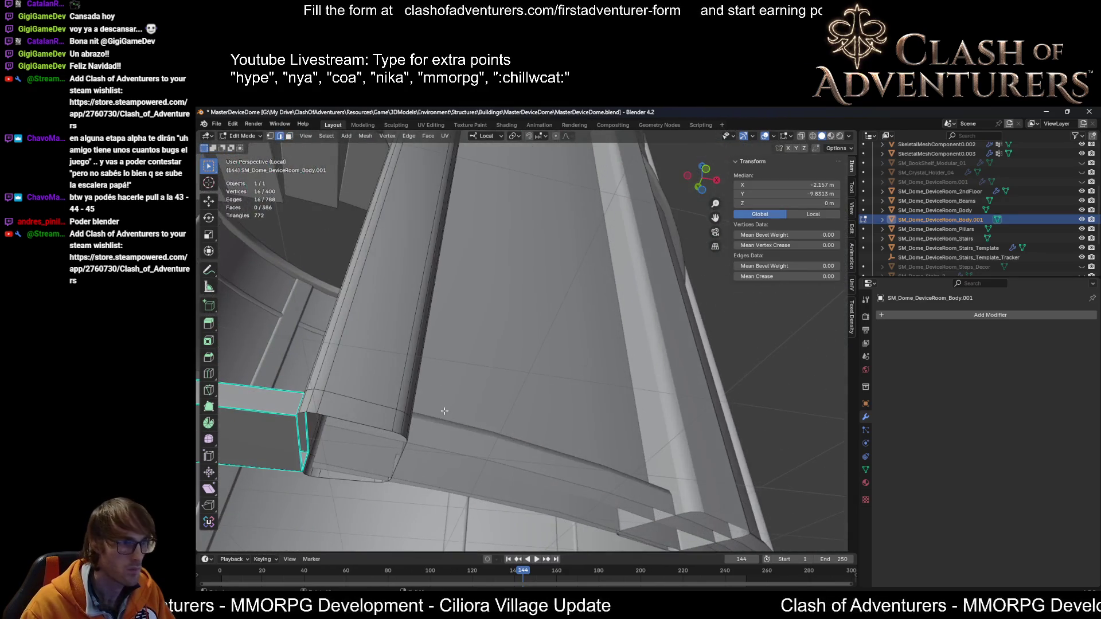
right_click(382, 430)
click(370, 423)
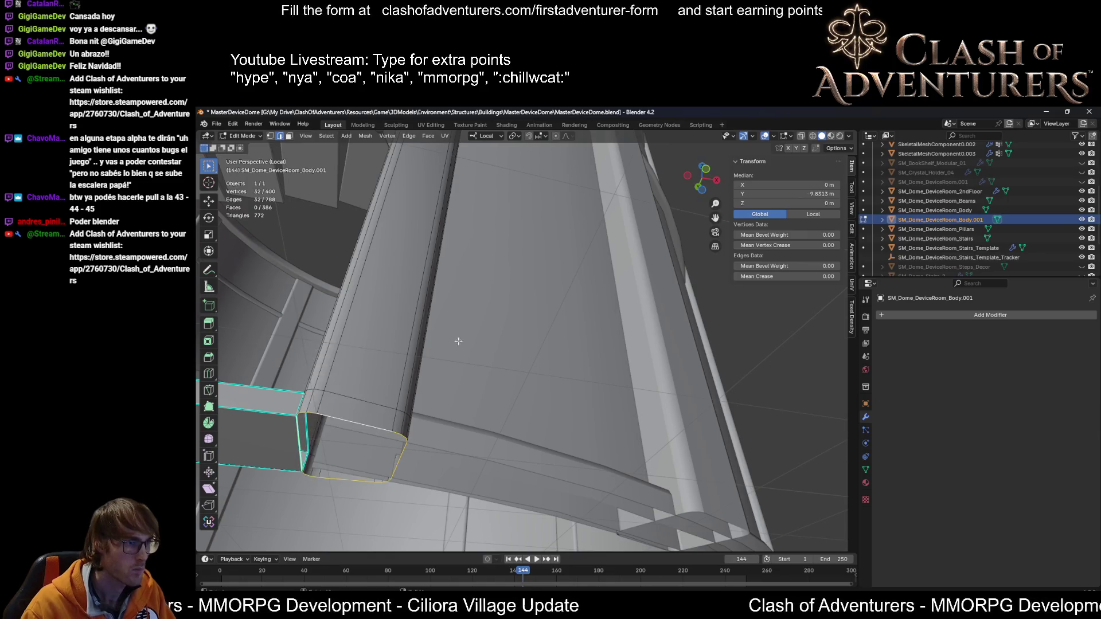
key(KP_Decimal)
key(ctrl+e)
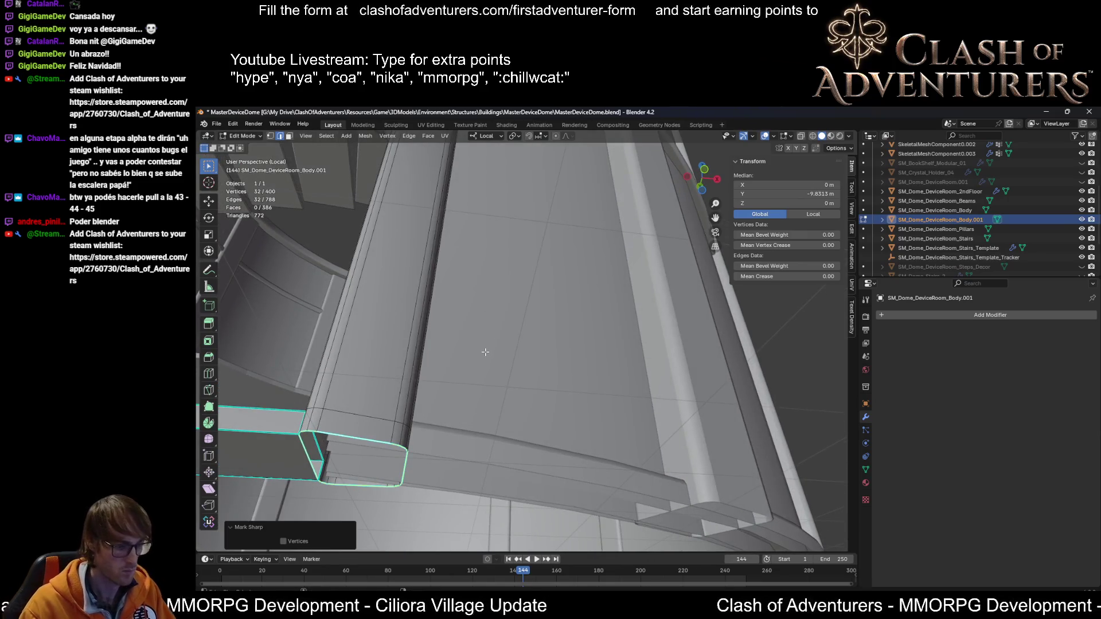
Step: Mark the selected rim loops as seams, then select a single edge loop on the arch
key(ctrl+e)
click(467, 345)
mouse_move(467, 346)
middle_down()
mouse_move(384, 399)
mouse_move(542, 422)
mouse_move(605, 312)
mouse_move(558, 249)
mouse_move(621, 350)
mouse_move(536, 327)
middle_up()
alt+click(554, 228)
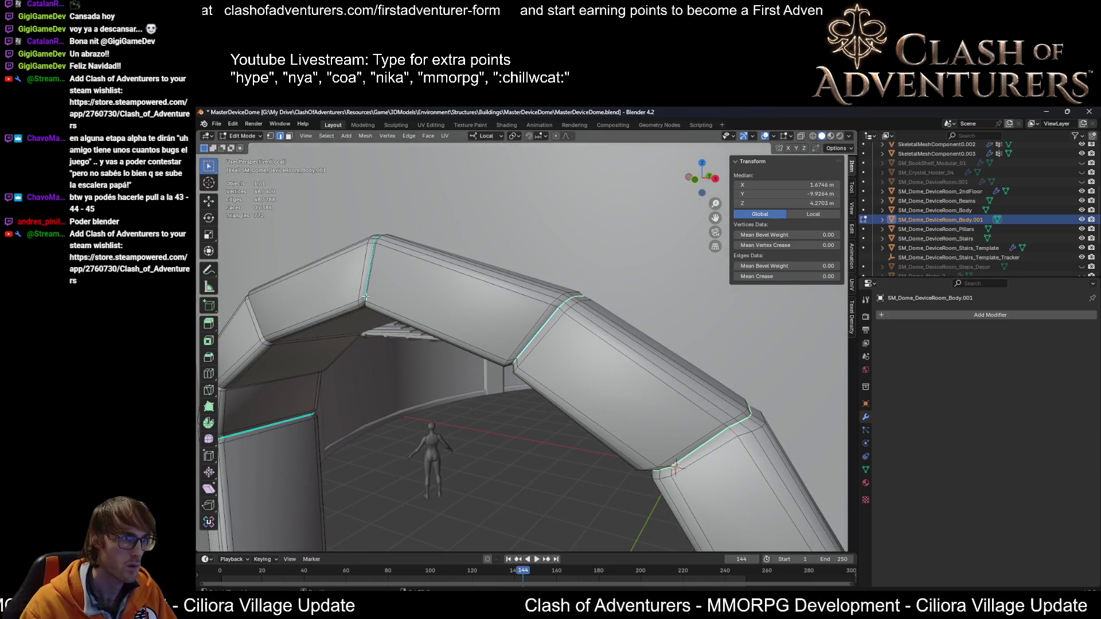
Step: Add another arch bend loop to the selection and mark the bend loops sharp
mouse_move(374, 267)
middle_down()
mouse_move(494, 308)
mouse_move(528, 281)
mouse_move(573, 270)
middle_up()
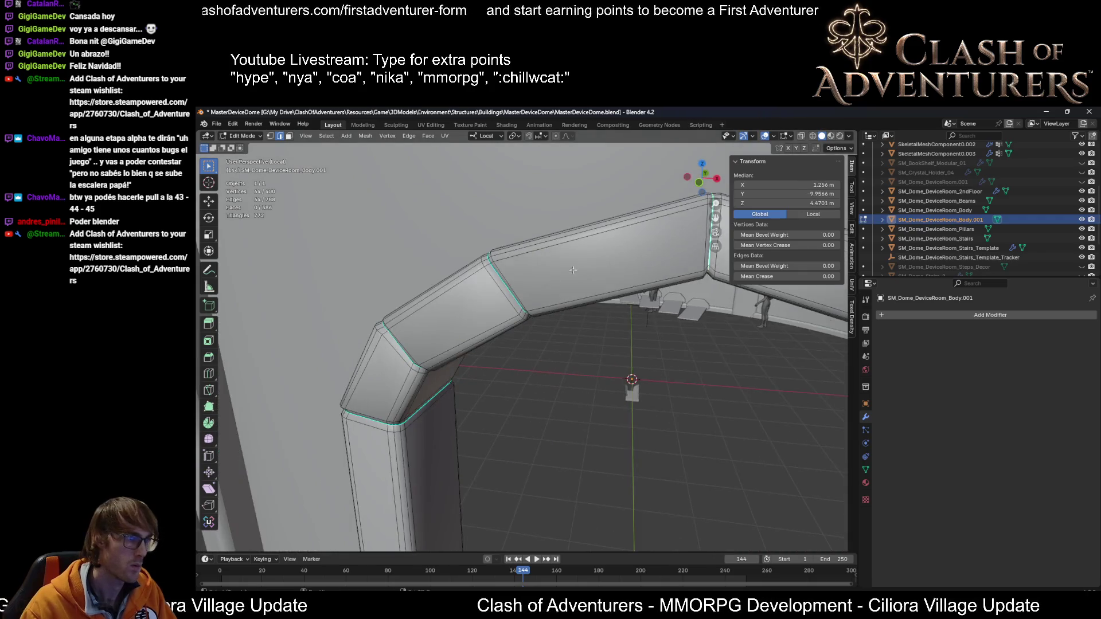
alt+shift+click(506, 286)
middle_drag(506, 286, 421, 312)
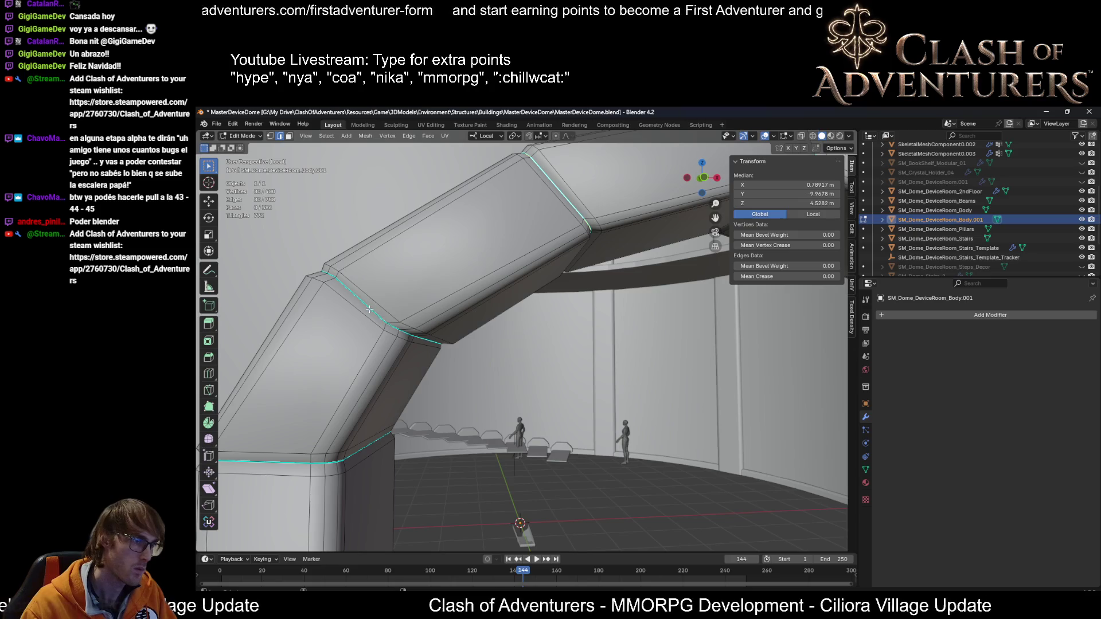
right_click(303, 463)
click(291, 463)
middle_drag(291, 463, 520, 430)
scroll(520, 430, down, 4)
scroll(599, 247, up, 6)
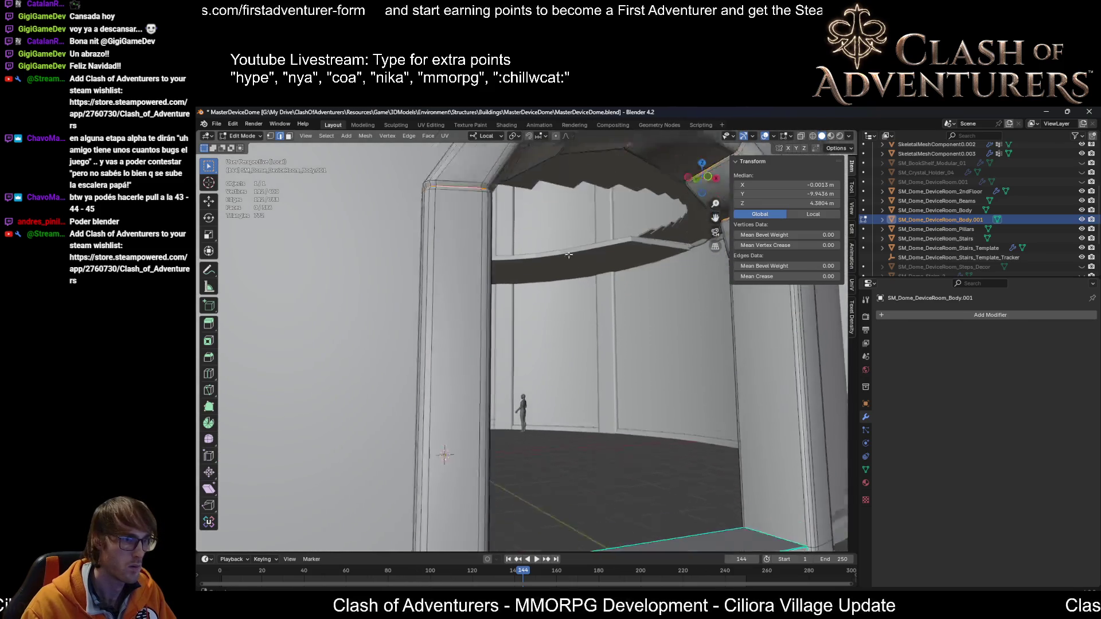
mouse_move(599, 248)
middle_down()
mouse_move(554, 385)
mouse_move(572, 386)
mouse_move(567, 401)
mouse_move(509, 384)
mouse_move(652, 411)
mouse_move(604, 422)
mouse_move(606, 395)
mouse_move(545, 391)
mouse_move(463, 404)
middle_up()
scroll(596, 410, up, 2)
scroll(462, 404, up, 3)
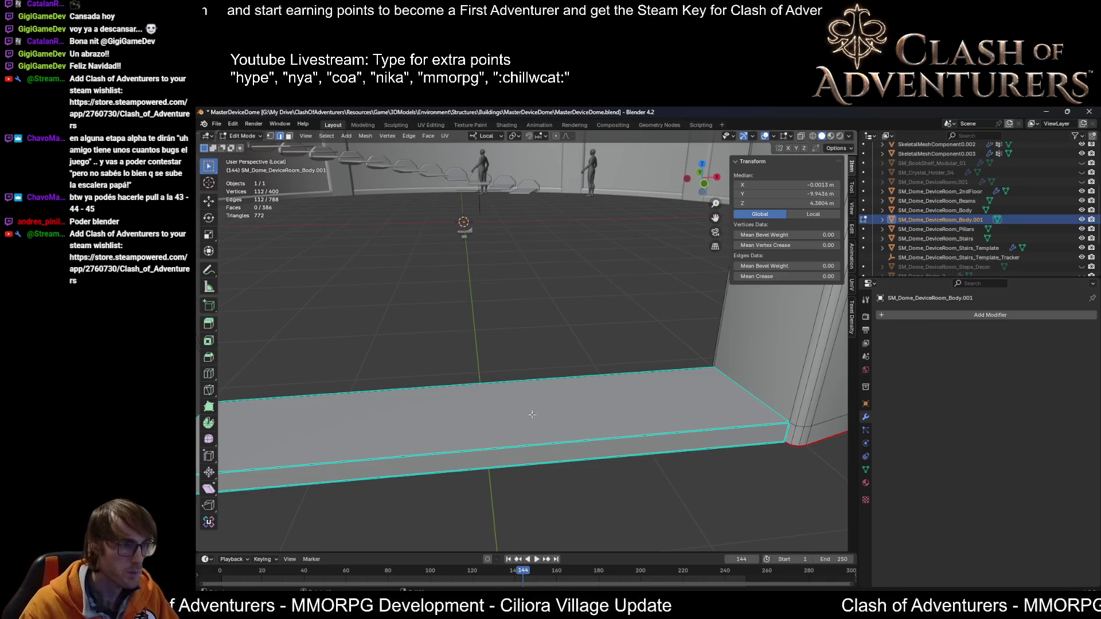
Step: Inspect the doorway and threshold slab from several angles, then return to Object Mode
scroll(526, 419, down, 4)
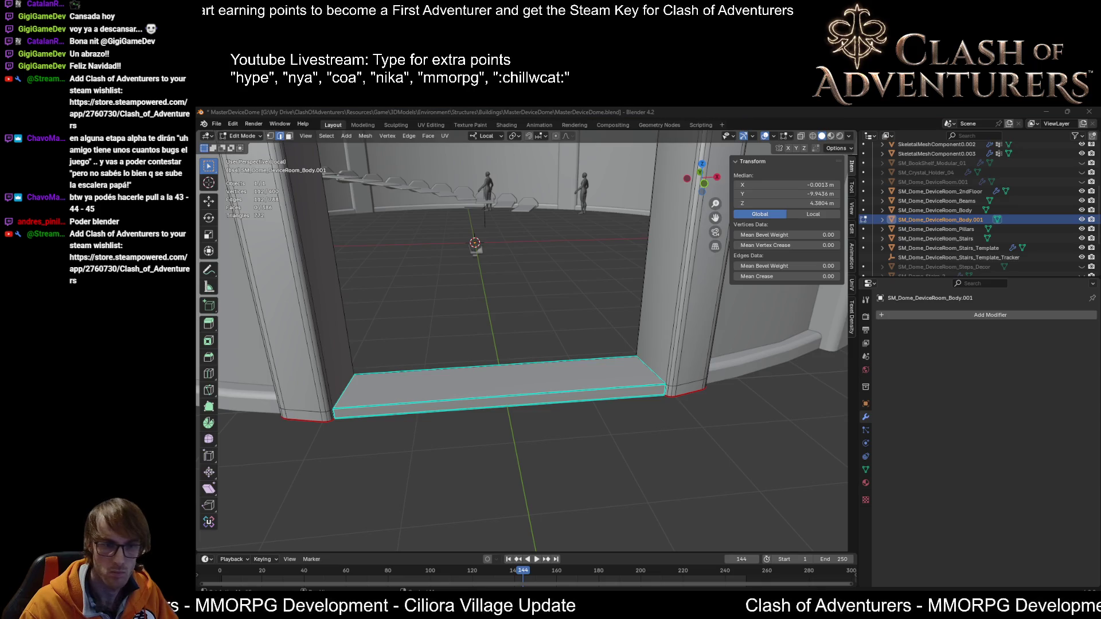
scroll(634, 340, down, 2)
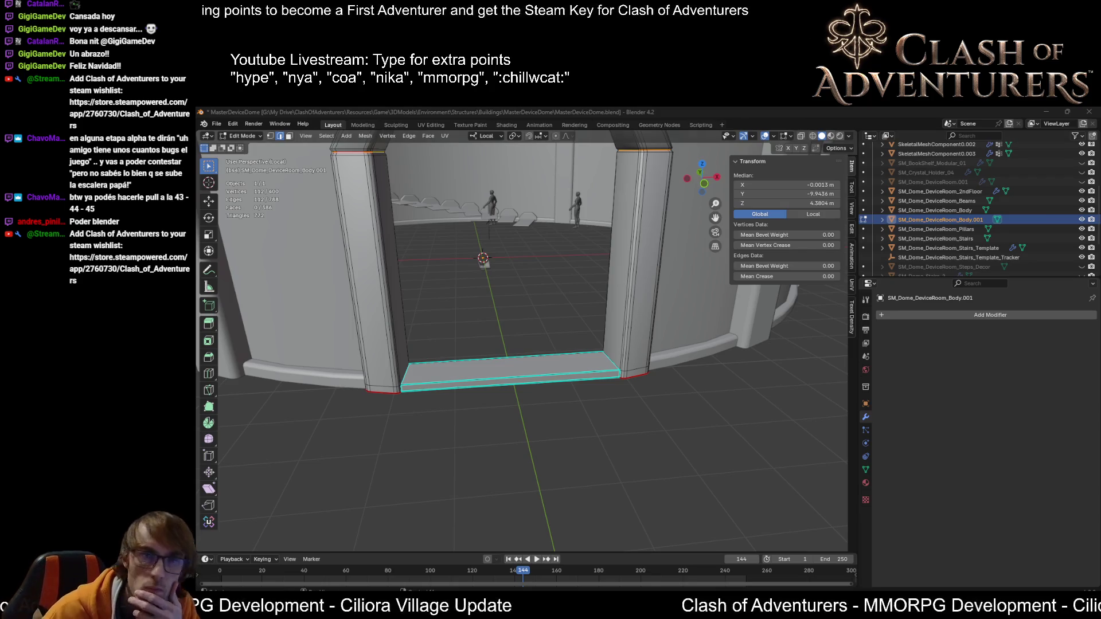
click(555, 111)
scroll(596, 307, down, 3)
scroll(596, 308, up, 3)
scroll(610, 357, down, 2)
mouse_move(611, 357)
middle_down()
mouse_move(596, 361)
mouse_move(621, 368)
middle_up()
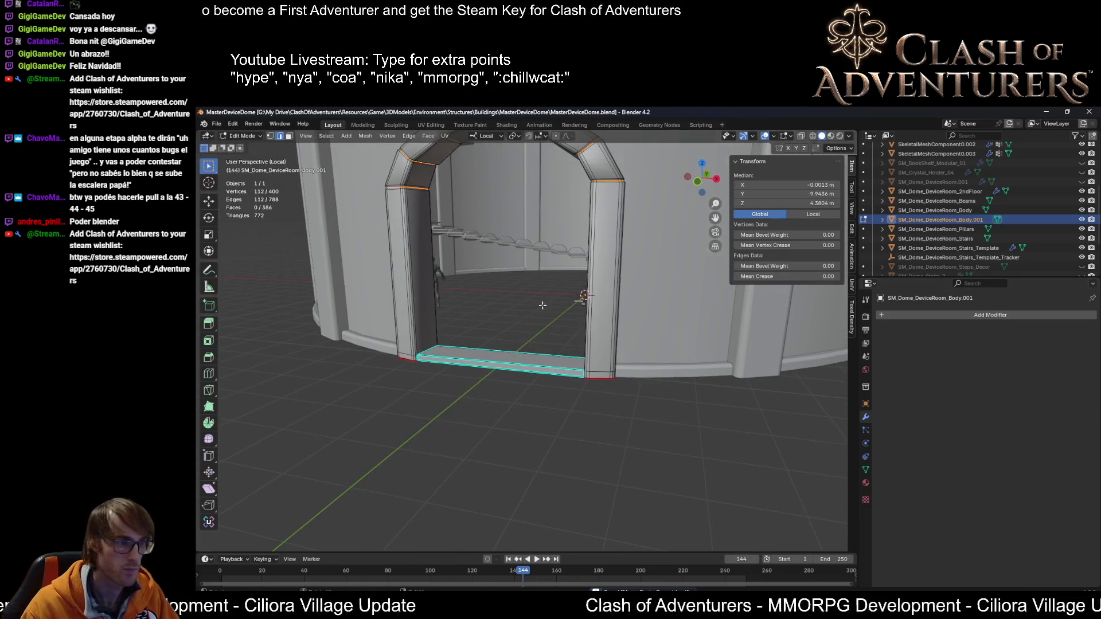
middle_drag(543, 305, 557, 338)
scroll(557, 339, up, 4)
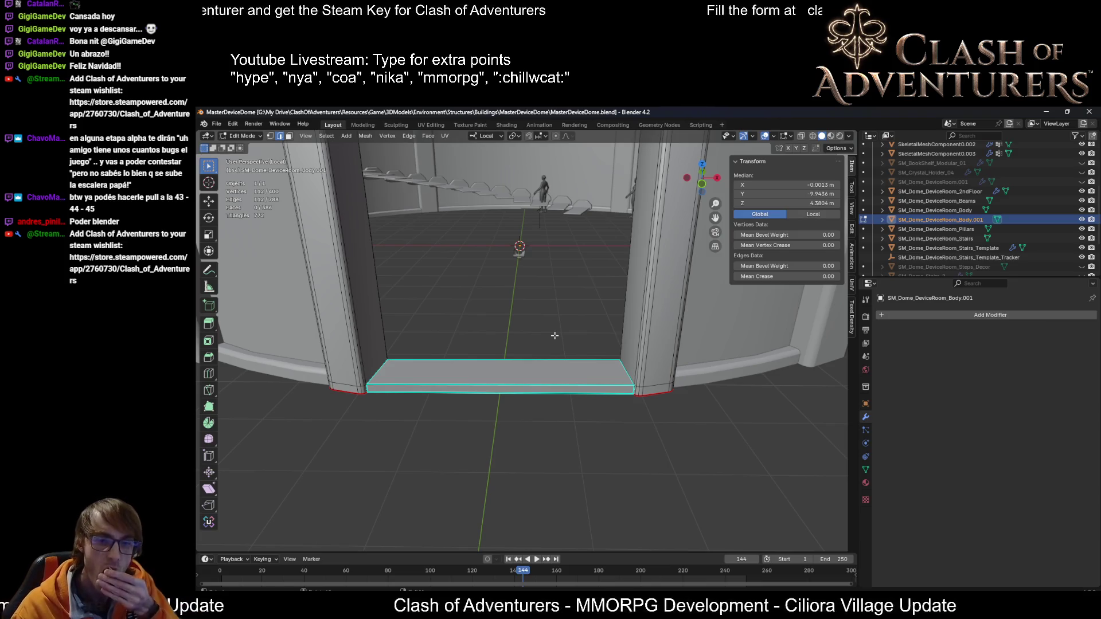
scroll(658, 335, up, 3)
middle_drag(625, 322, 539, 322)
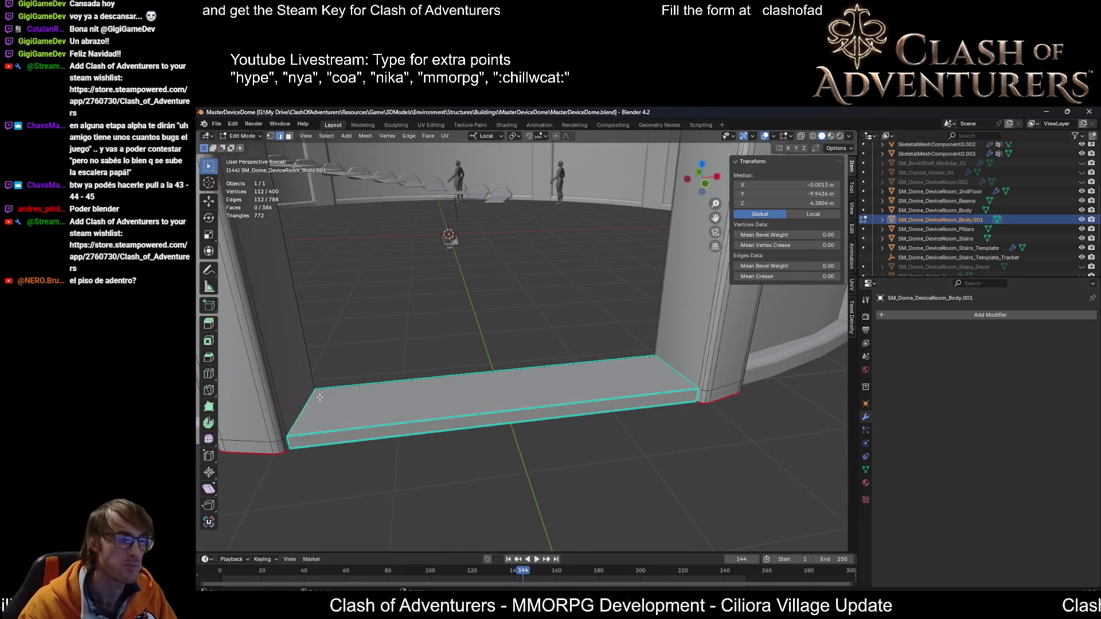
mouse_move(541, 374)
middle_down()
mouse_move(429, 362)
mouse_move(563, 365)
mouse_move(528, 395)
mouse_move(548, 390)
mouse_move(483, 359)
mouse_move(505, 384)
mouse_move(577, 397)
middle_up()
scroll(577, 397, down, 10)
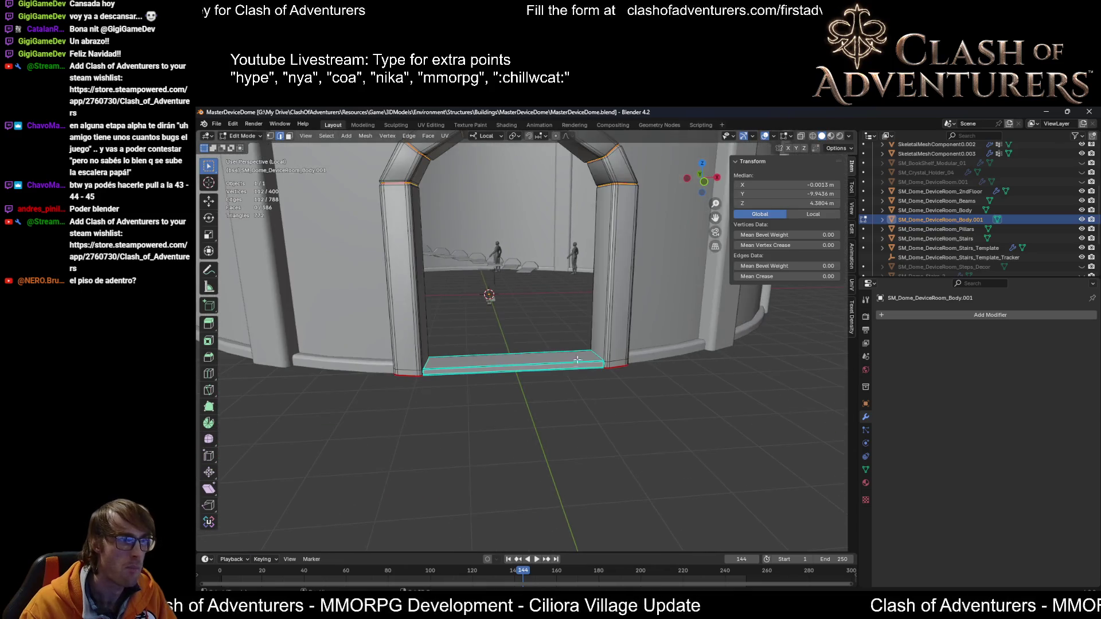
key(Tab)
key(Tab)
key(Tab)
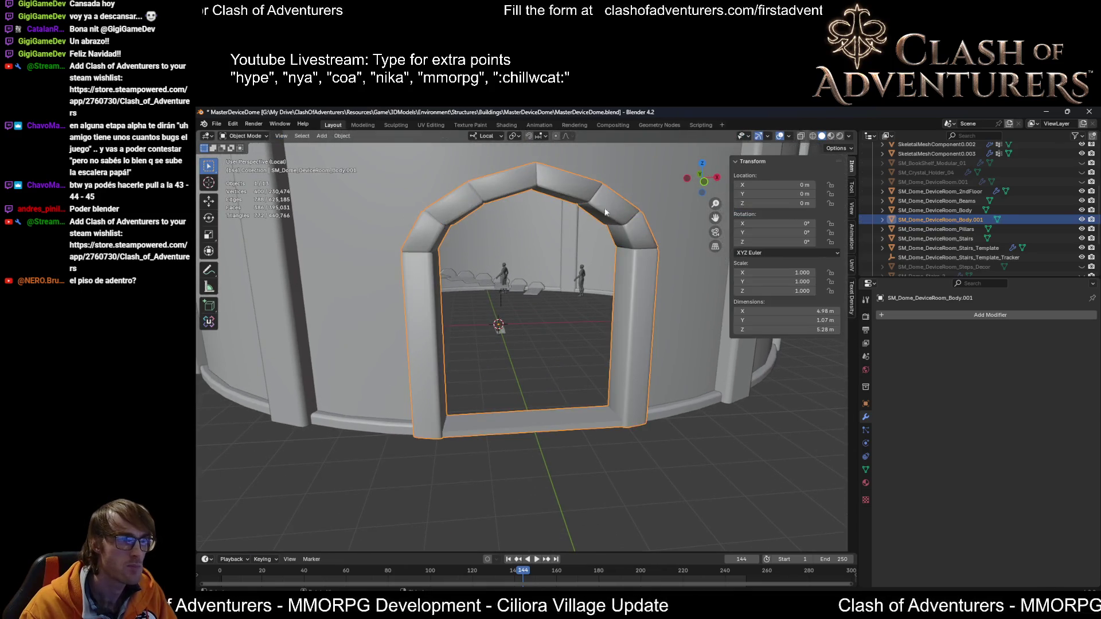
Step: Save the MasterDeviceDome file and inspect the archway from inside the dome
key(ctrl+s)
mouse_move(605, 319)
middle_down()
mouse_move(643, 398)
mouse_move(614, 405)
middle_up()
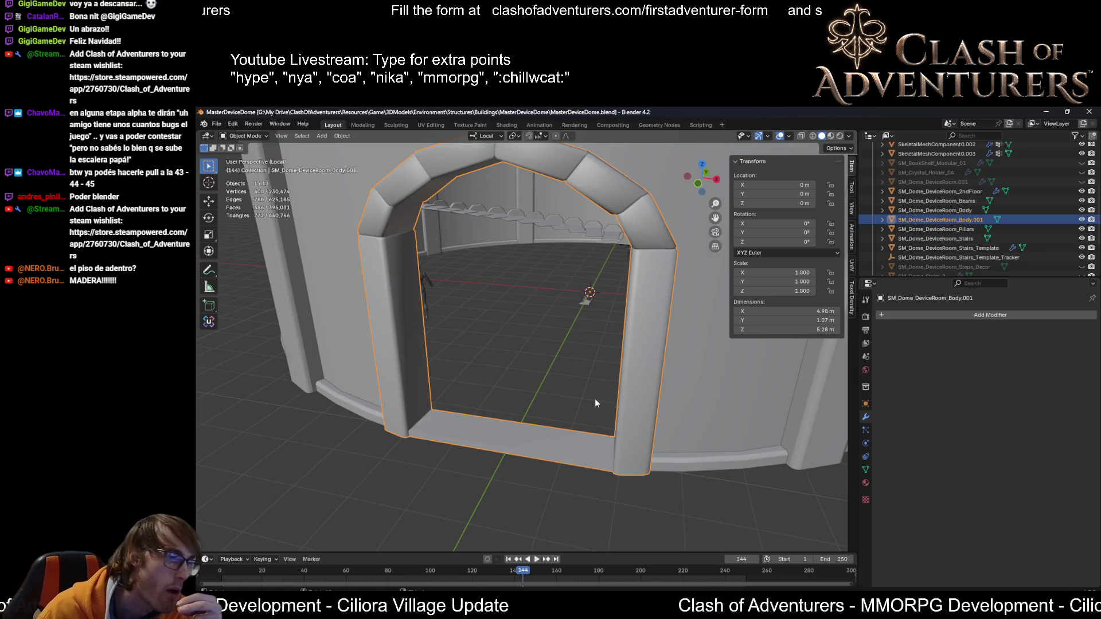
middle_drag(570, 410, 582, 374)
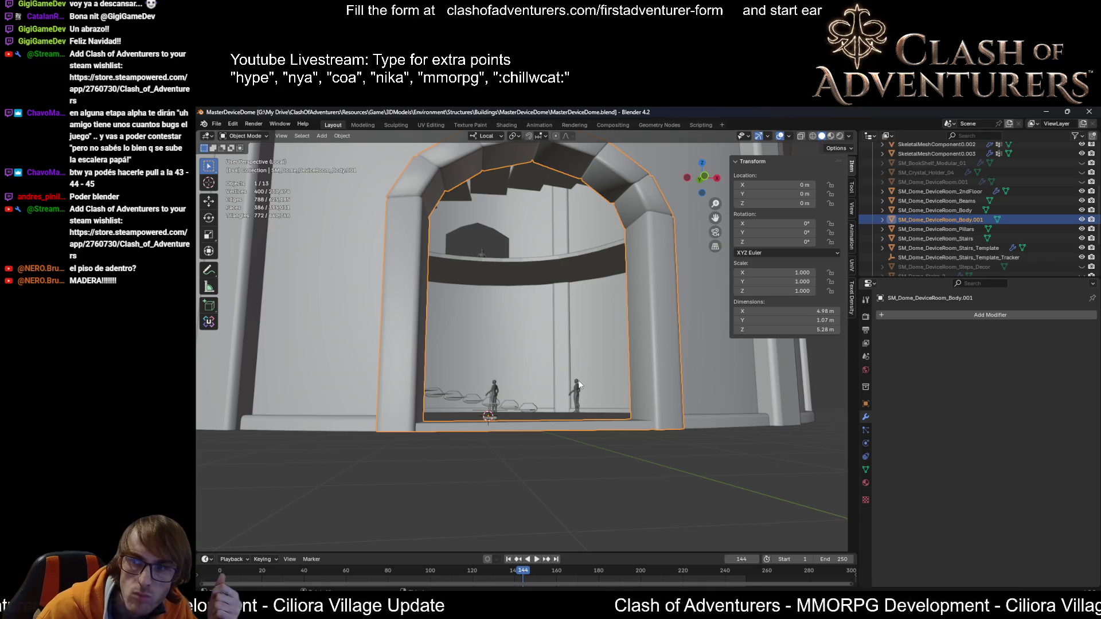
middle_drag(578, 396, 568, 410)
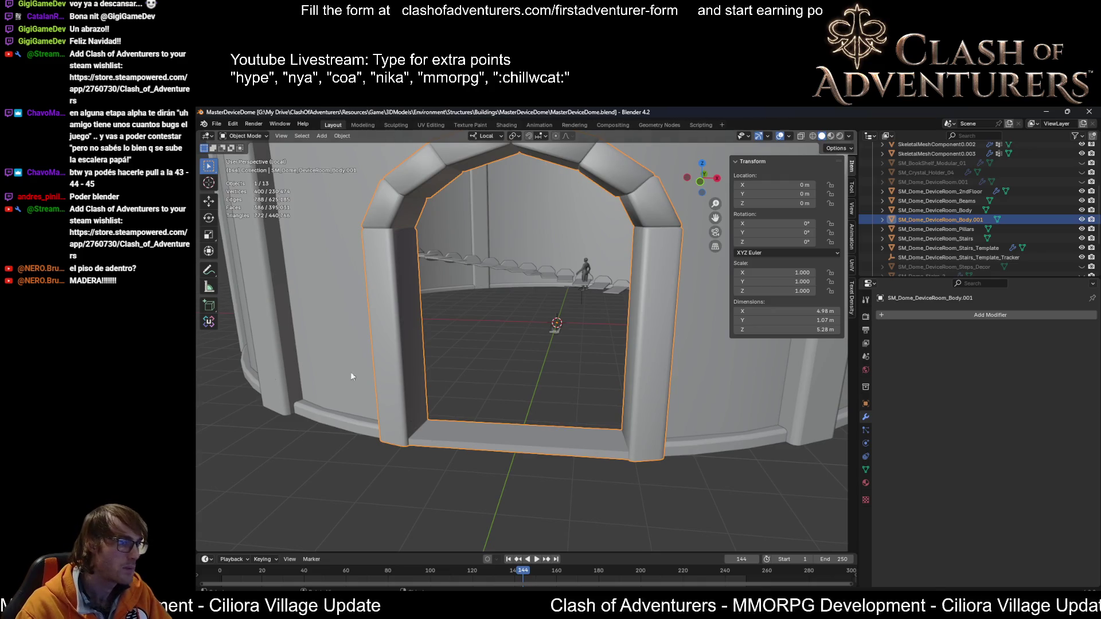
scroll(503, 381, down, 5)
scroll(499, 388, up, 6)
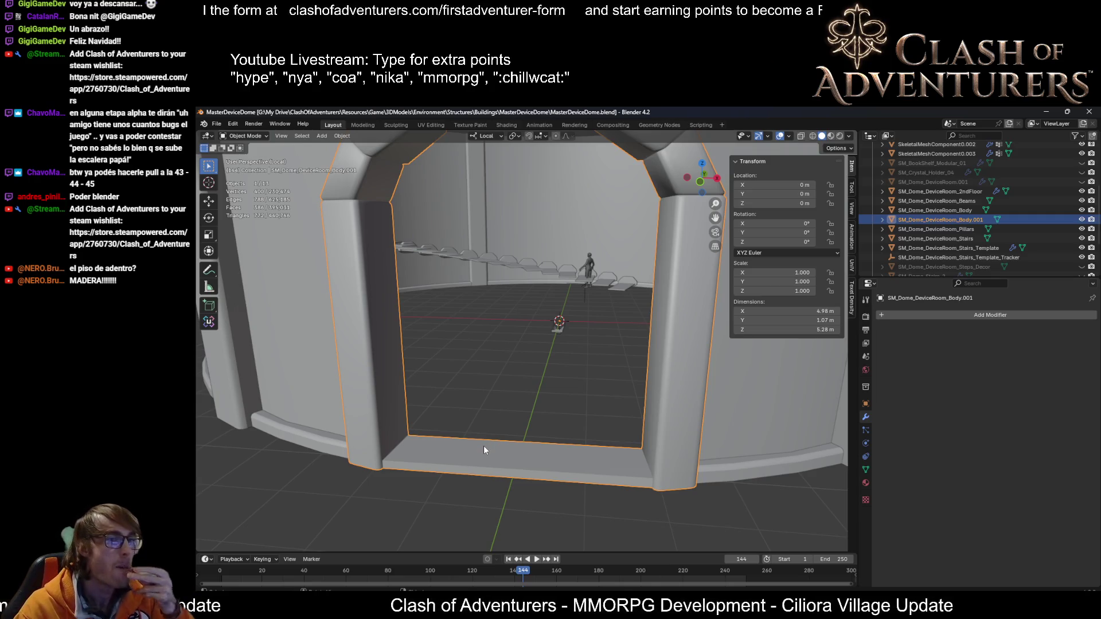
scroll(488, 434, down, 3)
mouse_move(554, 462)
middle_down()
mouse_move(535, 438)
mouse_move(554, 425)
mouse_move(593, 453)
mouse_move(570, 449)
middle_up()
scroll(553, 425, up, 5)
middle_drag(481, 460, 516, 463)
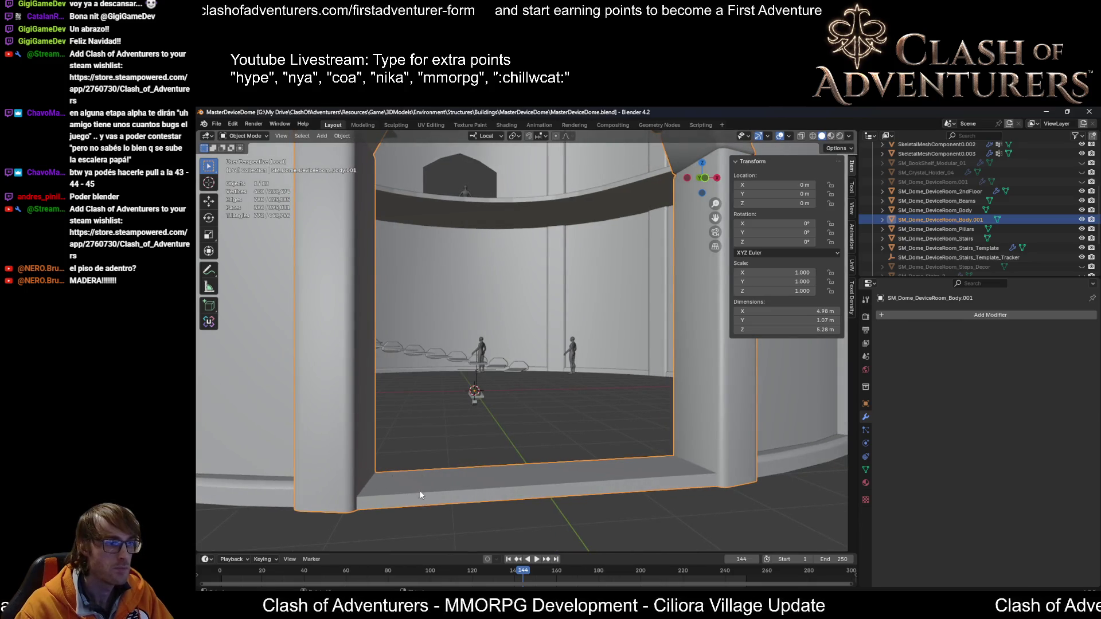
Step: Briefly select the SM_Dome_DeviceRoom_Beams object, then reselect and frame the door frame
click(258, 501)
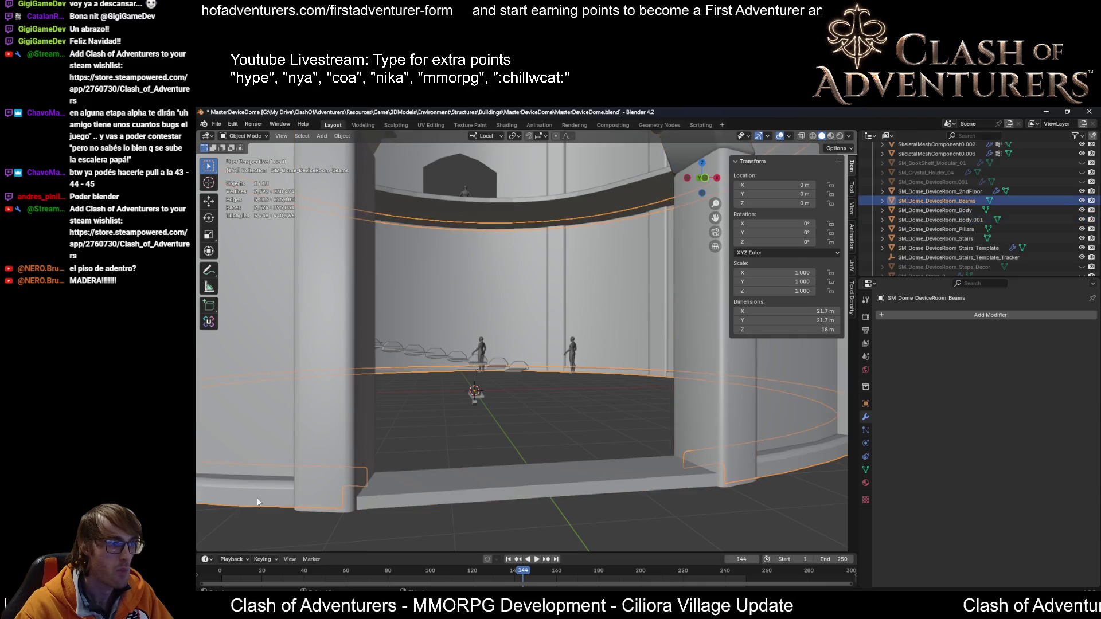
key(Tab)
key(Tab)
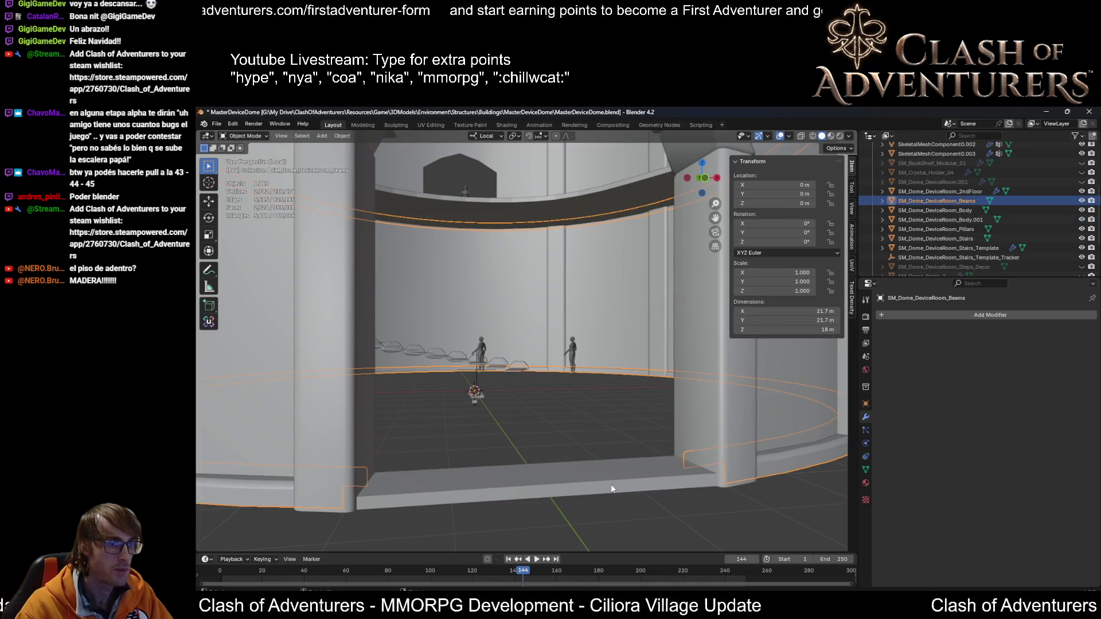
click(648, 483)
key(KP_Decimal)
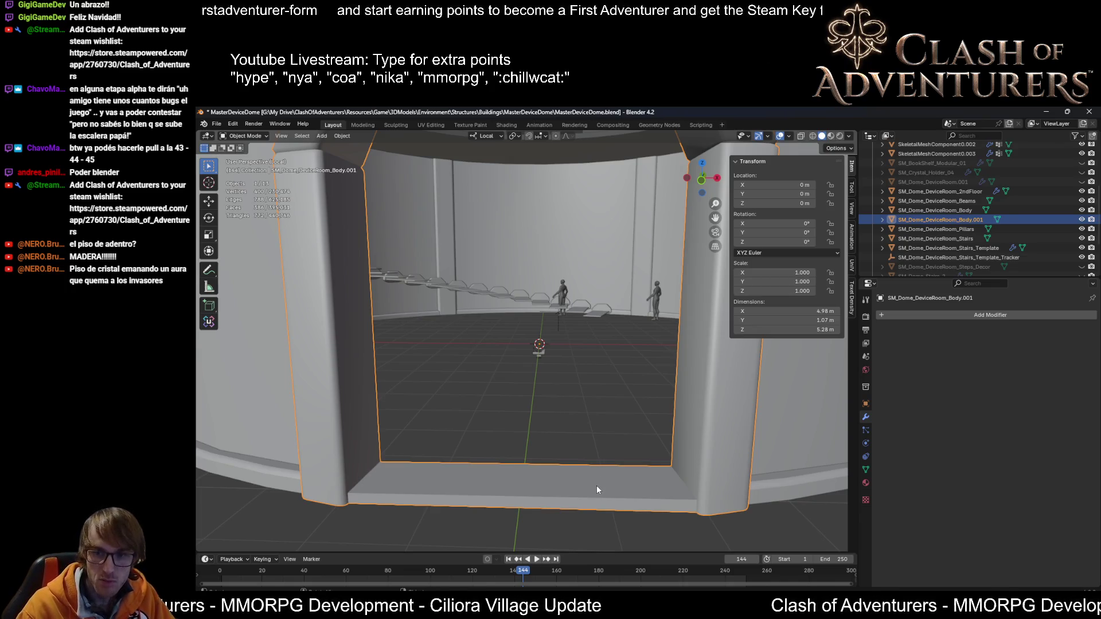
scroll(597, 461, down, 3)
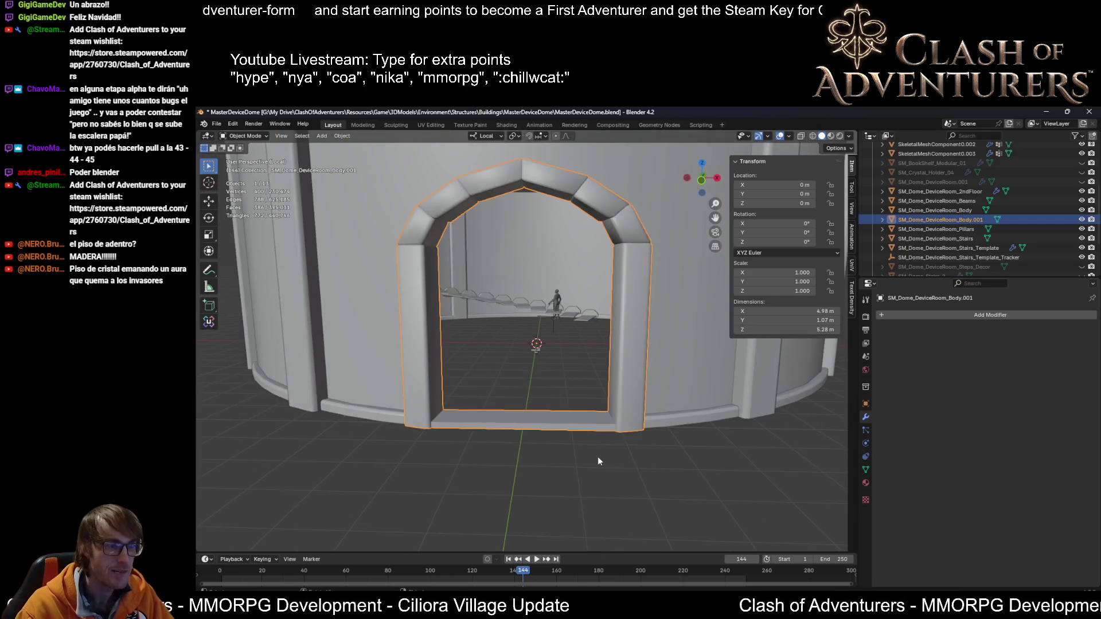
scroll(543, 431, up, 2)
shift+middle_drag(582, 374, 564, 420)
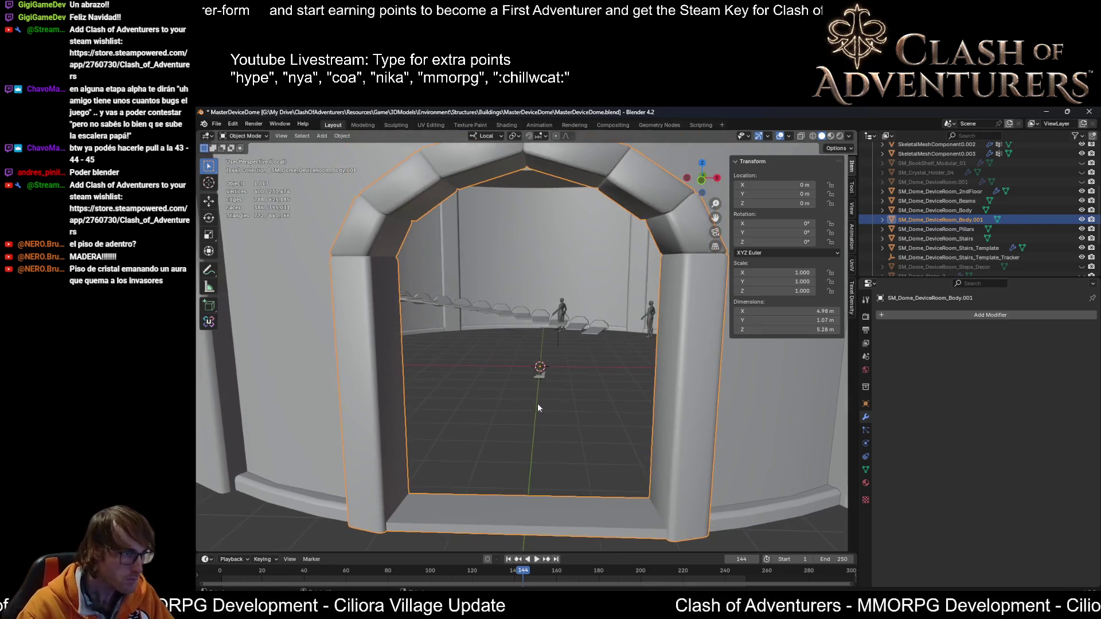
scroll(395, 349, down, 3)
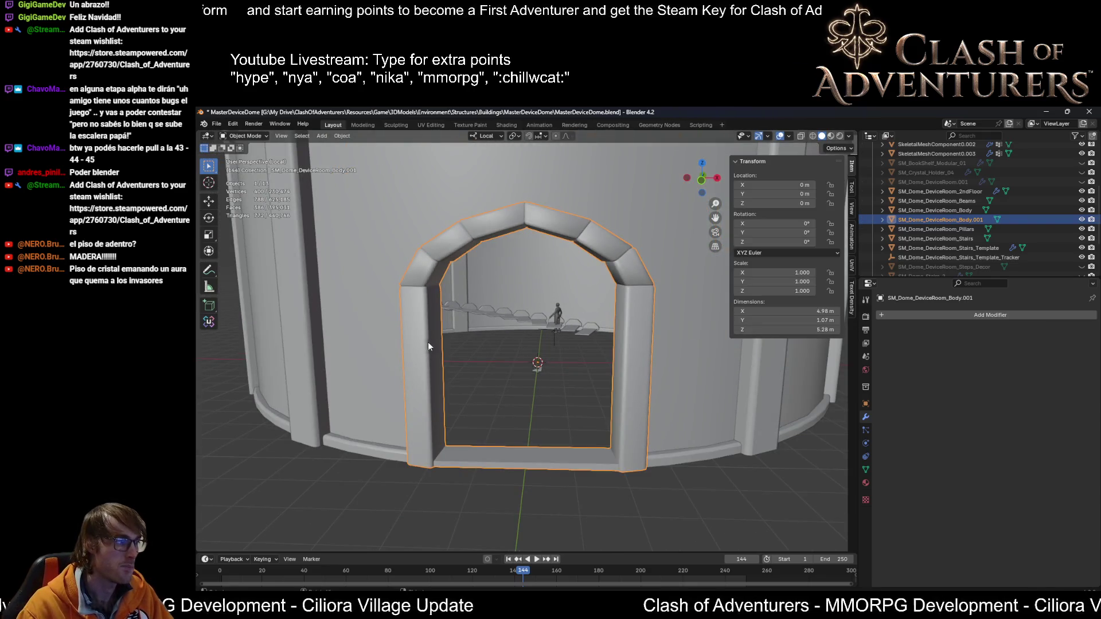
middle_drag(396, 307, 431, 290)
scroll(431, 290, up, 4)
Step: In Edit Mode, add a centred loop cut to each of the two pillars
key(Tab)
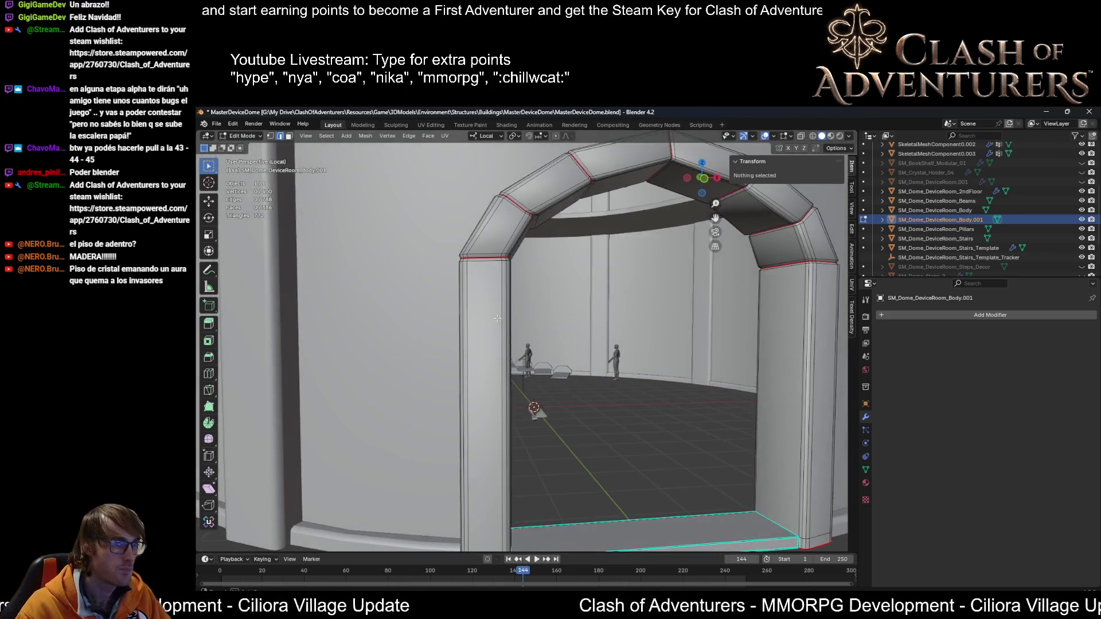
key(ctrl+r)
click(495, 375)
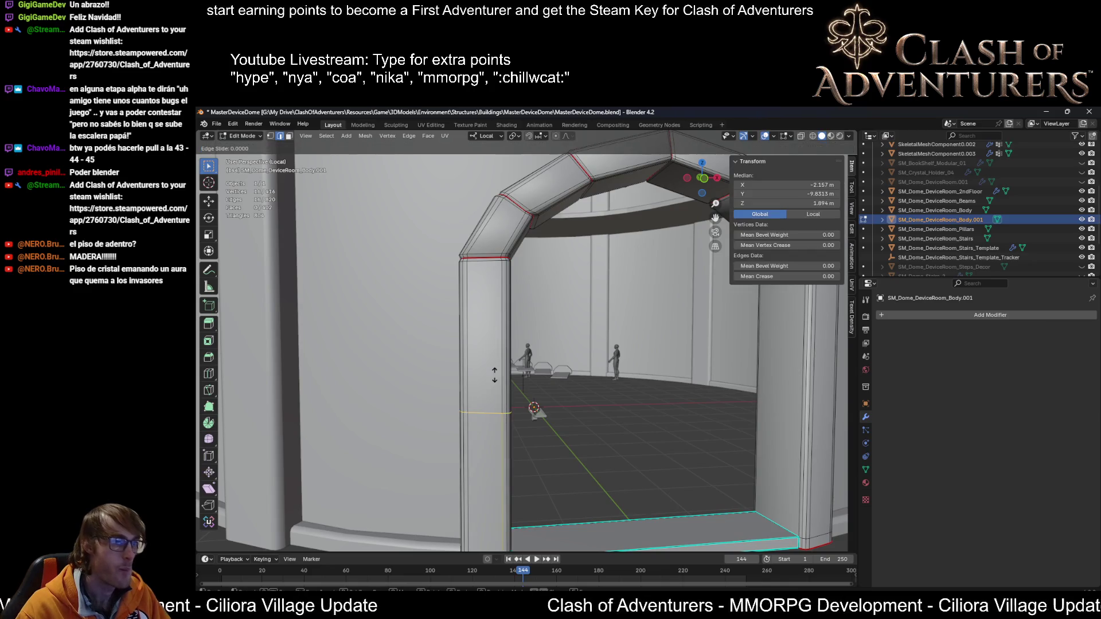
right_click(495, 375)
mouse_move(494, 375)
middle_down()
mouse_move(780, 402)
mouse_move(735, 400)
middle_up()
key(ctrl+r)
click(747, 405)
right_click(747, 405)
Step: Raise both new pillar edge loops vertically along Z
middle_drag(593, 394, 592, 371)
middle_drag(484, 372, 528, 405)
alt+click(528, 403)
alt+shift+click(817, 381)
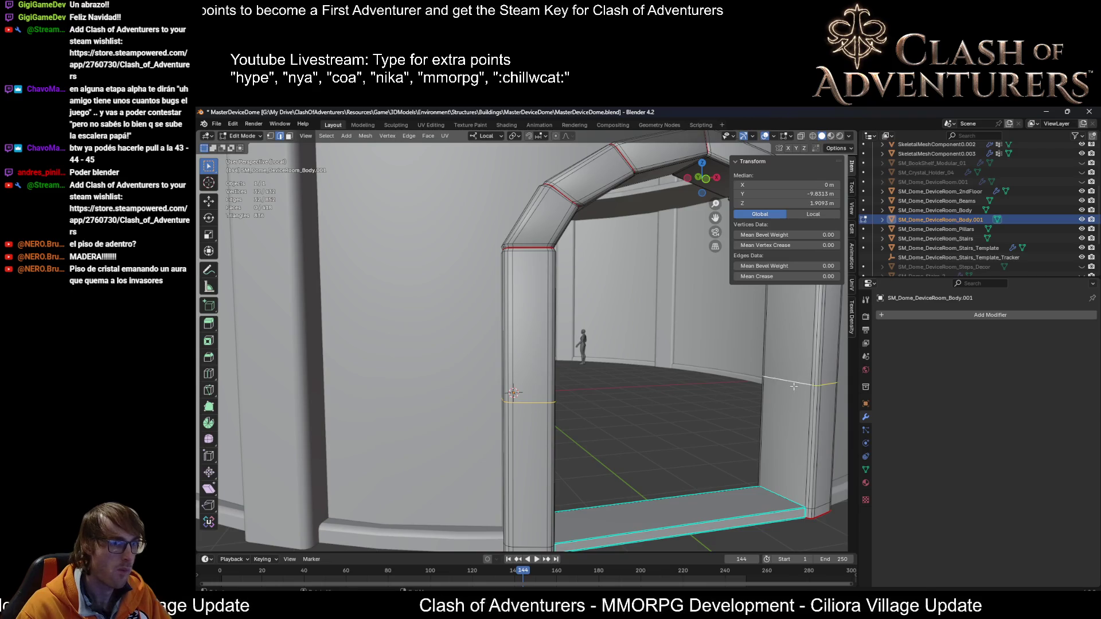
key(g)
key(z)
click(763, 324)
Step: Scale both pillar vertex loops along local X by 1.113 to flare the pillars
mouse_move(765, 311)
middle_down()
mouse_move(515, 331)
mouse_move(494, 312)
middle_up()
key(1)
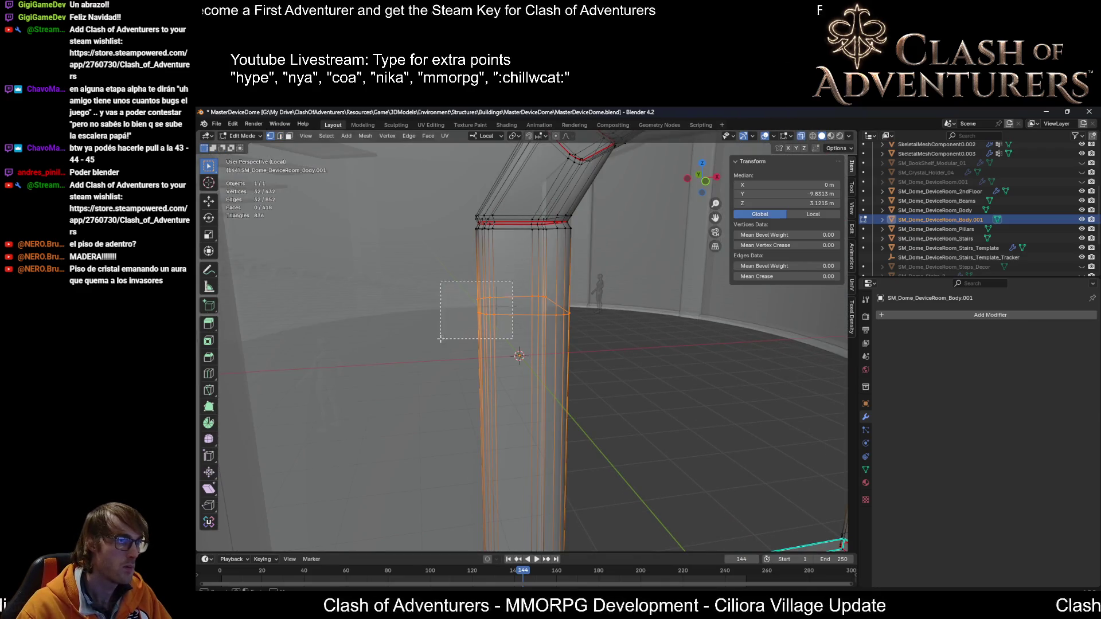
alt+click(444, 327)
scroll(445, 326, down, 3)
mouse_move(683, 326)
middle_down()
mouse_move(654, 326)
mouse_move(616, 293)
middle_up()
alt+shift+click(567, 309)
key(KP_Decimal)
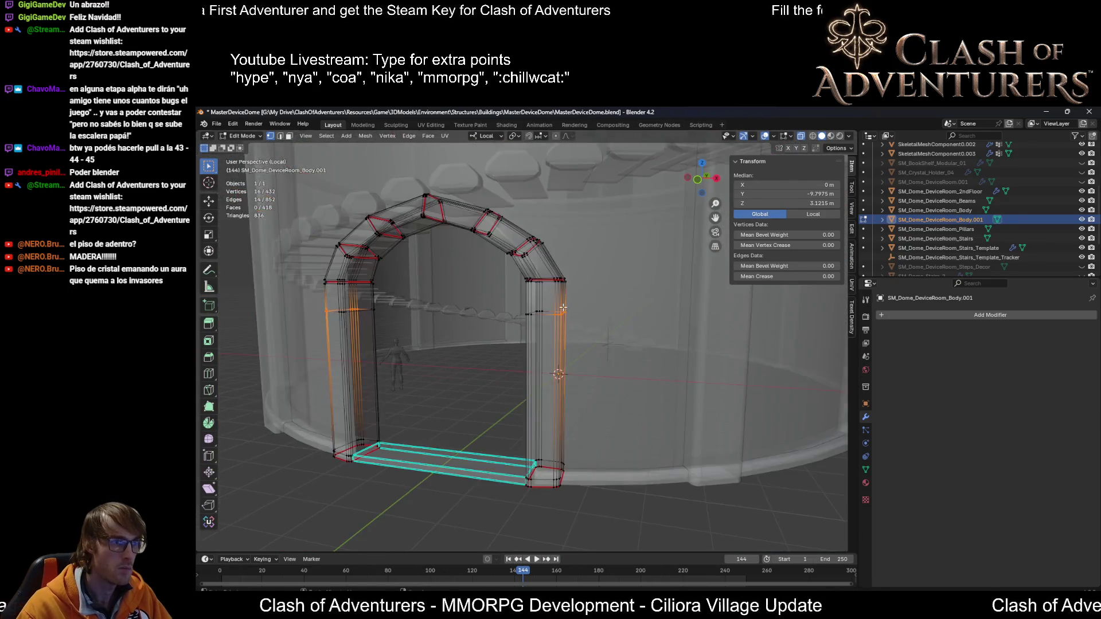
key(alt+z)
key(s)
key(y)
key(x)
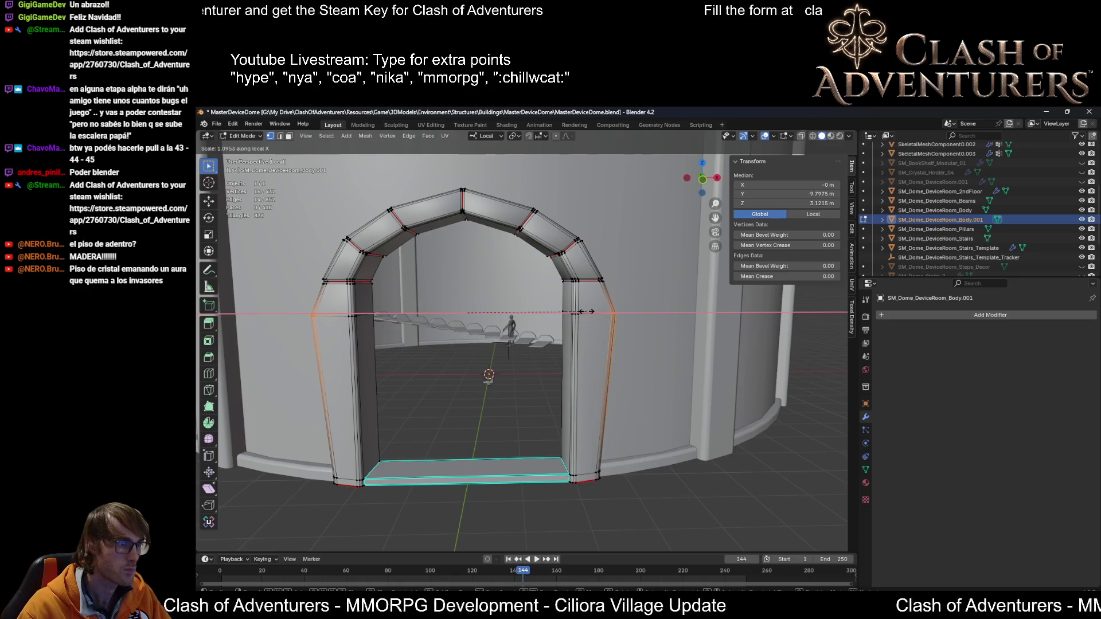
click(584, 312)
Step: Orbit around the arch to inspect the flared pillars, then undo the last change
scroll(584, 312, down, 3)
mouse_move(584, 312)
middle_down()
mouse_move(722, 315)
mouse_move(560, 317)
middle_up()
scroll(739, 315, up, 3)
middle_drag(461, 321, 511, 303)
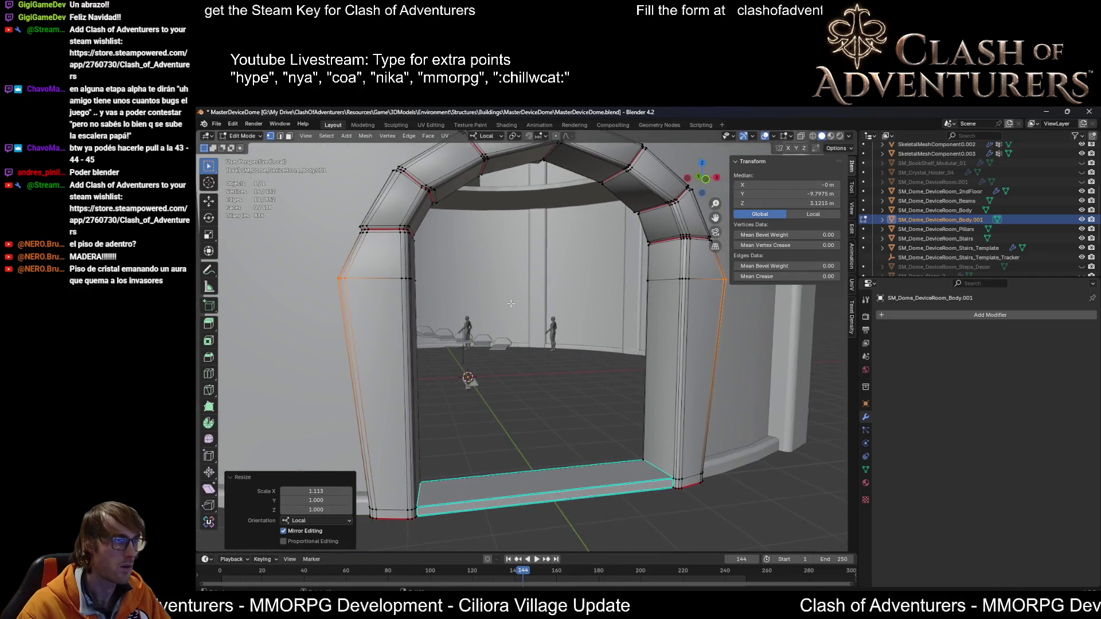
mouse_move(408, 316)
middle_down()
mouse_move(450, 259)
mouse_move(516, 289)
mouse_move(586, 300)
mouse_move(515, 297)
middle_up()
key(ctrl+z)
Step: Add the right pillar's loop to the selection and lower both pillar loops about 0.25 m
alt+shift+click(615, 271)
middle_drag(615, 270, 476, 266)
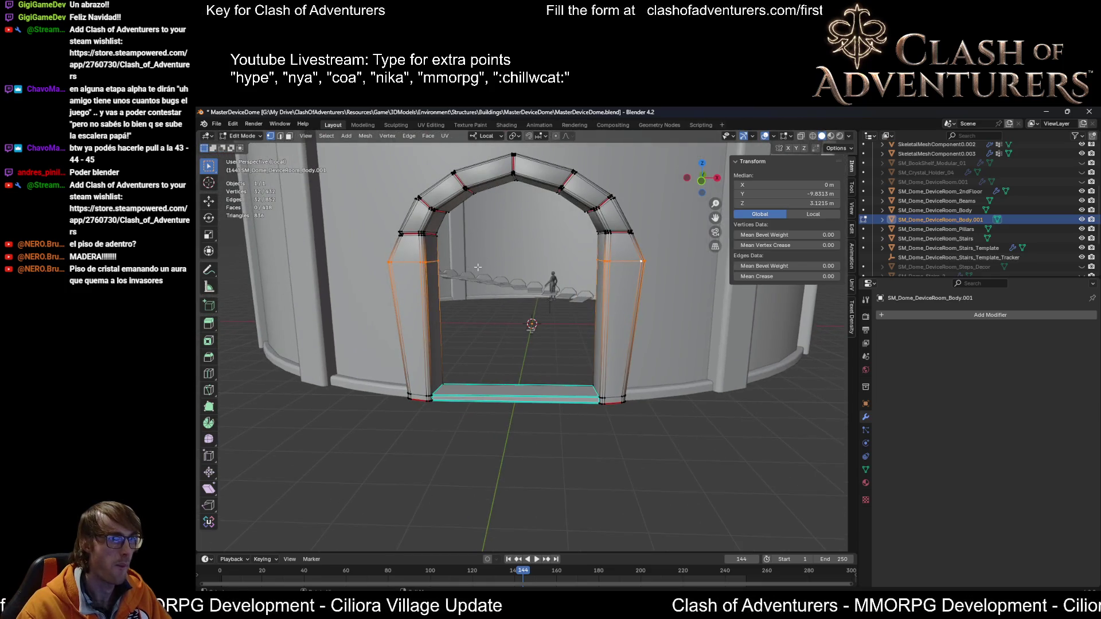
key(g)
key(z)
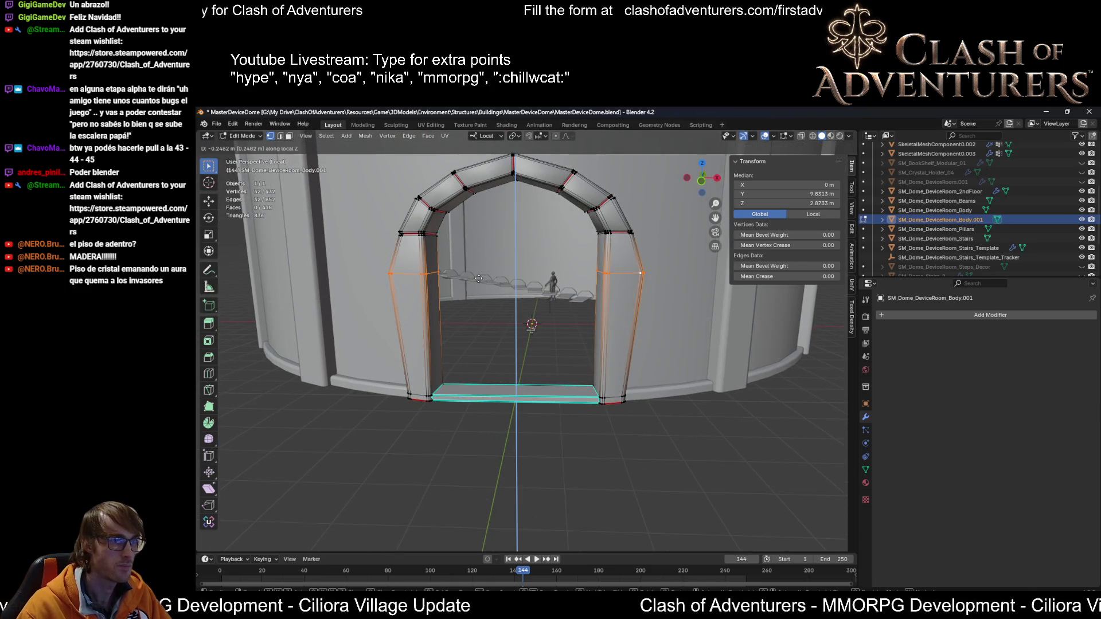
click(479, 278)
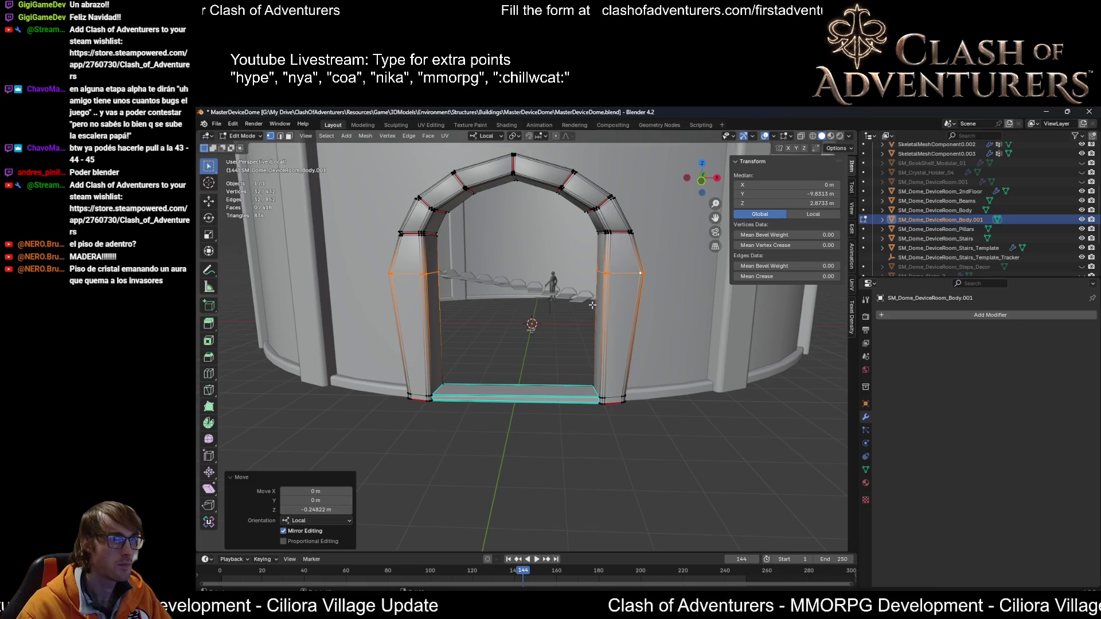
Step: Add an edge loop near the top of the right pillar without sliding it
scroll(594, 303, up, 4)
middle_drag(663, 288, 593, 301)
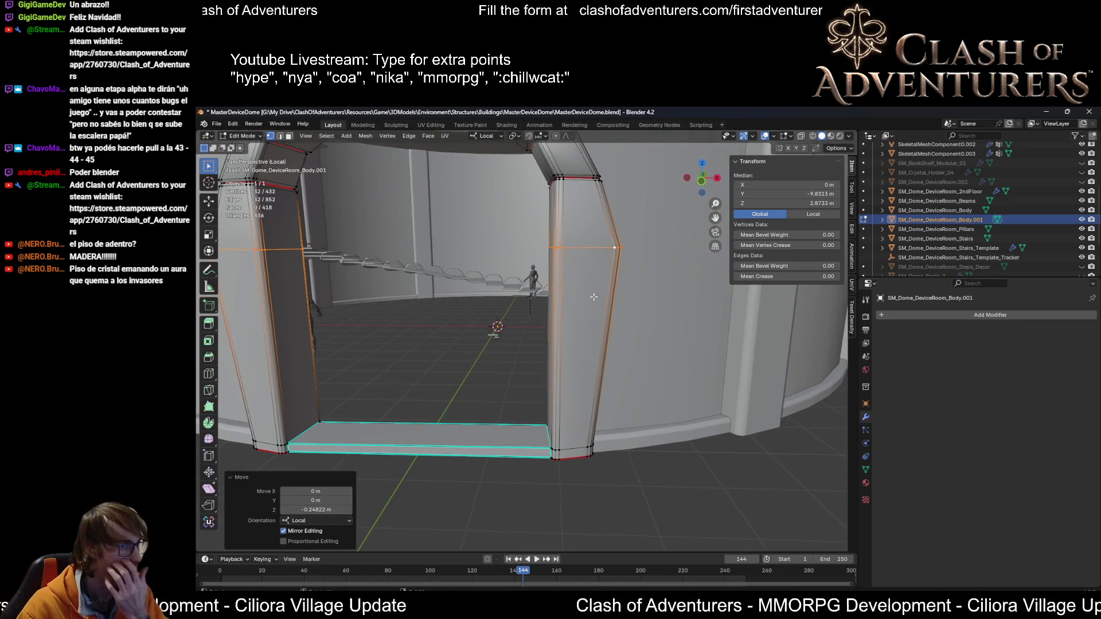
scroll(612, 281, up, 4)
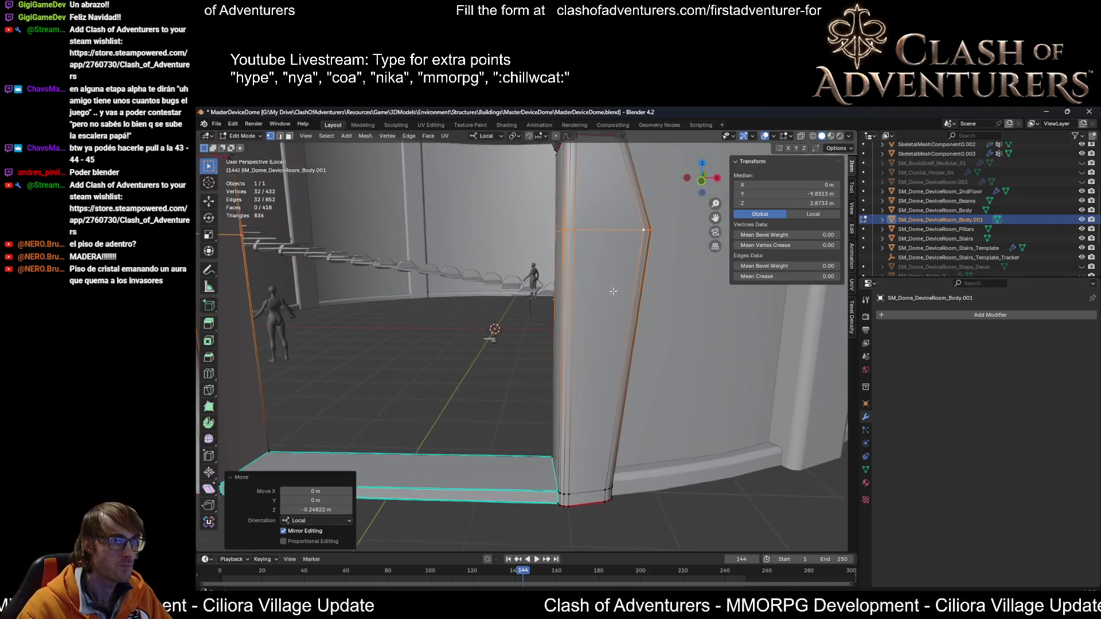
middle_drag(619, 342, 612, 325)
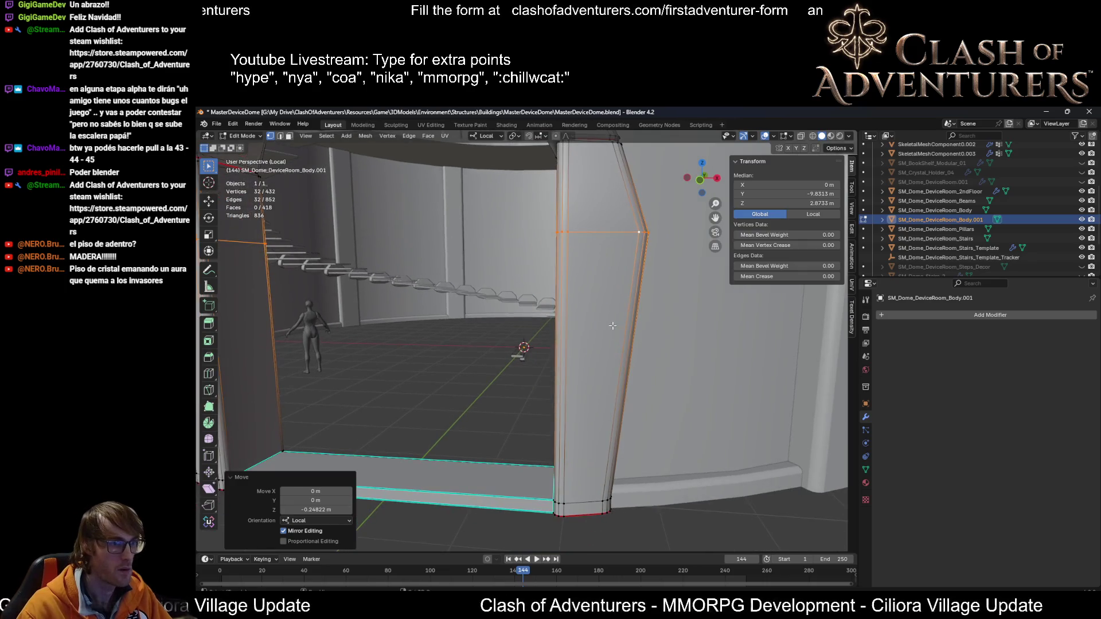
middle_drag(608, 279, 622, 249)
key(ctrl+r)
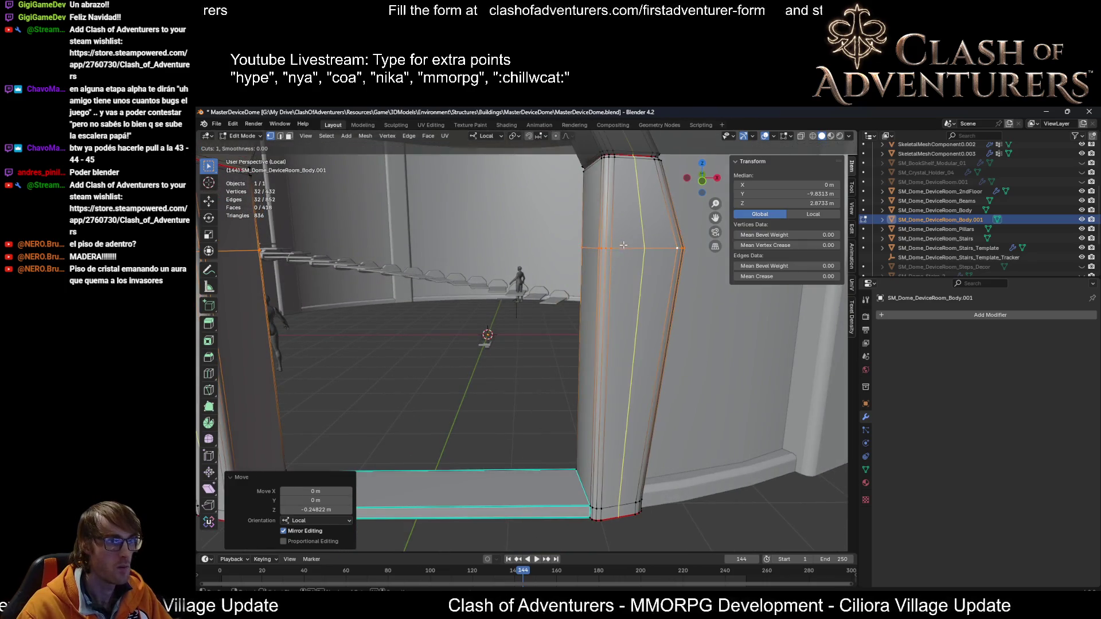
click(633, 234)
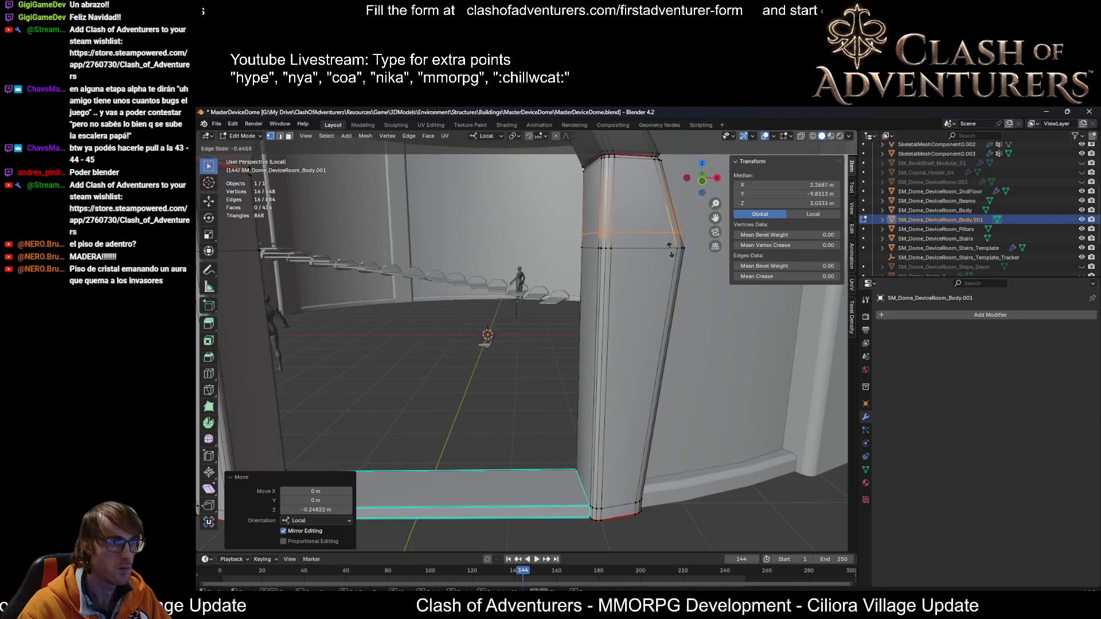
right_click(670, 253)
Step: Add a matching edge loop on the left pillar, left unslid
middle_drag(670, 253, 516, 258)
scroll(516, 258, down, 2)
key(ctrl+r)
click(418, 247)
right_click(418, 247)
Step: Try moving both pillar loops vertically, then cancel and undo the move
alt+shift+click(686, 234)
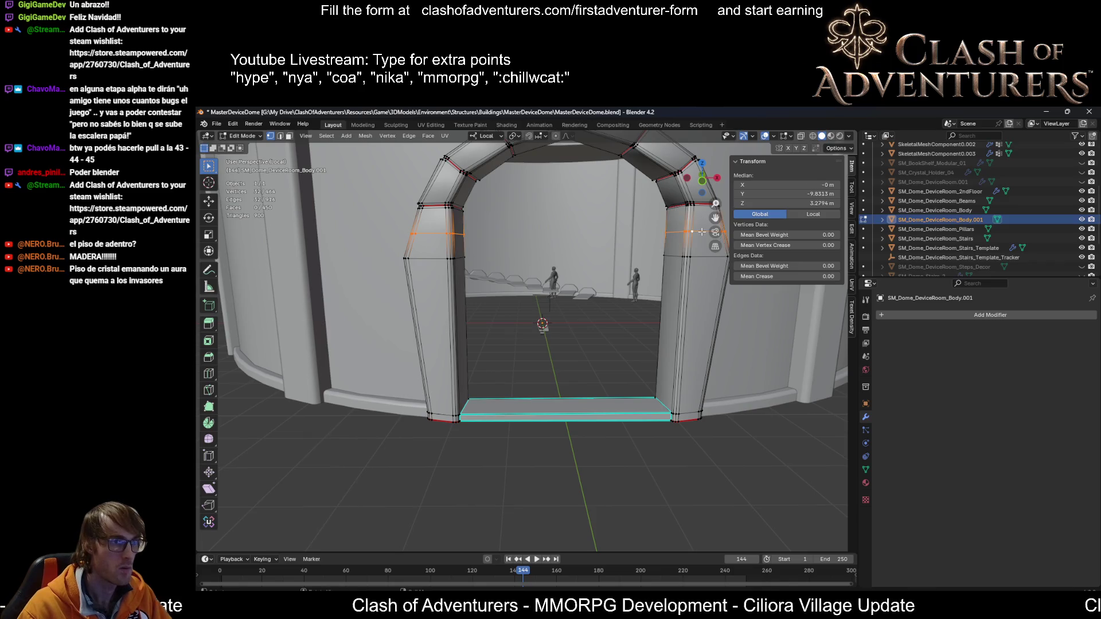
key(g)
key(z)
key(z)
right_click(703, 243)
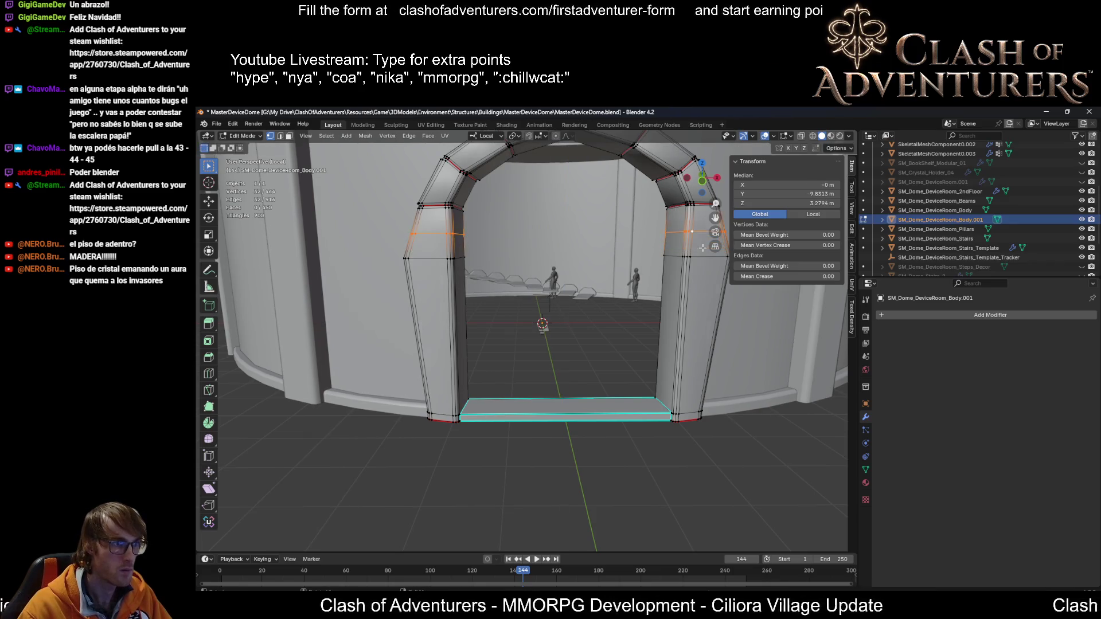
key(ctrl+z)
key(ctrl+z)
key(ctrl+z)
Step: Cut new edge loops on the right pillar and then the left pillar
middle_drag(686, 250, 677, 250)
key(ctrl+r)
click(676, 250)
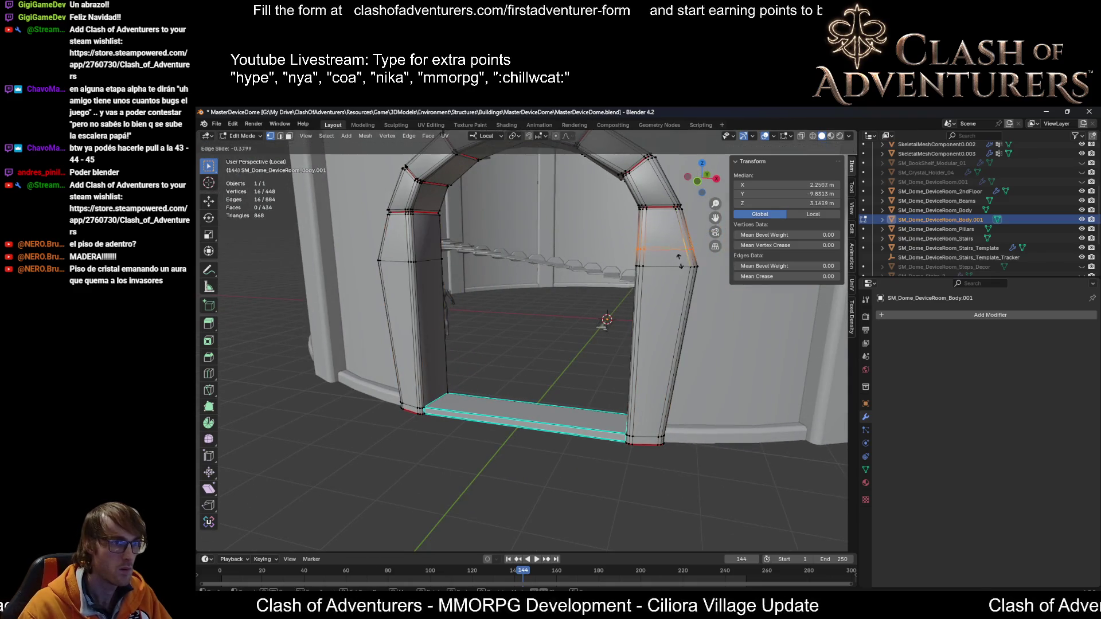
click(693, 275)
middle_drag(693, 275, 447, 252)
key(ctrl+r)
click(459, 248)
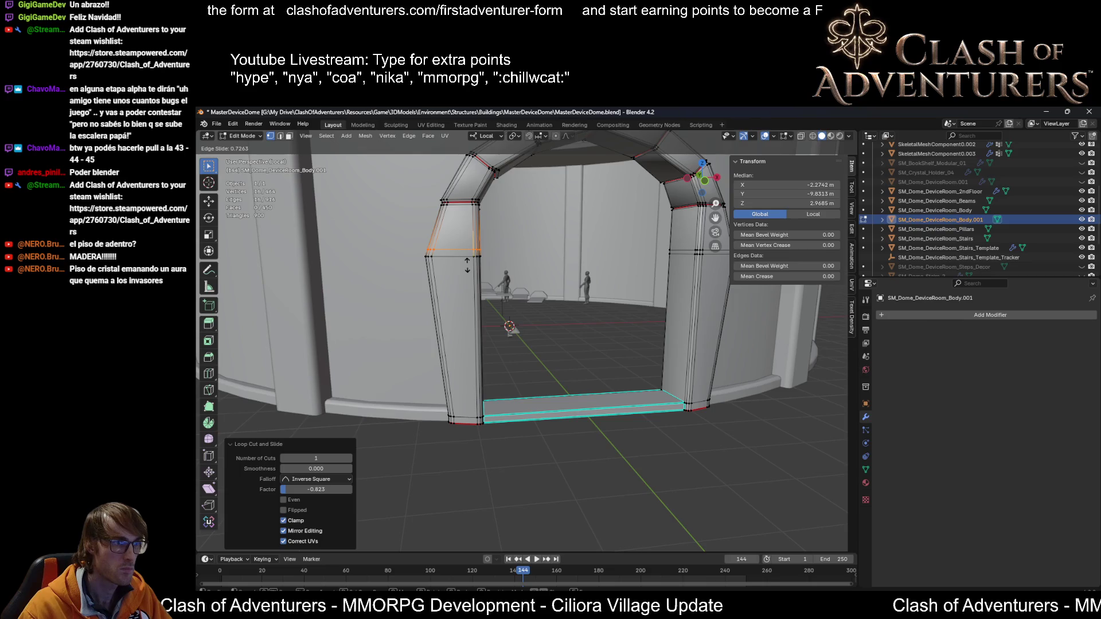
click(467, 266)
Step: Attempt another loop cut and a loop slide, cancelling both
scroll(468, 267, up, 5)
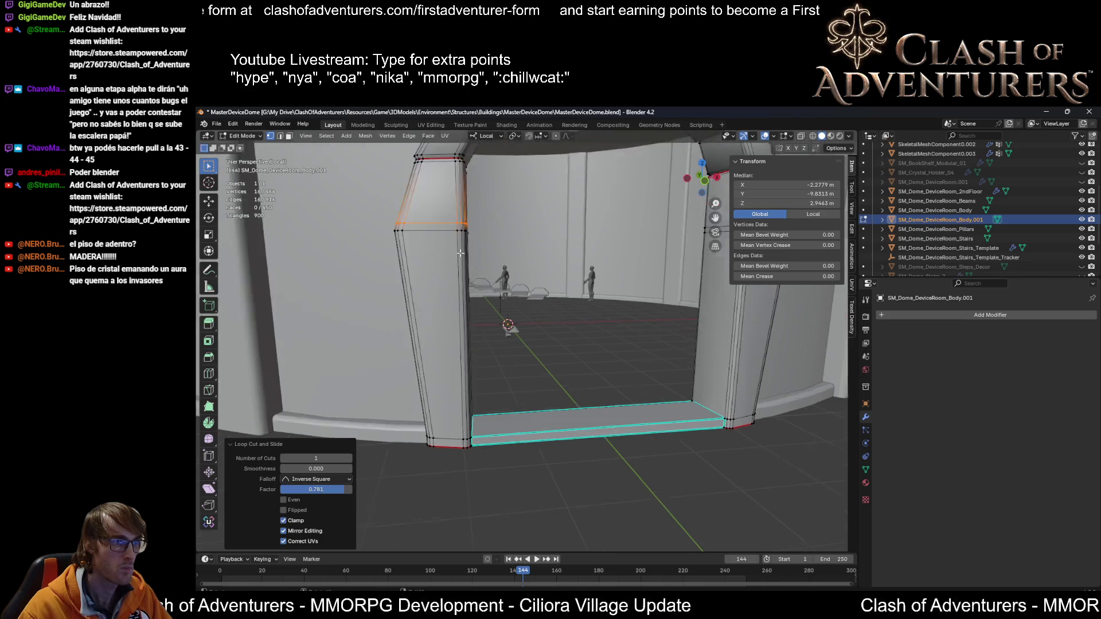
key(ctrl+r)
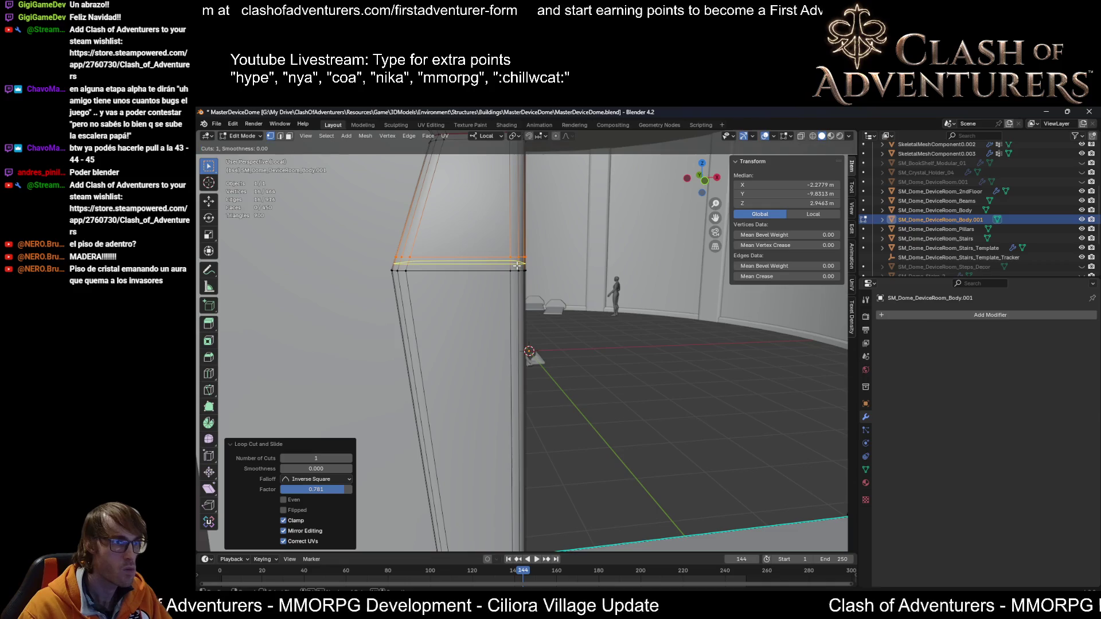
key(Escape)
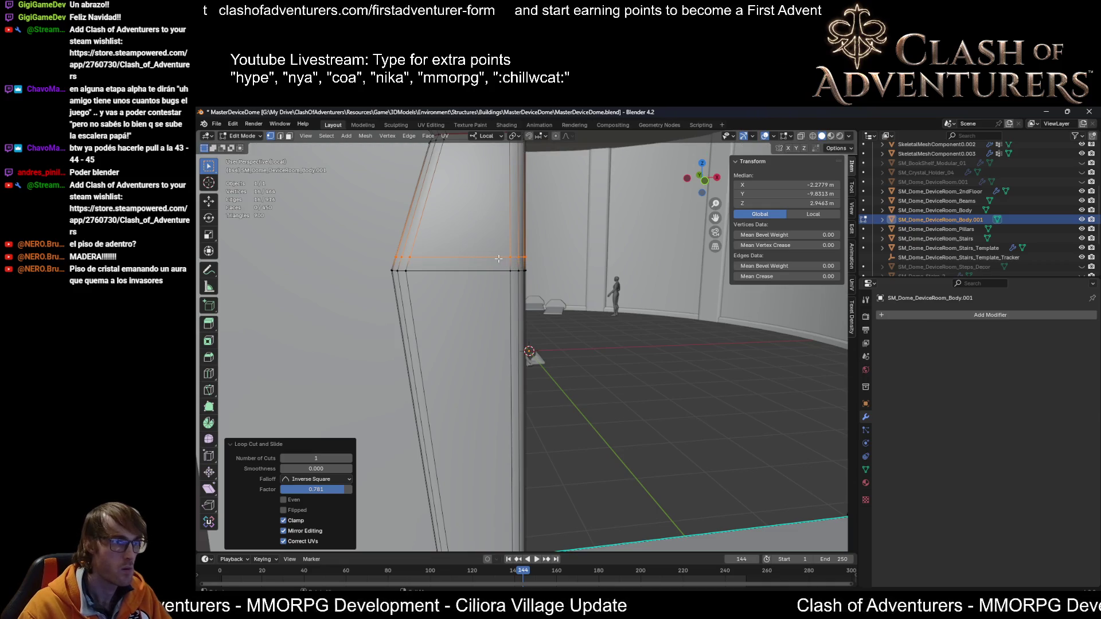
key(g)
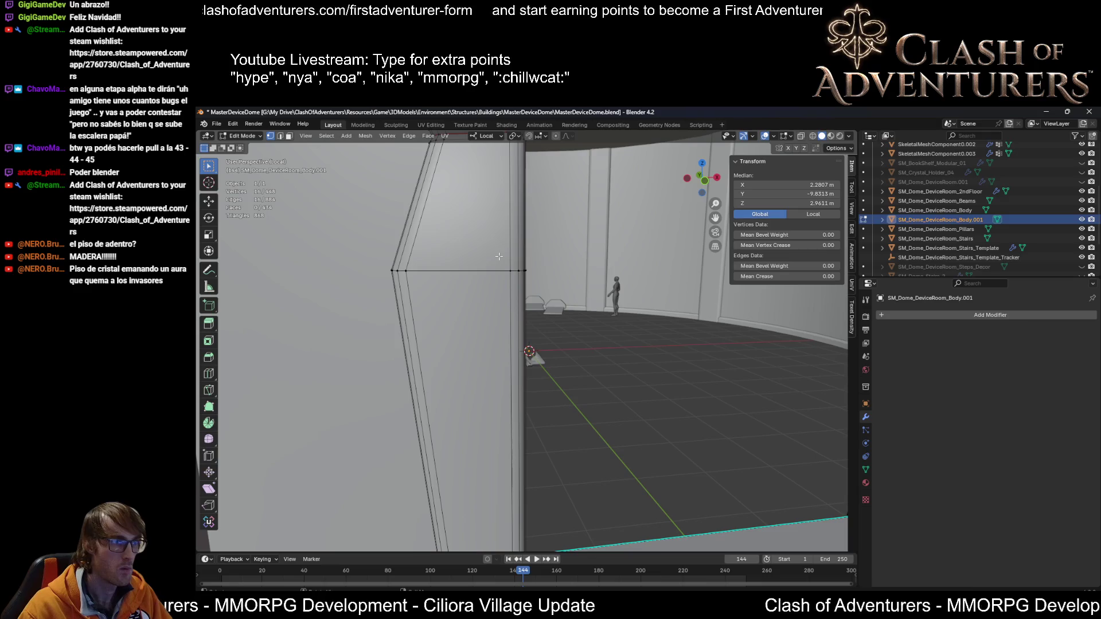
key(g)
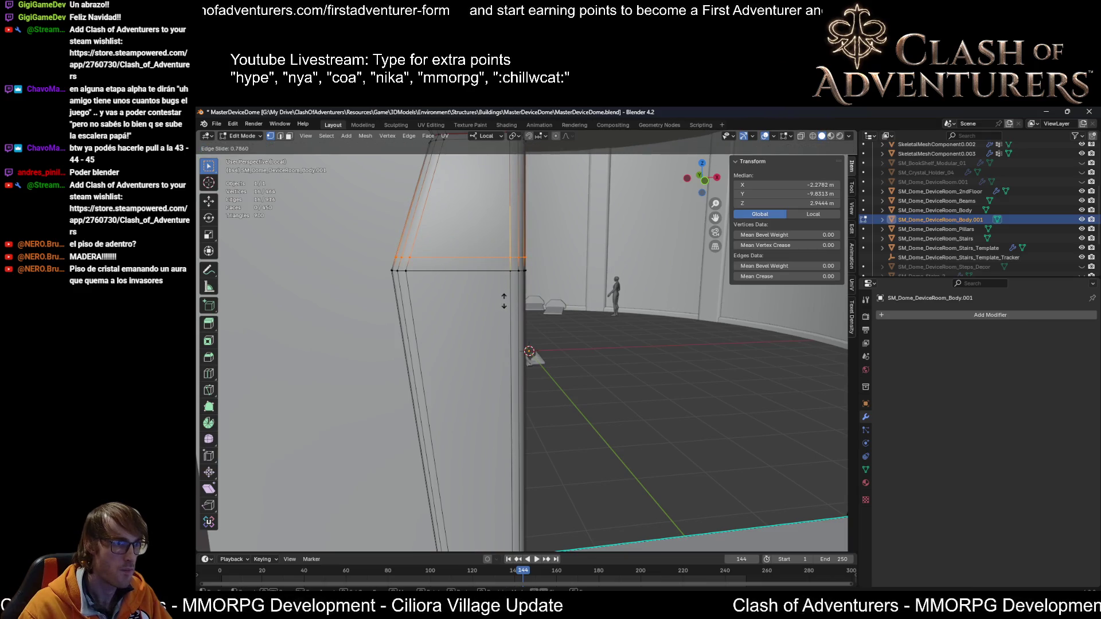
key(Escape)
Step: Add centred edge loops across both pillars
key(ctrl+r)
click(516, 262)
right_click(516, 262)
middle_drag(516, 262, 629, 289)
key(ctrl+r)
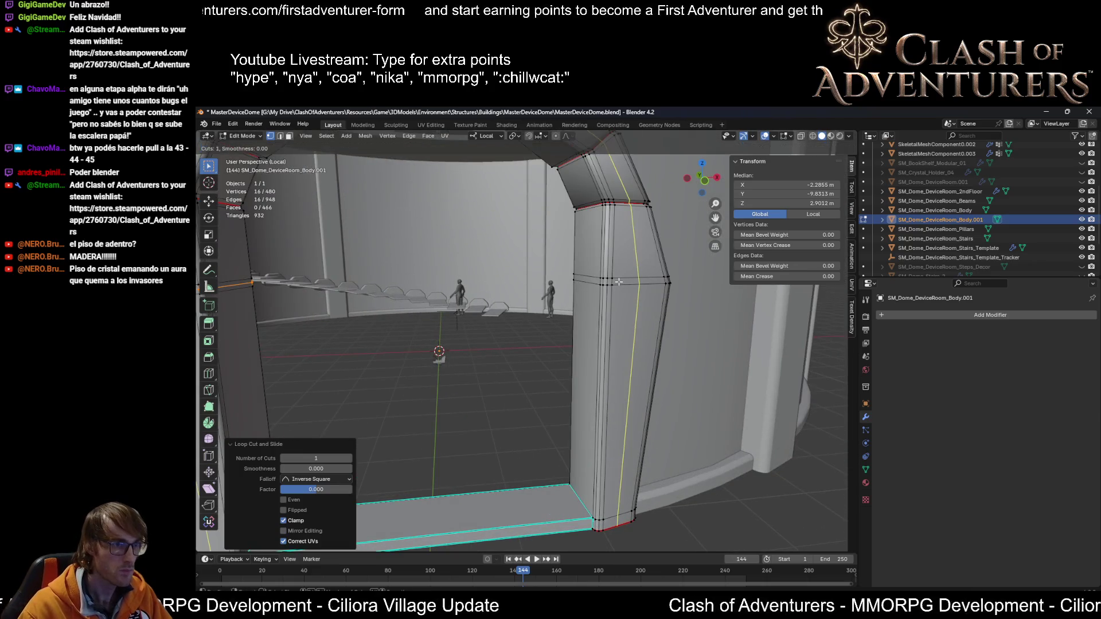
click(607, 278)
right_click(606, 278)
Step: Select both new pillar loops in edge mode and scale them to about 0.917
key(2)
middle_drag(572, 281, 460, 301)
alt+click(461, 301)
middle_drag(638, 303, 654, 318)
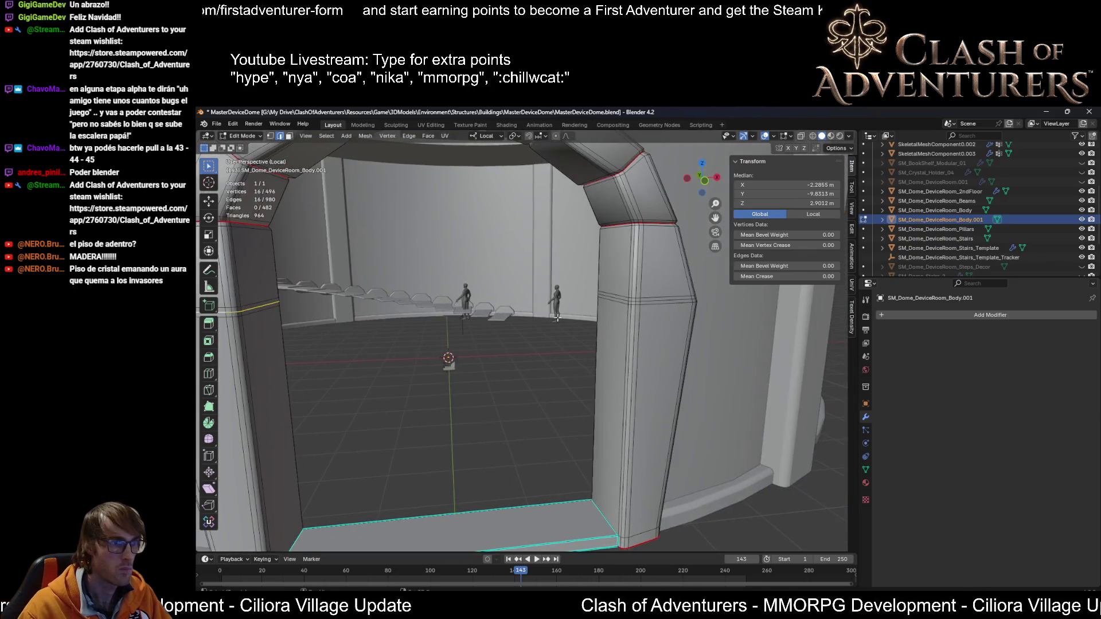
alt+shift+click(653, 302)
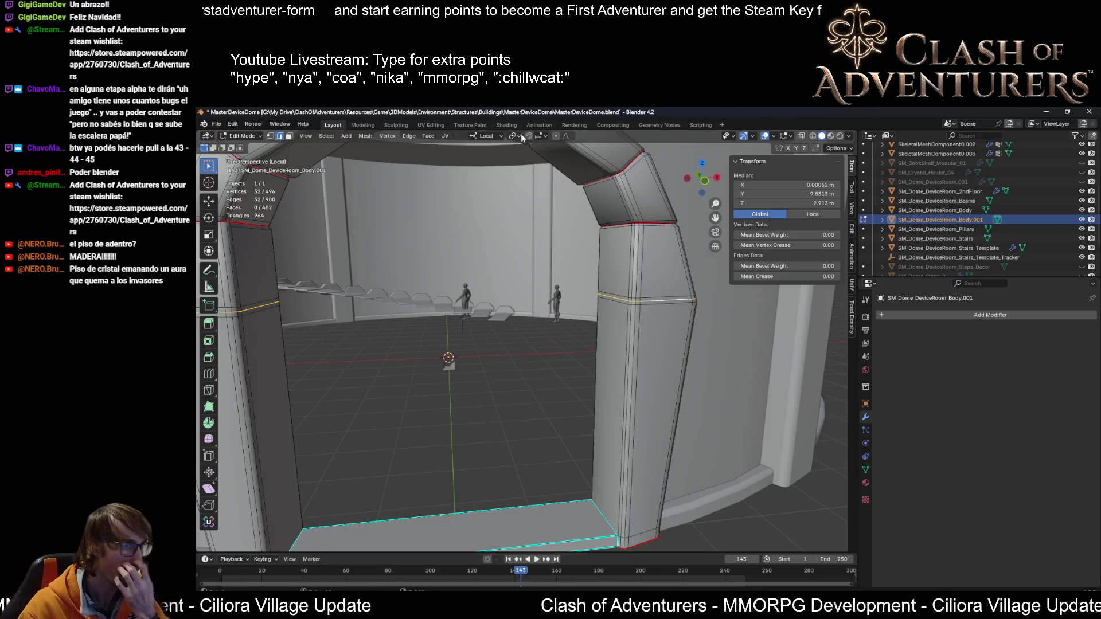
click(539, 140)
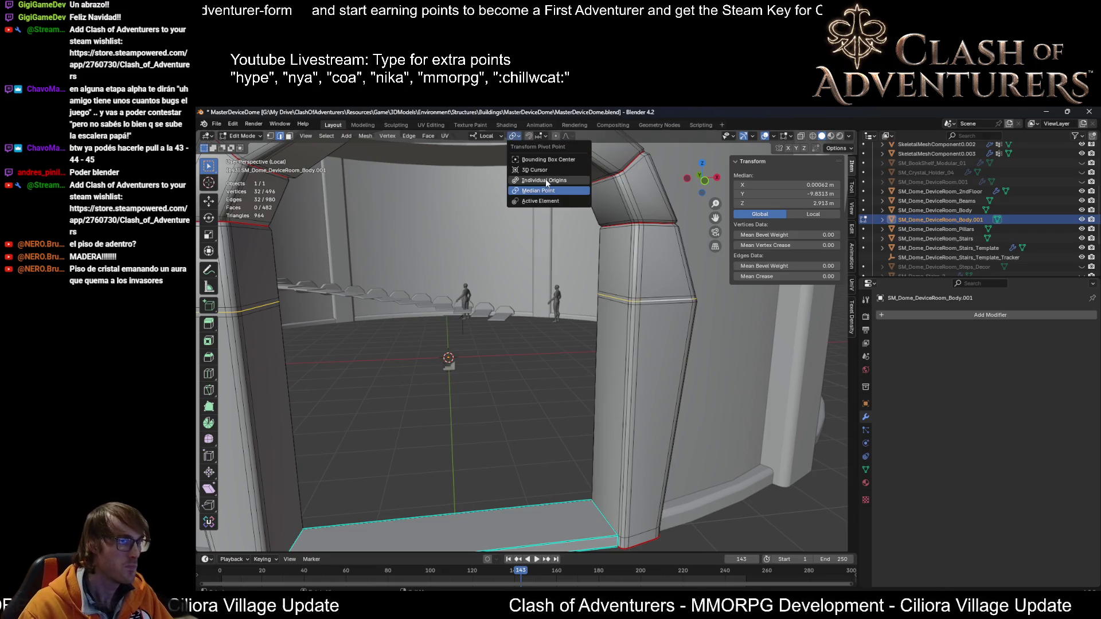
key(s)
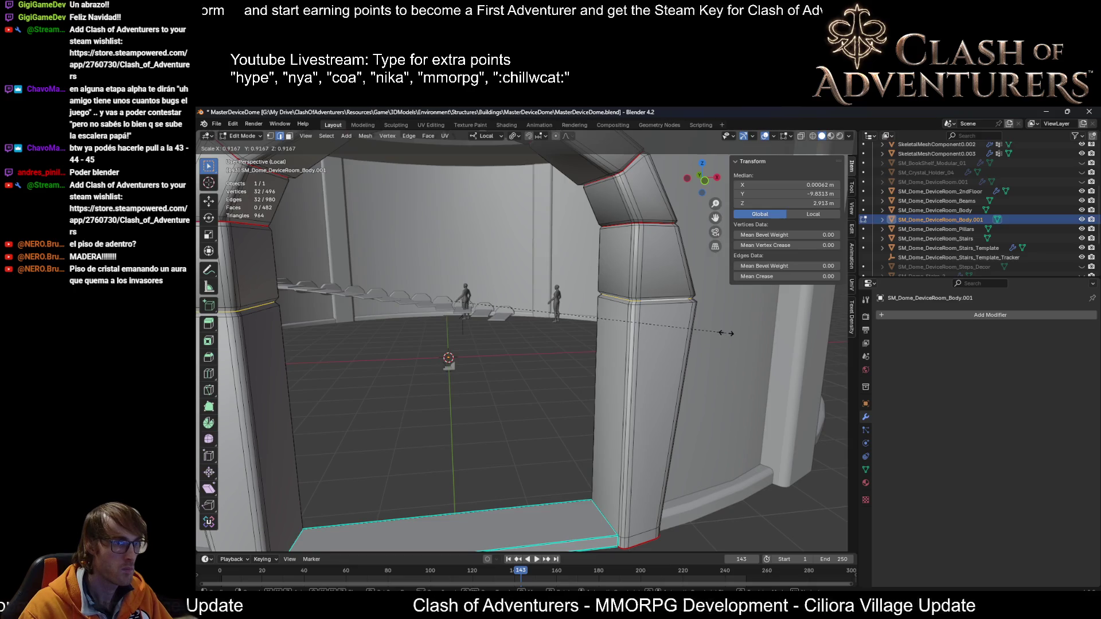
click(726, 332)
Step: Mark the pillar junction edges sharp and exit Edit Mode
mouse_move(726, 333)
middle_down()
mouse_move(552, 226)
mouse_move(554, 250)
mouse_move(531, 255)
mouse_move(634, 275)
mouse_move(616, 275)
mouse_move(535, 380)
mouse_move(561, 376)
middle_up()
scroll(565, 203, down, 5)
key(F3)
key(Return)
scroll(633, 276, down, 4)
key(Tab)
key(Tab)
key(Tab)
key(Tab)
key(Tab)
Step: Zoom around the arch and return to Edit Mode on the arch mesh
scroll(573, 385, up, 2)
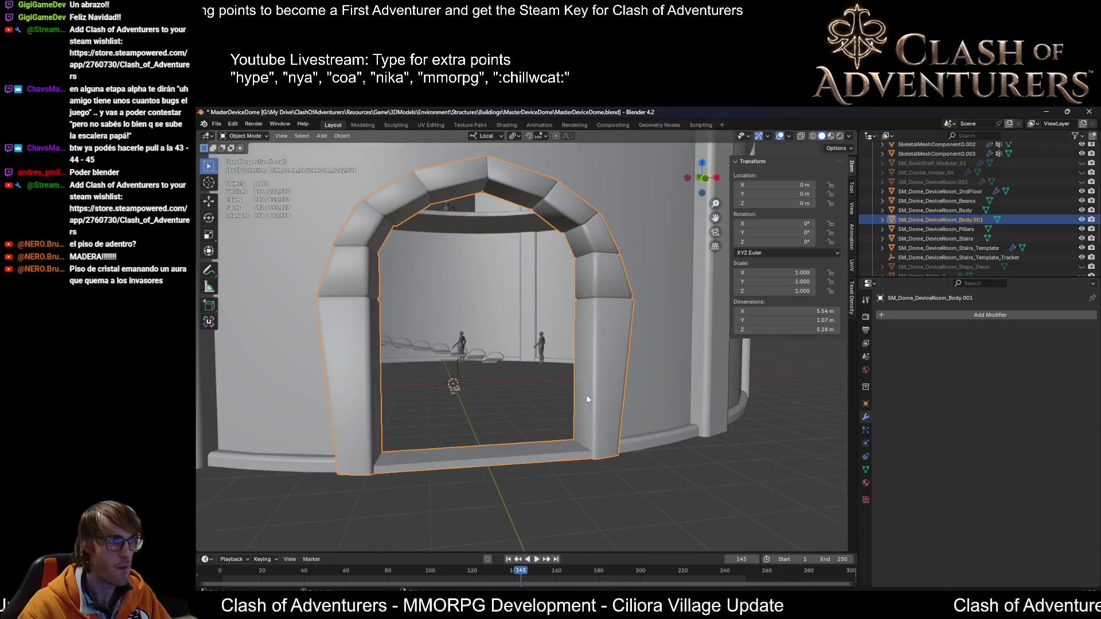
scroll(614, 397, up, 1)
scroll(596, 378, up, 1)
scroll(591, 367, up, 2)
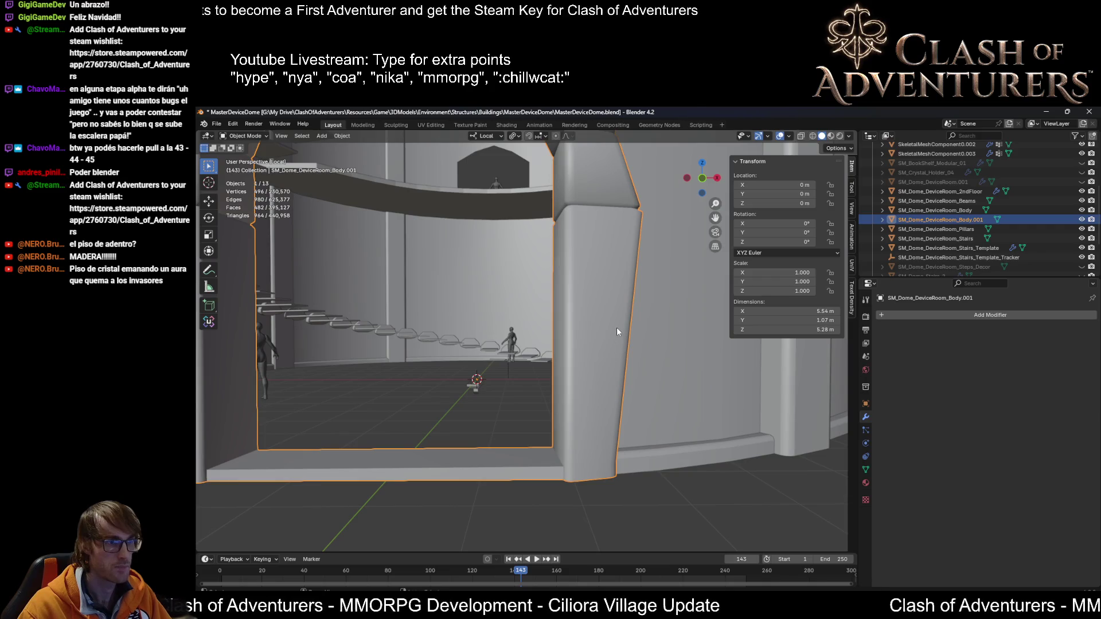
scroll(613, 330, down, 3)
key(Tab)
Step: Mark the right pillar's junction edges sharp from the right-click edge menu
scroll(556, 355, up, 5)
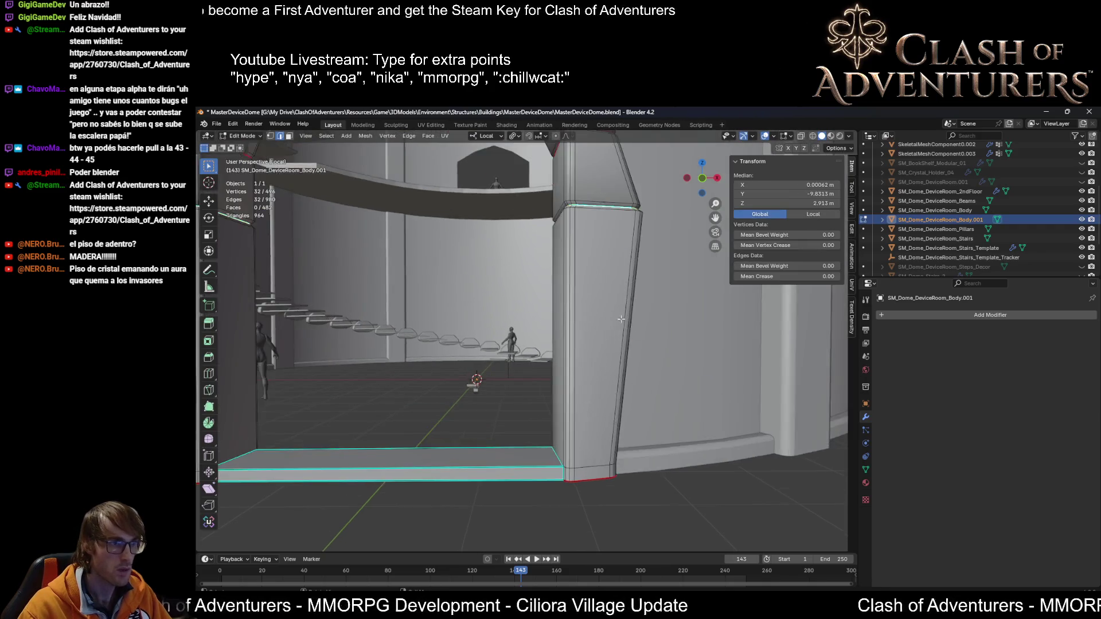
middle_drag(577, 212, 574, 247)
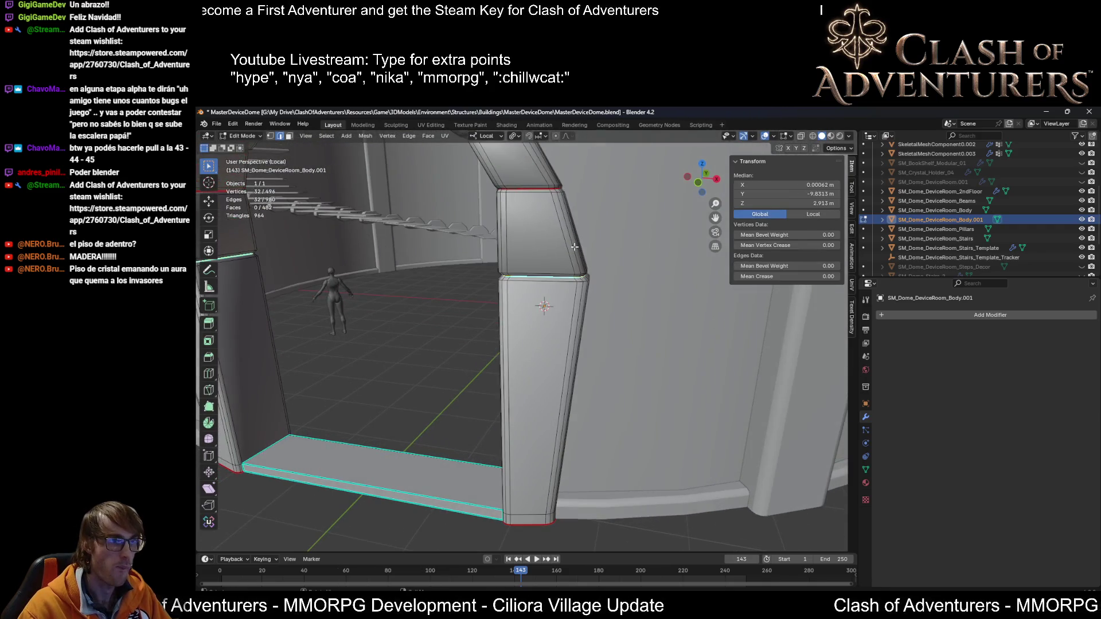
right_click(548, 266)
click(548, 274)
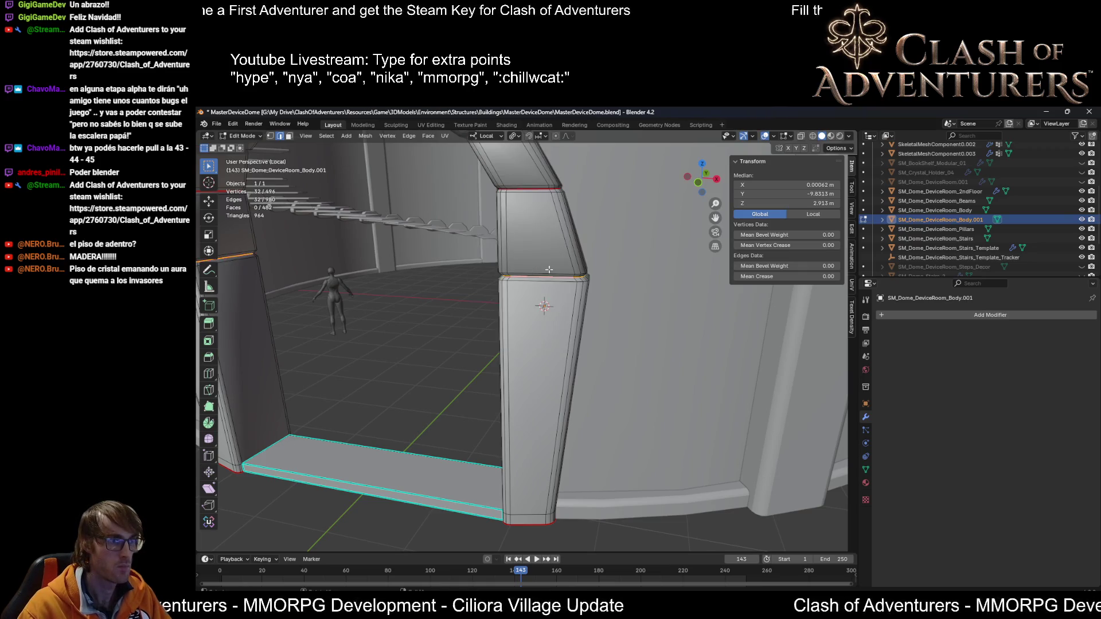
scroll(550, 298, down, 5)
mouse_move(550, 298)
middle_down()
mouse_move(565, 339)
mouse_move(605, 307)
middle_up()
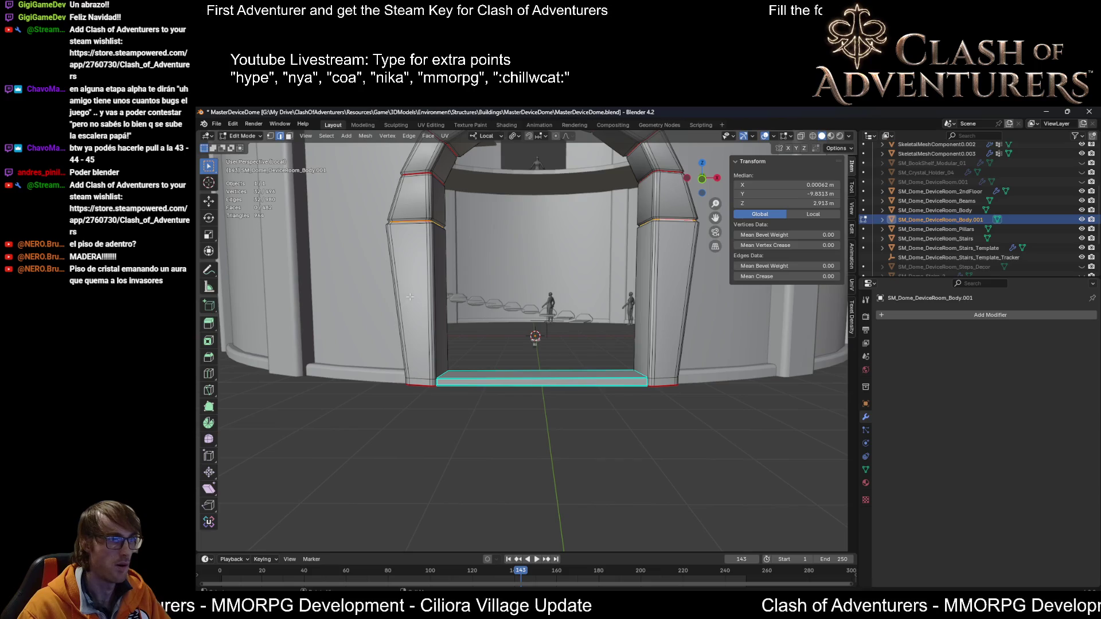
Step: Cut centred edge loops across the left and right pillars
key(ctrl+r)
click(428, 298)
right_click(428, 299)
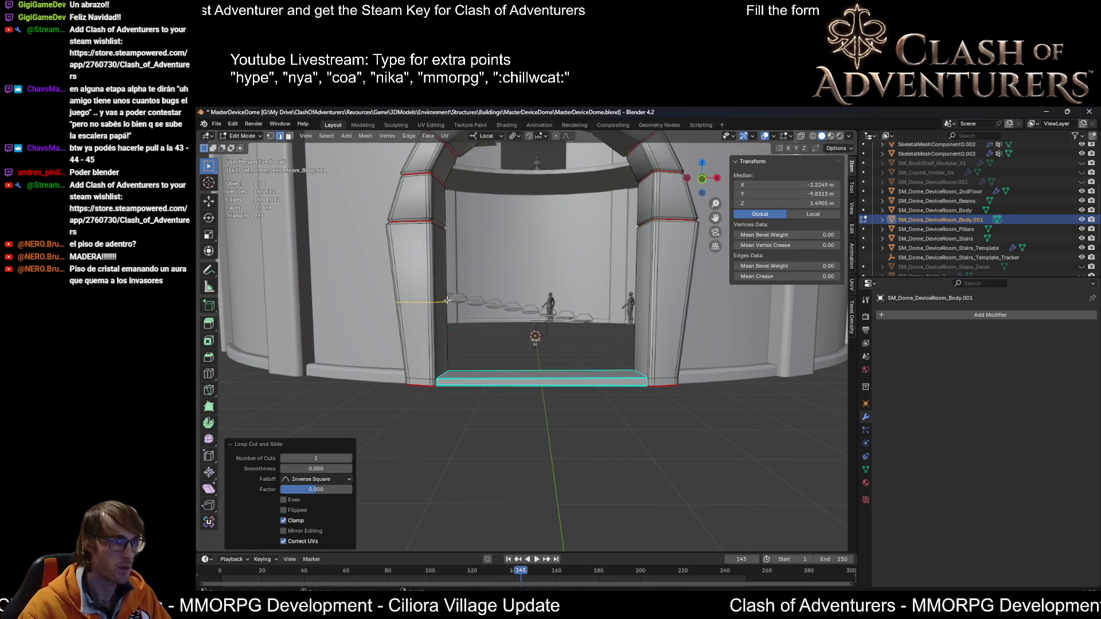
key(ctrl+r)
click(683, 312)
right_click(682, 304)
middle_drag(681, 291, 647, 287)
click(633, 273)
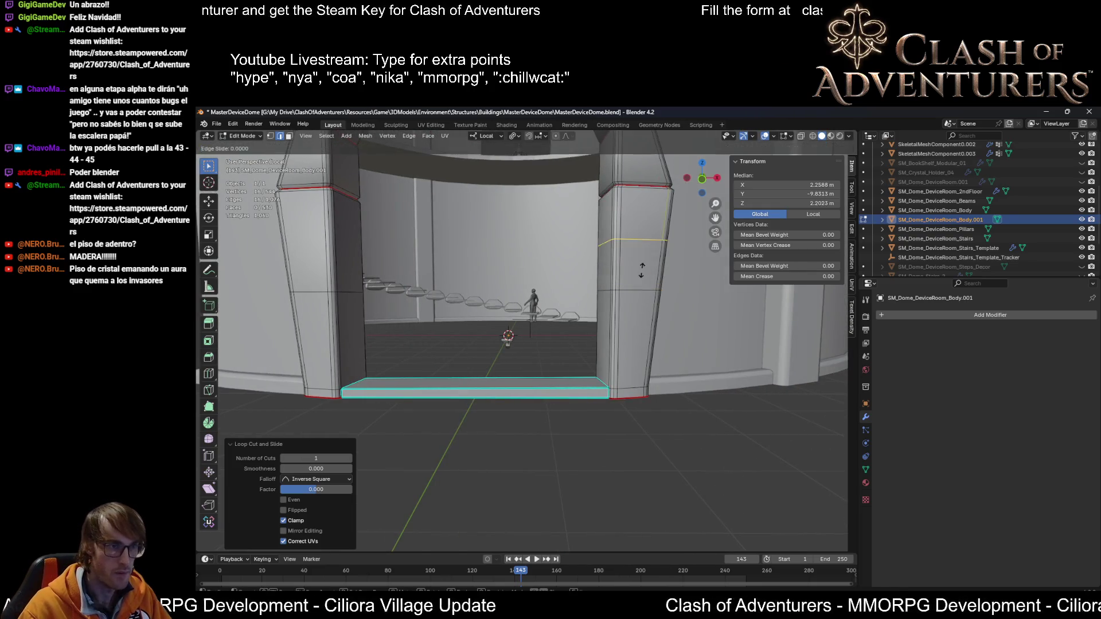
click(646, 314)
Step: Add a loop on the left pillar and slide it down toward mid-height
key(ctrl+r)
click(321, 287)
click(316, 281)
key(g)
key(g)
click(326, 324)
Step: Cut unslid mid-height edge loops on the right pillar
middle_drag(327, 324, 567, 281)
scroll(568, 281, up, 3)
key(ctrl+r)
click(556, 281)
right_click(338, 285)
scroll(338, 285, down, 5)
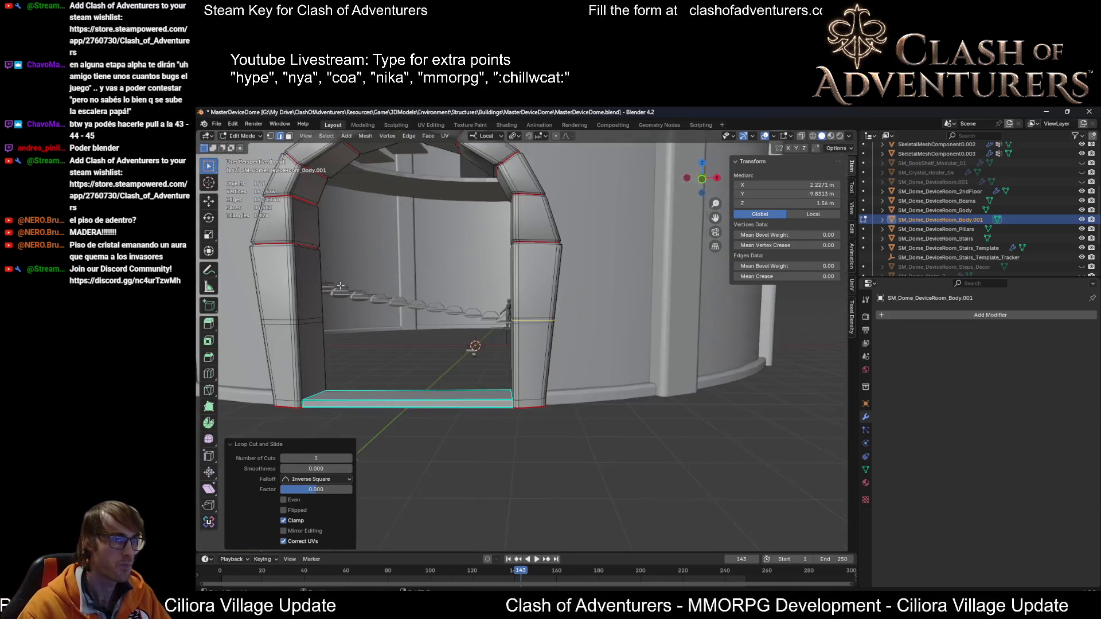
middle_drag(338, 286, 488, 284)
scroll(488, 284, up, 5)
key(ctrl+r)
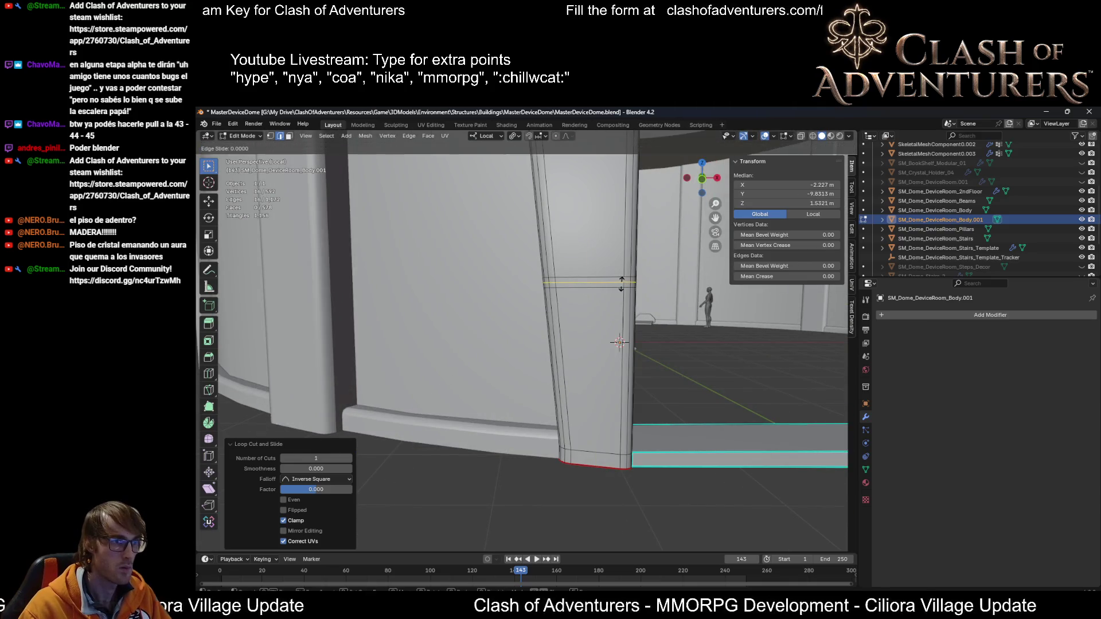
right_click(621, 283)
Step: Select both mid-height pillar loops and begin scaling them inward to about 0.988
scroll(621, 283, down, 4)
middle_drag(621, 283, 694, 315)
scroll(694, 315, up, 2)
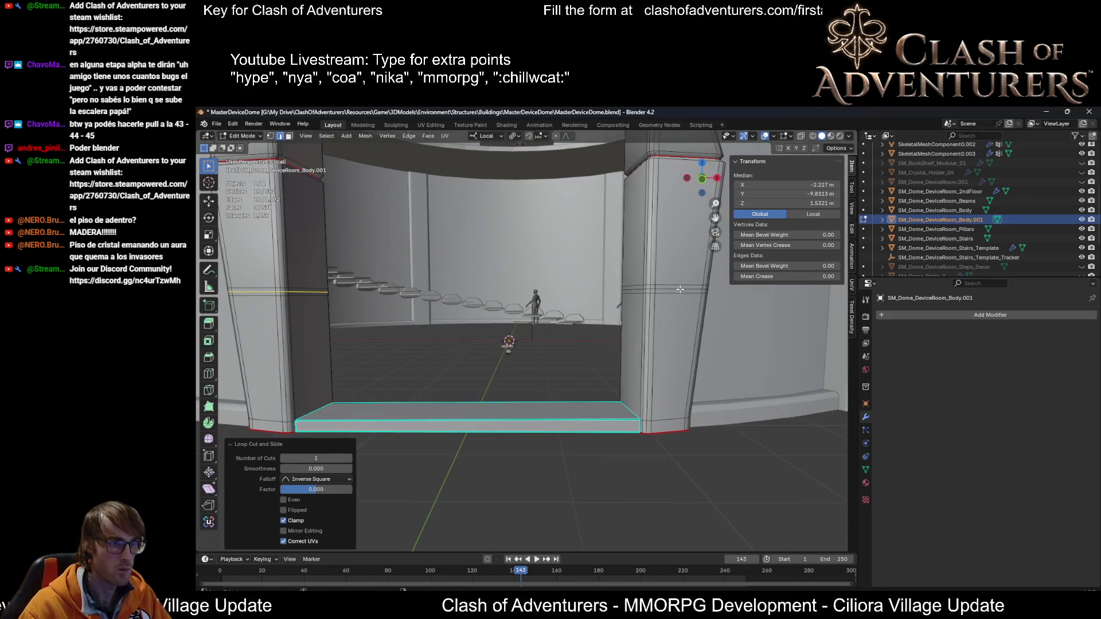
alt+shift+click(680, 289)
key(s)
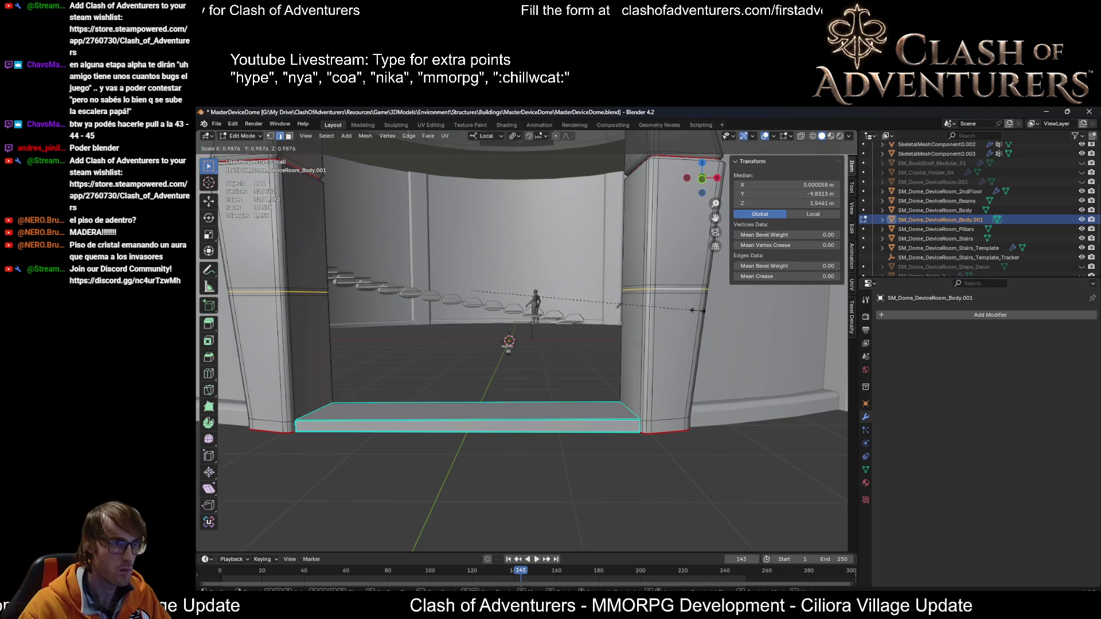
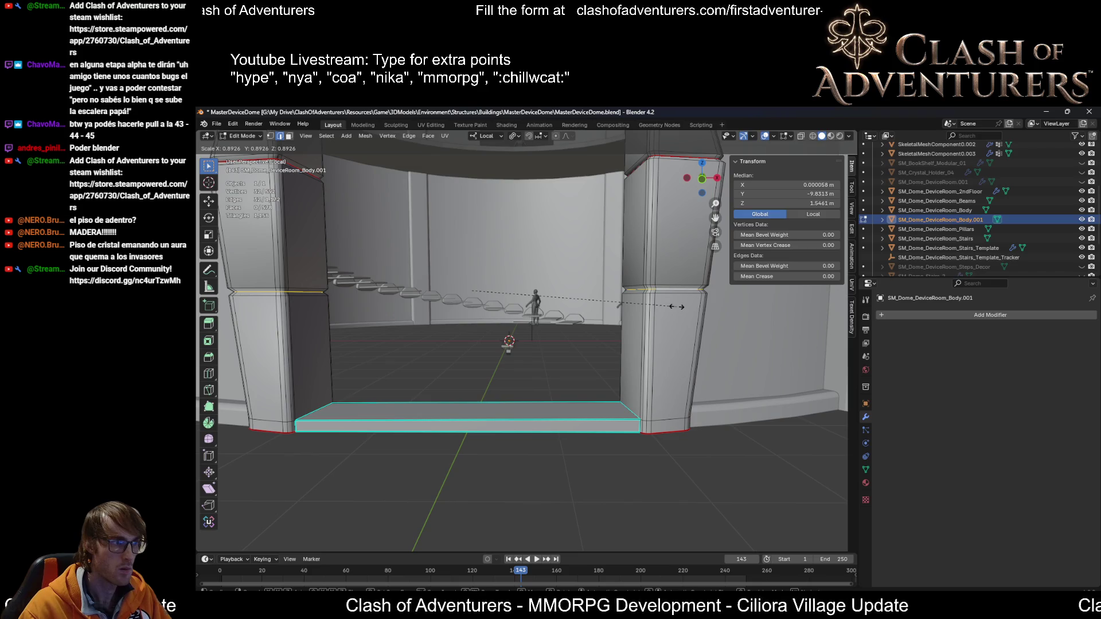
Step: Confirm the step strip's scale at 0.893 and mark its edges sharp
click(677, 307)
right_click(676, 307)
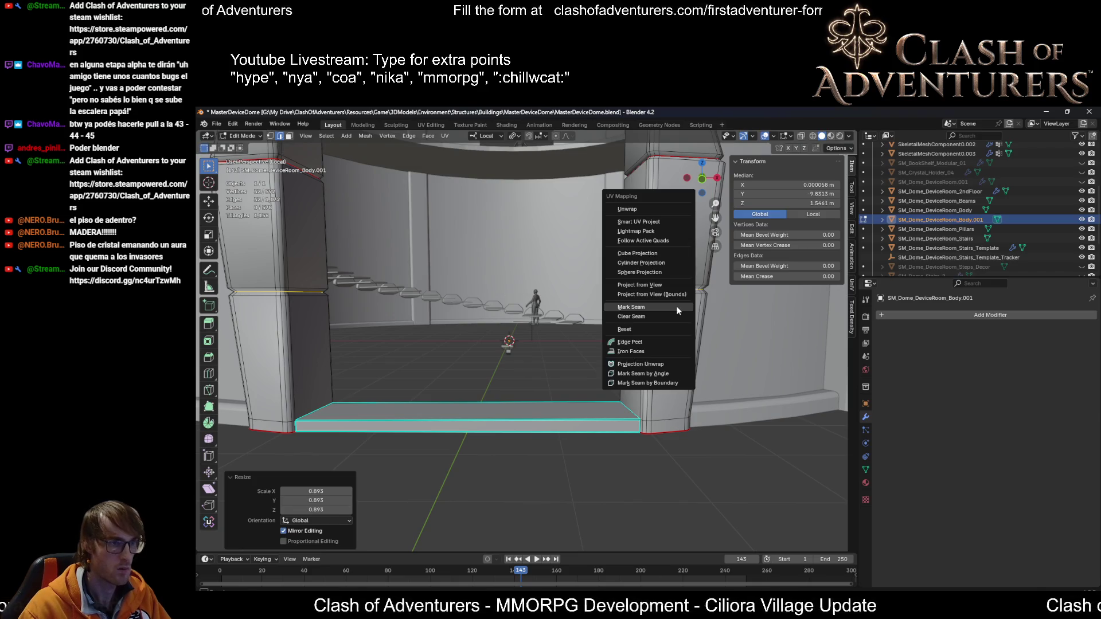
click(677, 306)
scroll(676, 307, down, 4)
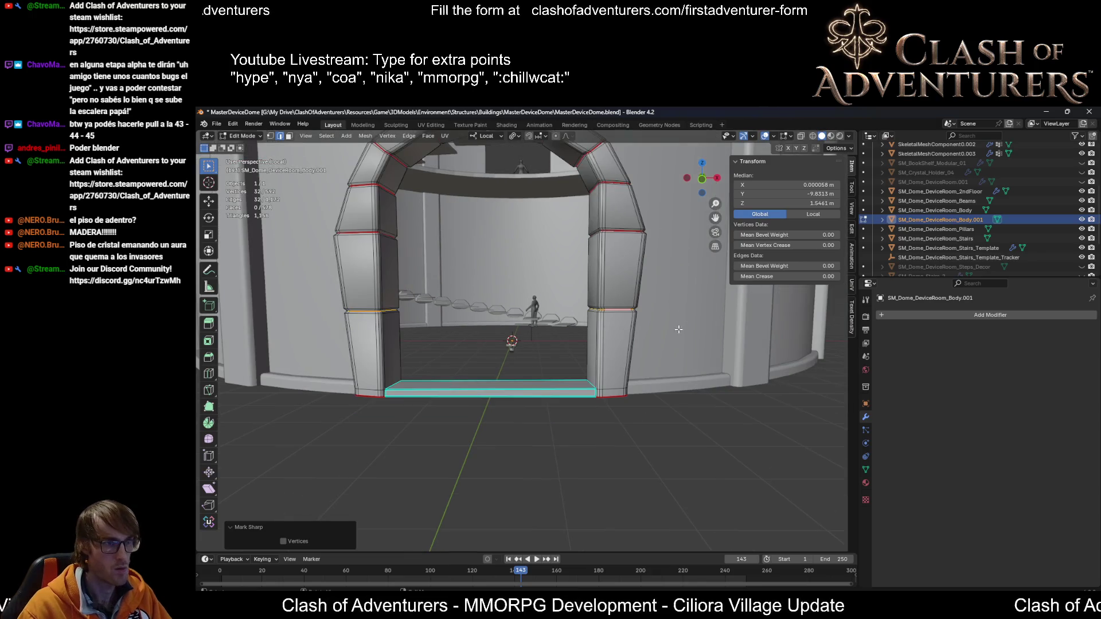
Step: Inspect the arch from several angles, switching between Object and Edit Mode
key(Tab)
scroll(622, 335, down, 4)
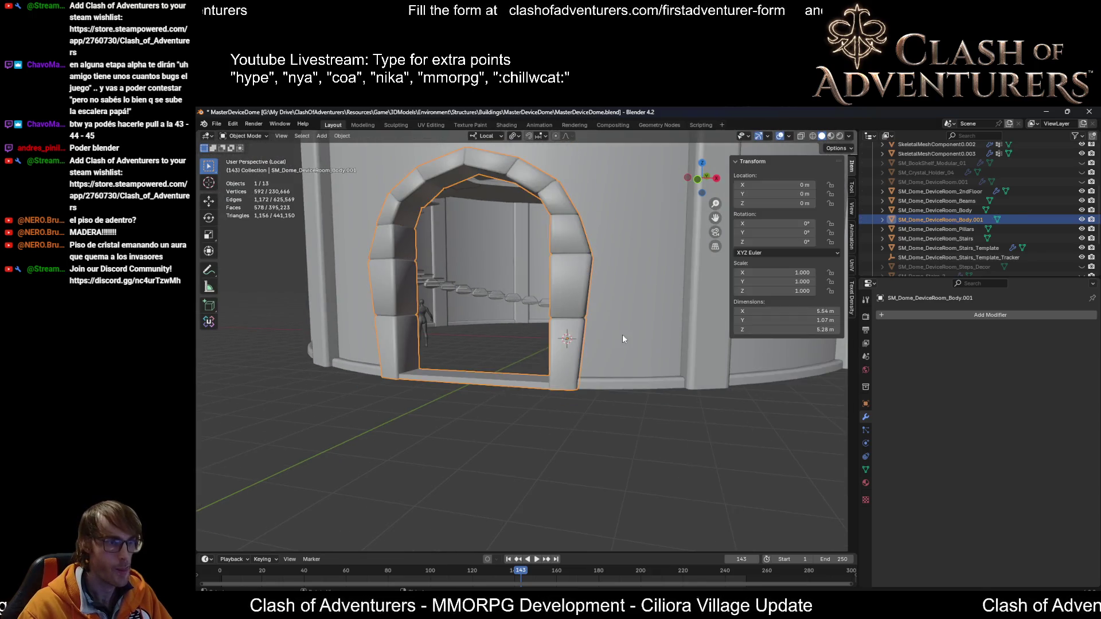
scroll(602, 345, up, 5)
scroll(632, 317, down, 2)
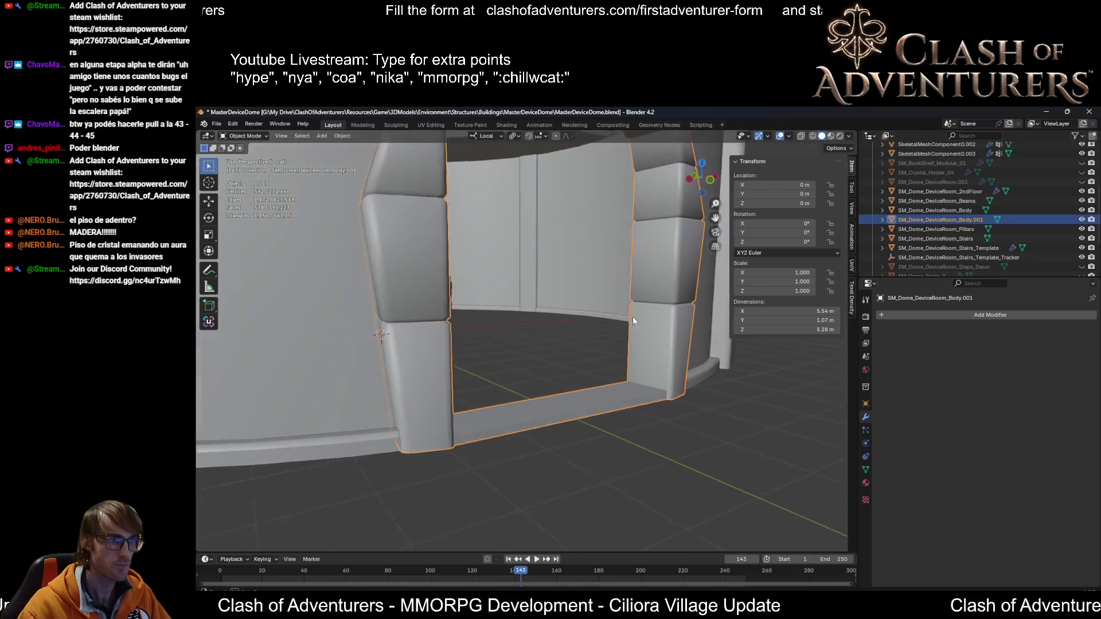
middle_drag(631, 316, 588, 328)
key(Tab)
mouse_move(460, 322)
middle_down()
mouse_move(511, 330)
mouse_move(615, 375)
middle_up()
scroll(461, 325, up, 3)
scroll(478, 315, down, 2)
scroll(616, 374, down, 3)
mouse_move(582, 302)
middle_down()
mouse_move(481, 290)
mouse_move(658, 278)
mouse_move(601, 307)
mouse_move(600, 290)
mouse_move(840, 348)
mouse_move(337, 358)
middle_up()
key(Tab)
key(Tab)
Step: Add a centred edge loop running along the arch pillar's side
scroll(337, 358, down, 2)
scroll(493, 340, down, 6)
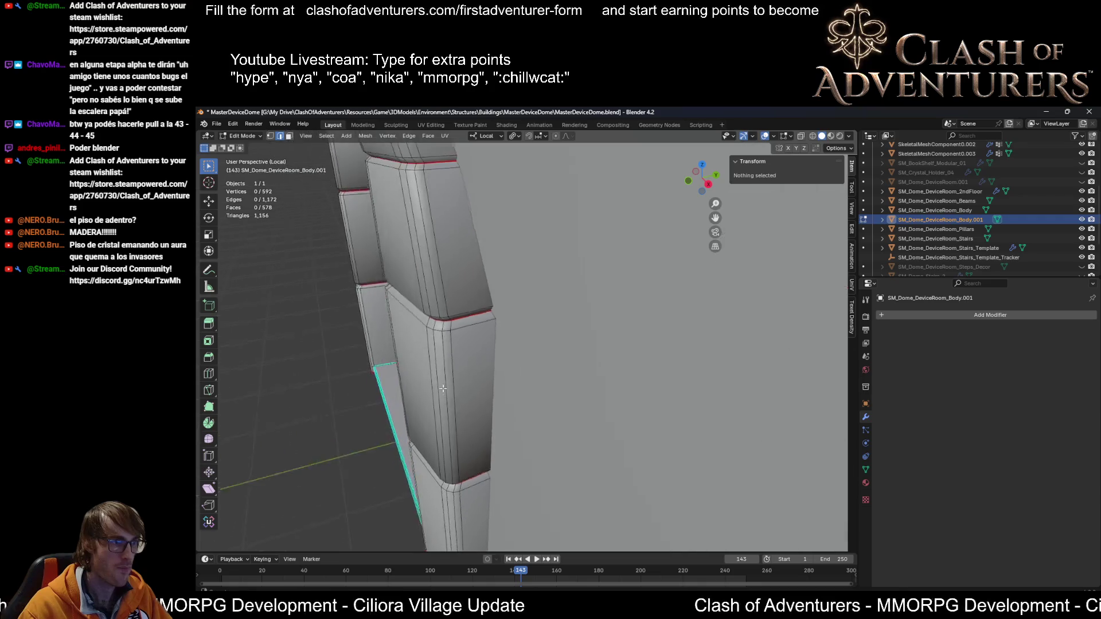
scroll(490, 321, up, 6)
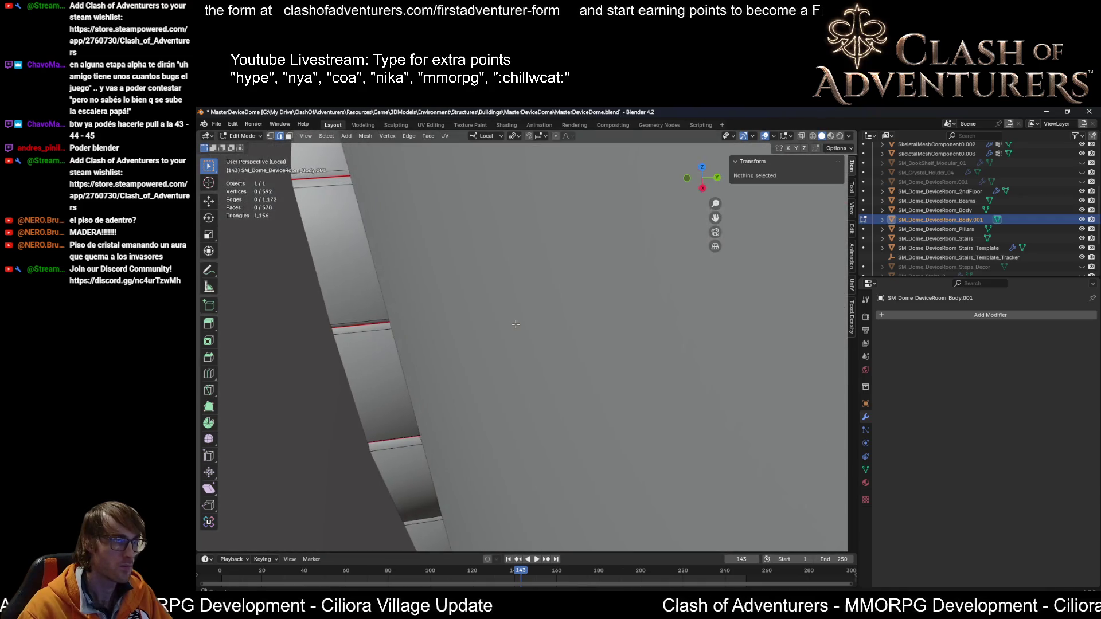
scroll(494, 308, down, 6)
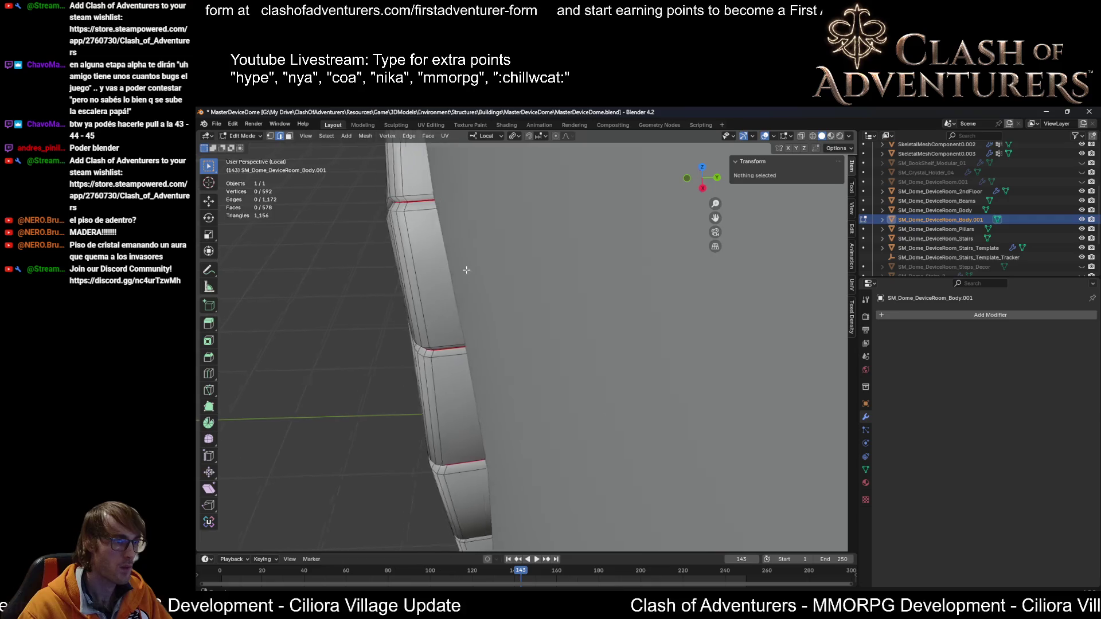
mouse_move(512, 232)
middle_down()
mouse_move(530, 252)
mouse_move(519, 229)
mouse_move(508, 242)
mouse_move(560, 292)
mouse_move(549, 299)
middle_up()
key(ctrl+r)
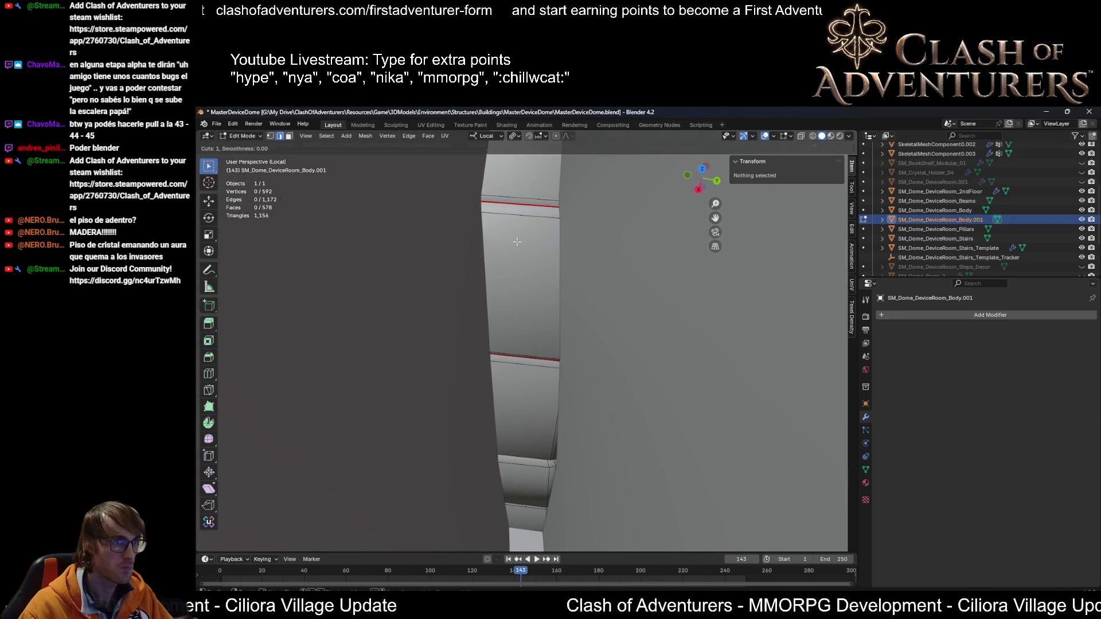
click(499, 220)
right_click(499, 222)
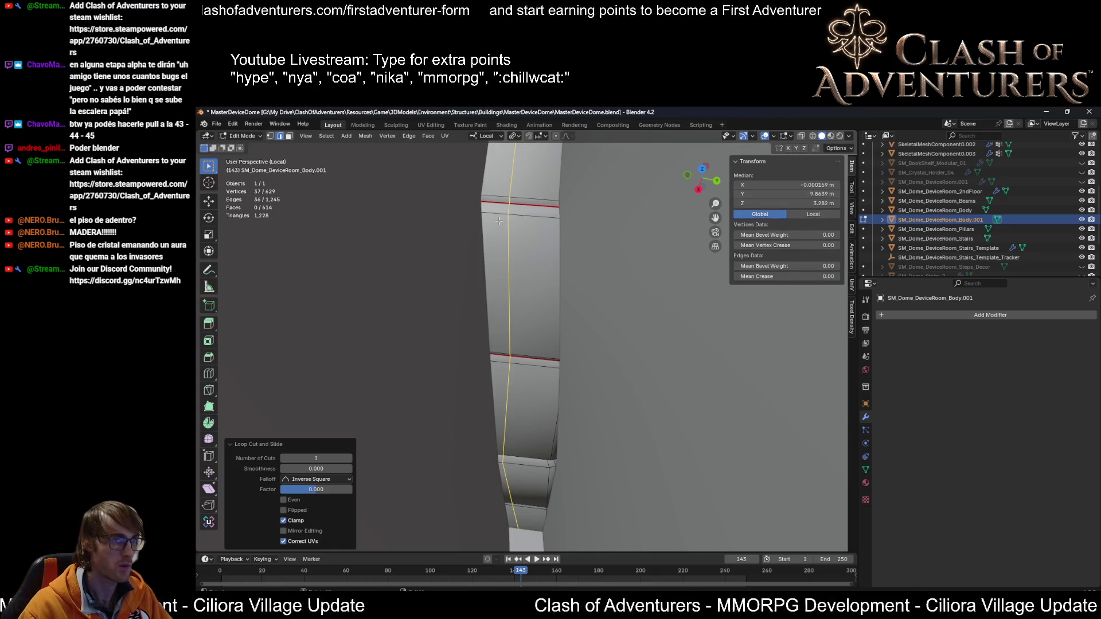
Step: Mark the new pillar edge loop as a UV seam
scroll(500, 227, down, 3)
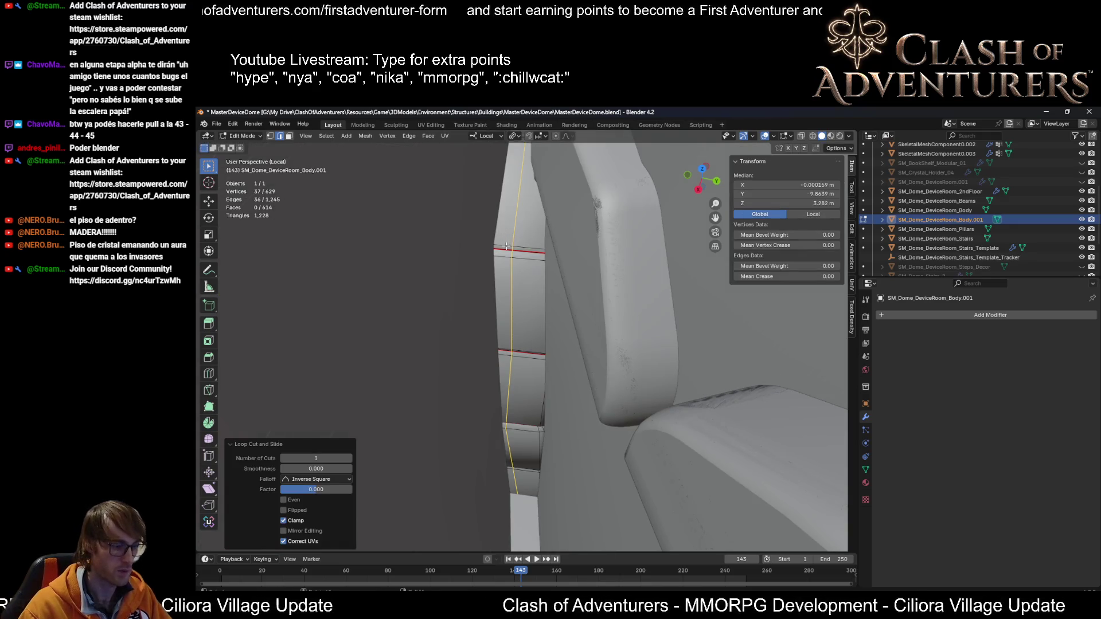
key(u)
click(489, 247)
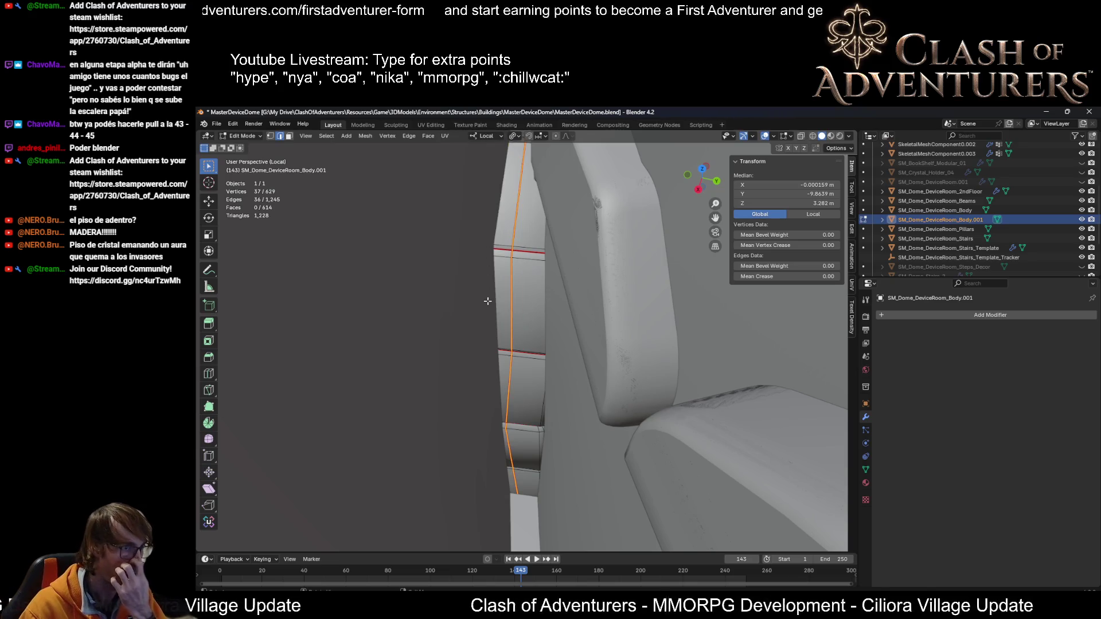
scroll(487, 300, down, 5)
mouse_move(487, 300)
middle_down()
mouse_move(614, 255)
mouse_move(481, 275)
mouse_move(510, 258)
mouse_move(593, 242)
middle_up()
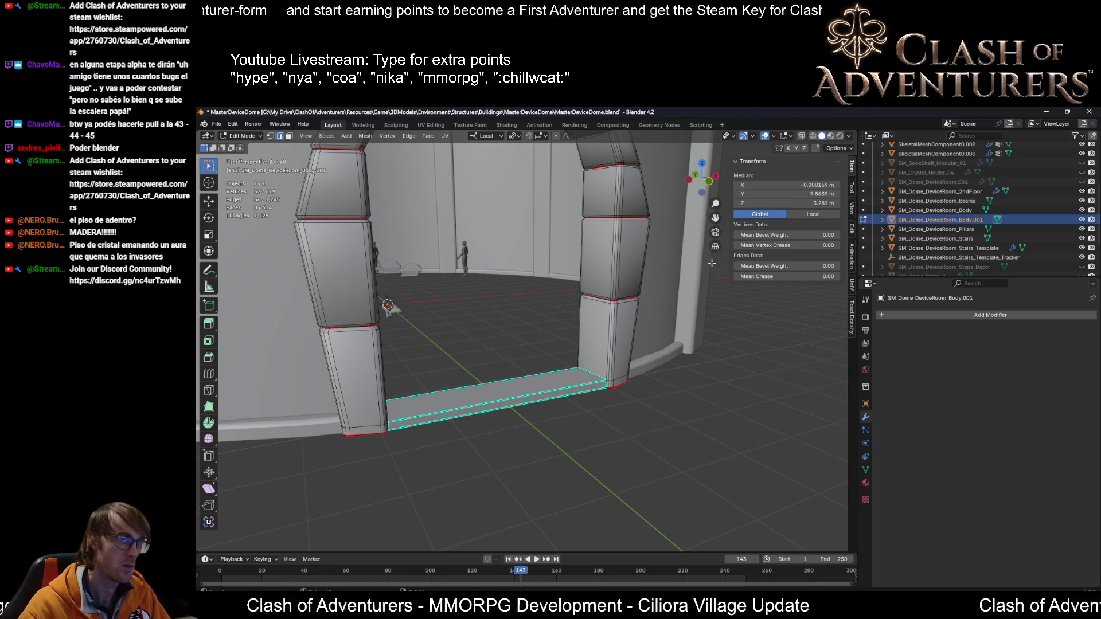
Step: Save the dome file after viewing the arch from the front
middle_drag(653, 379, 581, 368)
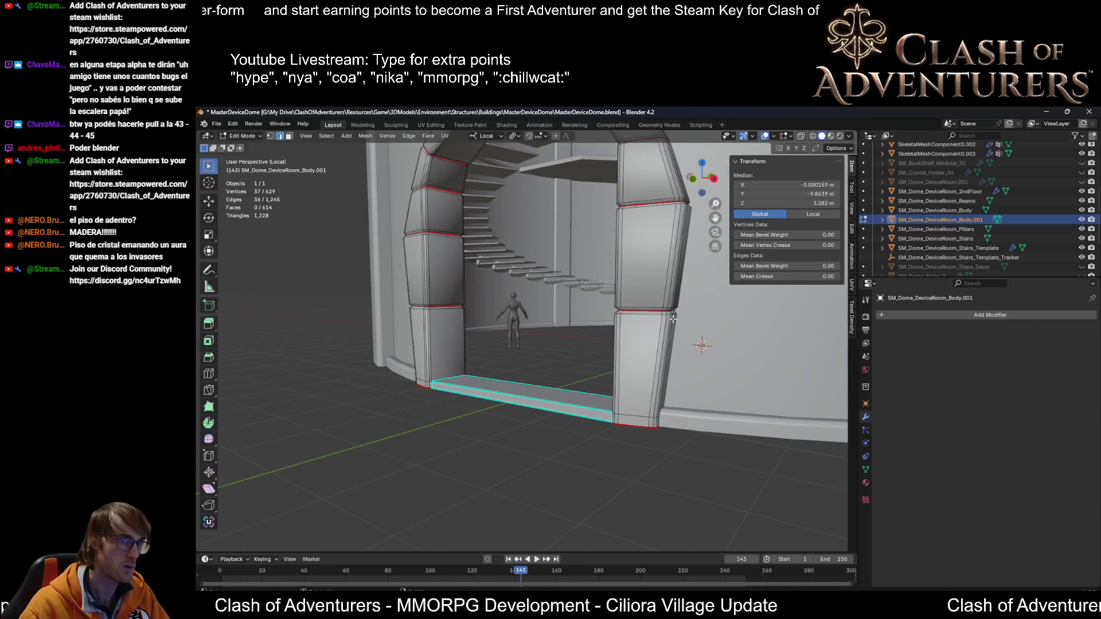
mouse_move(628, 341)
middle_down()
mouse_move(680, 339)
mouse_move(667, 347)
middle_up()
key(ctrl+s)
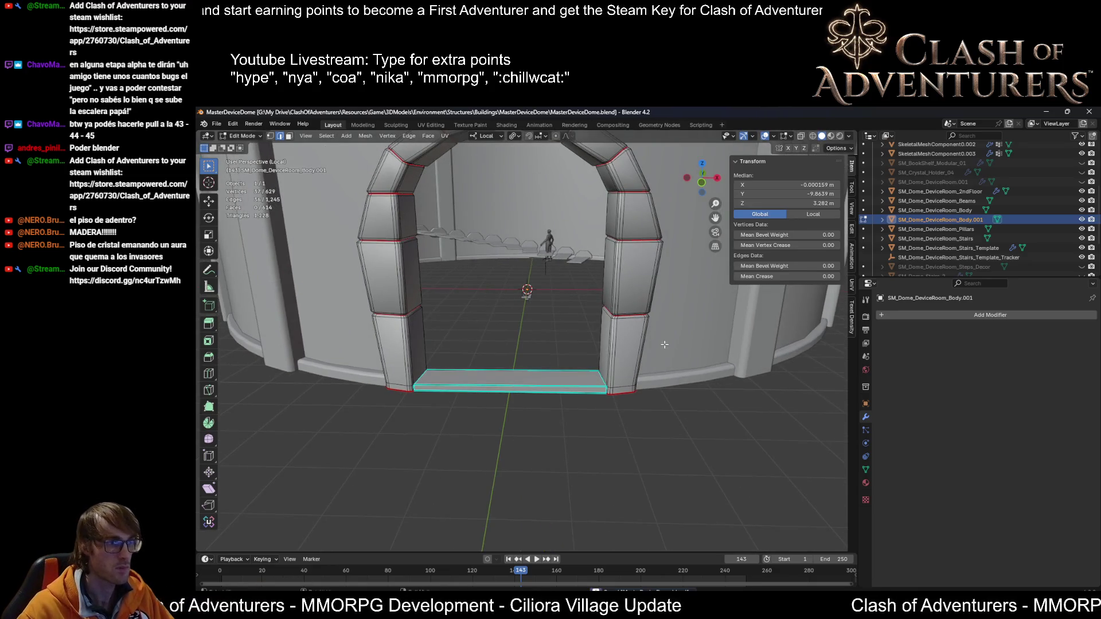
Step: In face select mode, select the doorway step's four faces, including its underside
scroll(623, 387, up, 3)
click(633, 413)
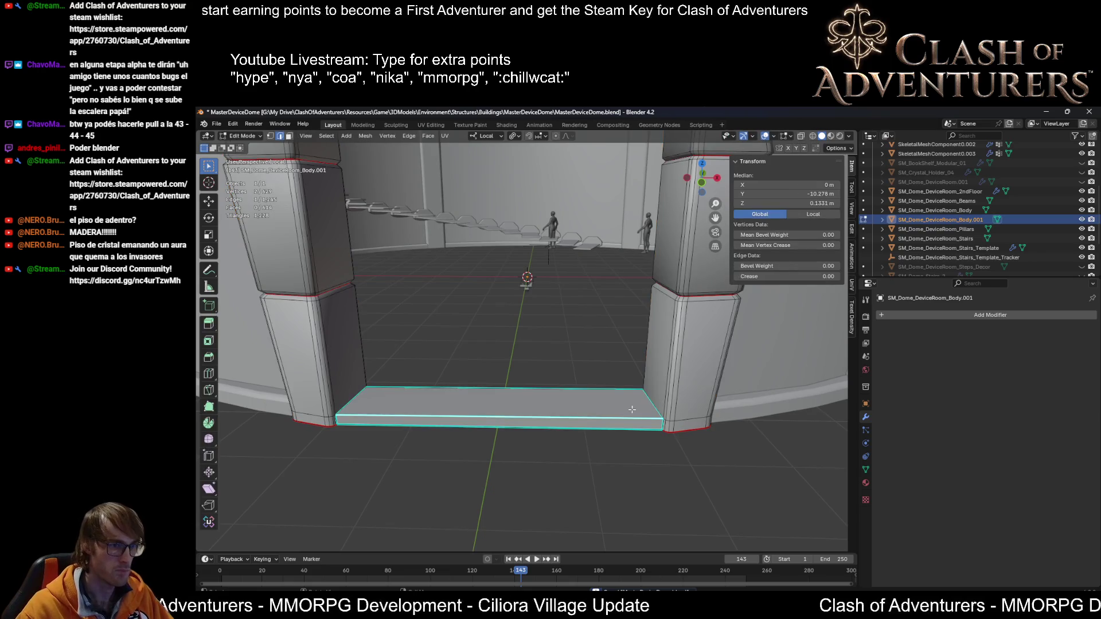
scroll(619, 416, up, 3)
key(3)
click(606, 420)
middle_drag(606, 420, 550, 395)
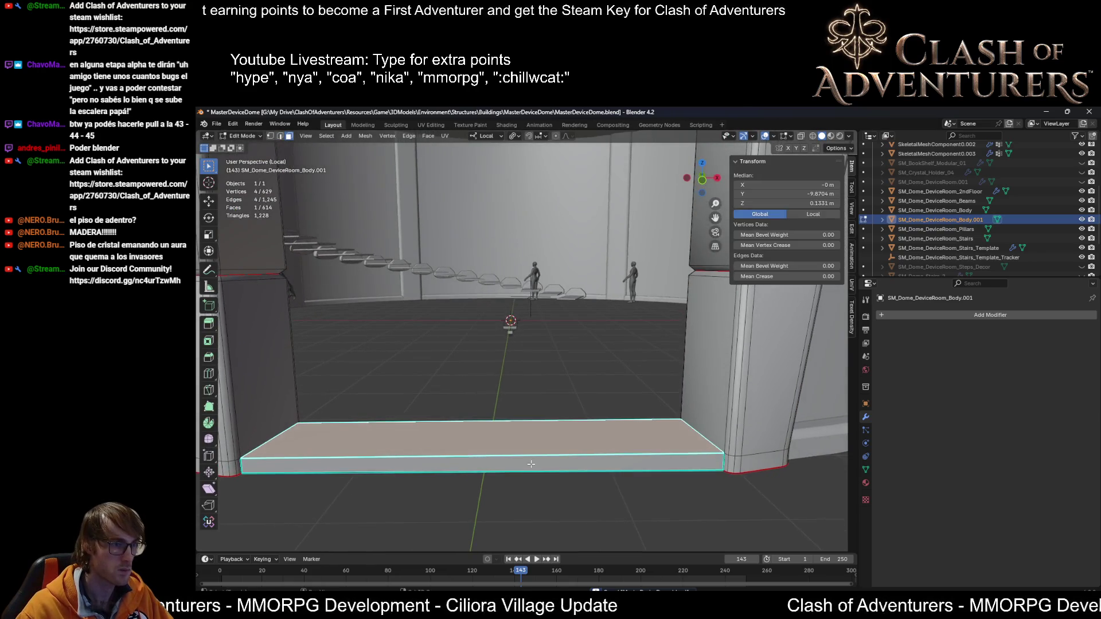
shift+click(532, 463)
mouse_move(533, 464)
middle_down()
mouse_move(660, 448)
mouse_move(689, 454)
mouse_move(602, 447)
mouse_move(339, 463)
mouse_move(362, 465)
middle_up()
shift+click(659, 447)
shift+click(602, 448)
scroll(347, 463, down, 3)
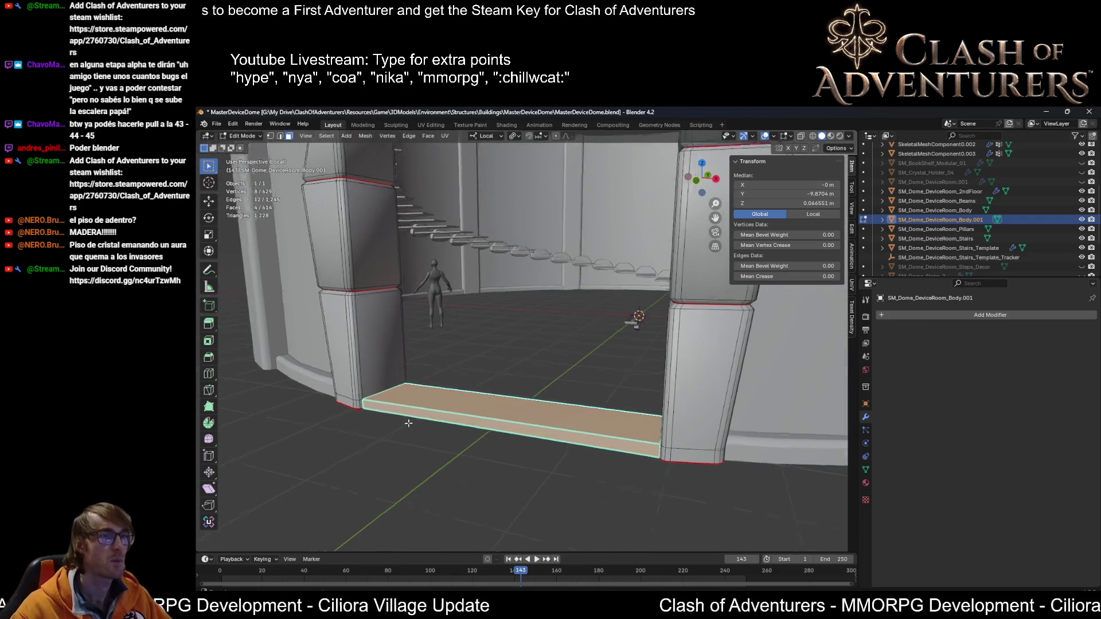
Step: Return the arch mesh to Object Mode and orbit around the whole arch
key(Tab)
scroll(369, 469, up, 3)
scroll(507, 345, down, 5)
mouse_move(507, 345)
middle_down()
mouse_move(526, 373)
mouse_move(552, 338)
mouse_move(534, 422)
mouse_move(578, 308)
middle_up()
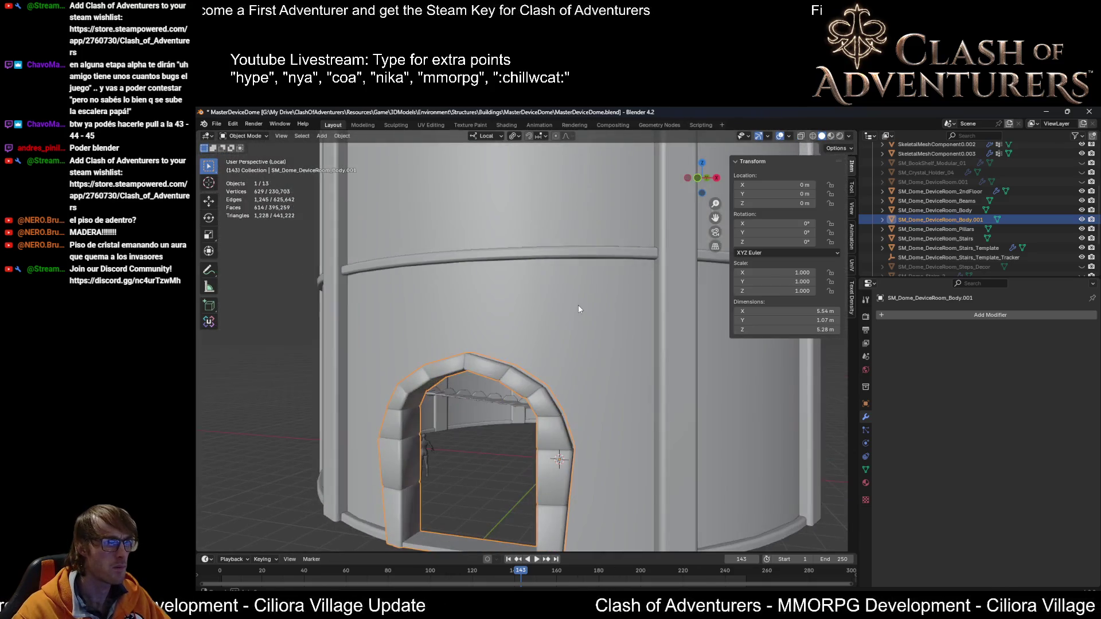
Step: Orbit and zoom around the dome to the right arch pillar, then re-enter Edit Mode
scroll(526, 369, up, 6)
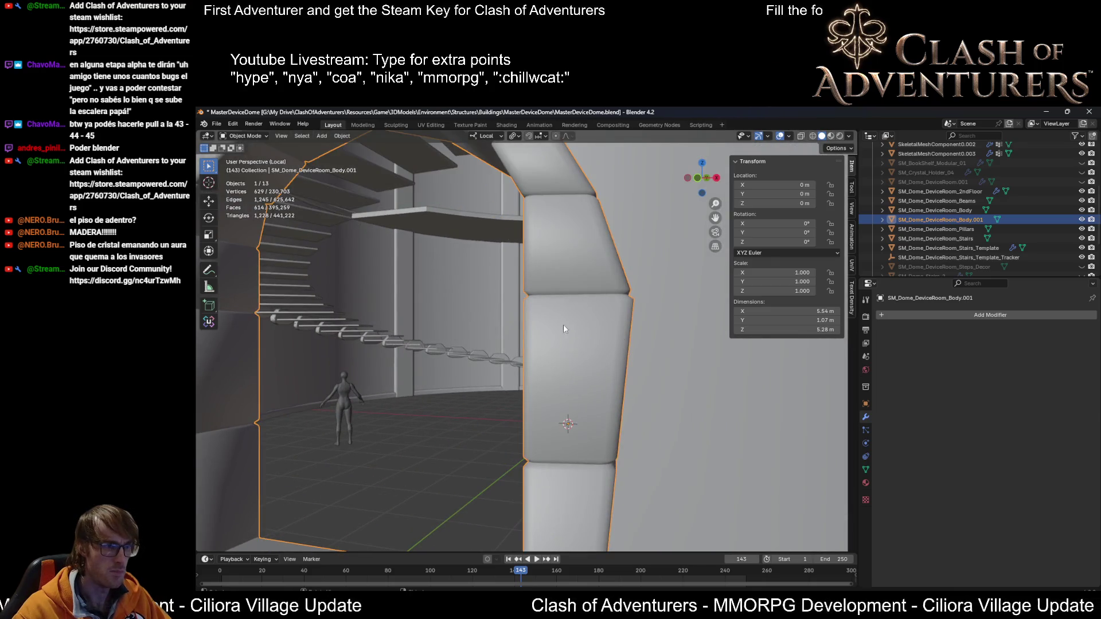
scroll(564, 328, down, 5)
mouse_move(586, 367)
middle_down()
mouse_move(571, 360)
mouse_move(593, 349)
mouse_move(566, 376)
mouse_move(552, 363)
middle_up()
scroll(596, 352, down, 3)
scroll(567, 377, up, 4)
scroll(556, 383, down, 1)
scroll(588, 408, up, 2)
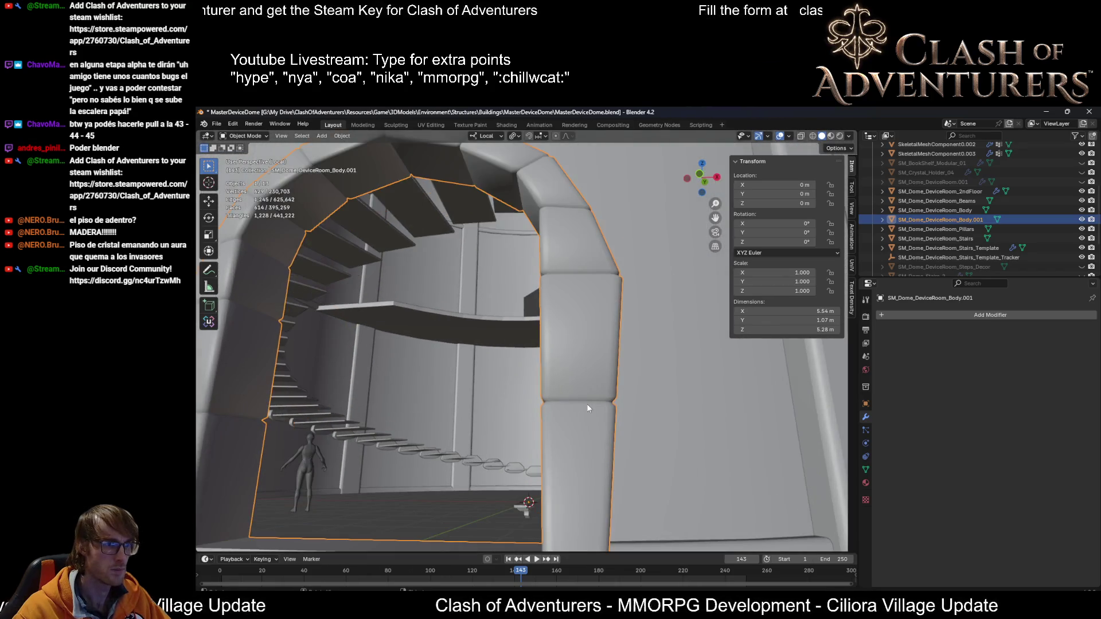
scroll(604, 399, down, 6)
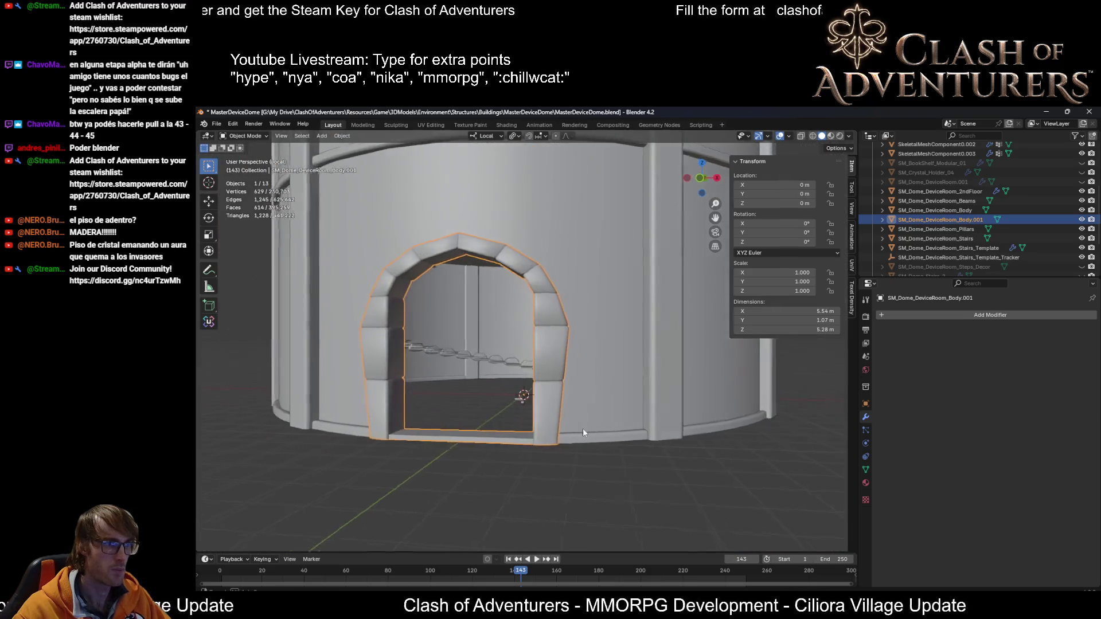
scroll(583, 419, down, 2)
scroll(580, 413, up, 4)
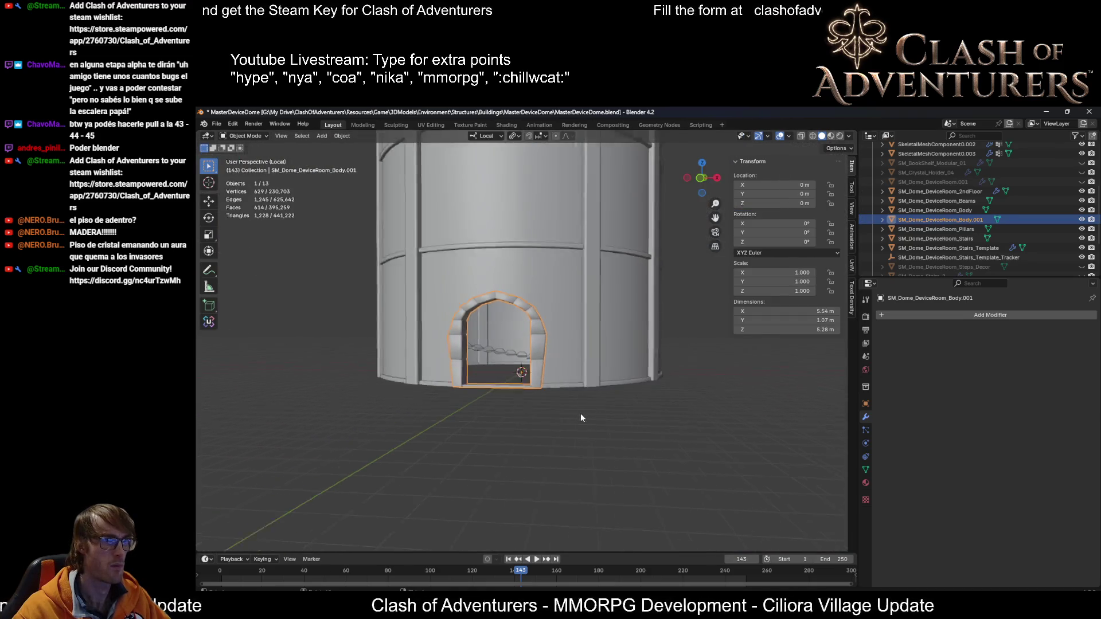
scroll(579, 411, up, 3)
mouse_move(586, 394)
middle_down()
mouse_move(667, 391)
mouse_move(700, 407)
mouse_move(683, 413)
mouse_move(635, 388)
mouse_move(532, 396)
mouse_move(482, 373)
mouse_move(412, 368)
mouse_move(467, 363)
mouse_move(519, 422)
mouse_move(607, 472)
middle_up()
scroll(468, 363, down, 5)
key(Tab)
scroll(501, 449, down, 2)
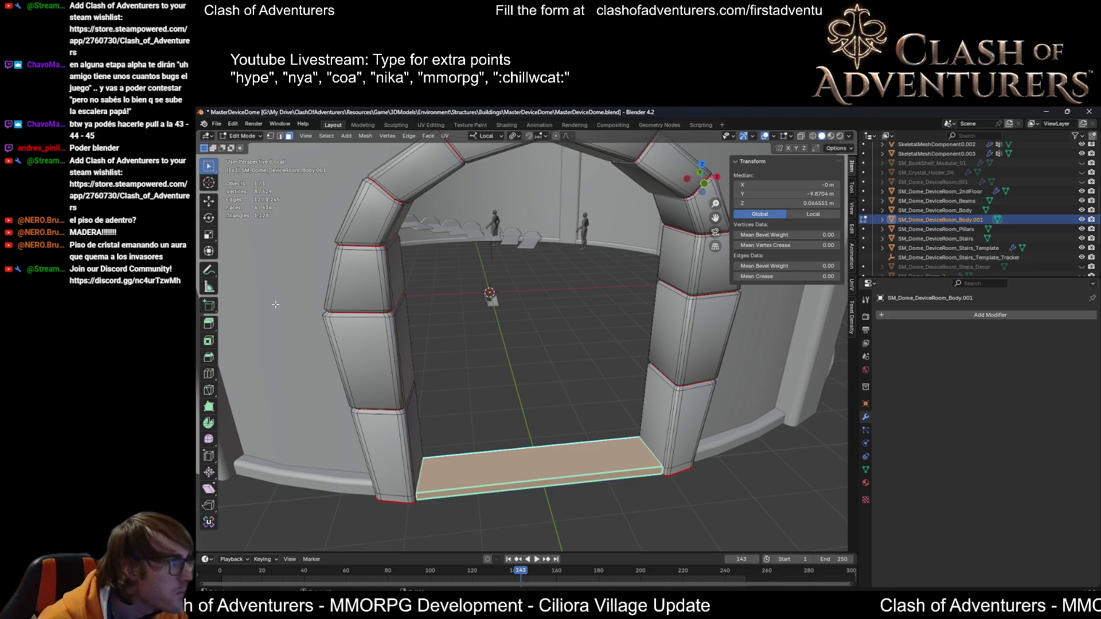
Step: Delete the floor face inside the archway, then select the pillar's bottom edge loop
middle_drag(358, 285, 524, 220)
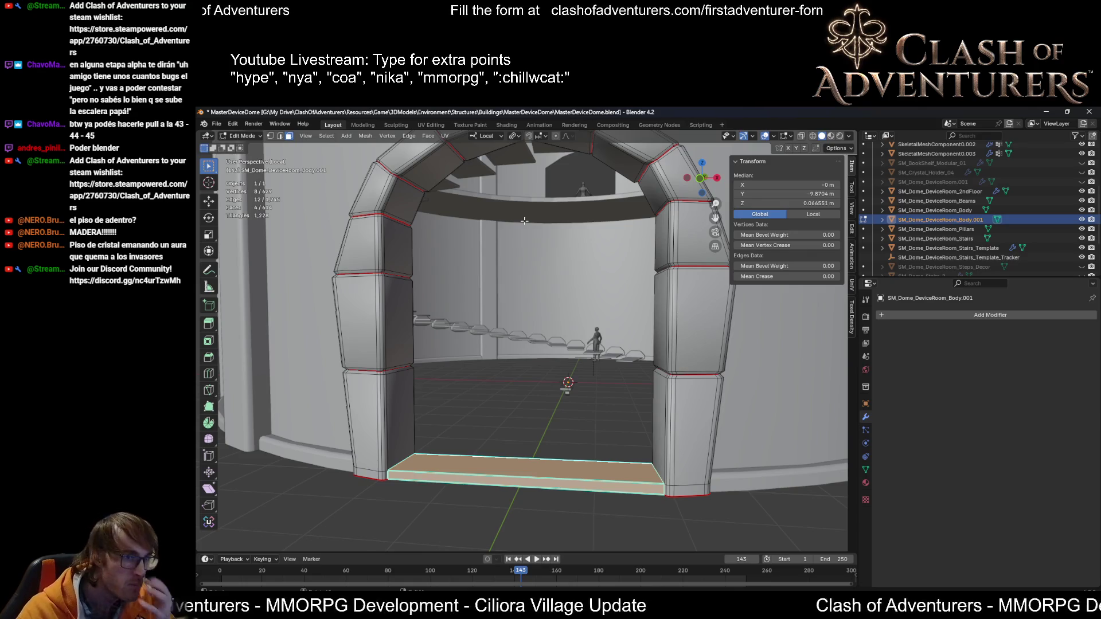
middle_drag(577, 241, 603, 306)
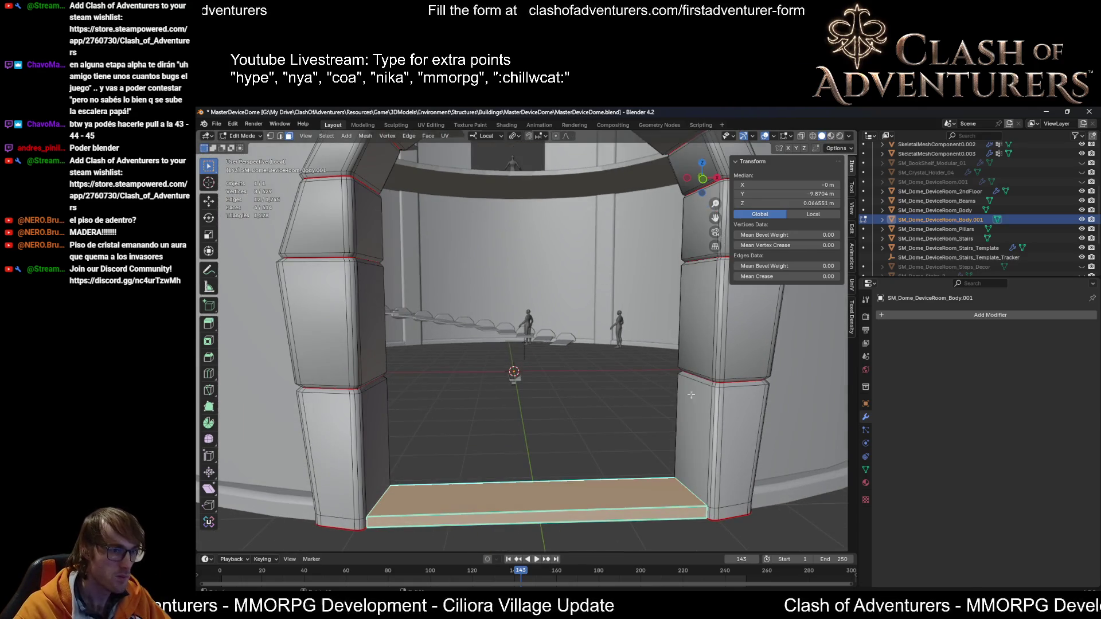
mouse_move(559, 409)
middle_down()
mouse_move(576, 399)
mouse_move(530, 402)
mouse_move(591, 408)
mouse_move(596, 422)
mouse_move(522, 415)
middle_up()
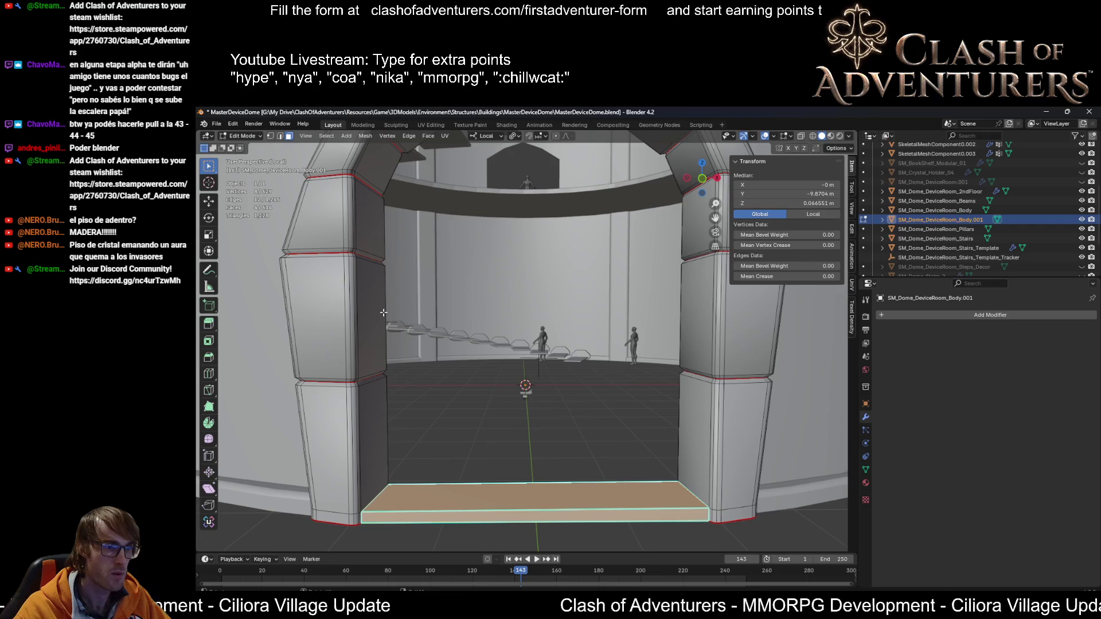
middle_drag(622, 329, 628, 348)
scroll(628, 348, down, 3)
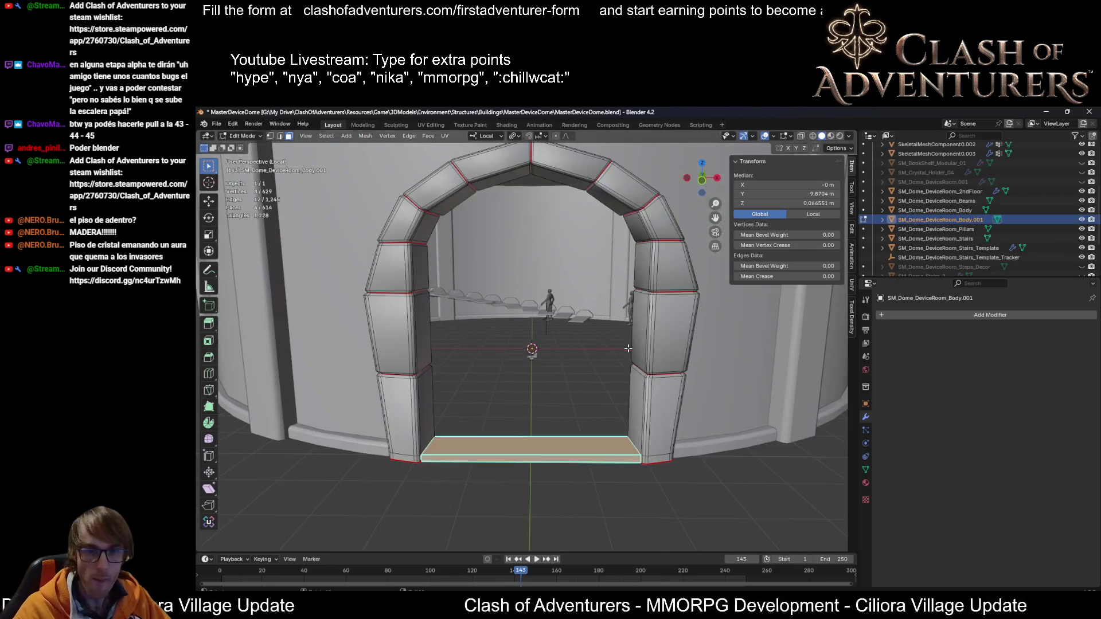
key(alt+a)
mouse_move(601, 443)
middle_down()
mouse_move(627, 473)
mouse_move(590, 372)
mouse_move(717, 482)
mouse_move(506, 476)
mouse_move(517, 442)
mouse_move(485, 448)
middle_up()
click(605, 478)
key(x)
click(590, 371)
alt+click(516, 442)
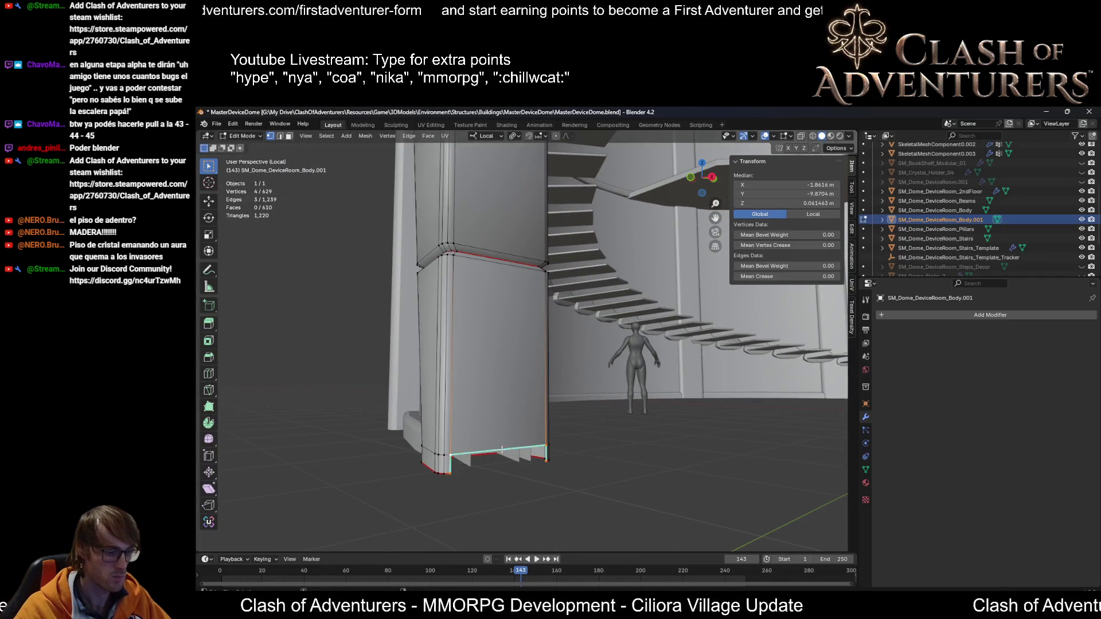
Step: Clear the sharp marking from the pillar's bottom edge loop
key(shift+r)
middle_drag(545, 459, 722, 396)
alt+click(803, 382)
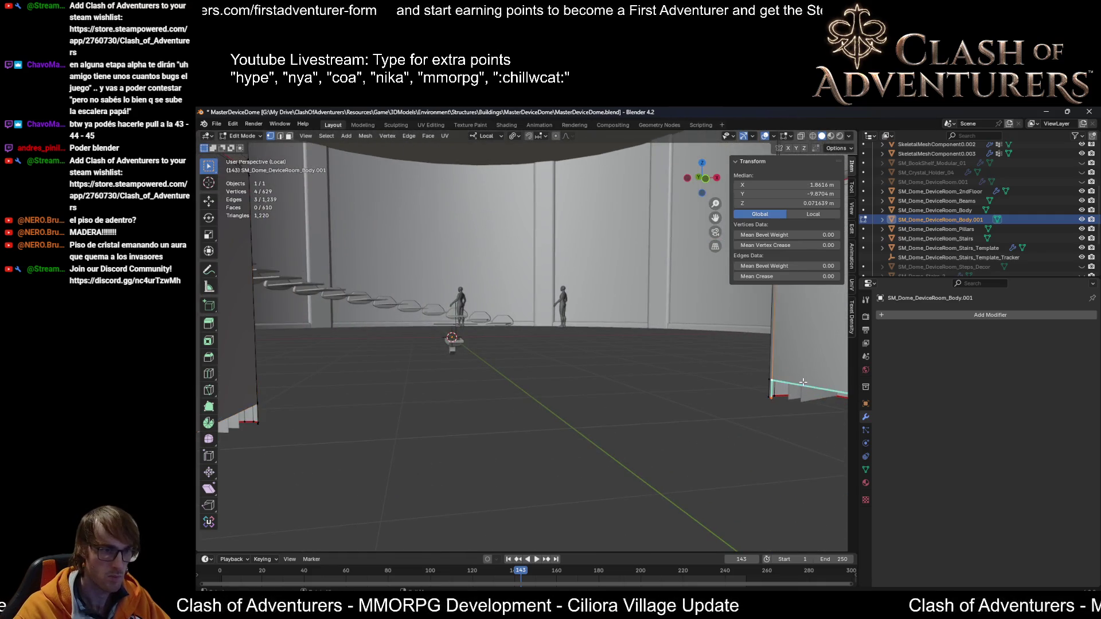
click(804, 383)
mouse_move(793, 385)
middle_down()
mouse_move(633, 354)
mouse_move(728, 376)
middle_up()
Step: Fill the open pillar bases with new faces from their base edges
alt+click(678, 368)
click(735, 379)
key(2)
click(643, 360)
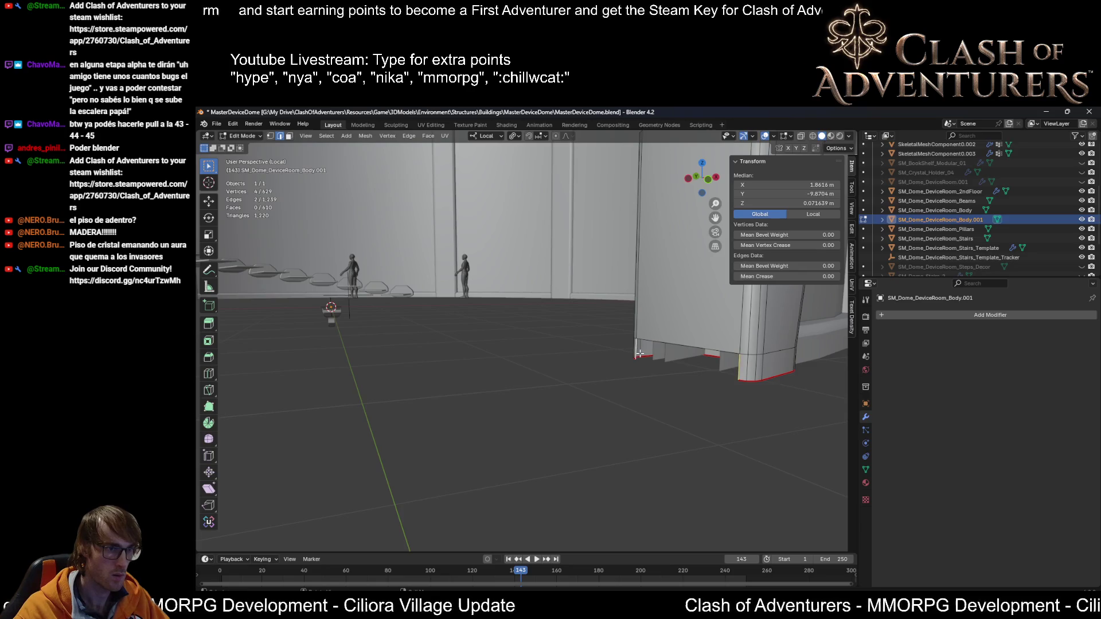
shift+click(636, 349)
key(f)
mouse_move(636, 349)
middle_down()
mouse_move(563, 388)
mouse_move(448, 379)
mouse_move(561, 315)
middle_up()
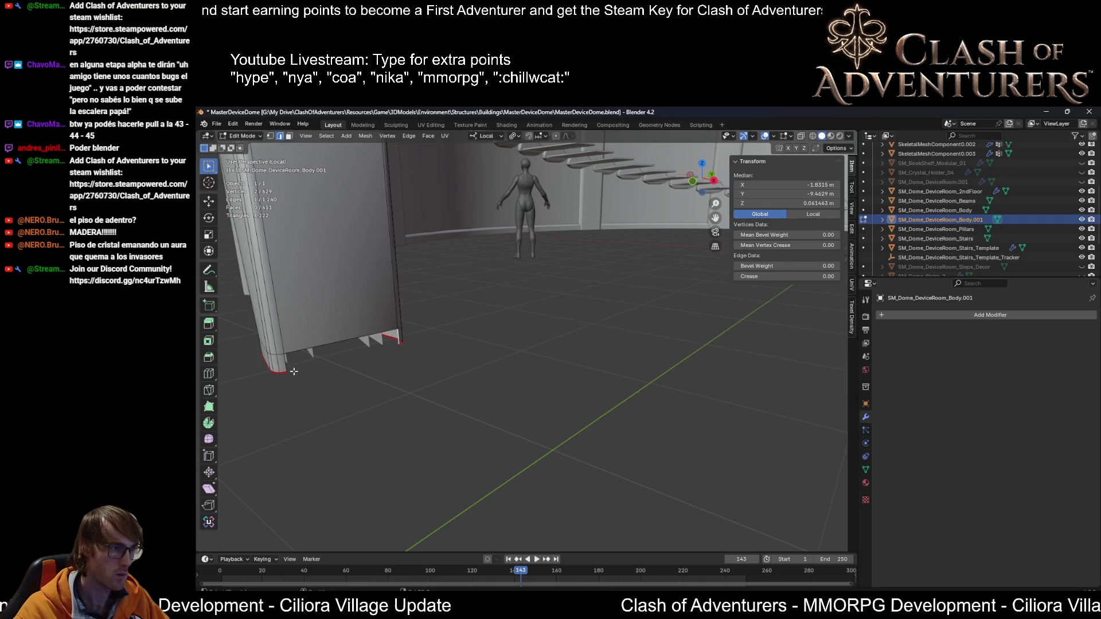
key(f)
middle_drag(397, 336, 395, 329)
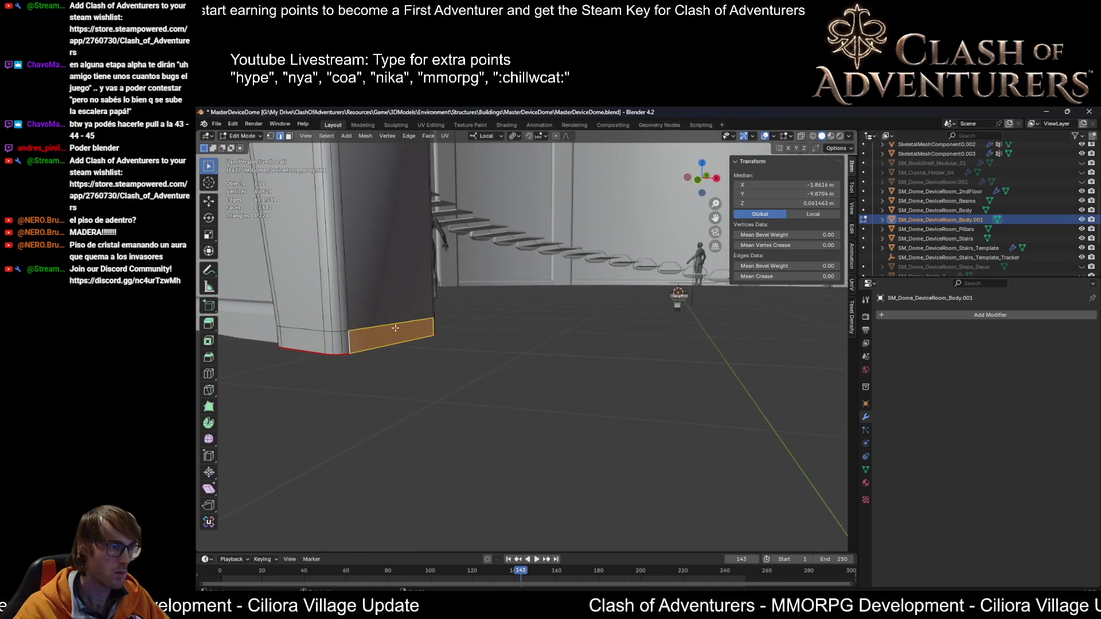
Step: Dissolve the extra edge loops across both column bases
alt+click(387, 326)
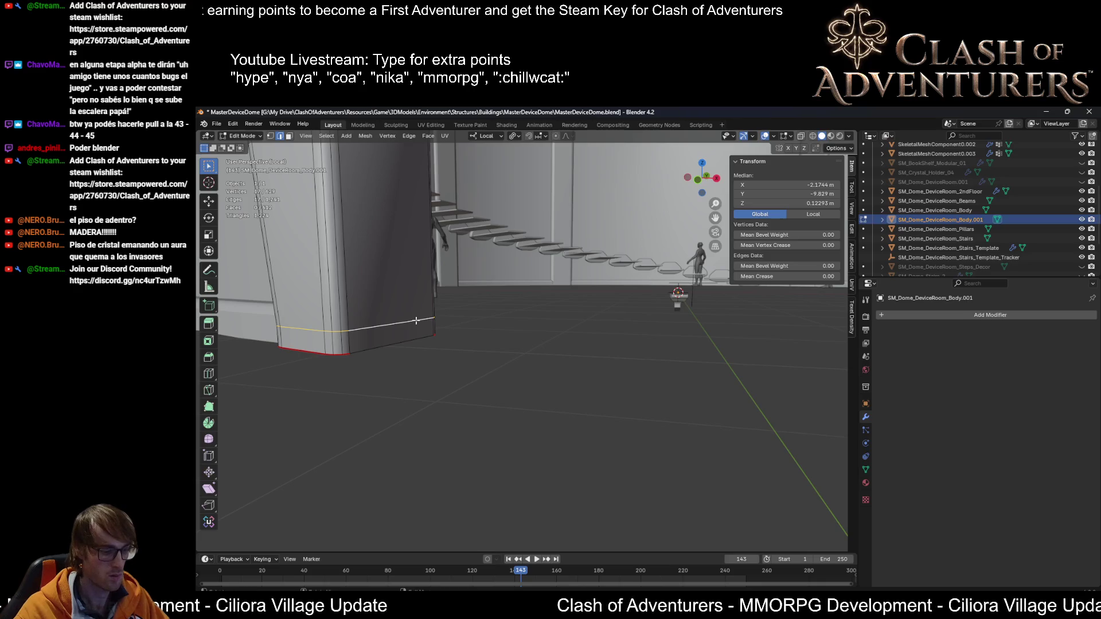
middle_drag(434, 324, 482, 331)
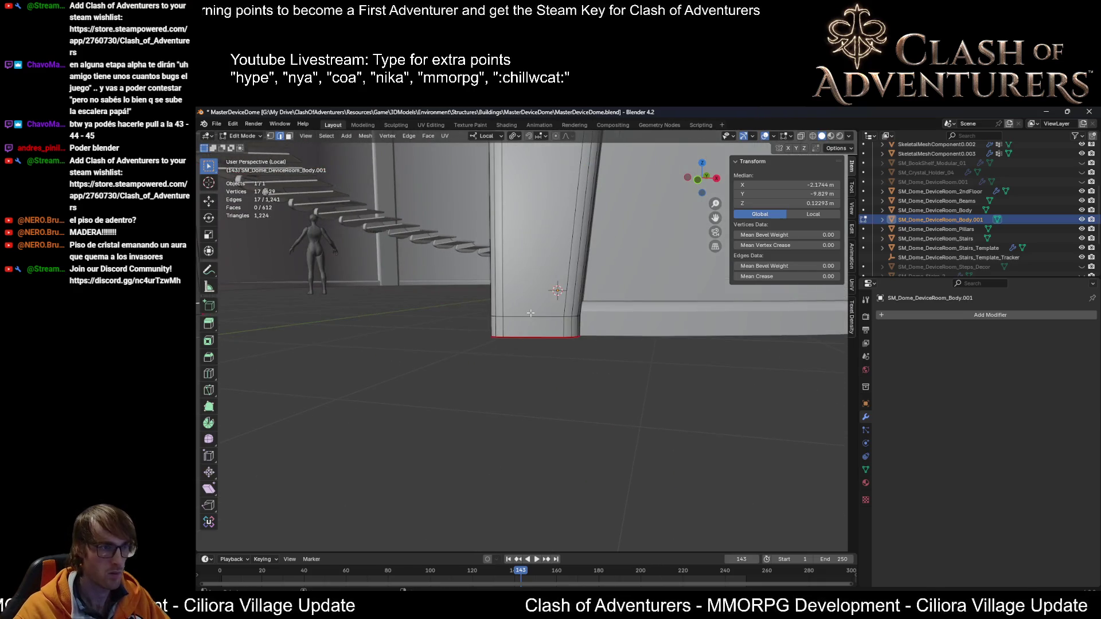
key(x)
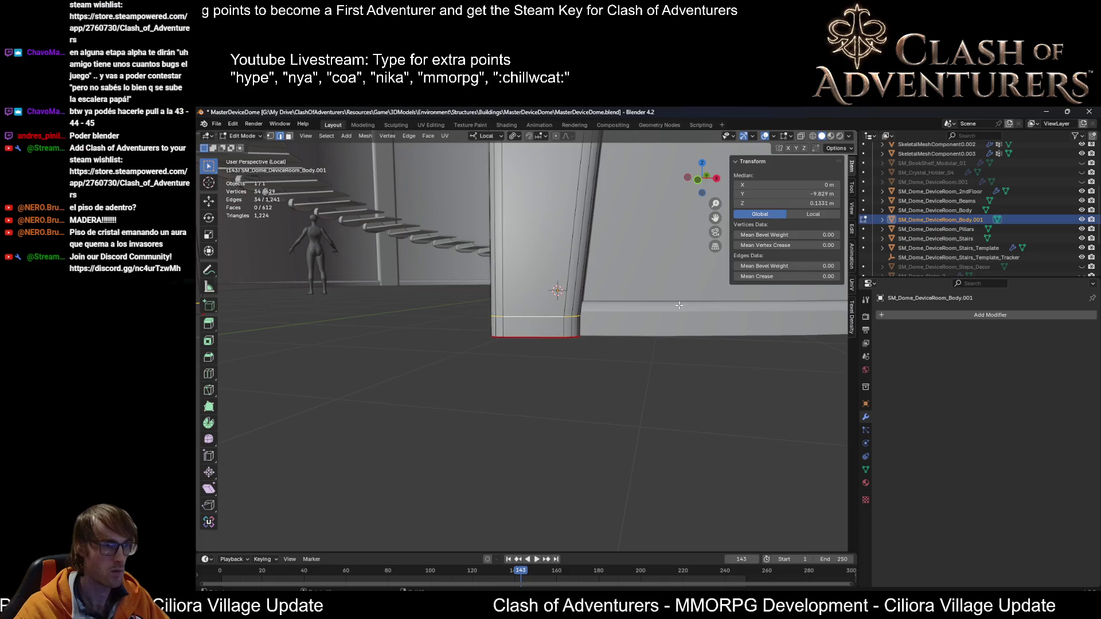
middle_drag(530, 313, 696, 317)
key(x)
click(675, 362)
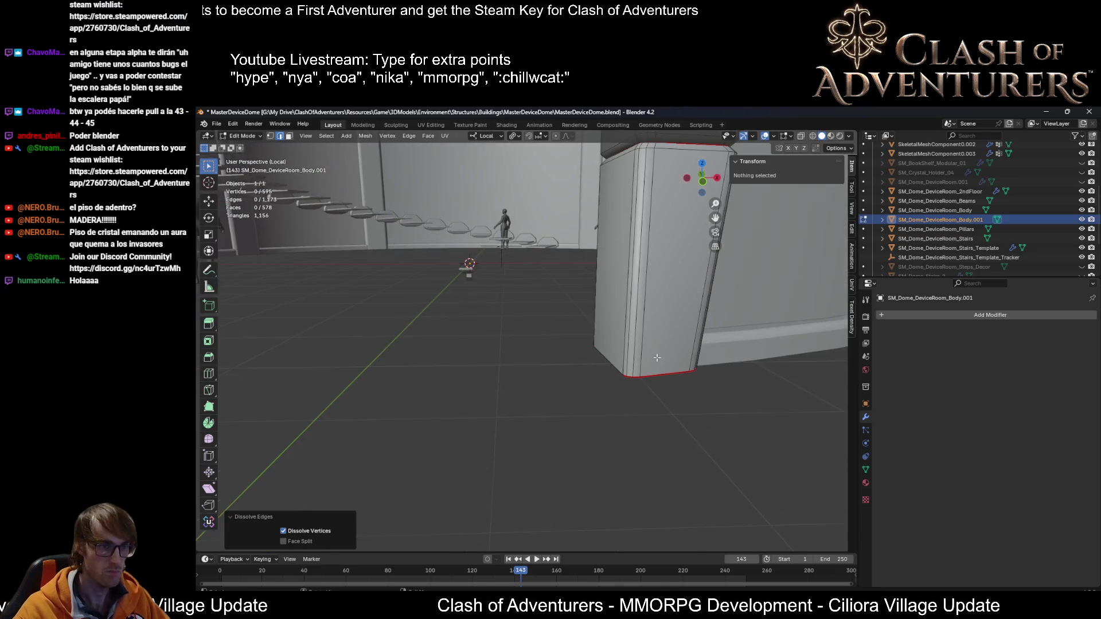
middle_drag(657, 357, 621, 349)
Step: Save the file and inspect the archway in Object Mode
key(ctrl+s)
key(Tab)
mouse_move(477, 345)
middle_down()
mouse_move(485, 357)
mouse_move(518, 354)
middle_up()
scroll(521, 335, down, 2)
scroll(607, 284, down, 2)
scroll(594, 290, down, 3)
scroll(531, 310, up, 5)
mouse_move(532, 308)
middle_down()
mouse_move(562, 298)
mouse_move(561, 340)
mouse_move(548, 332)
mouse_move(624, 312)
mouse_move(599, 306)
middle_up()
scroll(539, 328, down, 2)
scroll(625, 311, up, 3)
scroll(597, 297, down, 4)
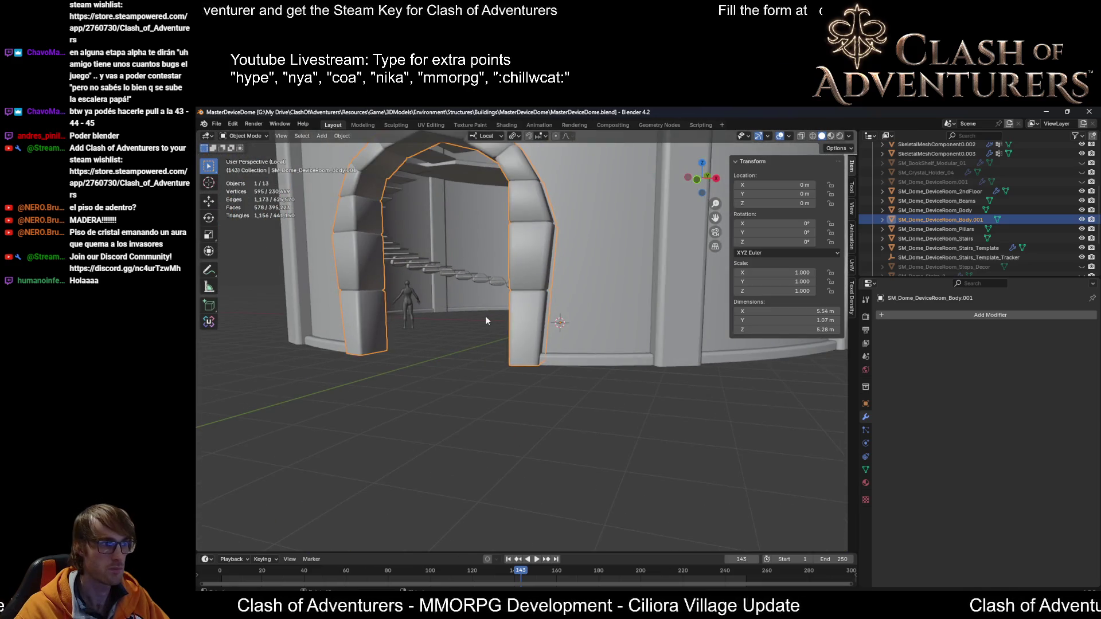
scroll(499, 319, up, 5)
mouse_move(649, 363)
middle_down()
mouse_move(673, 353)
mouse_move(702, 384)
mouse_move(756, 382)
mouse_move(725, 389)
middle_up()
Step: Re-enter Edit Mode and select the pillar's bottom edge loop
key(Tab)
scroll(650, 342, up, 3)
alt+click(765, 376)
Step: Mark the right pillar's bottom edge loop as a UV seam and sharp
key(u)
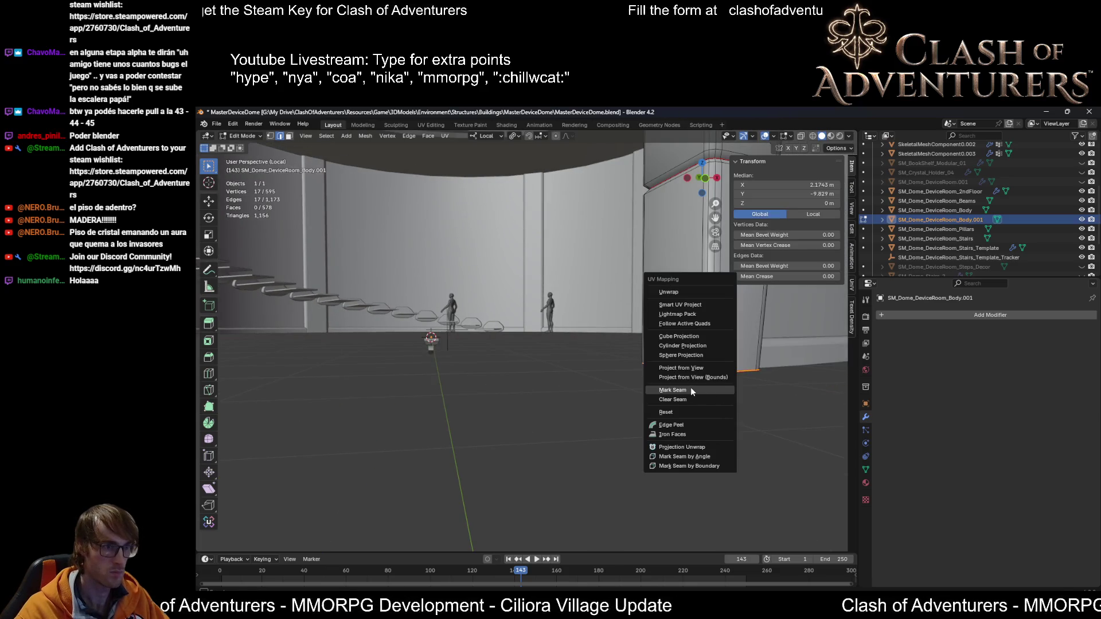
click(685, 386)
key(u)
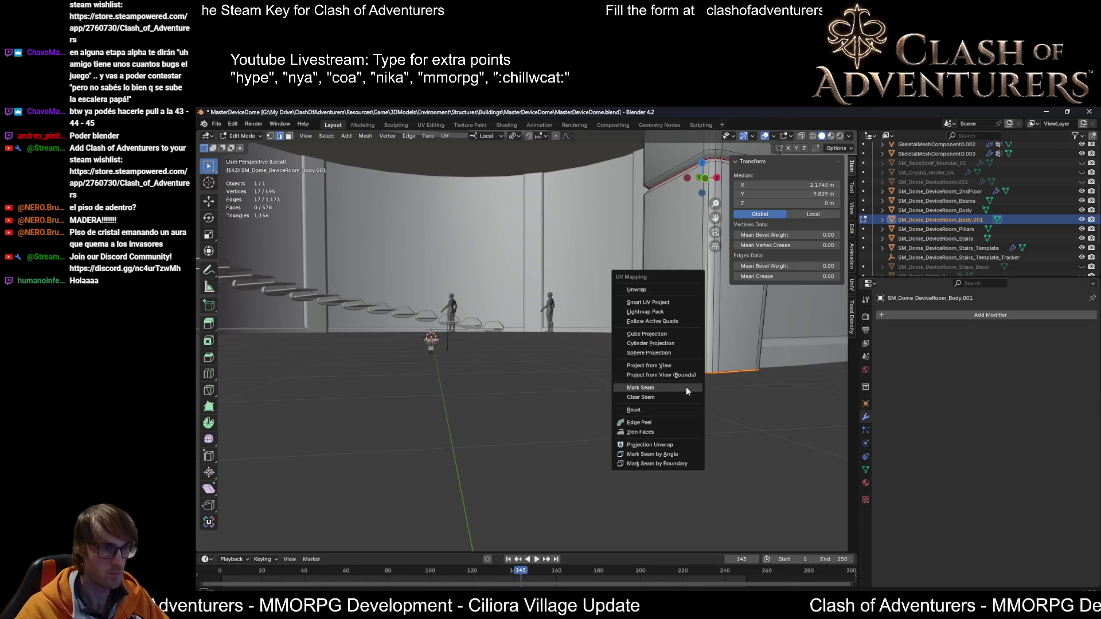
click(686, 386)
middle_drag(686, 387, 718, 395)
middle_drag(428, 352, 486, 391)
Step: Mark the other pillar's base edge as sharp and as a seam
shift+click(414, 388)
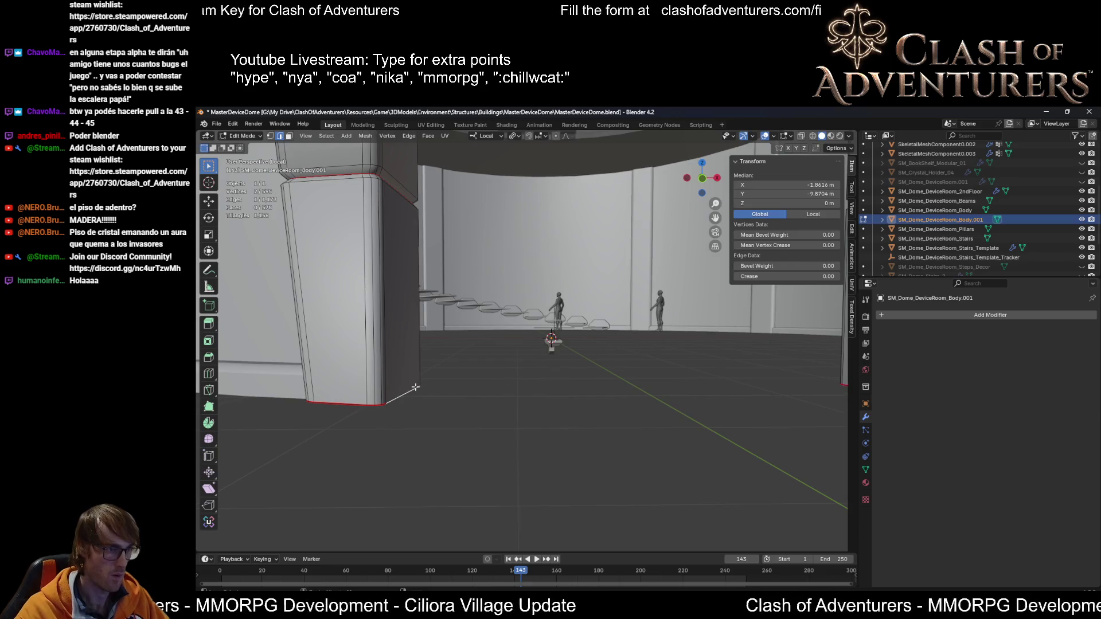
key(shift+r)
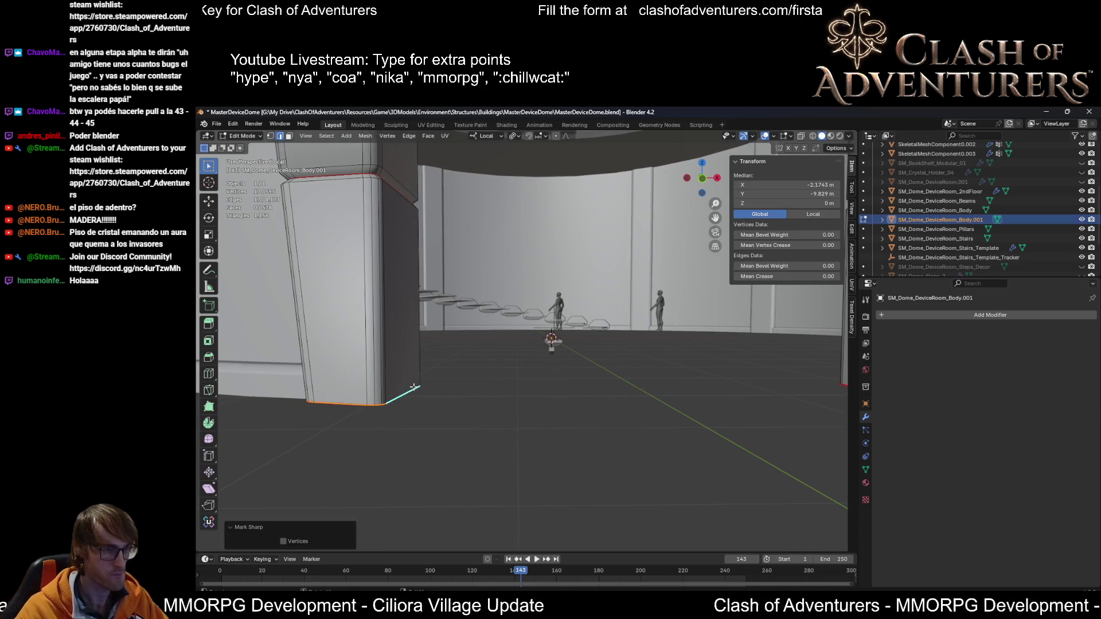
right_click(414, 387)
click(404, 387)
middle_drag(405, 387, 559, 392)
mouse_move(660, 370)
middle_down()
mouse_move(609, 374)
mouse_move(700, 381)
middle_up()
key(ctrl+r)
Step: Add a loop cut near the base of each pillar
click(743, 382)
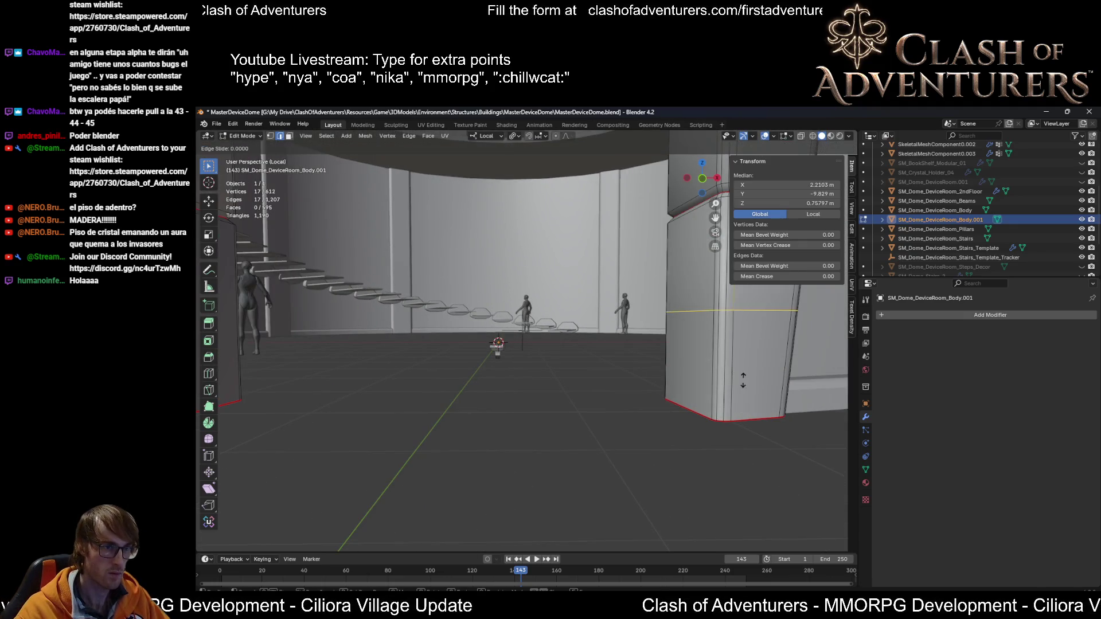
click(749, 484)
middle_drag(748, 484, 797, 485)
key(ctrl+r)
click(360, 364)
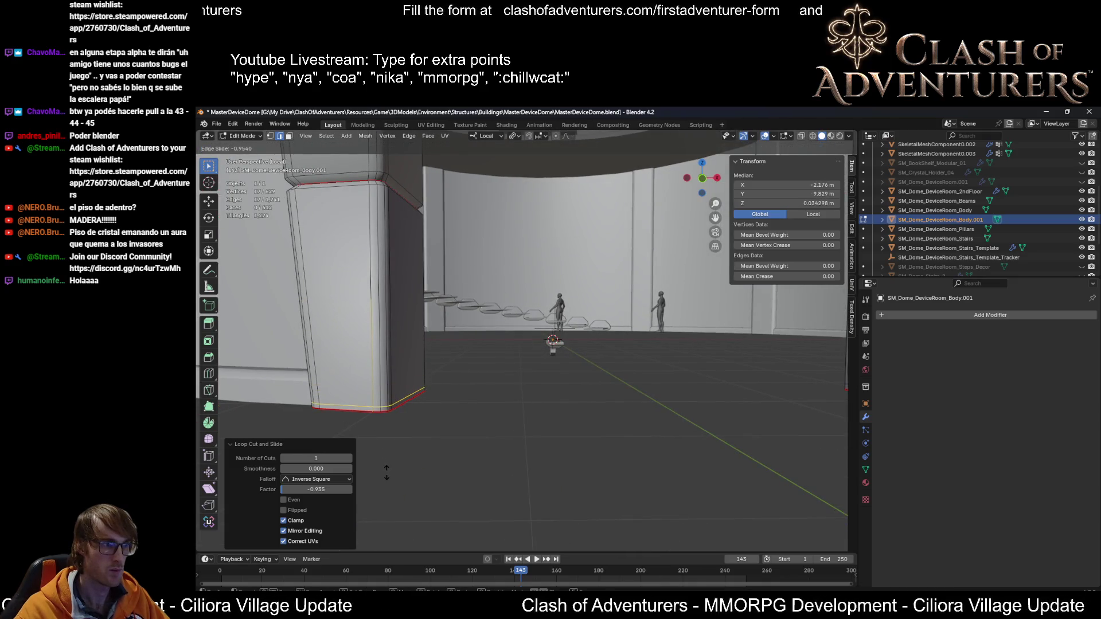
click(403, 464)
Step: Select the pillars' bottom loops and test lowering the right one on Z, then undo
alt+click(410, 401)
mouse_move(654, 401)
middle_down()
mouse_move(728, 436)
mouse_move(750, 399)
middle_up()
alt+shift+click(732, 446)
scroll(732, 442, down, 3)
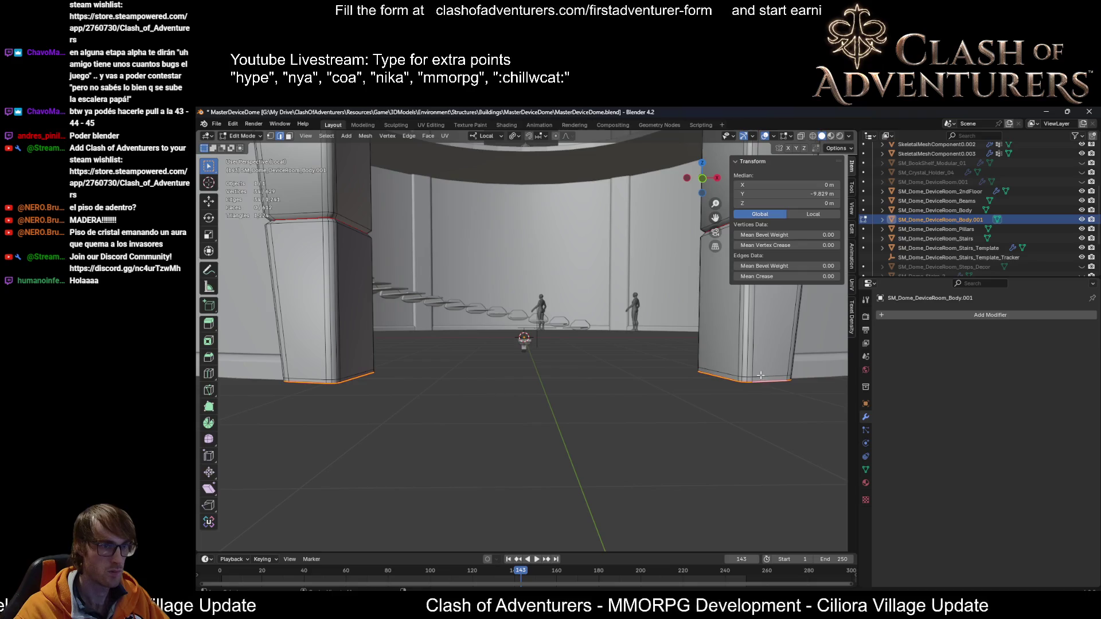
alt+click(760, 375)
key(g)
key(z)
key(z)
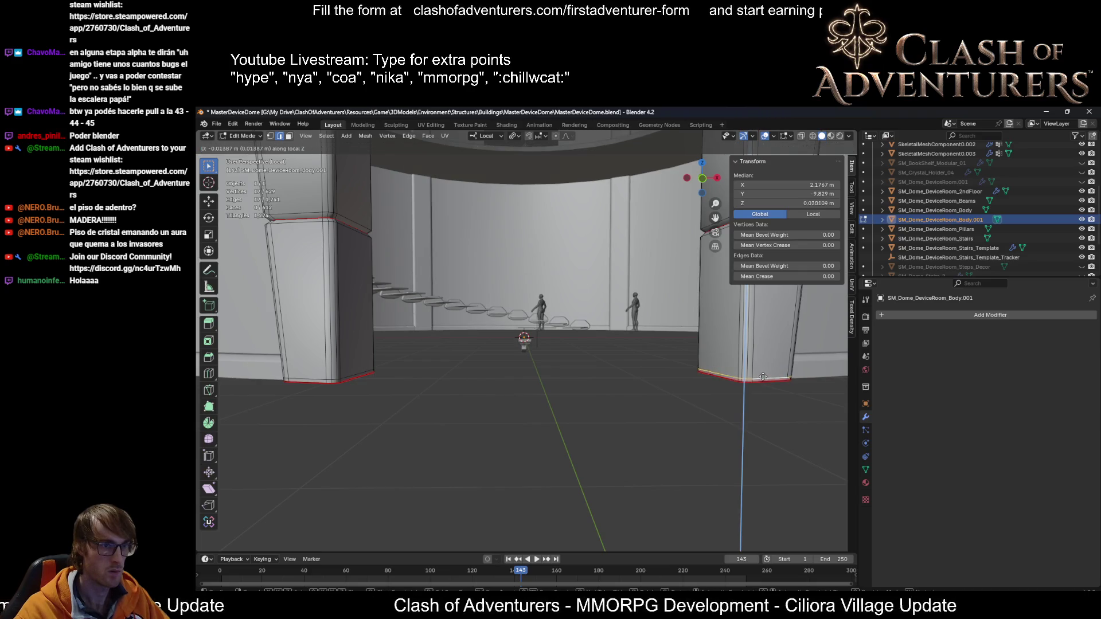
click(763, 377)
scroll(764, 377, up, 1)
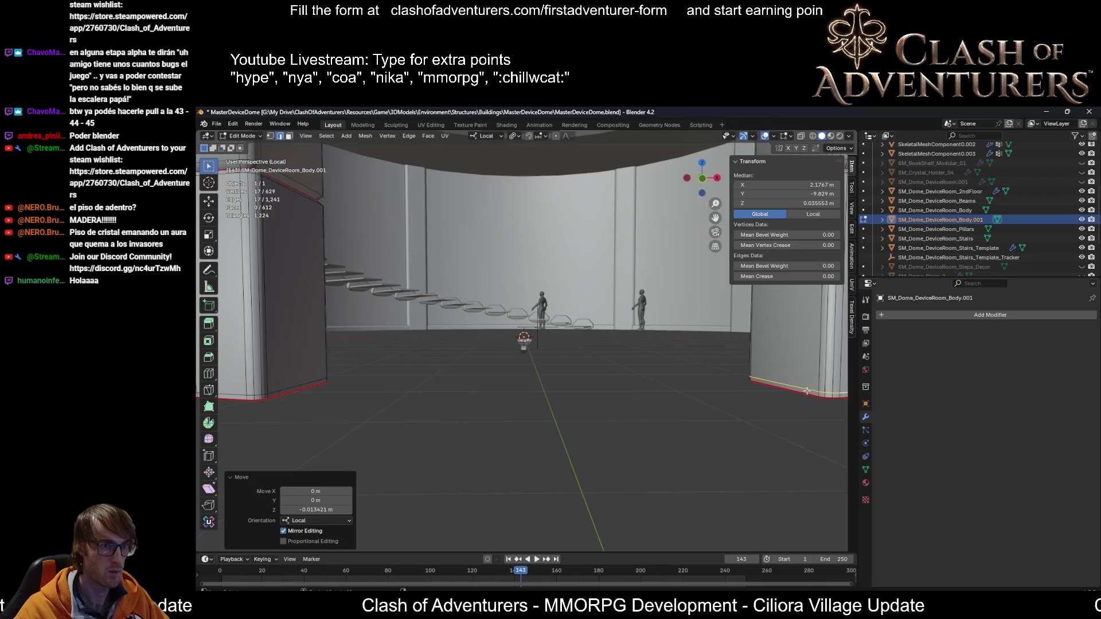
key(ctrl+z)
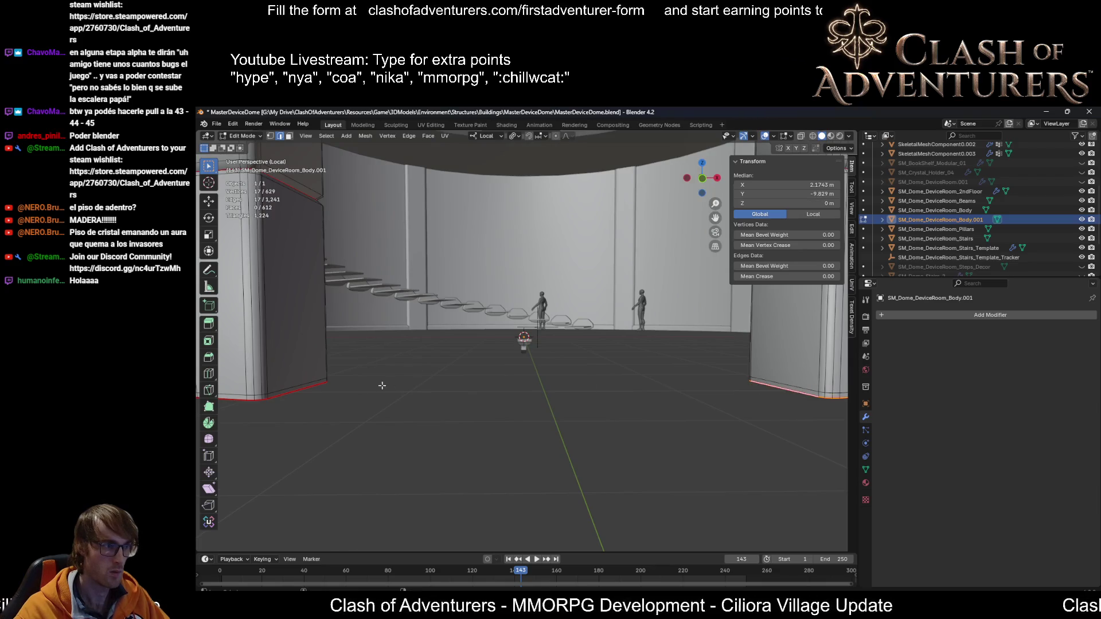
Step: Scale both pillars' bottom loops inward to 0.888
alt+shift+click(299, 393)
key(s)
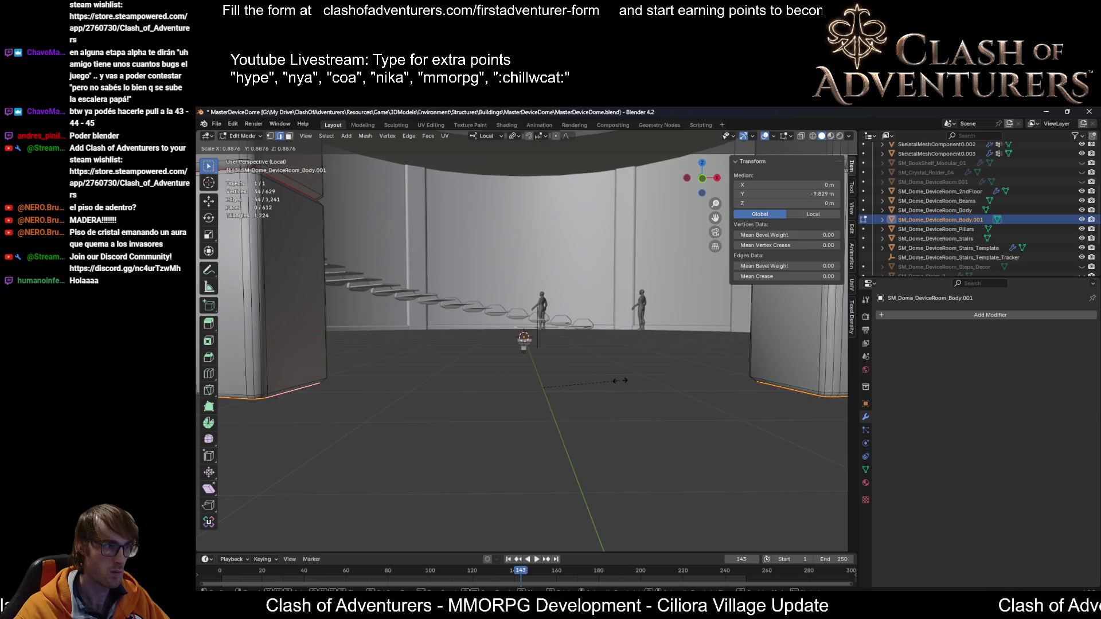
click(619, 380)
scroll(620, 381, up, 2)
mouse_move(619, 381)
middle_down()
mouse_move(649, 393)
mouse_move(724, 383)
mouse_move(690, 390)
mouse_move(771, 420)
mouse_move(776, 432)
middle_up()
Step: Edit SM_Dome_DeviceRoom_Beams in X-ray and select an edge at the beam end
key(Tab)
key(Tab)
key(Tab)
click(730, 383)
key(Tab)
key(alt+z)
key(alt+a)
click(773, 425)
Step: Extrude both beam-end loops along X into the doorway to meet at centre
alt+click(732, 410)
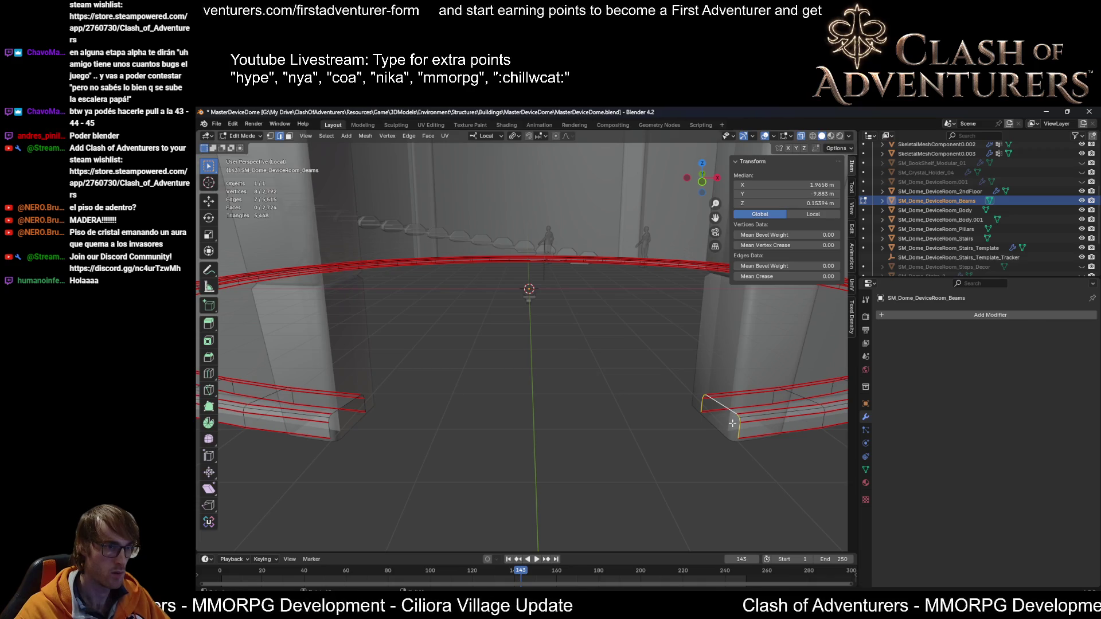
key(e)
key(x)
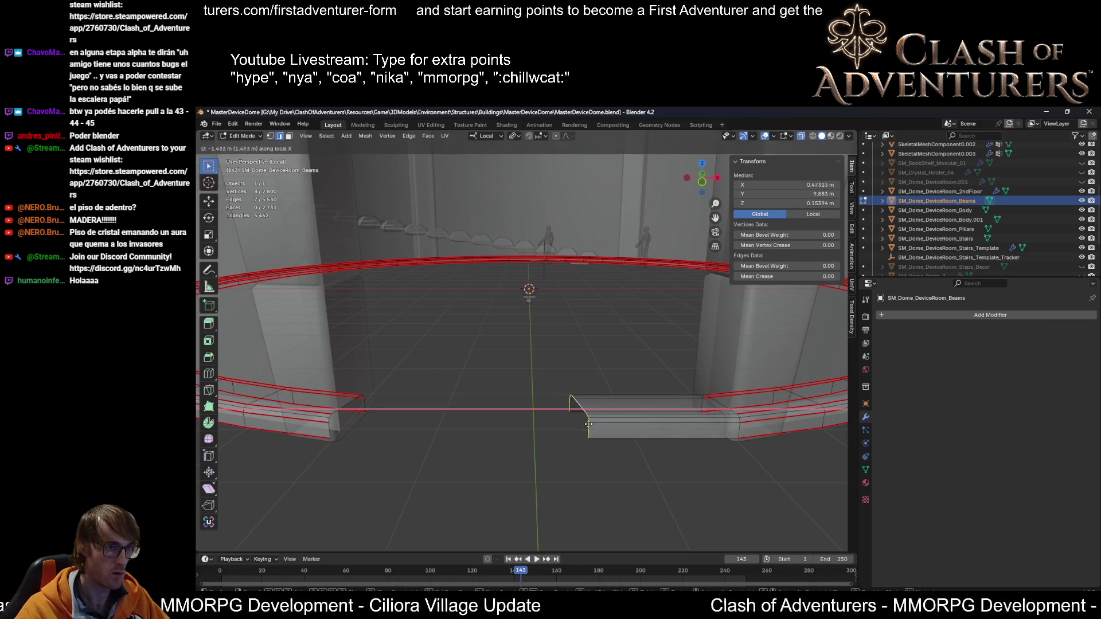
click(555, 424)
key(e)
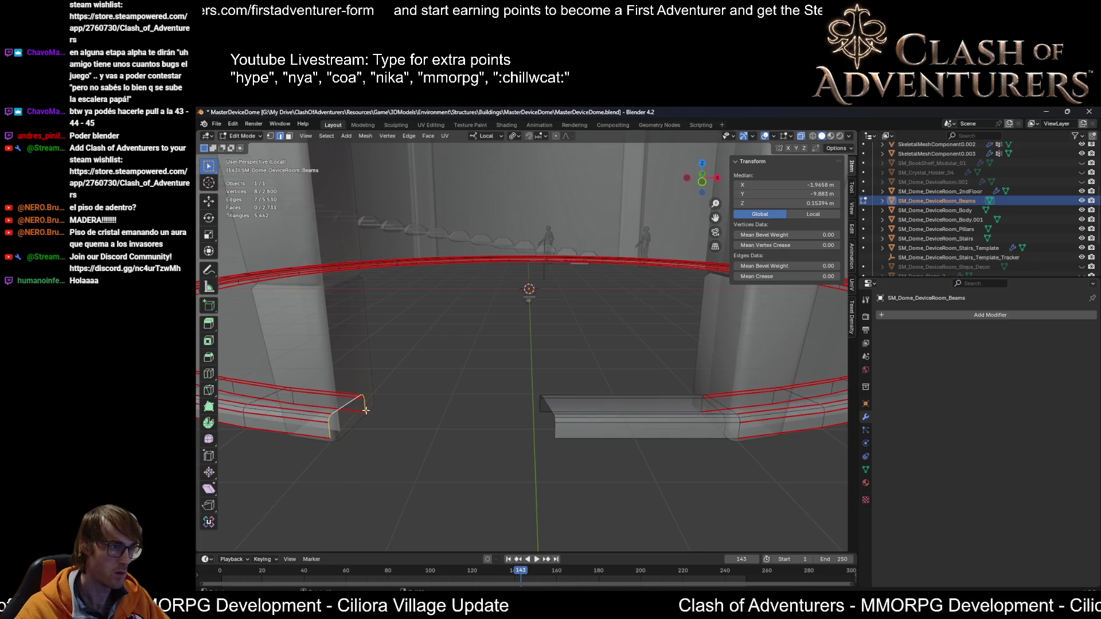
key(x)
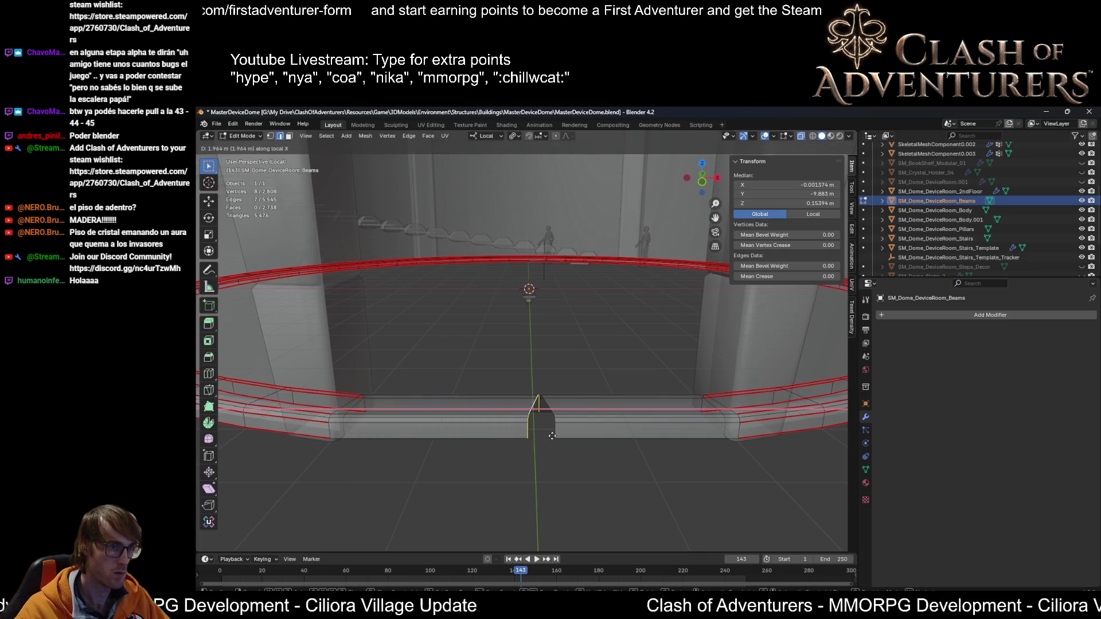
click(545, 436)
middle_drag(547, 437, 540, 455)
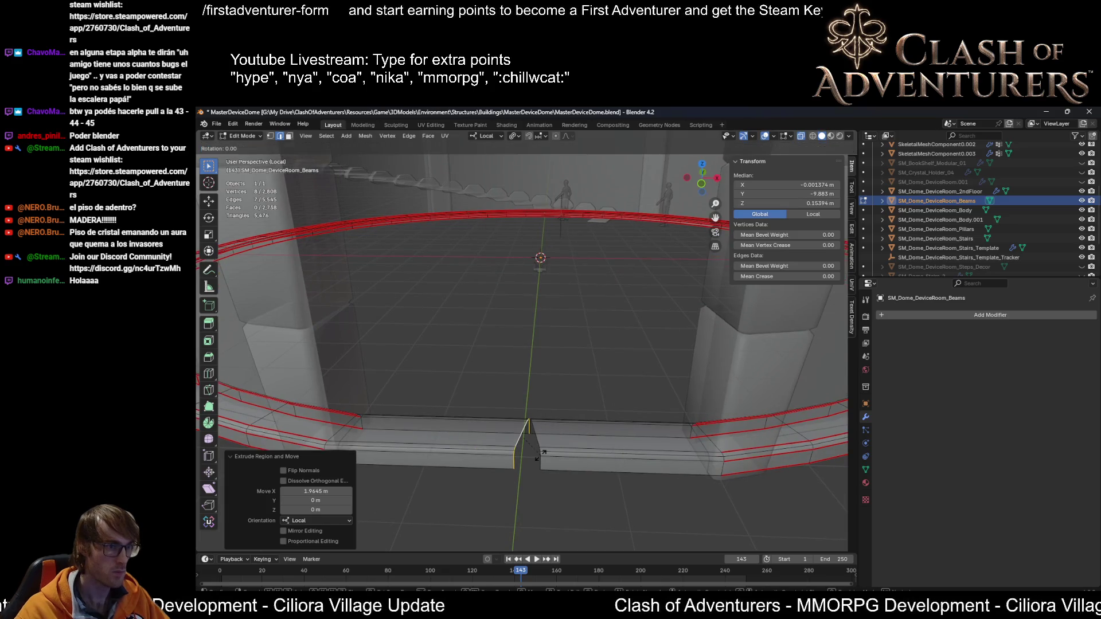
Step: Flatten the slanted beam end by scaling it to 0 on Z, then 0 on Y
key(s)
key(z)
key(0)
key(Return)
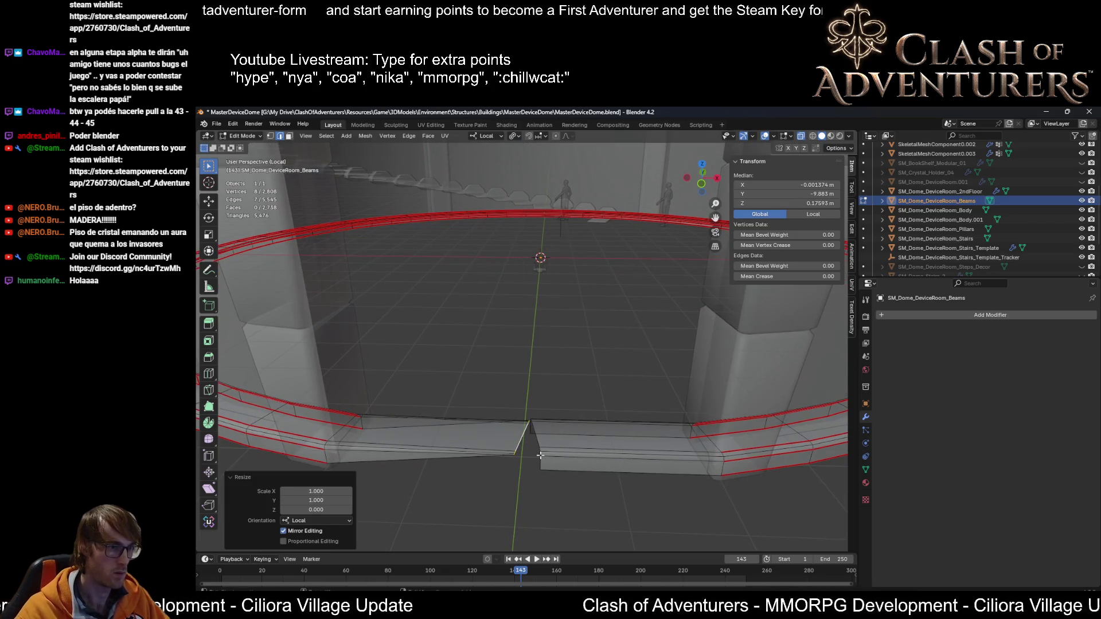
key(s)
key(y)
key(0)
key(Return)
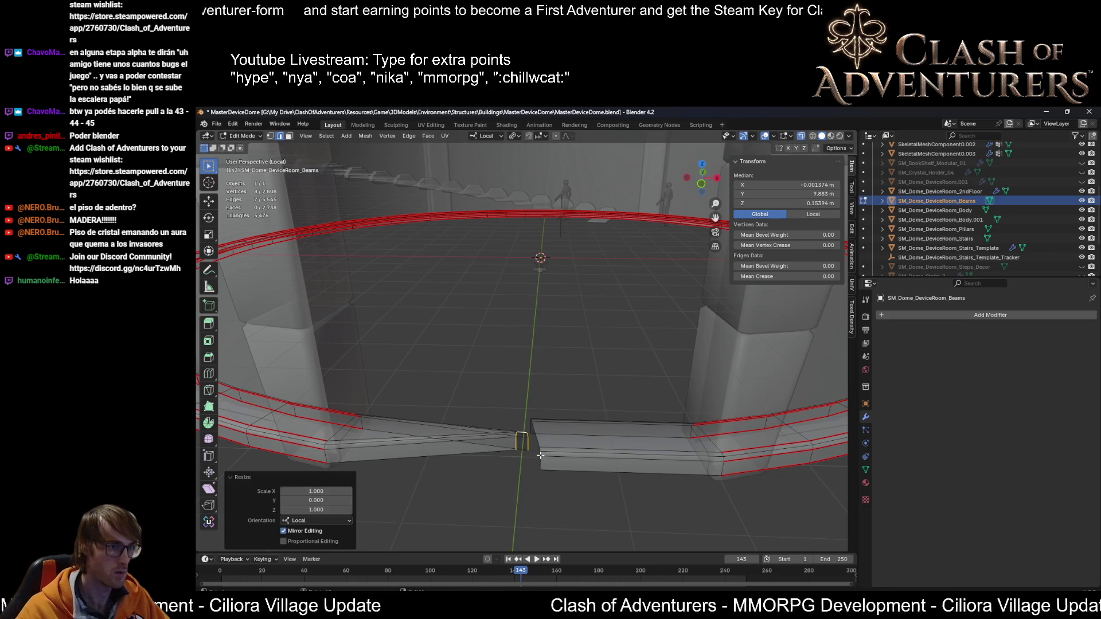
Step: Undo the Y flattening and scale the end edge to 0 on X so it's vertical
key(ctrl+z)
key(x)
key(0)
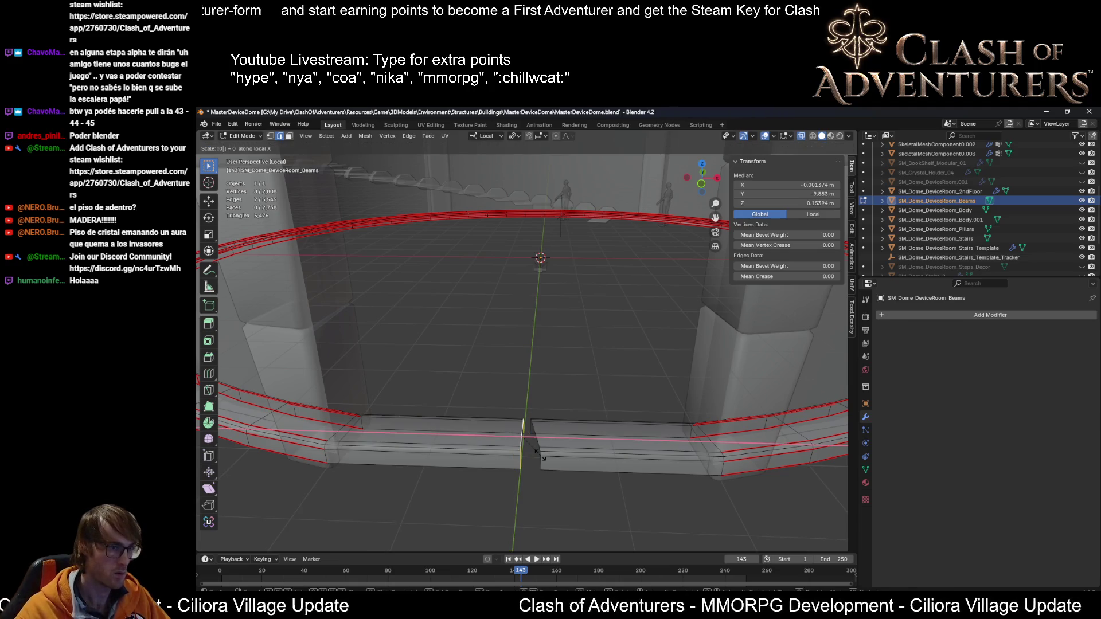
key(Return)
key(ctrl+z)
key(s)
key(x)
key(0)
key(Return)
scroll(539, 447, up, 2)
shift+middle_drag(540, 447, 553, 387)
Step: Shift the end edge slightly along its local Y and reselect the beam's end edge
key(g)
key(y)
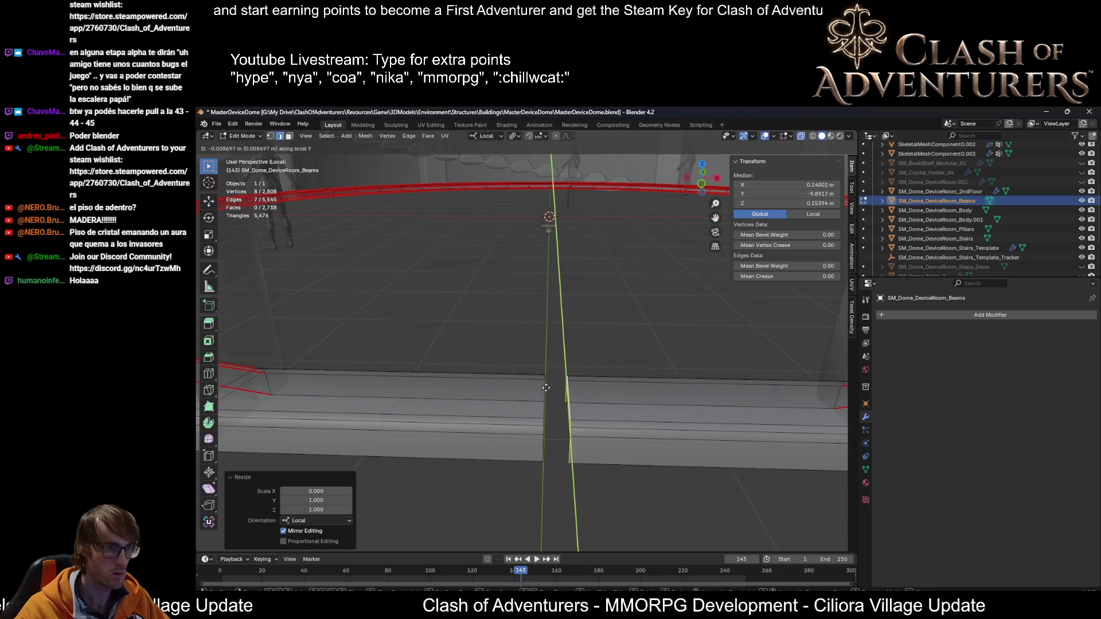
click(560, 384)
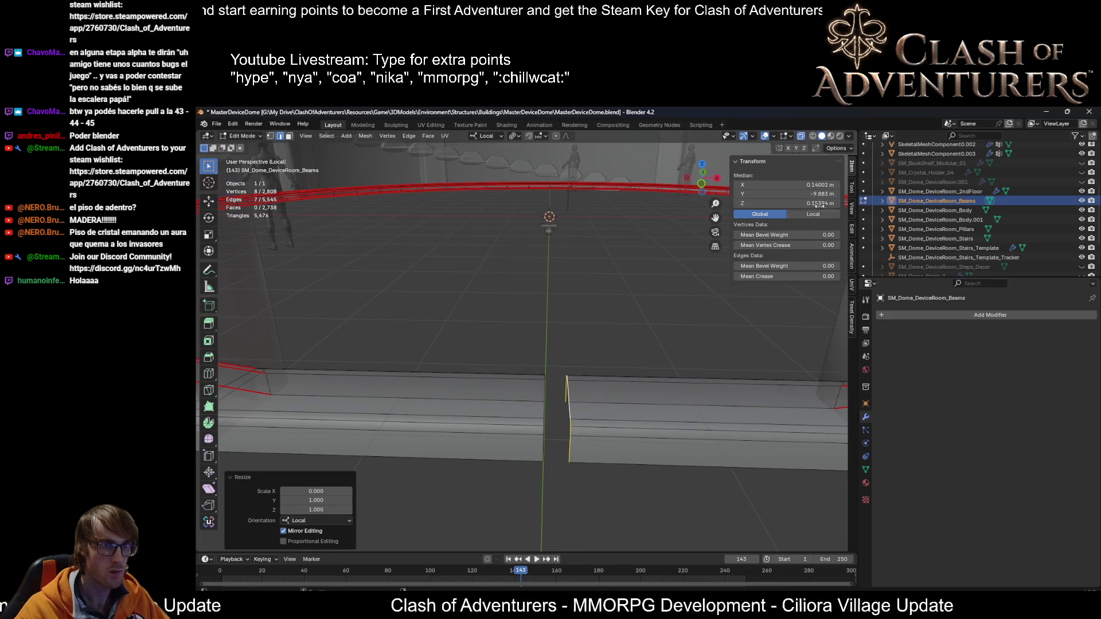
drag(641, 322, 561, 486)
Step: Set the end edge and both beam ends at the seam to Median X 0
click(812, 182)
text(0)
key(Return)
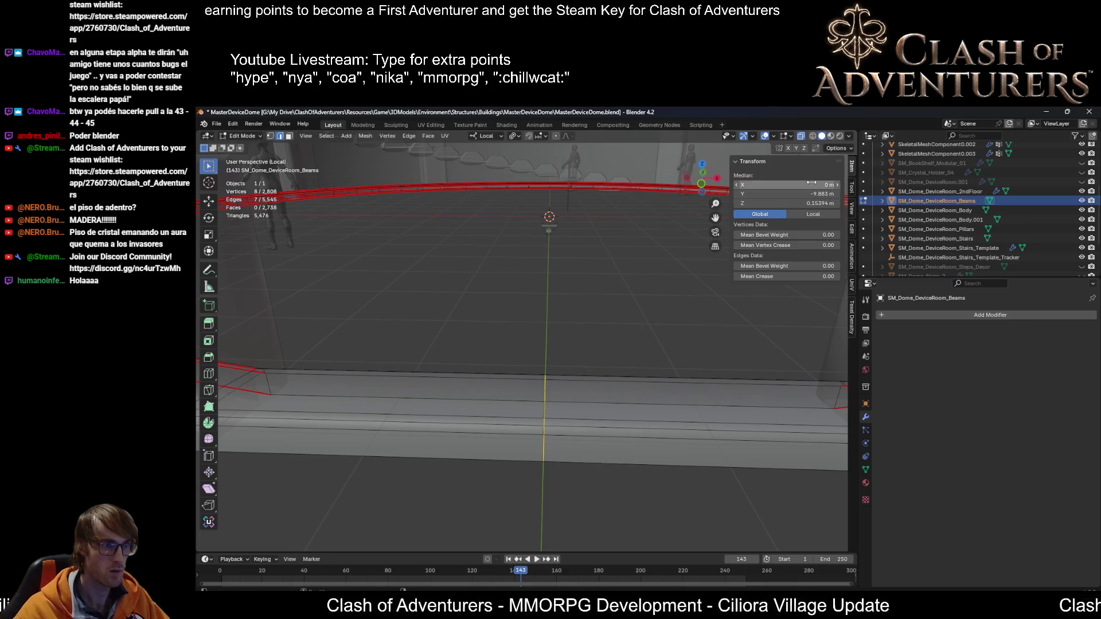
drag(576, 372, 512, 490)
click(802, 185)
key(Return)
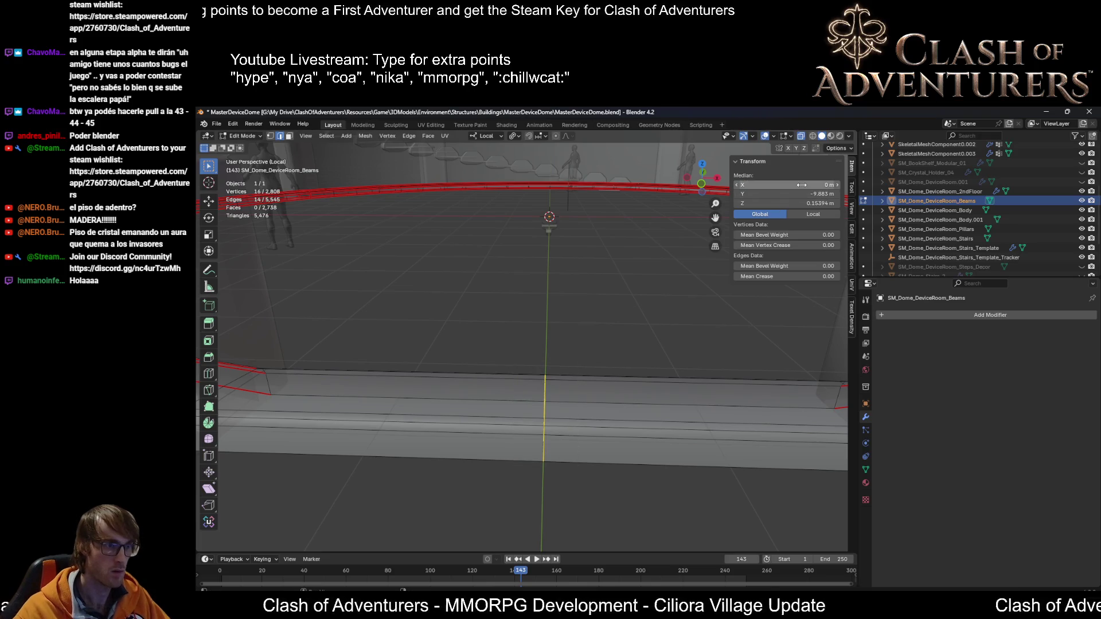
Step: Merge the seam vertices by distance with a 0.001 m merge distance
key(m)
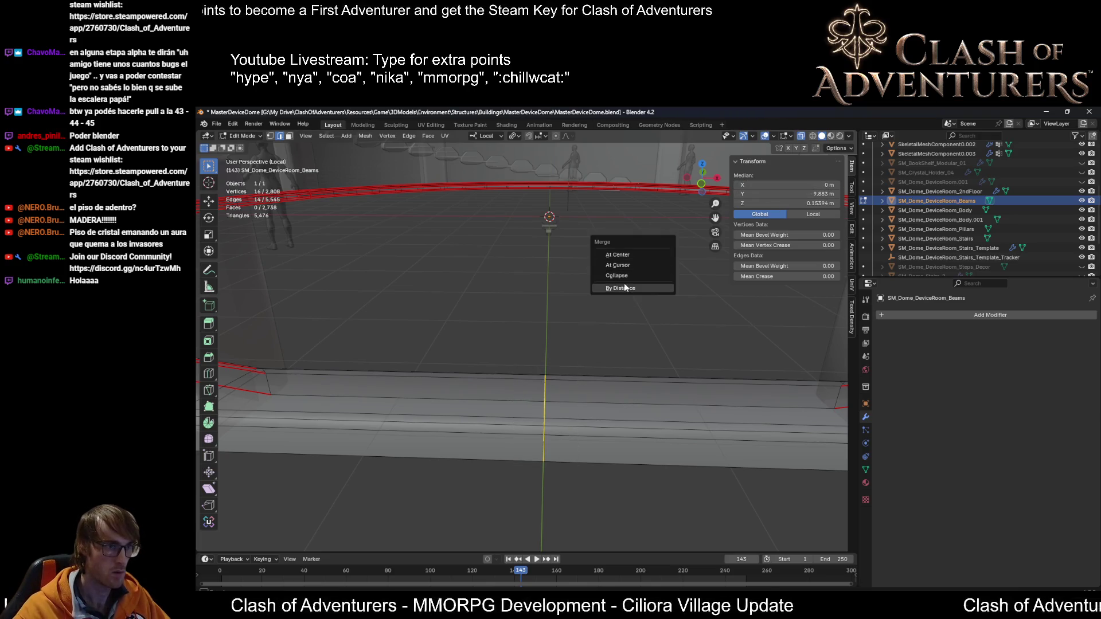
click(624, 286)
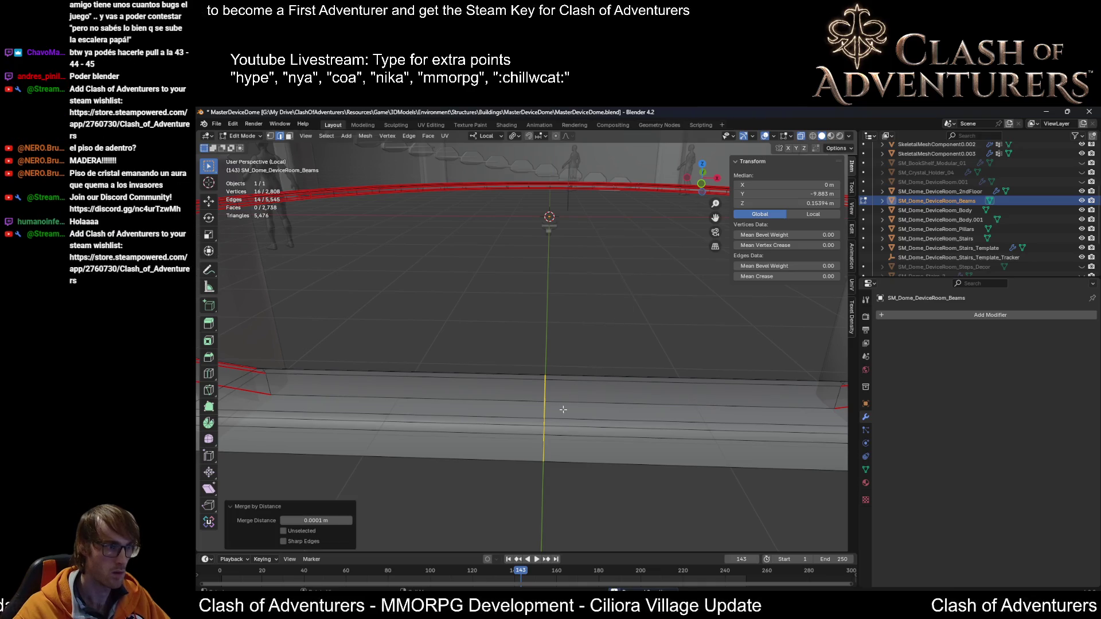
drag(580, 336, 505, 492)
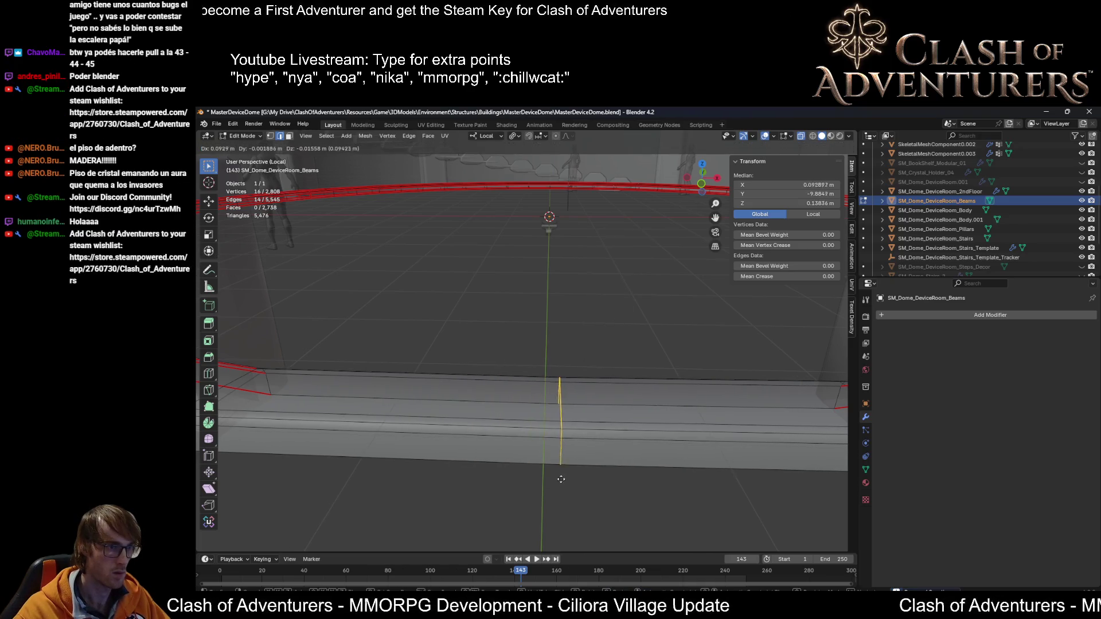
alt+click(547, 408)
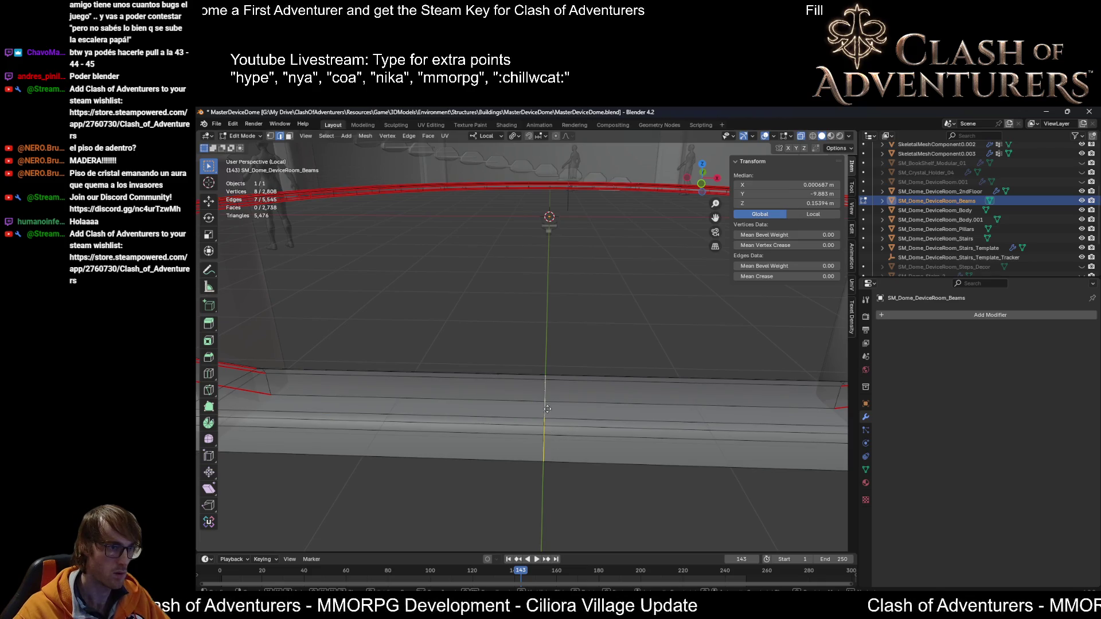
drag(577, 335, 494, 519)
key(m)
click(564, 454)
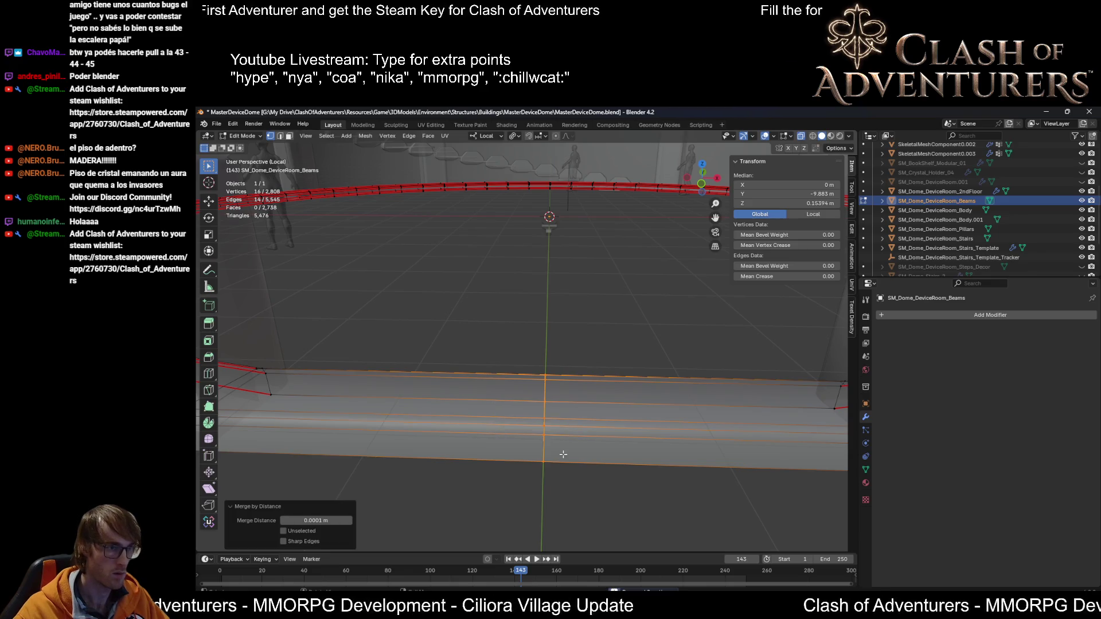
click(303, 520)
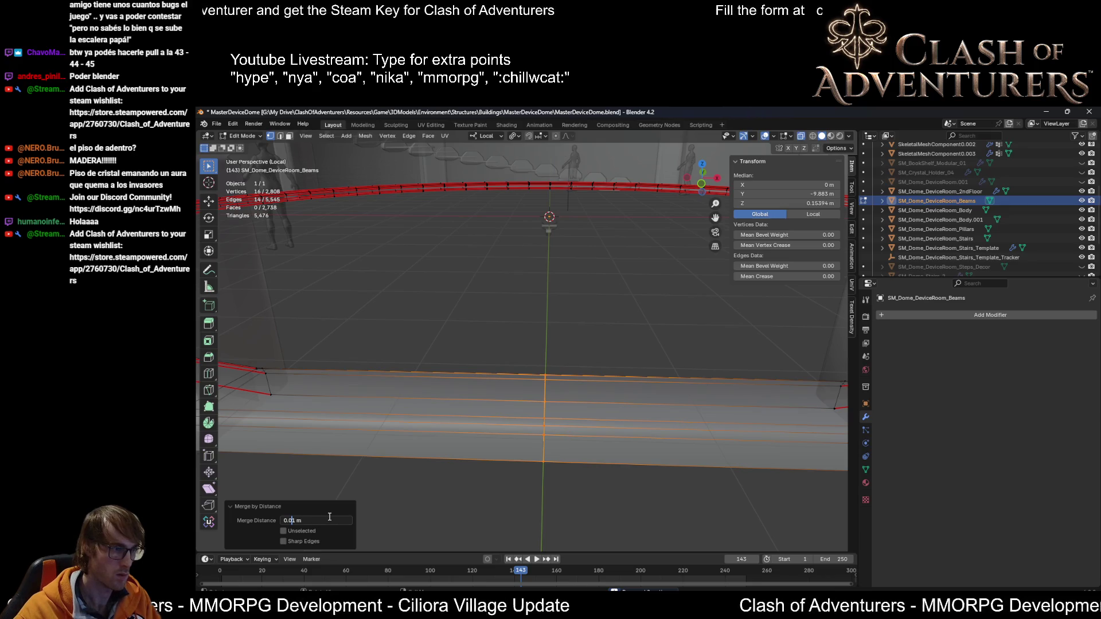
key(Return)
scroll(577, 360, down, 1)
key(m)
key(Escape)
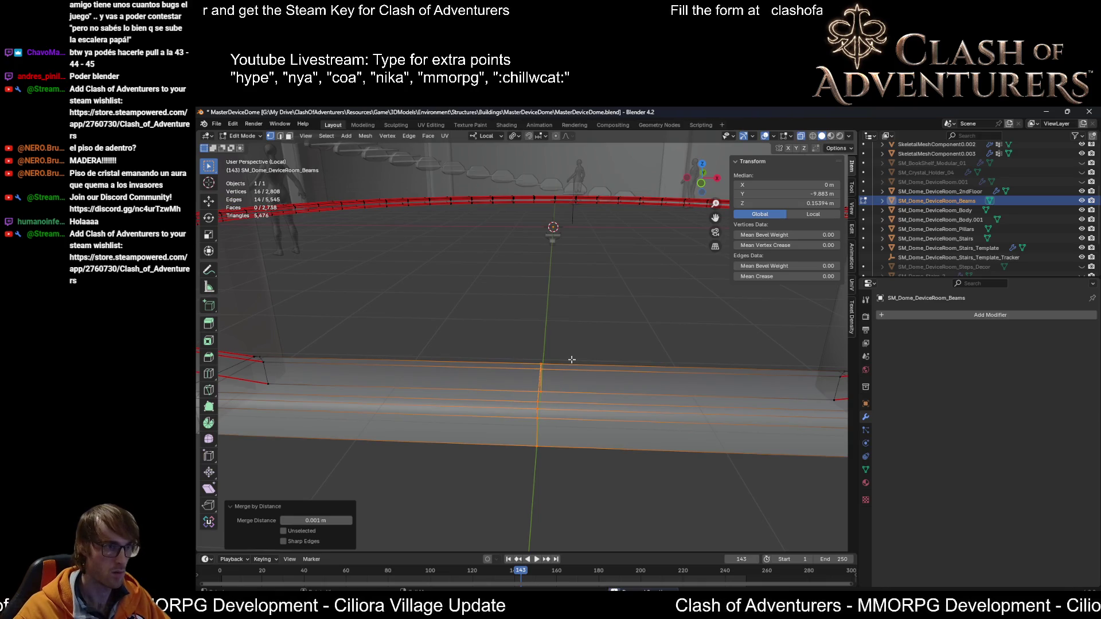
Step: Try merging the seam loop by distance at 0.01 m, then undo and reselect the seam loop
click(558, 357)
alt+click(541, 385)
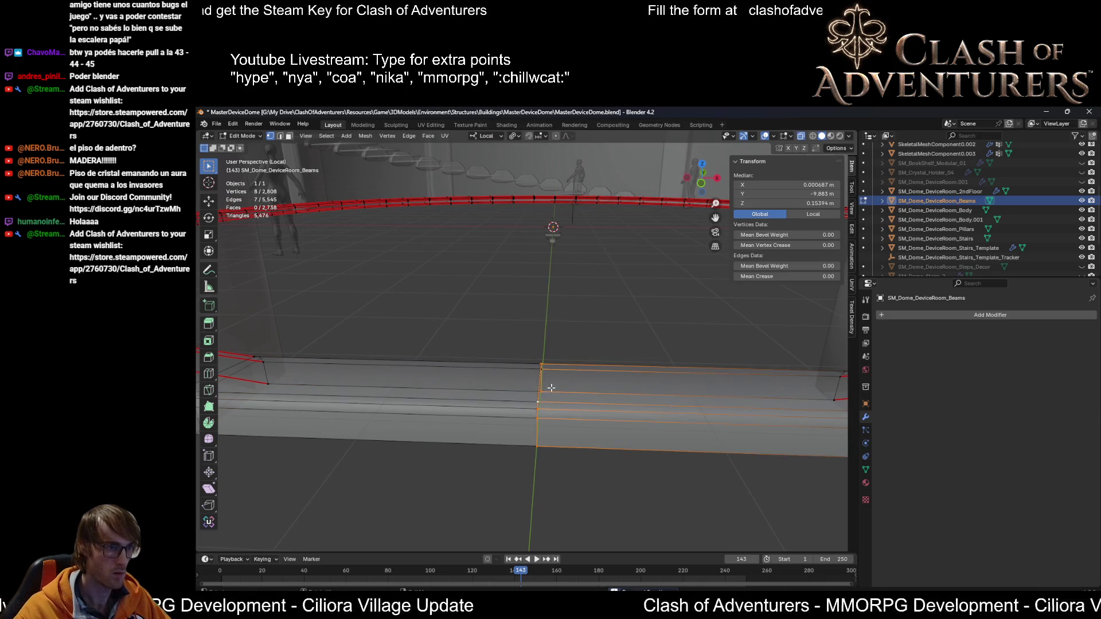
key(m)
click(548, 376)
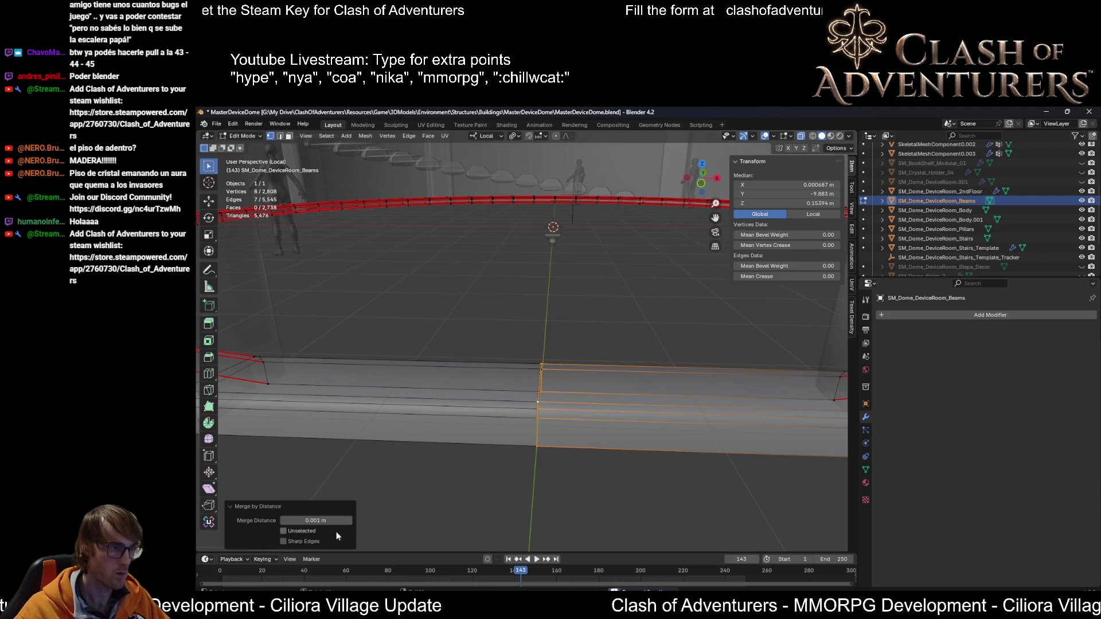
click(321, 521)
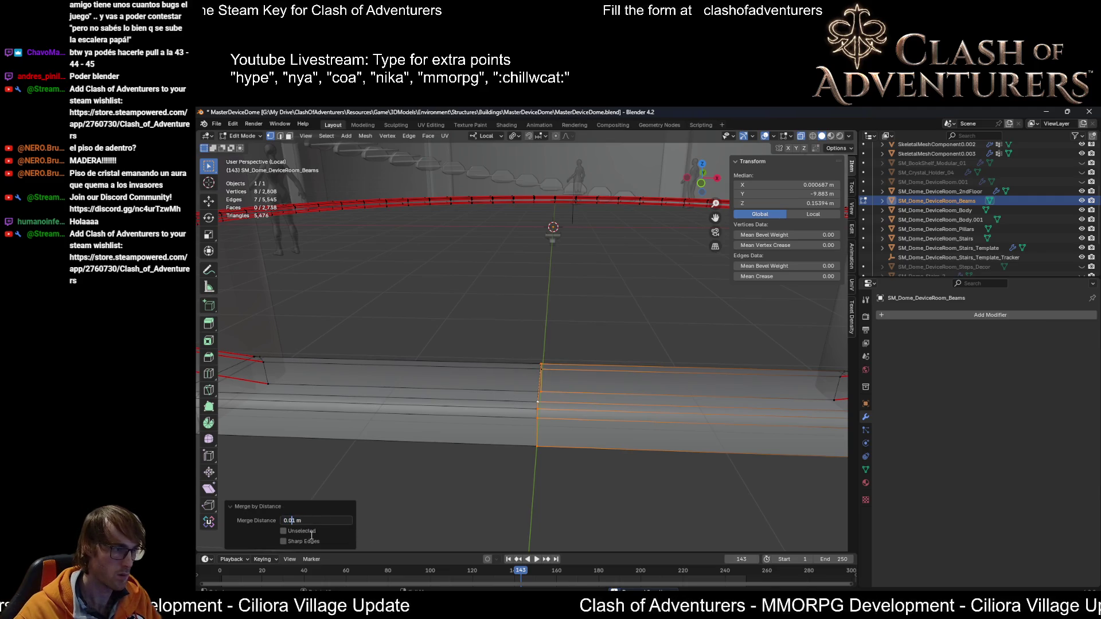
key(Return)
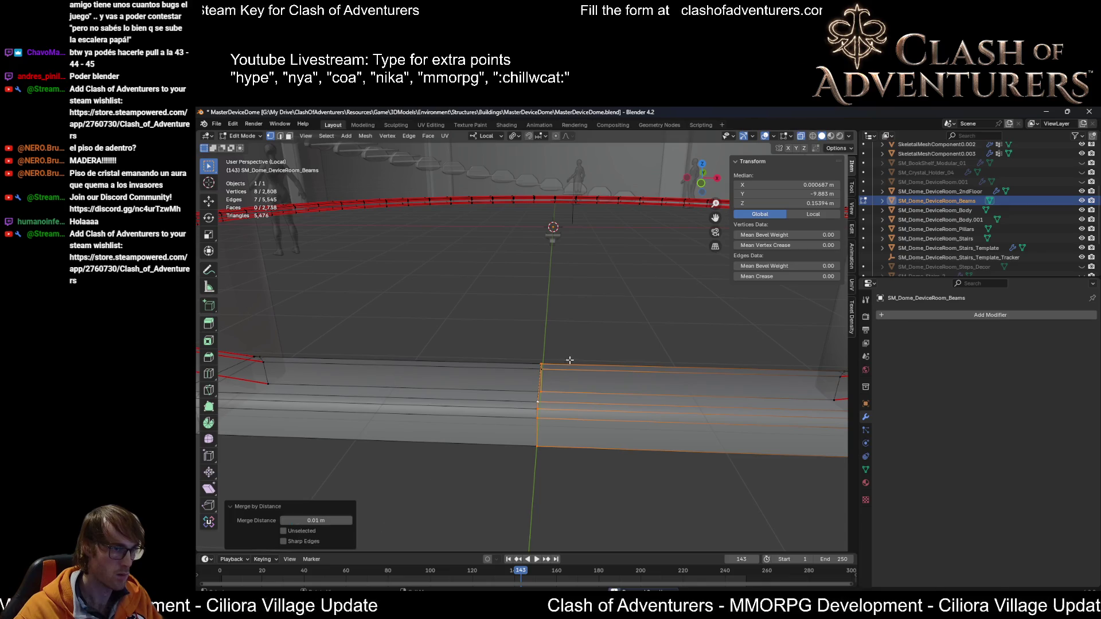
key(ctrl+z)
key(ctrl+z)
key(ctrl+z)
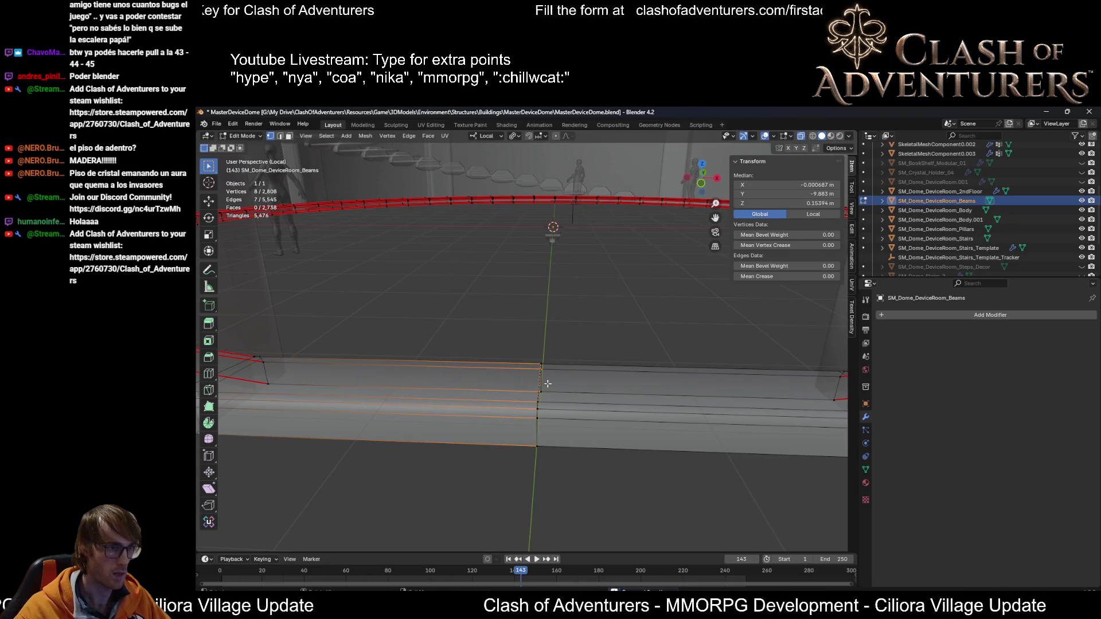
scroll(547, 378, up, 1)
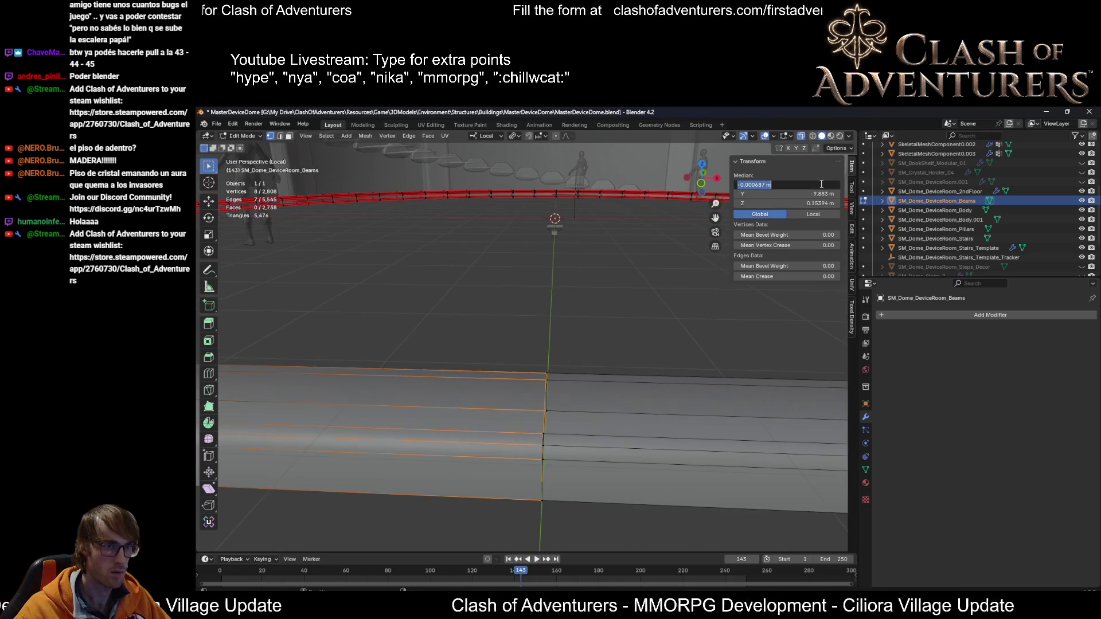
mouse_move(630, 322)
mouse_down()
mouse_move(504, 484)
mouse_move(521, 478)
mouse_up()
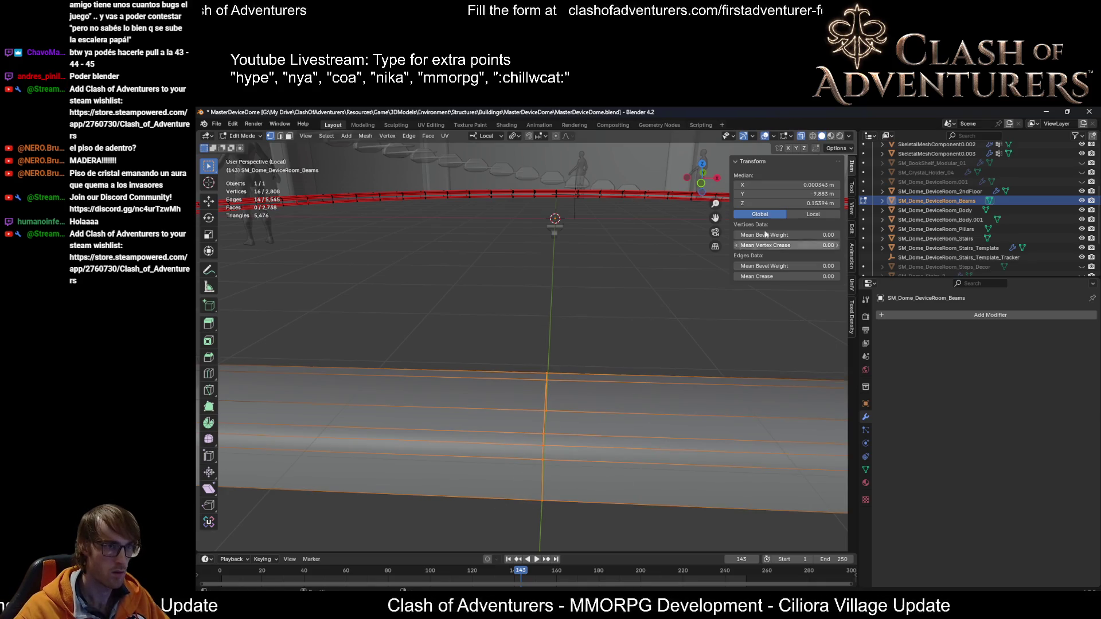
key(alt+a)
alt+click(560, 396)
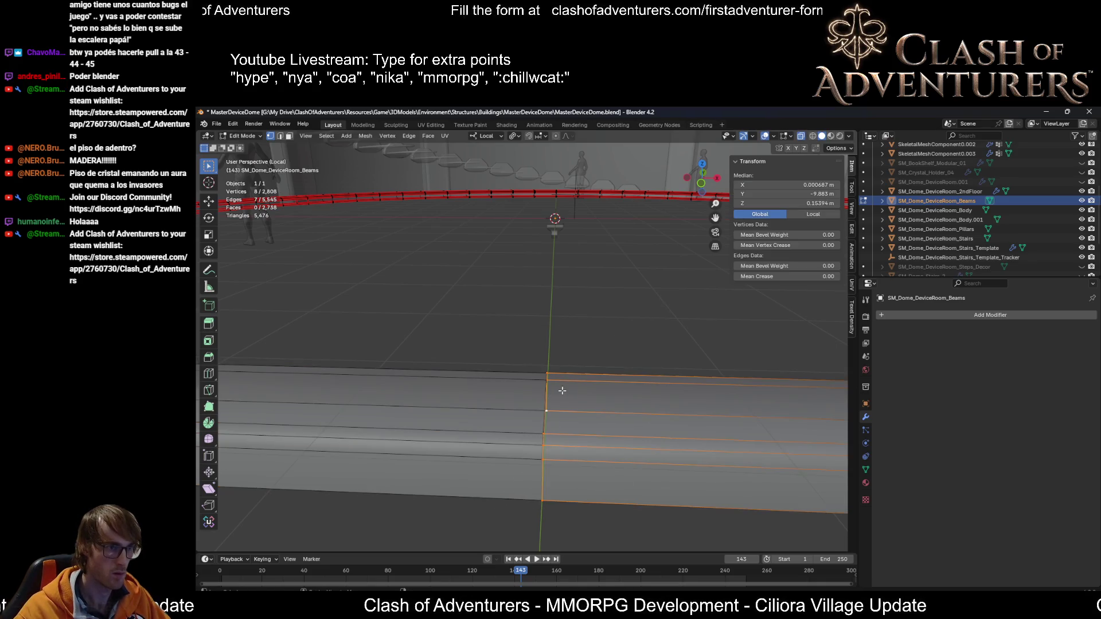
Step: Set the seam loop's X to 0 and merge the doubled seam vertices by distance
click(818, 186)
text(0)
key(Return)
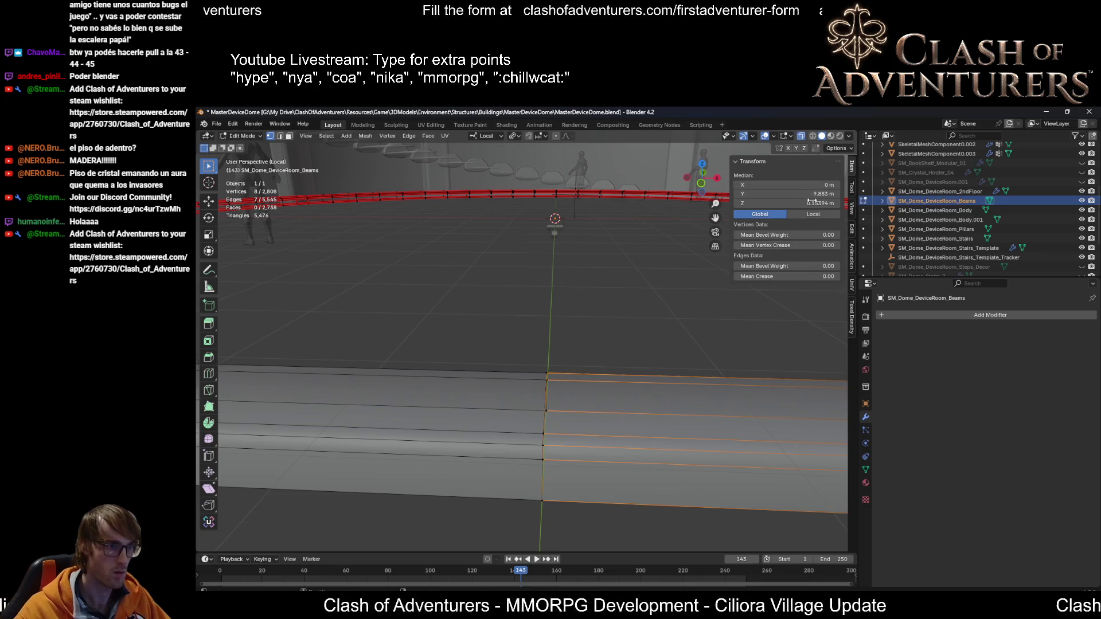
drag(573, 350, 510, 516)
key(m)
click(509, 515)
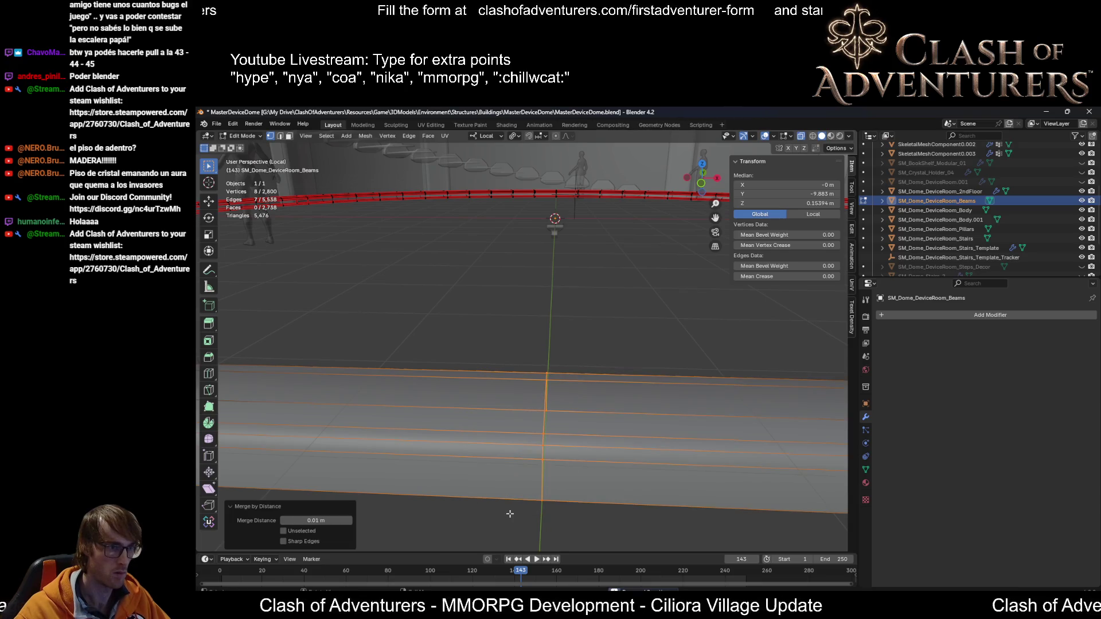
Step: Dissolve the seam edges so the beam halves form one continuous beam
scroll(613, 374, down, 4)
scroll(614, 374, up, 3)
key(x)
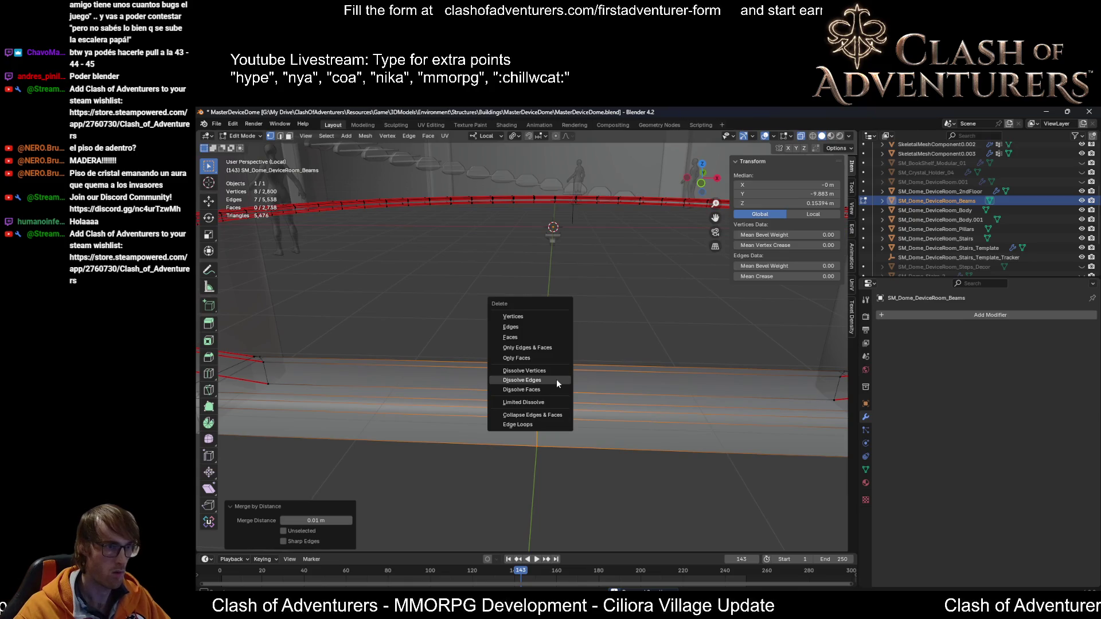
click(556, 380)
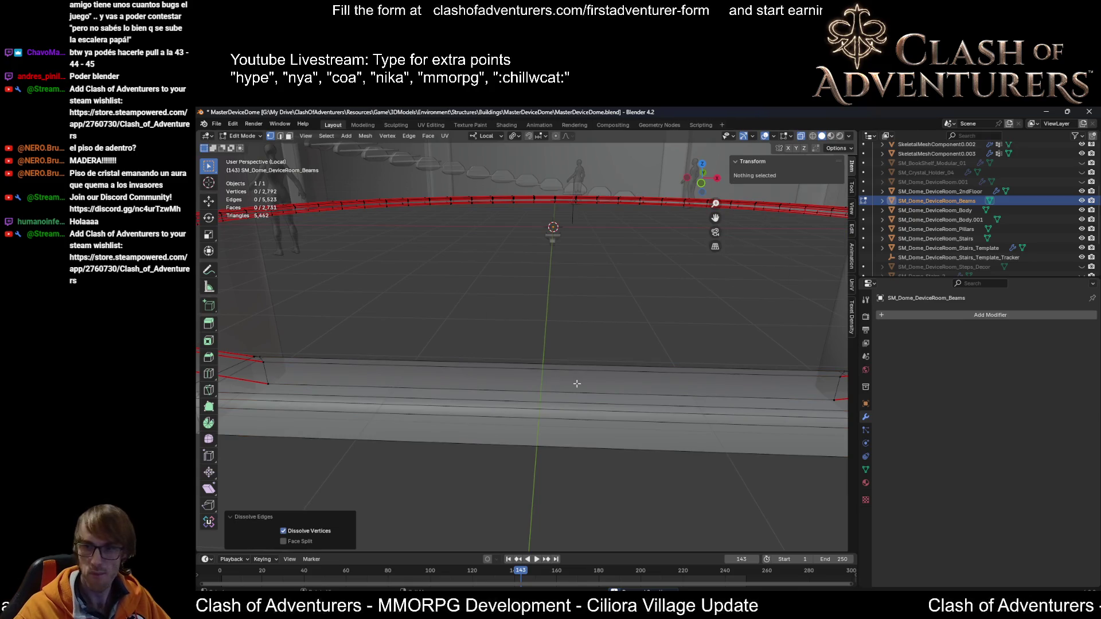
Step: With X-ray on, mark the beam edges near the pillar as sharp
scroll(577, 384, down, 5)
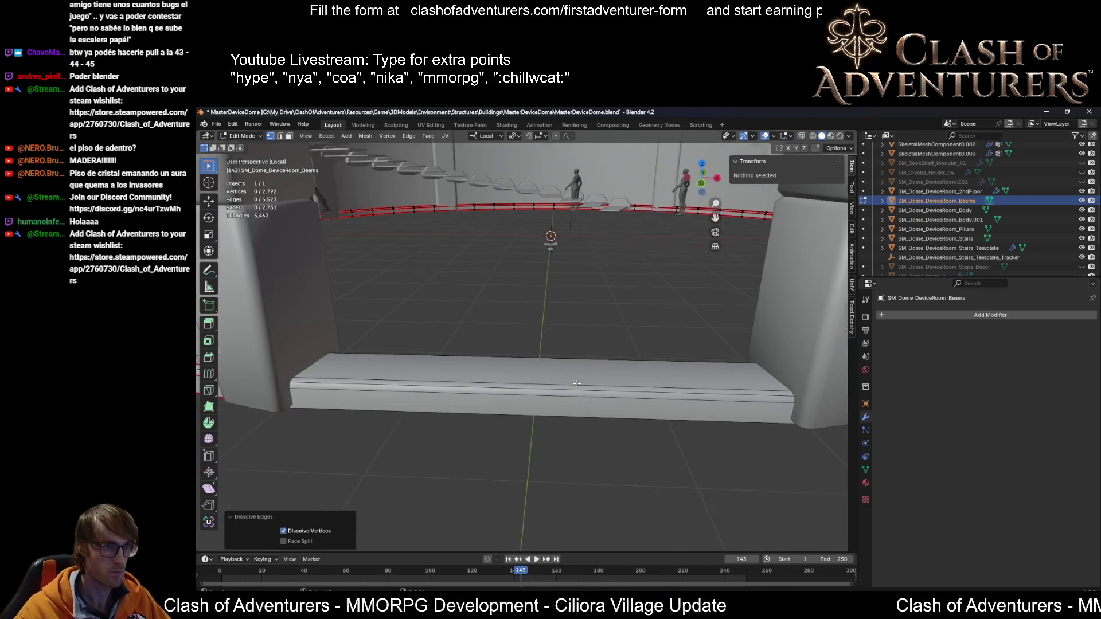
scroll(659, 349, up, 3)
key(alt+z)
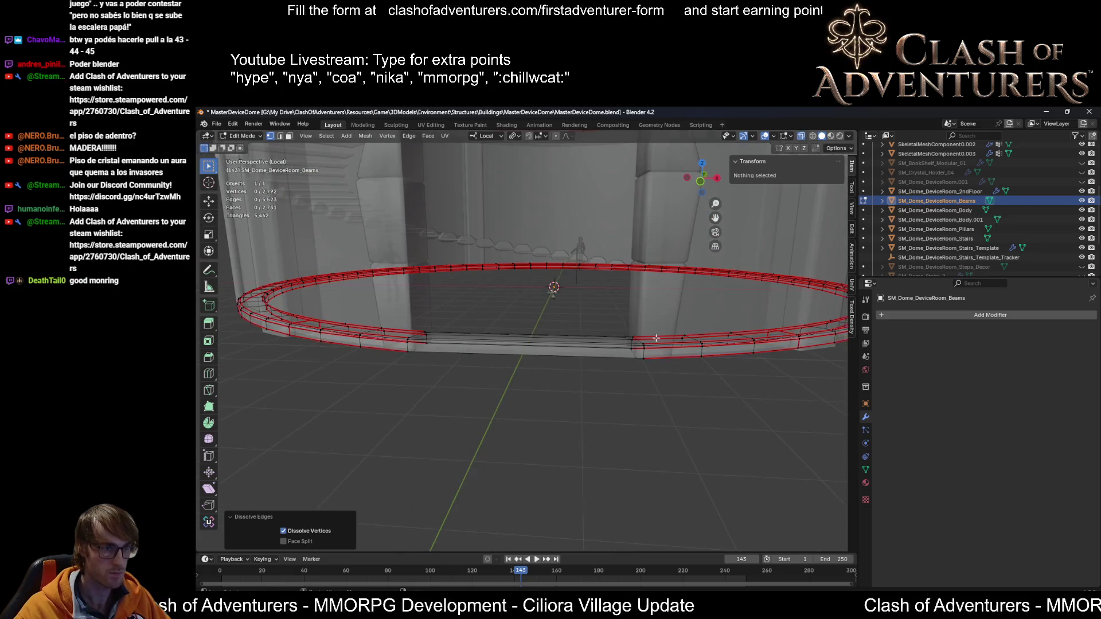
mouse_move(659, 349)
middle_down()
mouse_move(649, 356)
mouse_move(670, 371)
middle_up()
scroll(648, 357, up, 4)
alt+click(669, 373)
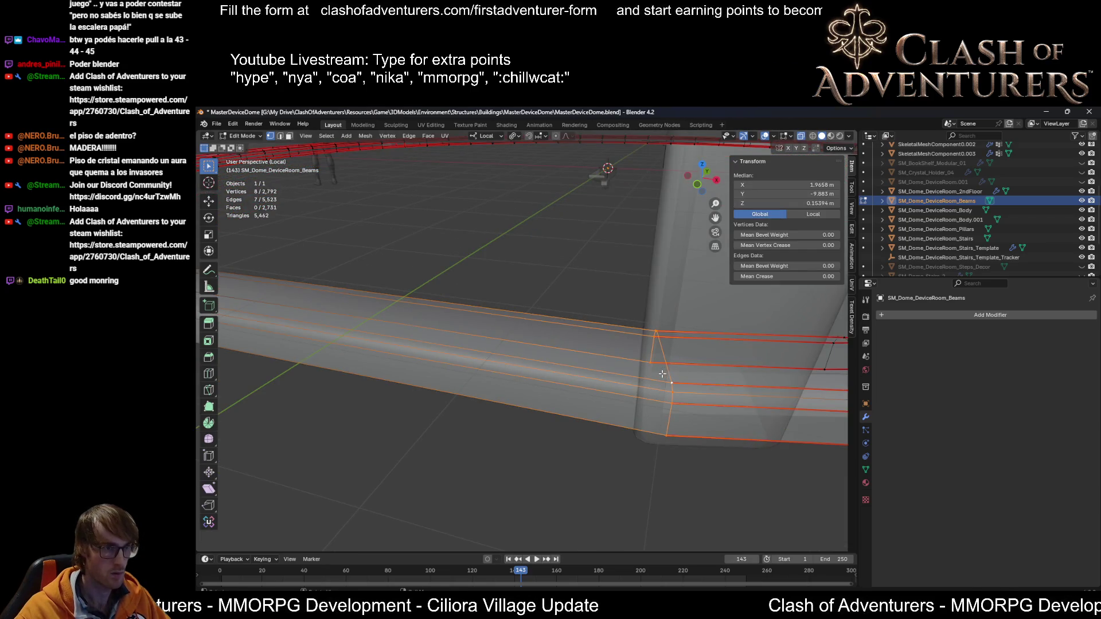
right_click(661, 373)
mouse_move(662, 373)
middle_down()
mouse_move(465, 334)
mouse_move(454, 351)
middle_up()
right_click(417, 352)
click(418, 352)
click(566, 351)
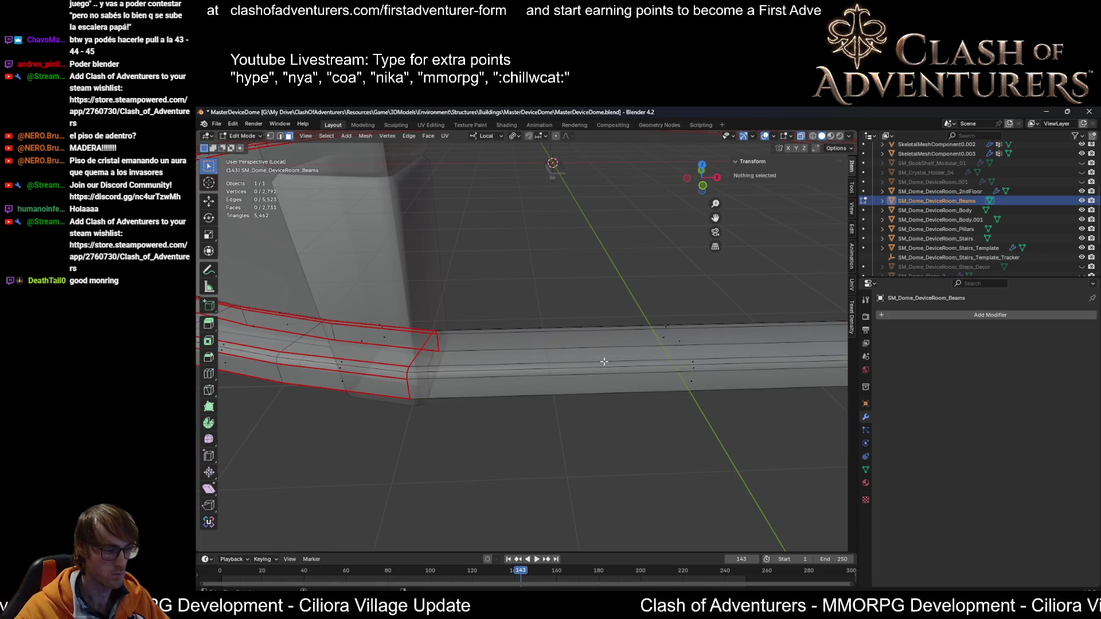
key(ctrl+z)
Step: Select six lengthwise edge loops along the straight beam section
alt+click(476, 362)
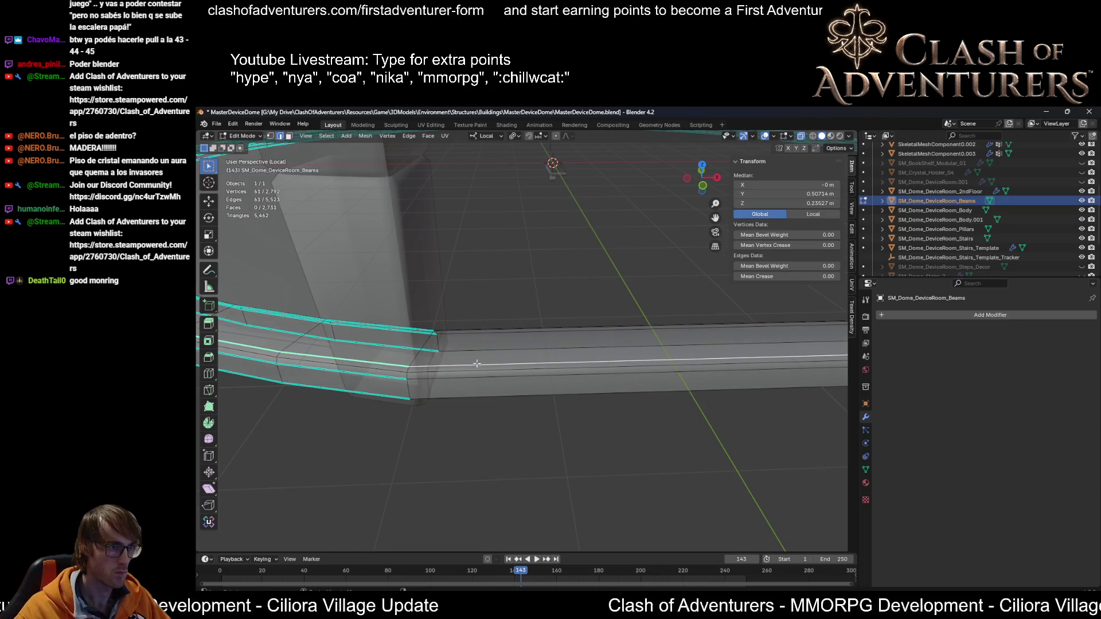
alt+shift+click(477, 376)
alt+shift+click(438, 398)
middle_drag(532, 335, 529, 354)
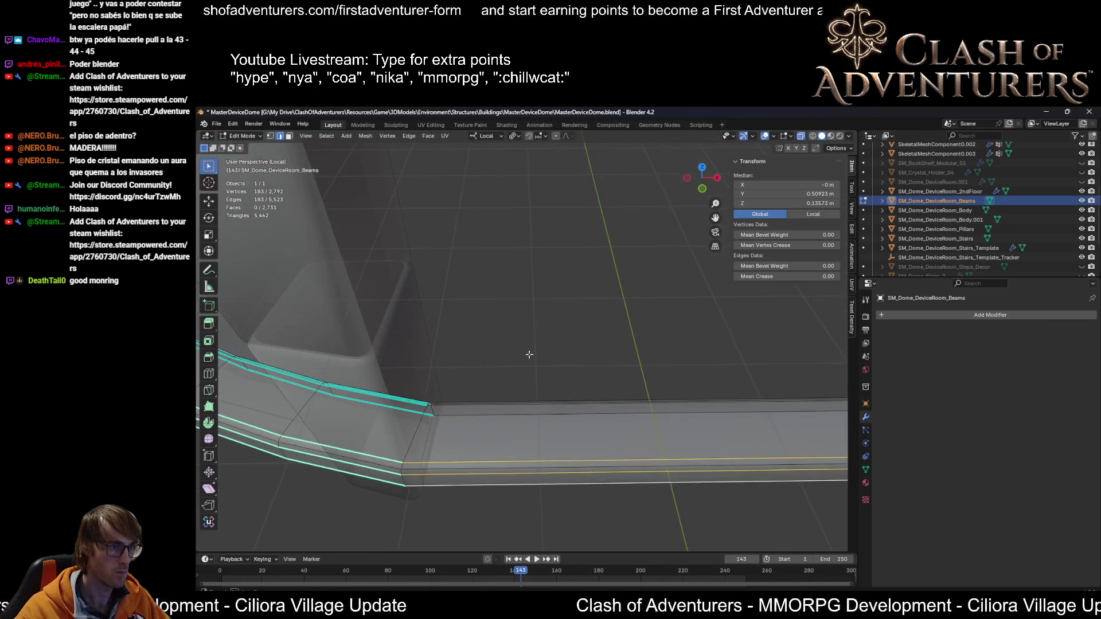
alt+shift+click(466, 409)
mouse_move(480, 400)
middle_down()
mouse_move(347, 304)
mouse_move(436, 246)
mouse_move(524, 302)
mouse_move(564, 382)
mouse_move(567, 371)
middle_up()
alt+shift+click(530, 332)
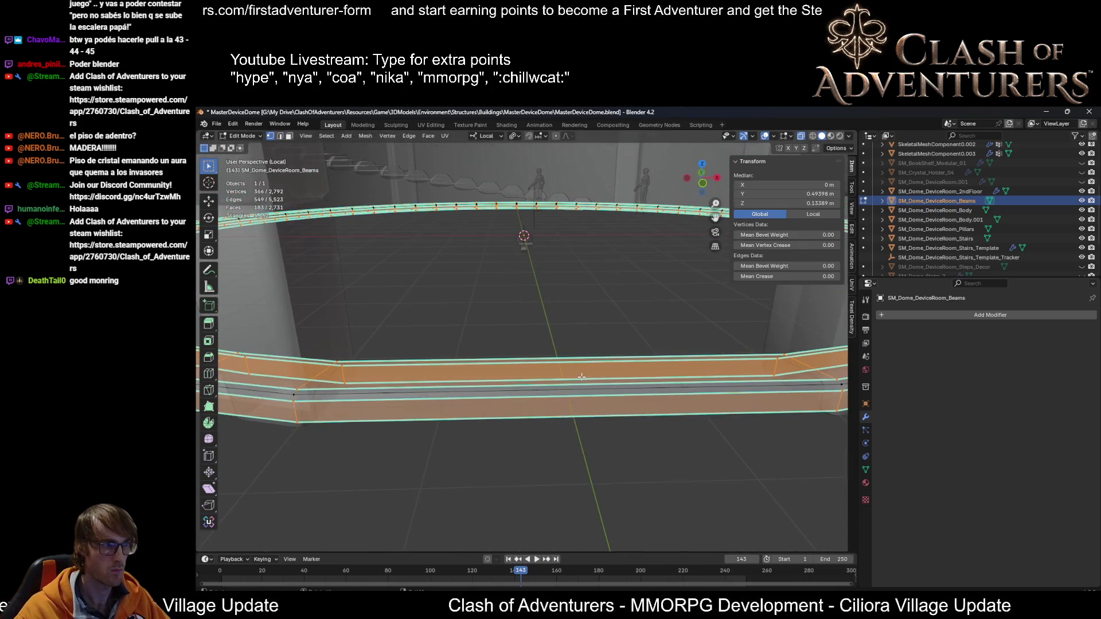
Step: Flatten the beam-end vertices by scaling them to zero along X
mouse_move(604, 352)
middle_down()
mouse_move(519, 346)
mouse_move(721, 360)
mouse_move(720, 397)
mouse_move(685, 350)
middle_up()
drag(673, 417, 675, 414)
shift+drag(691, 363, 652, 429)
key(s)
key(x)
key(0)
key(Return)
Step: Select the mirrored and remaining beam vertices across the ring
middle_drag(653, 429, 565, 400)
drag(441, 361, 410, 452)
middle_drag(545, 402, 529, 351)
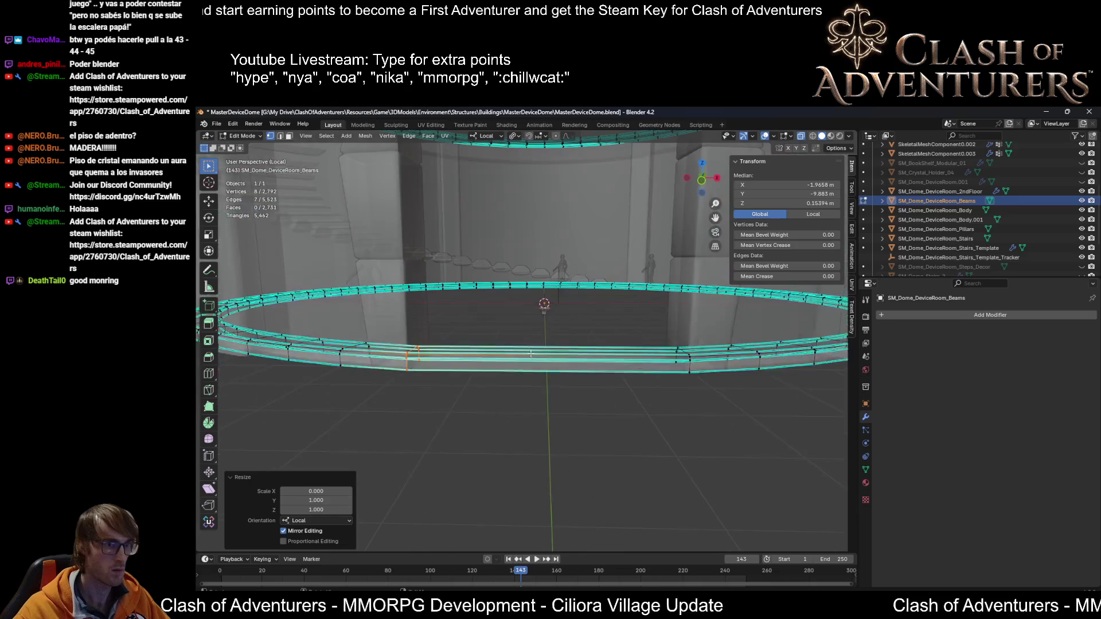
shift+drag(678, 383, 668, 401)
middle_drag(668, 401, 436, 344)
shift+drag(436, 341, 395, 413)
middle_drag(395, 413, 506, 363)
mouse_move(633, 332)
middle_down()
mouse_move(710, 371)
mouse_move(724, 354)
mouse_move(737, 372)
middle_up()
Step: Select the strip of beam faces running under the doorway
click(715, 355)
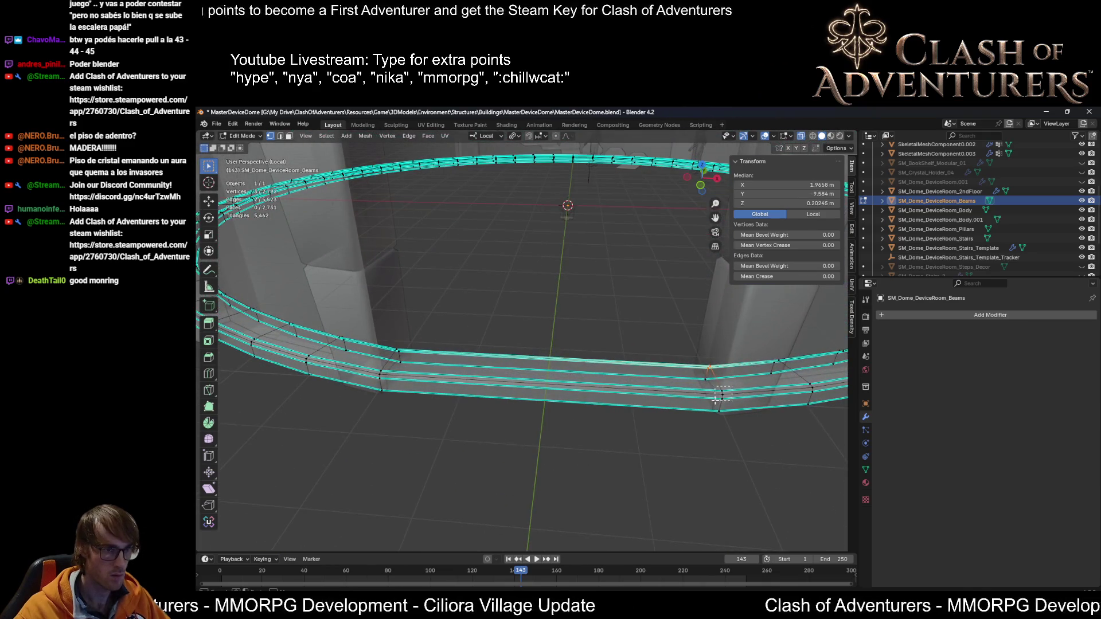
drag(715, 399, 716, 398)
middle_drag(717, 397, 727, 390)
shift+drag(715, 385, 715, 386)
mouse_move(715, 385)
middle_down()
mouse_move(504, 346)
mouse_move(417, 400)
mouse_move(470, 361)
mouse_move(665, 315)
mouse_move(659, 300)
mouse_move(619, 313)
mouse_move(582, 367)
mouse_move(644, 298)
middle_up()
alt+click(390, 444)
alt+shift+click(391, 383)
Step: Lower the doorway strip along local Z, first by 0.07 m, then by 0.045 m
key(g)
key(z)
key(z)
click(552, 338)
key(g)
key(z)
key(z)
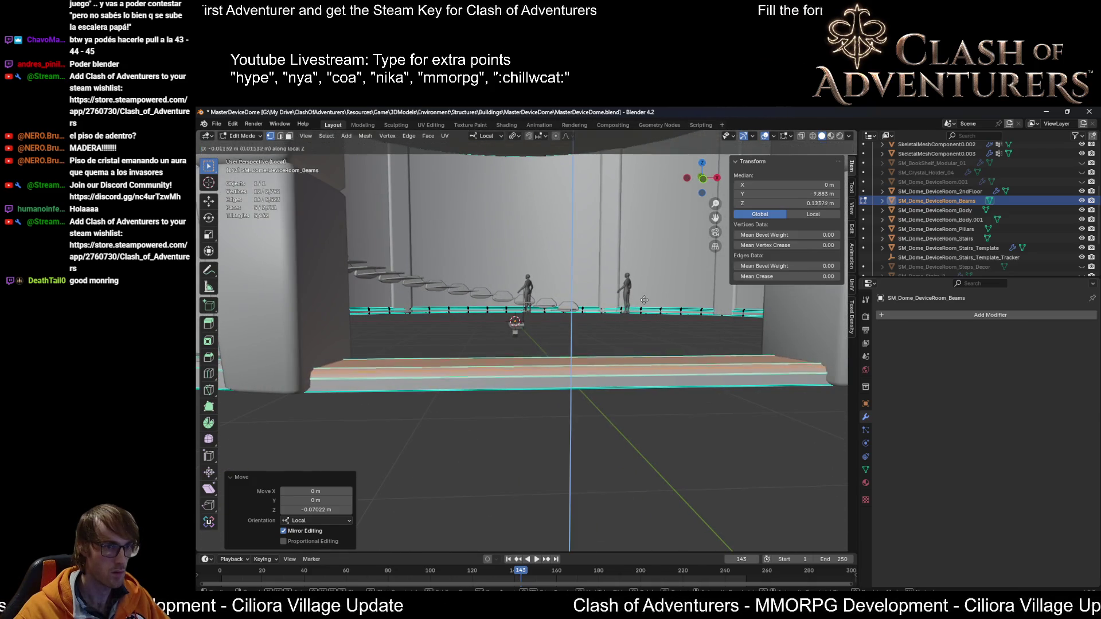
click(644, 303)
Step: Inspect the beam in Object Mode, enable X-ray, and reselect only the beam for editing
mouse_move(646, 306)
middle_down()
mouse_move(648, 366)
mouse_move(526, 345)
mouse_move(621, 362)
mouse_move(627, 440)
mouse_move(512, 417)
mouse_move(527, 417)
middle_up()
key(Tab)
key(Tab)
scroll(621, 363, up, 3)
key(Tab)
key(Tab)
key(alt+z)
key(alt+z)
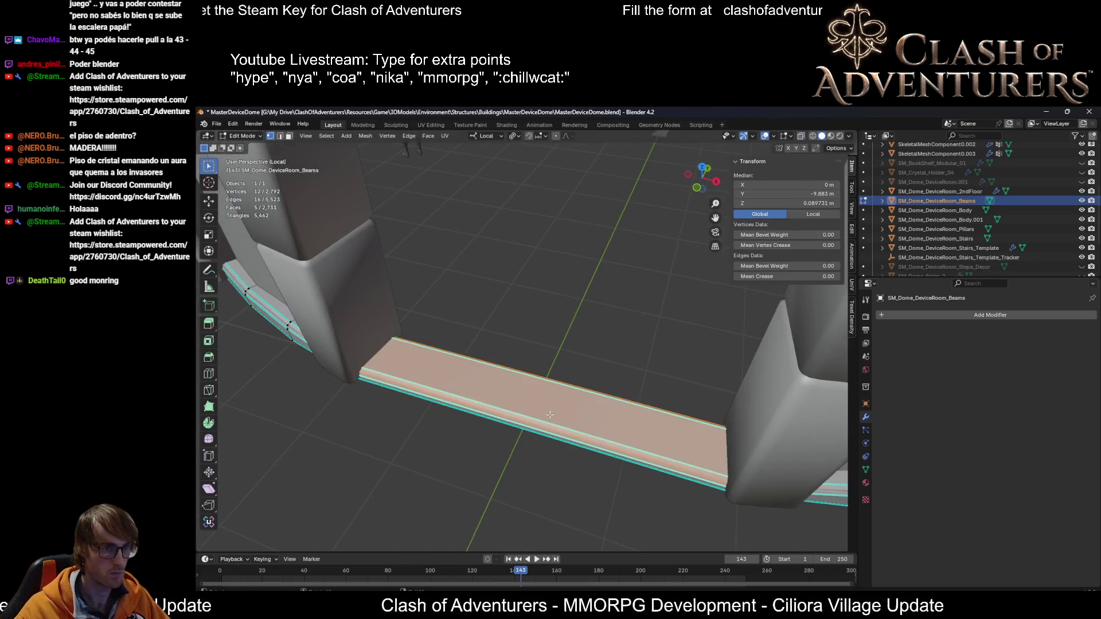
key(Tab)
key(a)
click(549, 414)
key(Tab)
key(Tab)
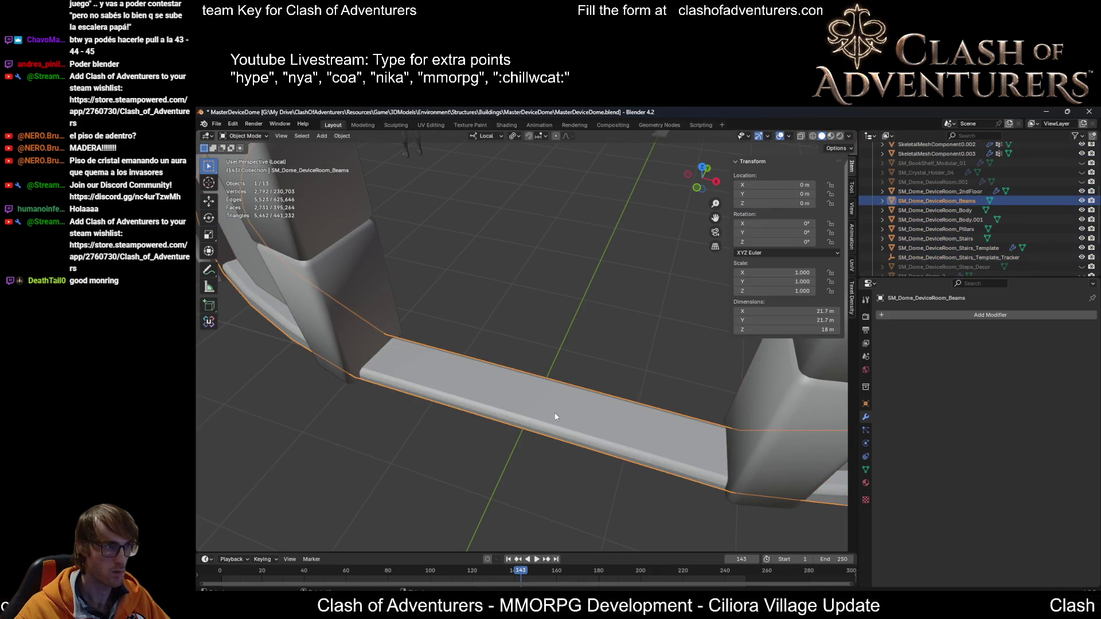
Step: In the UV Editing workspace, select the entire connected beam ring mesh
click(432, 125)
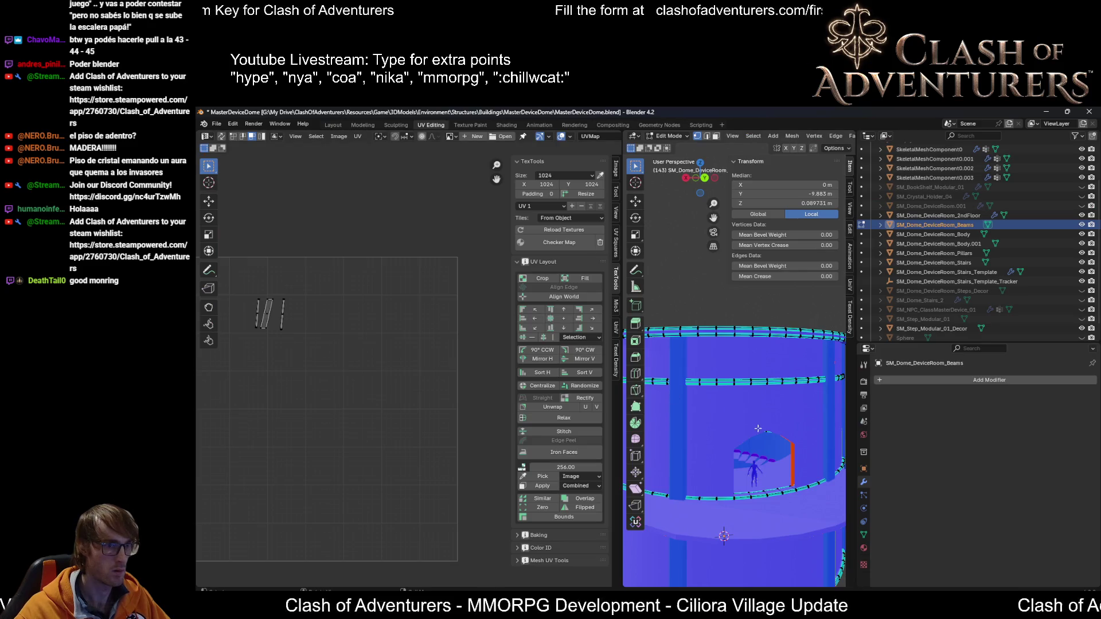
click(782, 333)
key(ctrl+l)
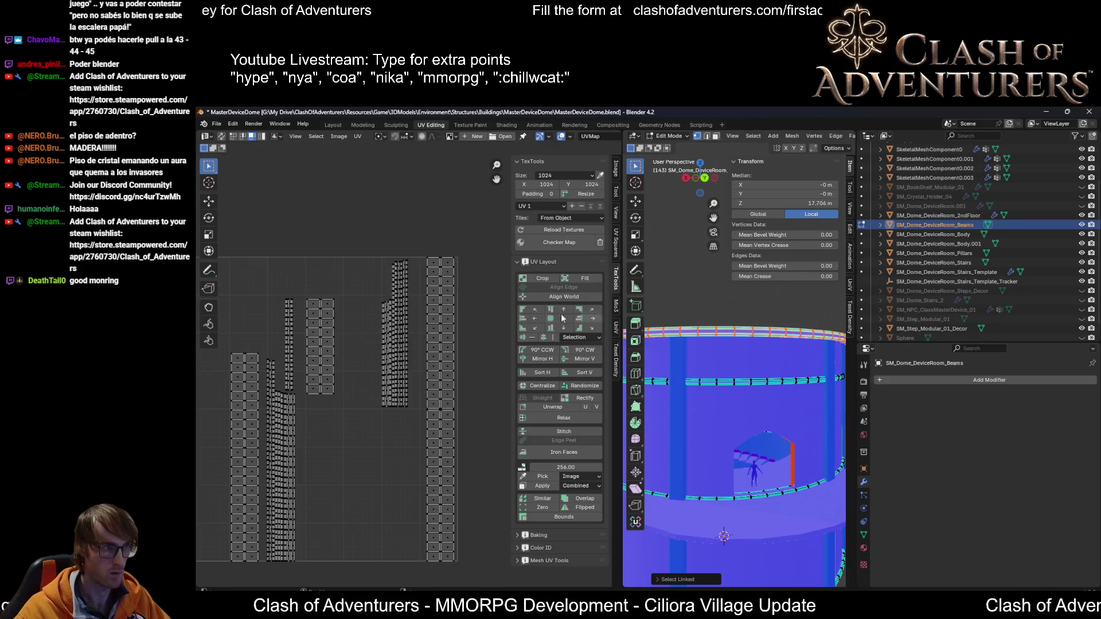
key(a)
scroll(395, 321, up, 5)
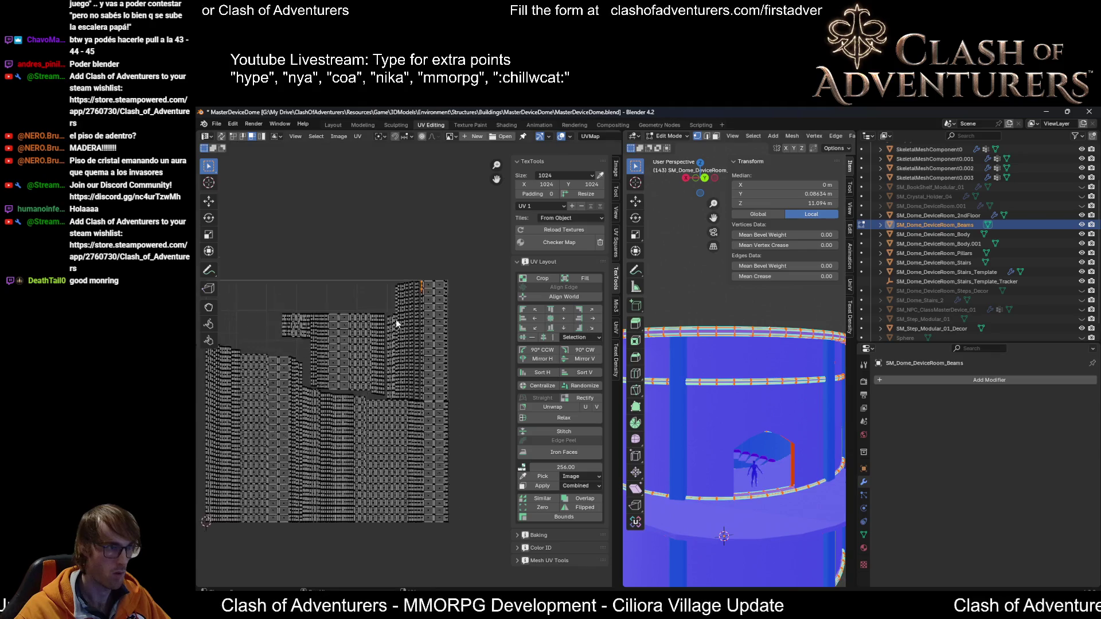
middle_drag(704, 489, 710, 383)
scroll(710, 383, up, 8)
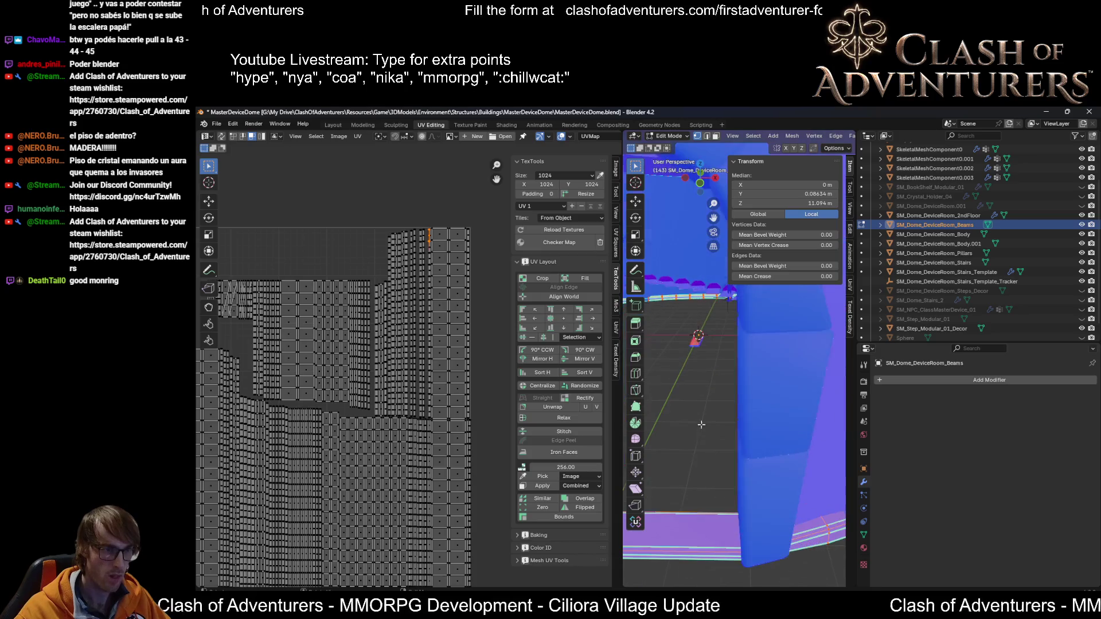
Step: Select the doorway beam piece, frame its UV islands, then reselect the whole mesh
click(761, 404)
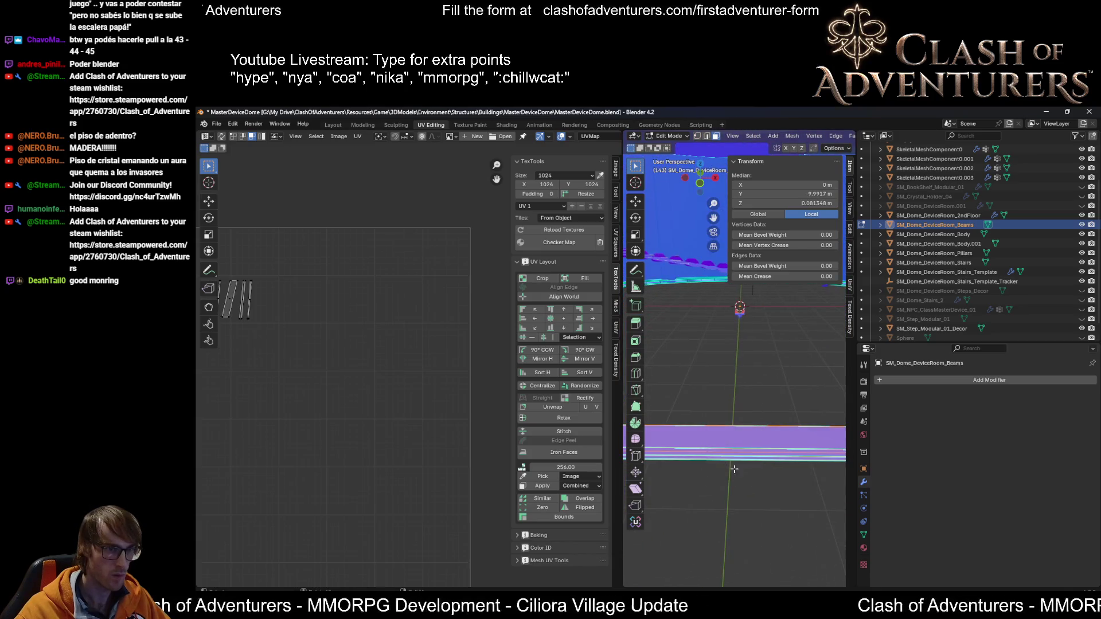
scroll(743, 461, down, 5)
key(Home)
scroll(742, 427, up, 3)
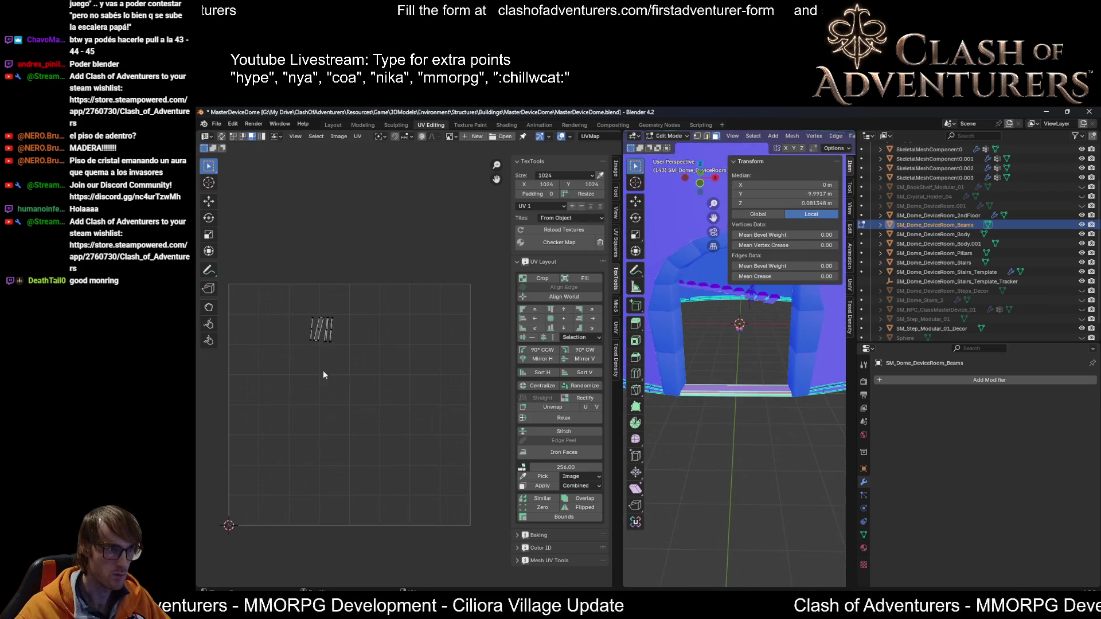
mouse_move(709, 386)
middle_down()
mouse_move(680, 386)
mouse_move(715, 385)
middle_up()
key(alt+a)
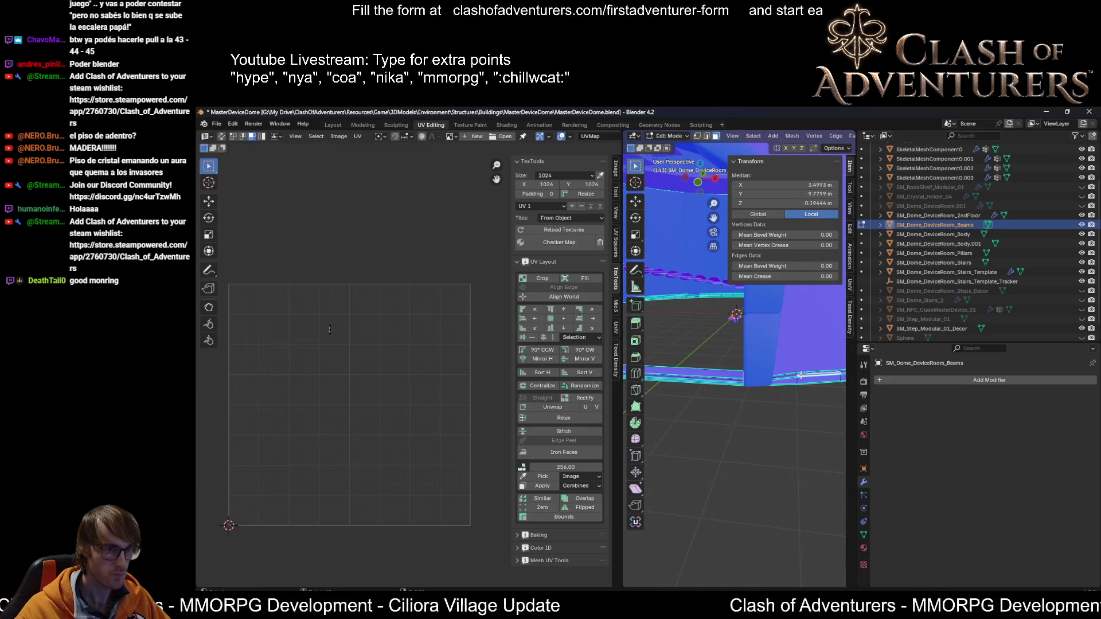
key(a)
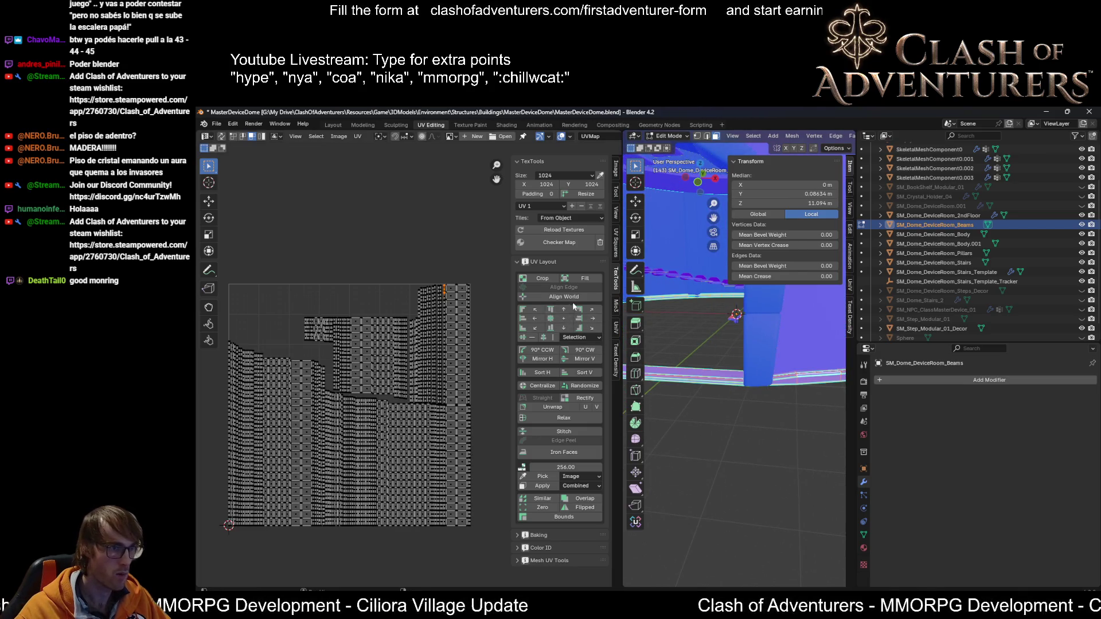
Step: Pack all the beam UV islands into the tile with the UniV Pack tool
click(617, 332)
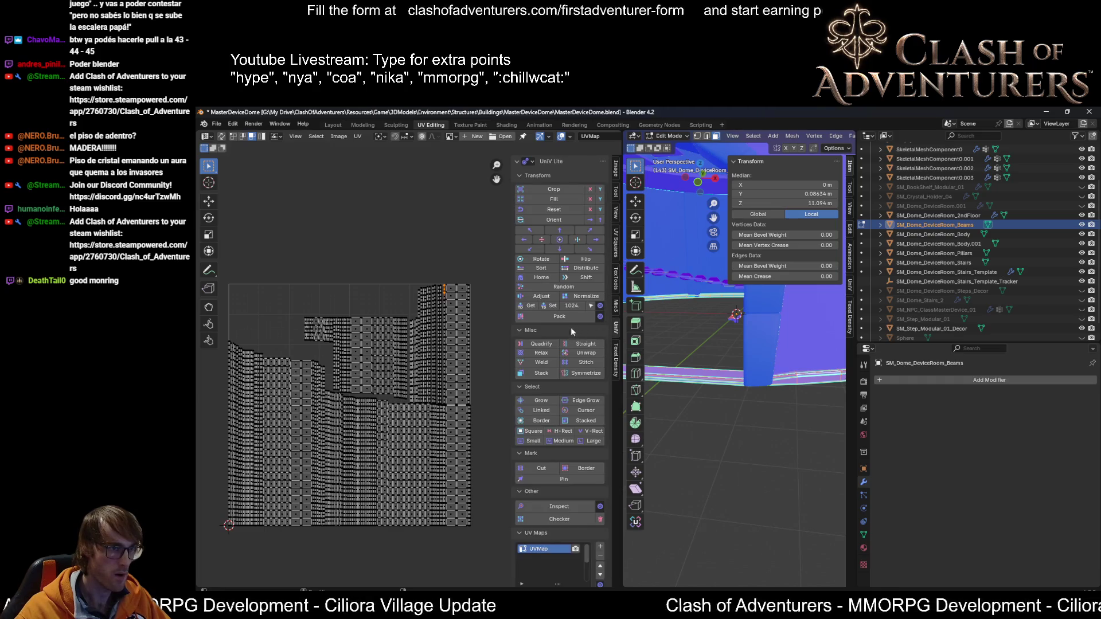
click(565, 319)
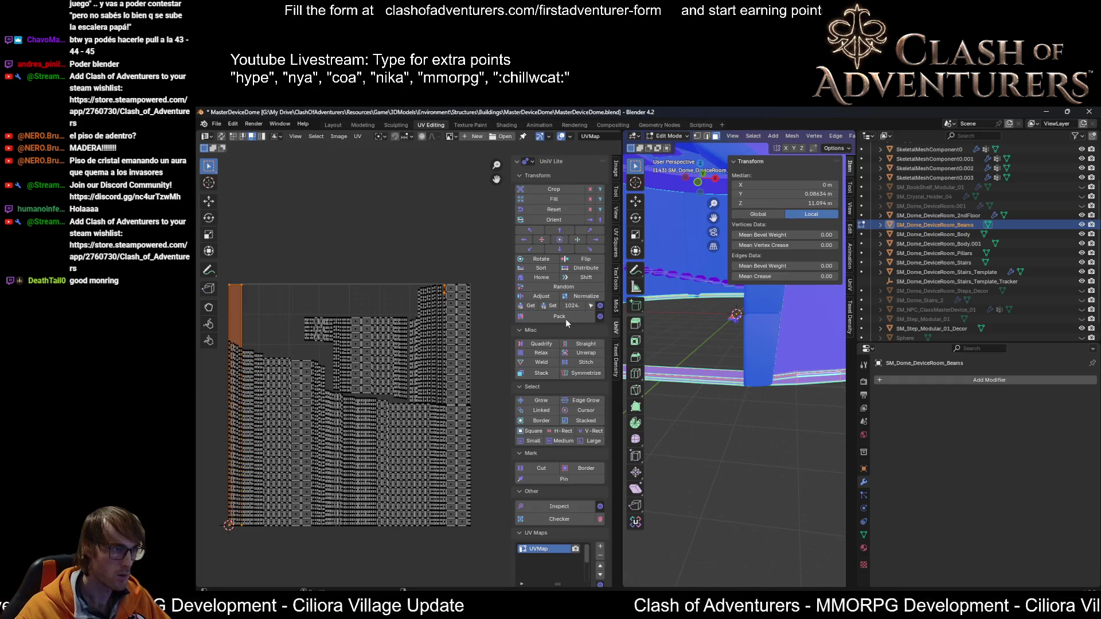
click(742, 446)
click(721, 376)
key(a)
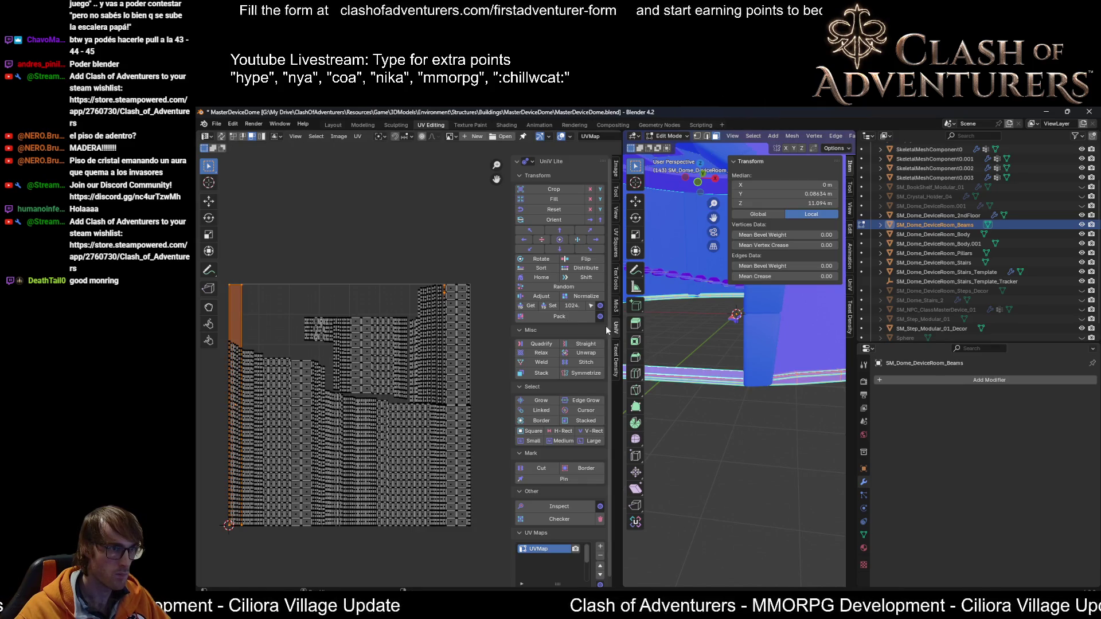
click(247, 334)
key(a)
click(556, 316)
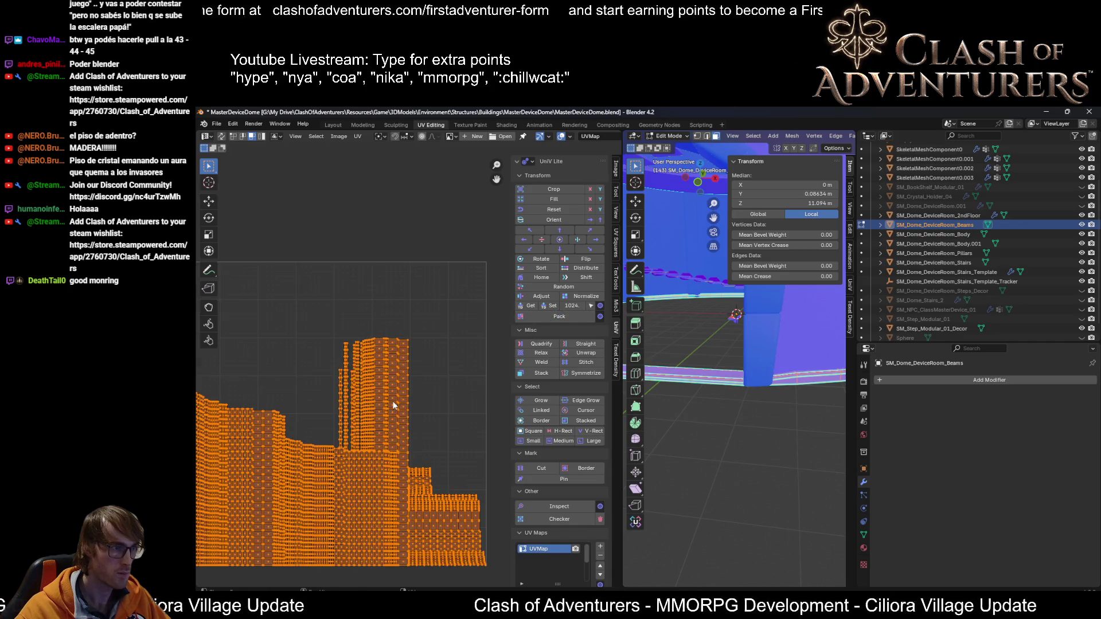
Step: Box-select the right-hand UV islands and rotate them 180 degrees
middle_drag(307, 374, 330, 374)
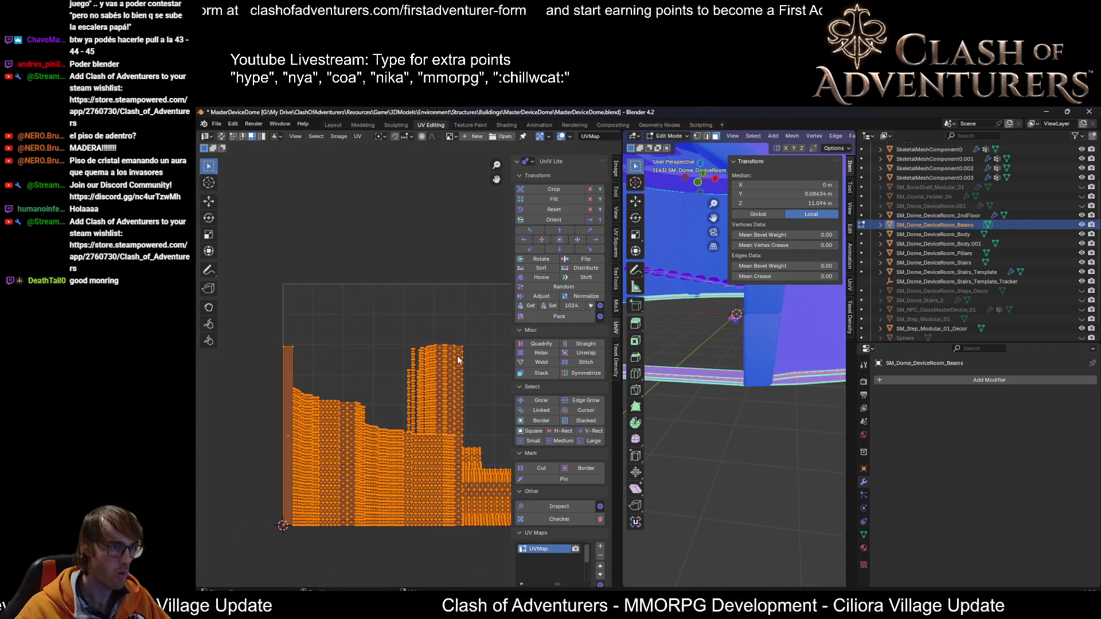
middle_drag(426, 357, 412, 337)
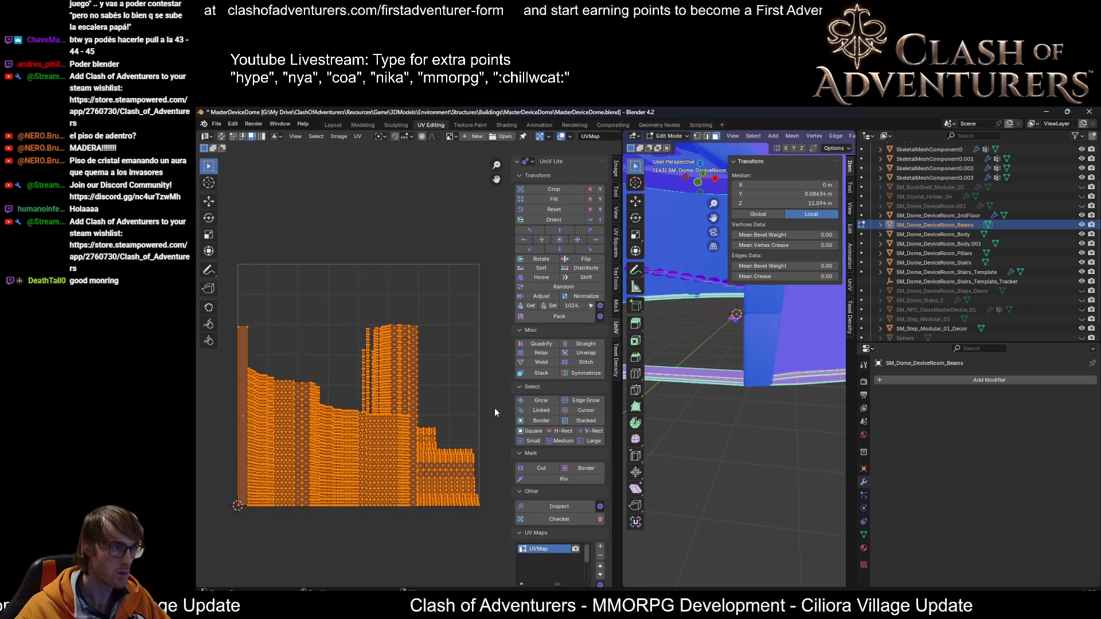
scroll(472, 443, up, 2)
mouse_move(477, 344)
mouse_down()
mouse_move(373, 502)
mouse_move(361, 499)
mouse_up()
scroll(367, 476, down, 2)
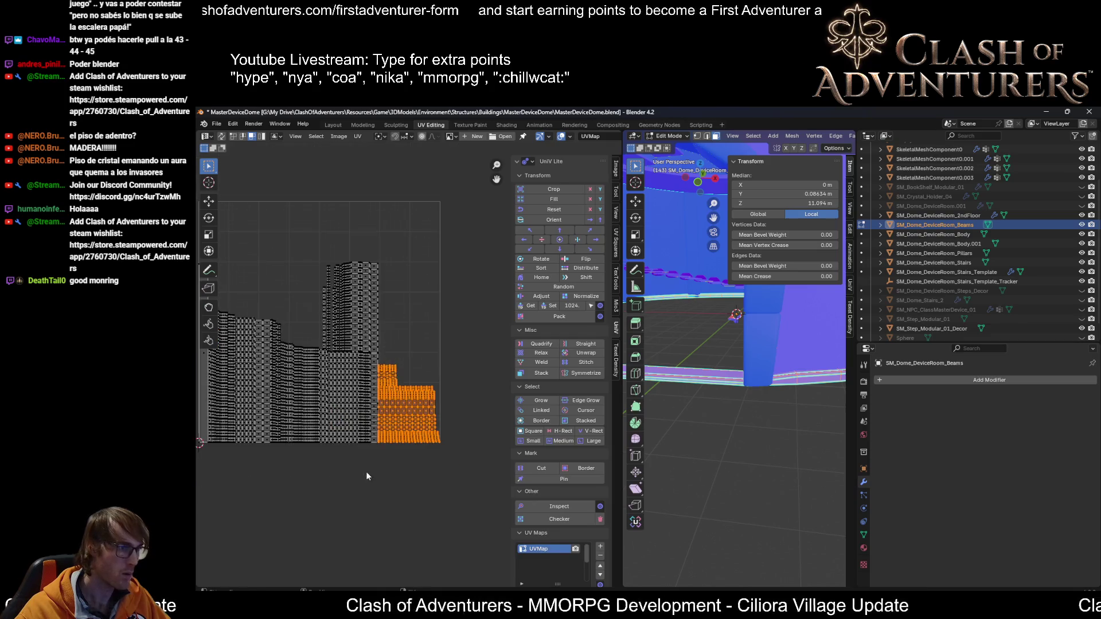
middle_drag(368, 474, 413, 484)
text(r1)
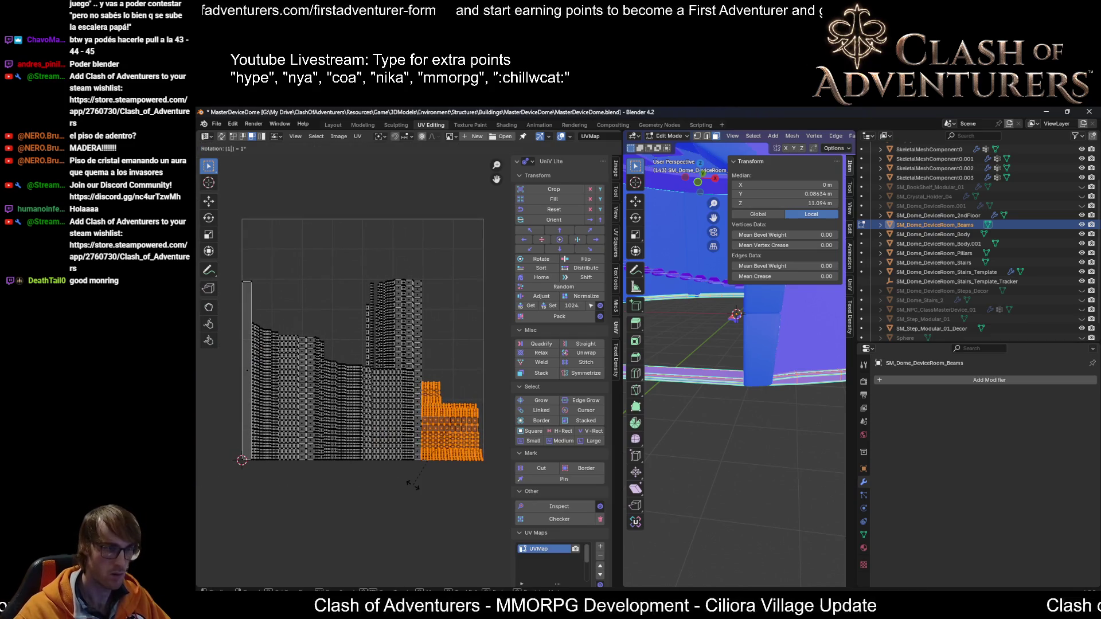